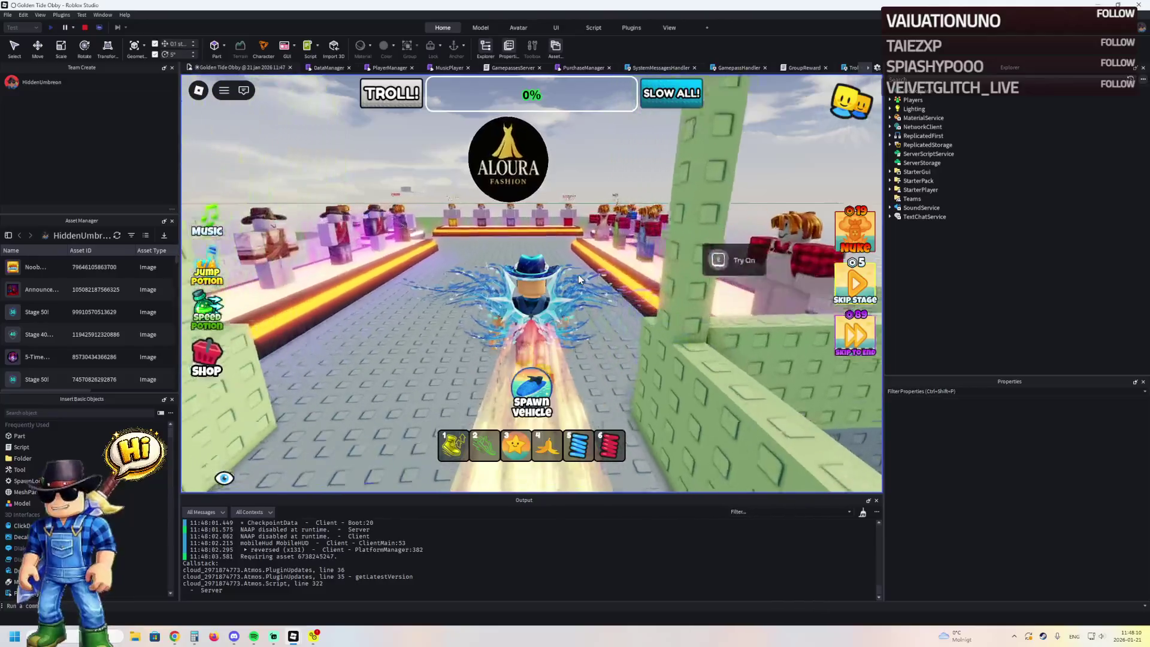
{"action": "key", "text": "w"}
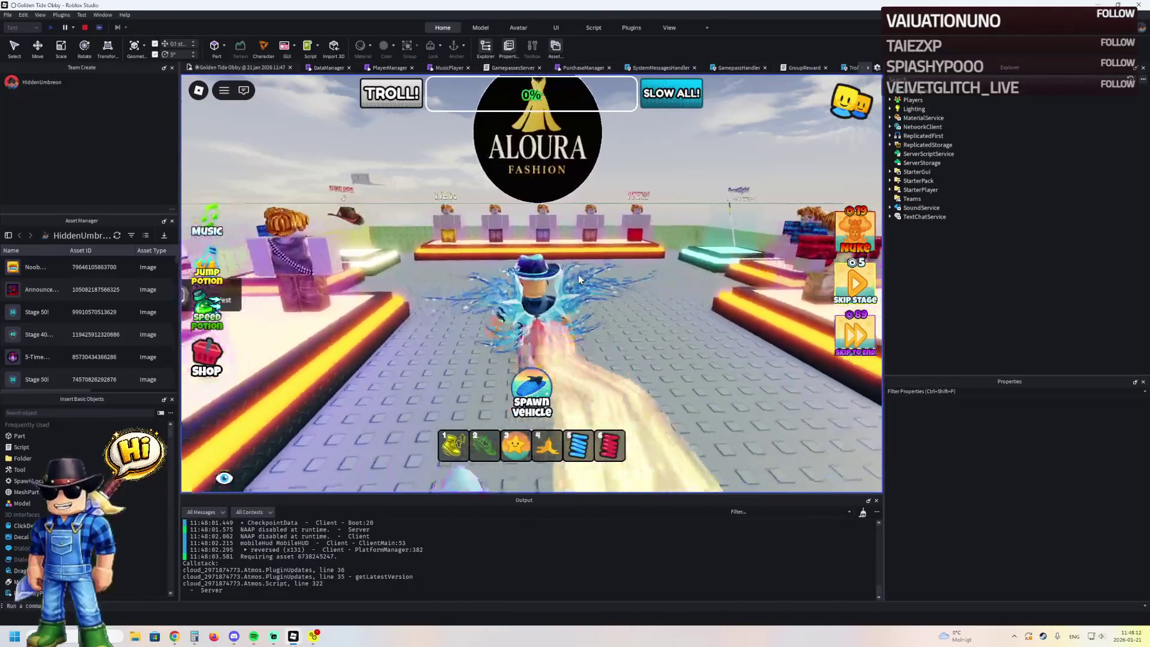
- Walk the character on and around the Gunslinger Hat platform and NEW sign, then stop the play-test
{"action": "key", "text": "a"}
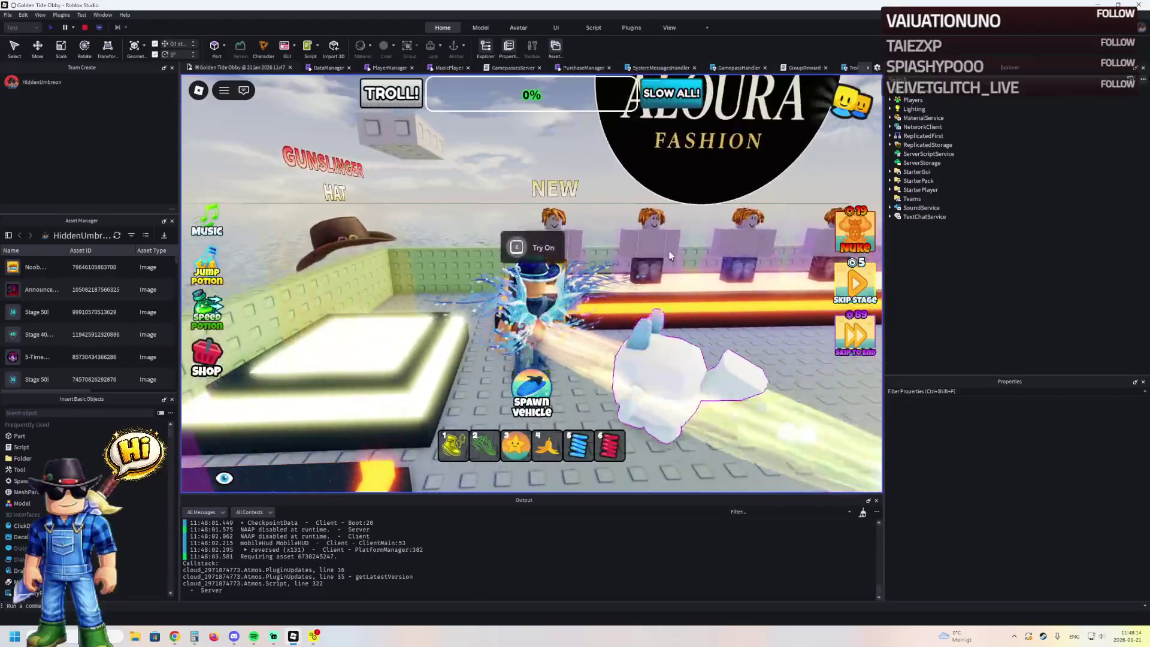
{"action": "key", "text": "s"}
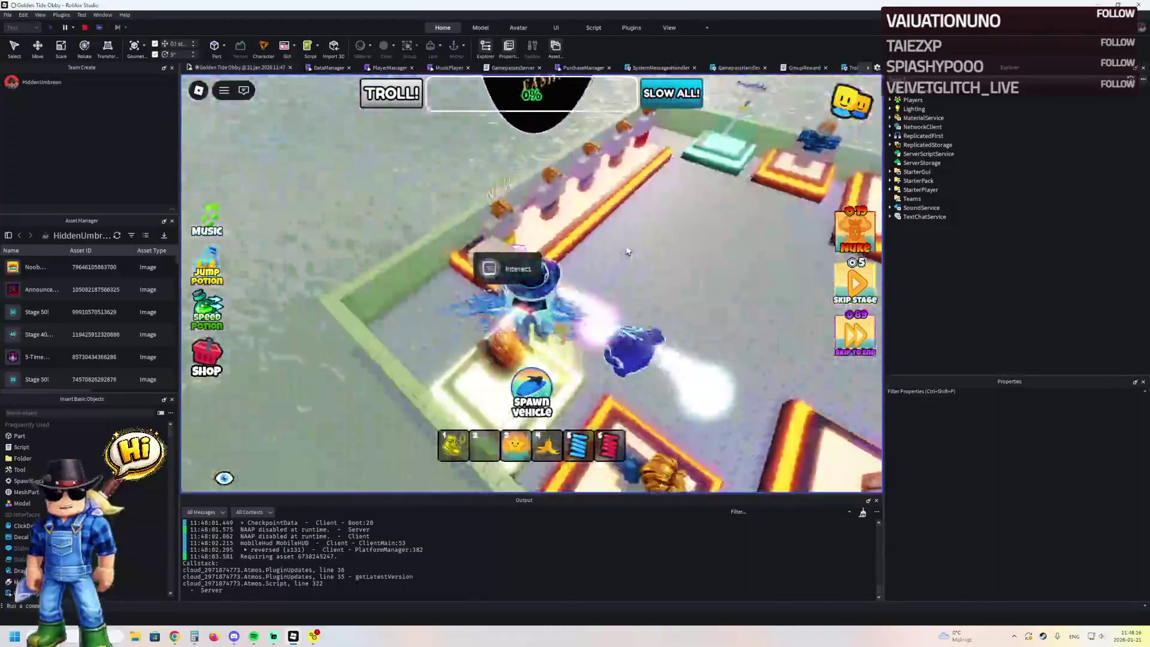
{"action": "key", "text": "w"}
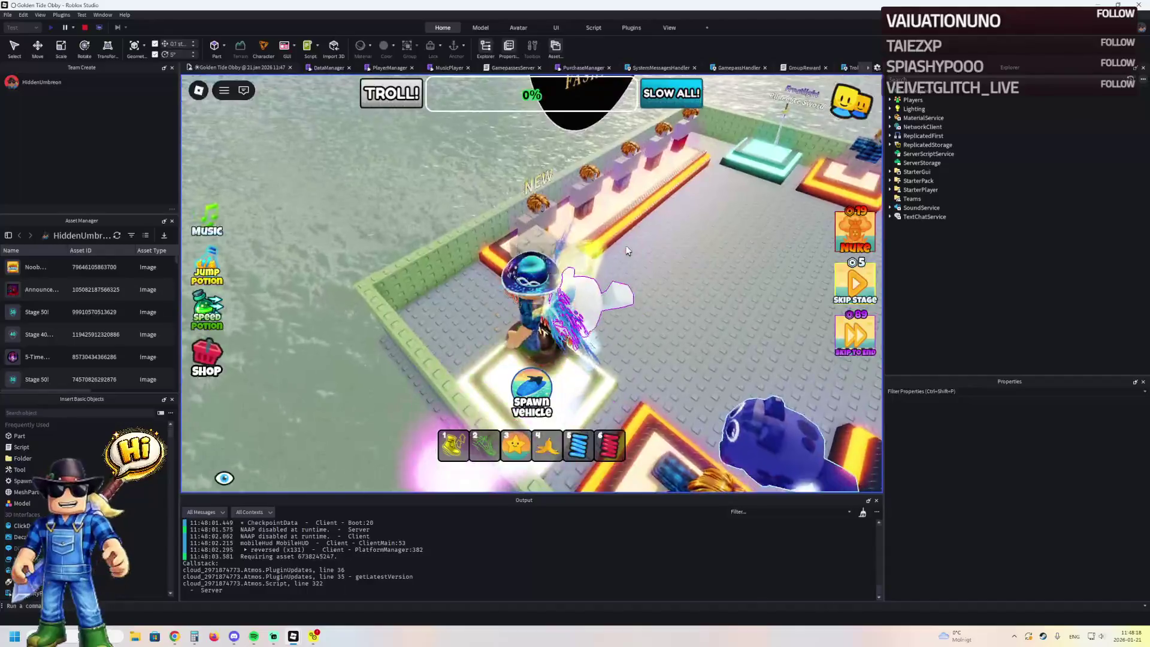
{"action": "key", "text": "s"}
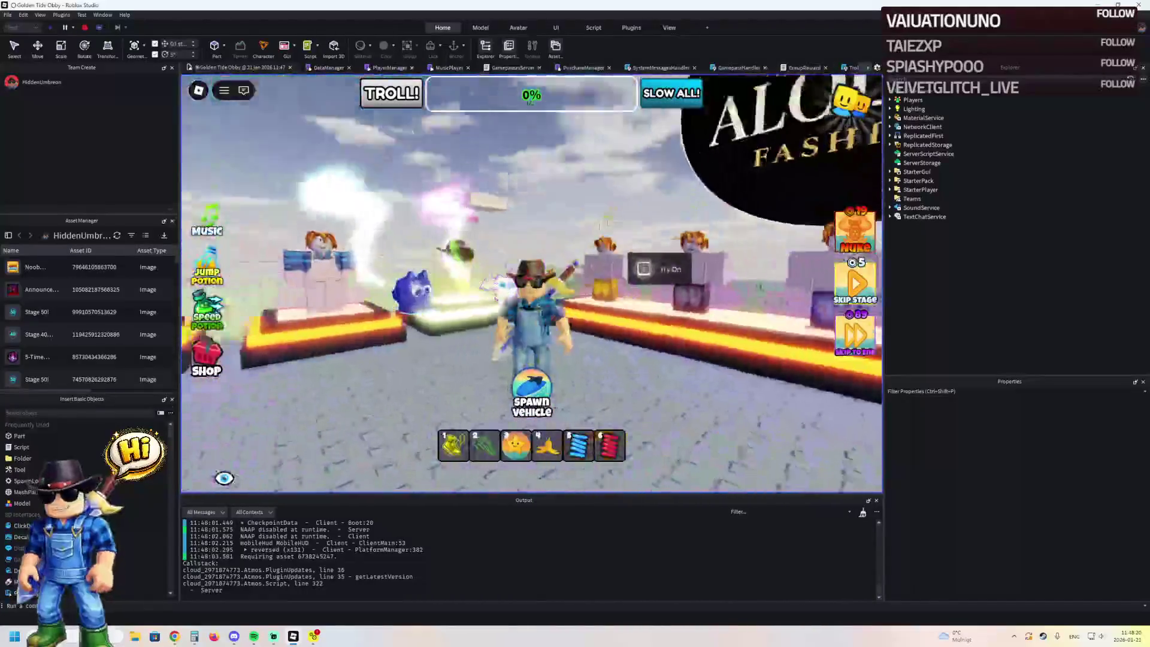
{"action": "key", "text": "s"}
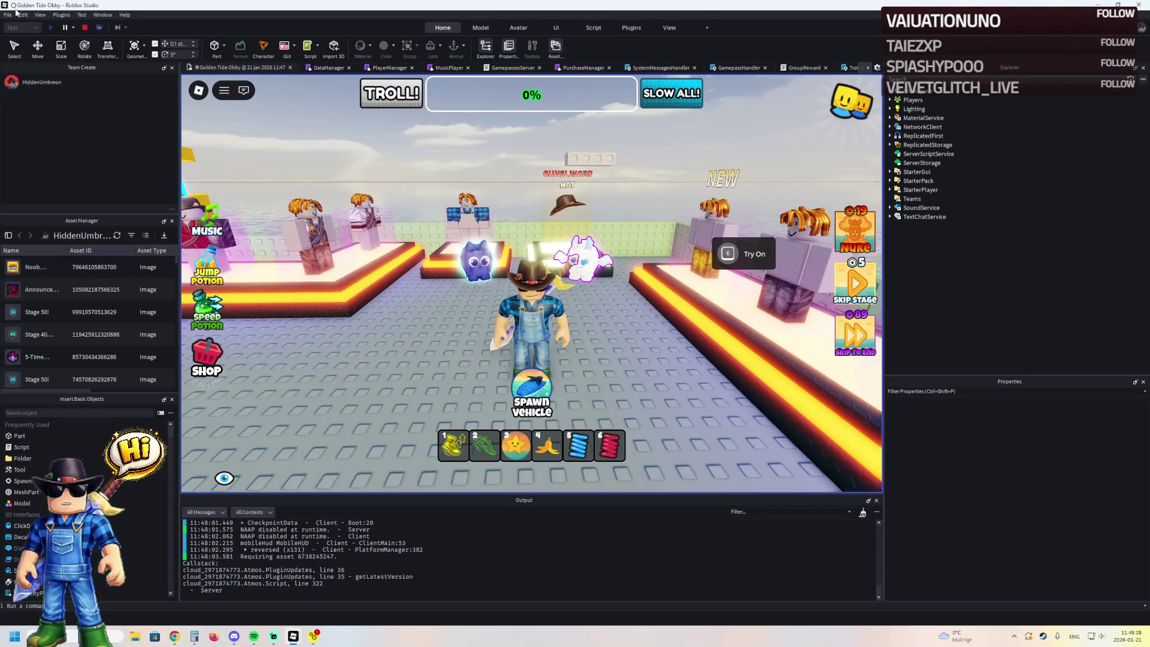
{"action": "left_click", "coordinate": [86, 29]}
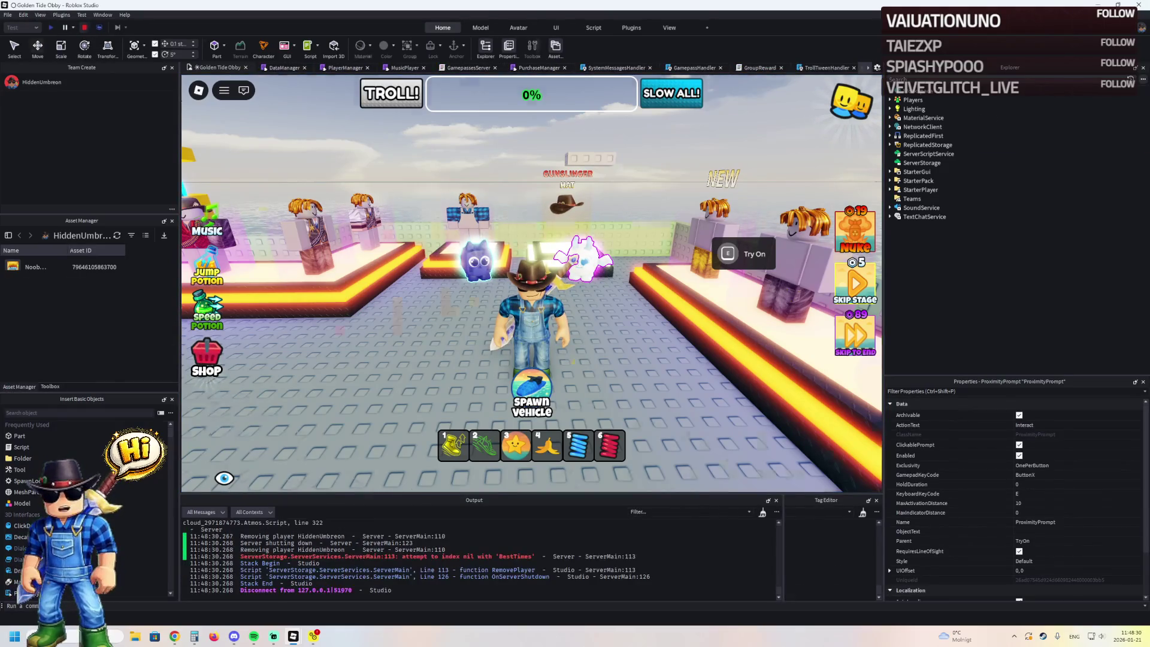
- Play with F5, run along the obby path across the glowing display platforms, then stop
{"action": "key", "text": "F5"}
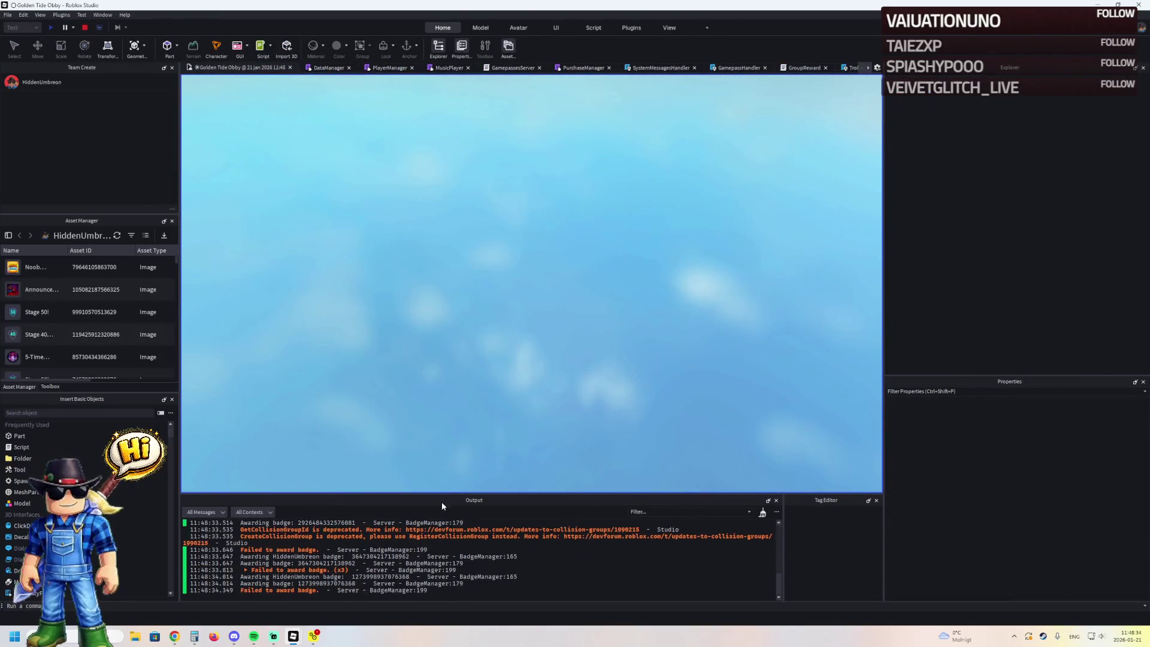
{"action": "key", "text": "w"}
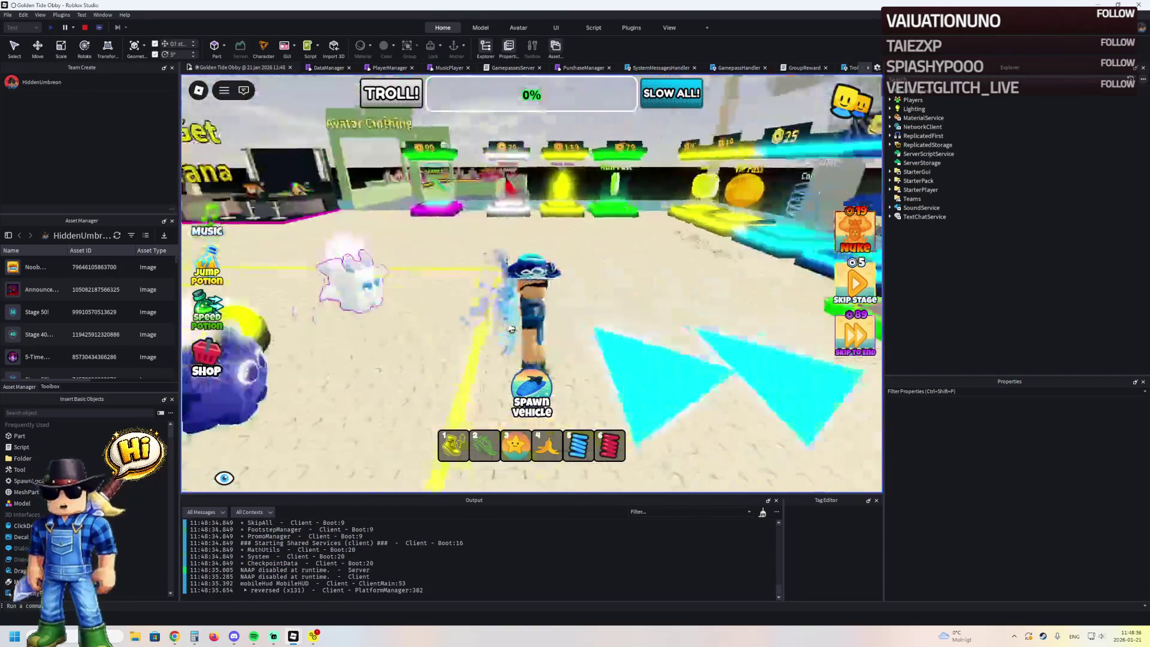
{"action": "key", "text": "w"}
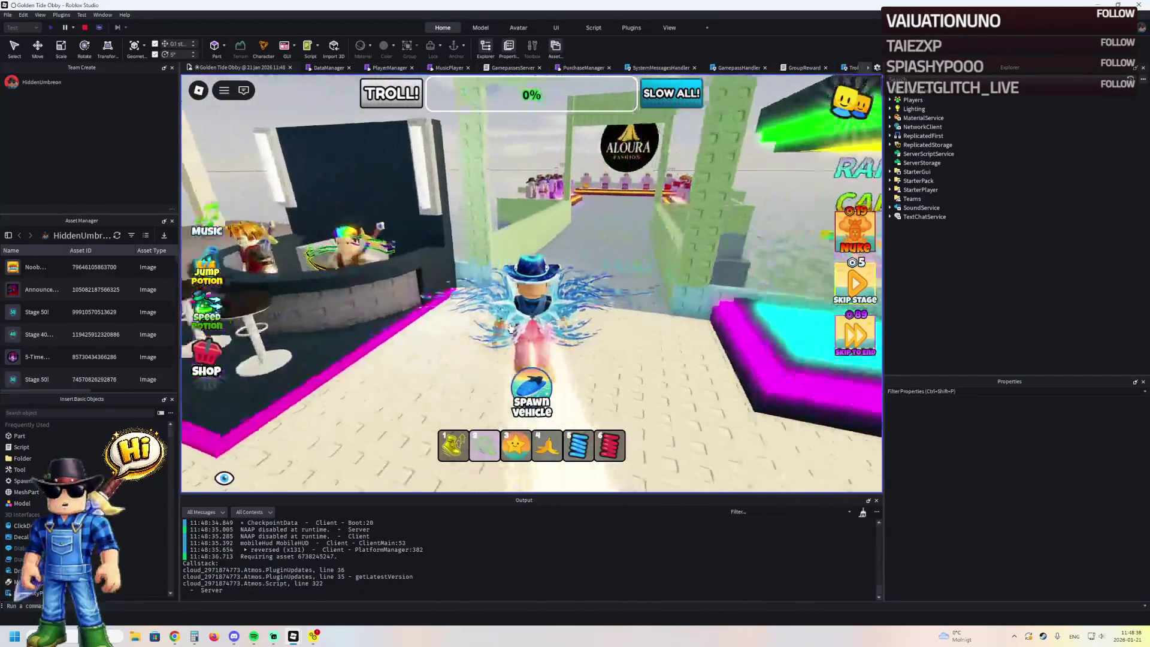
{"action": "key", "text": "w"}
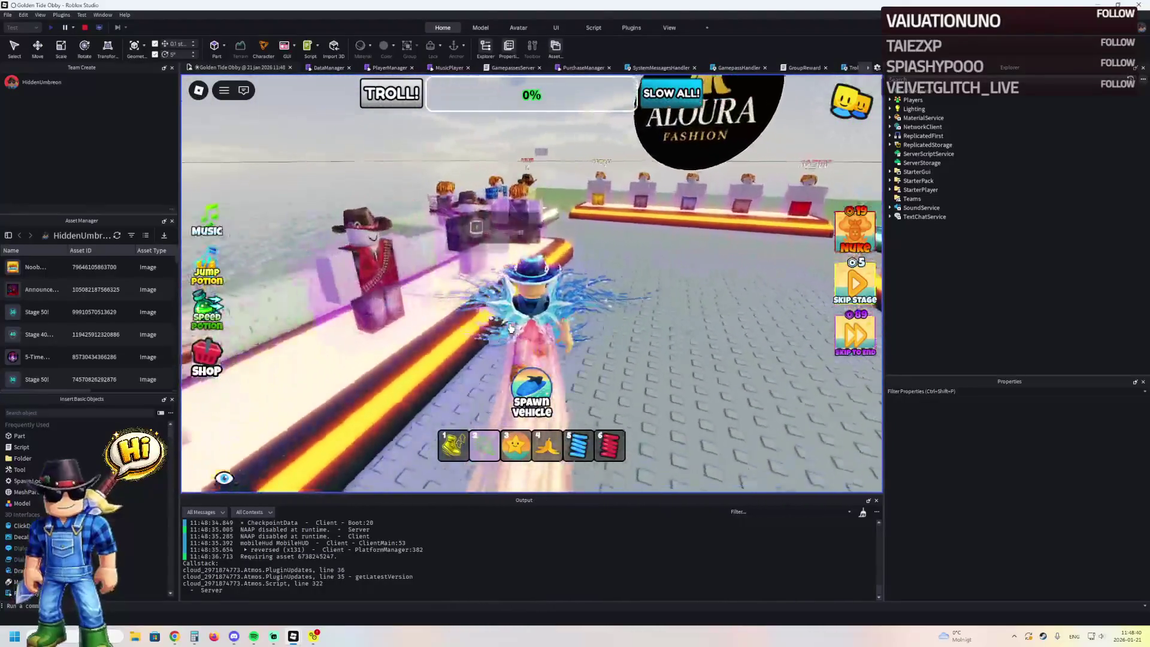
{"action": "key", "text": "w"}
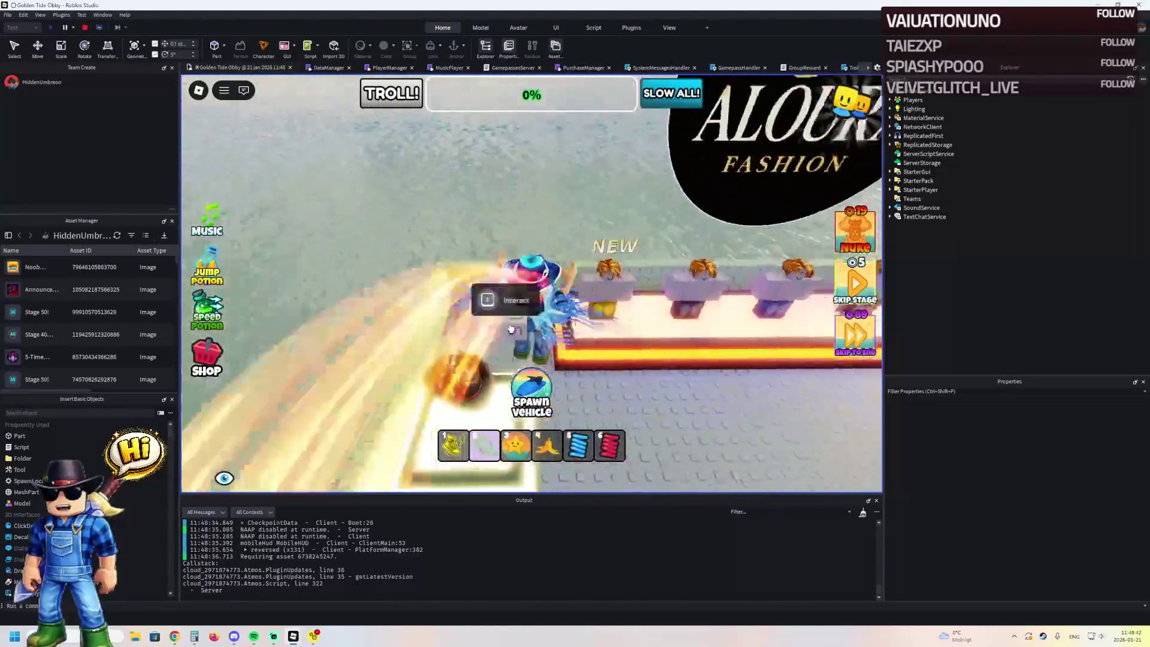
{"action": "key", "text": "w"}
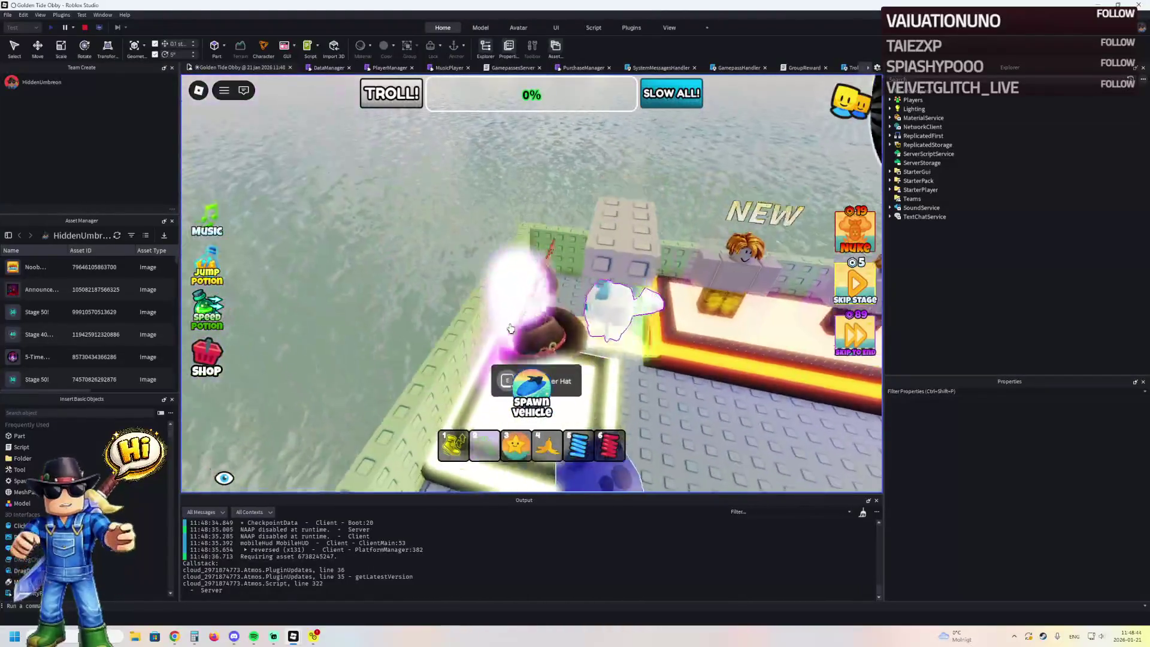
{"action": "key", "text": "w"}
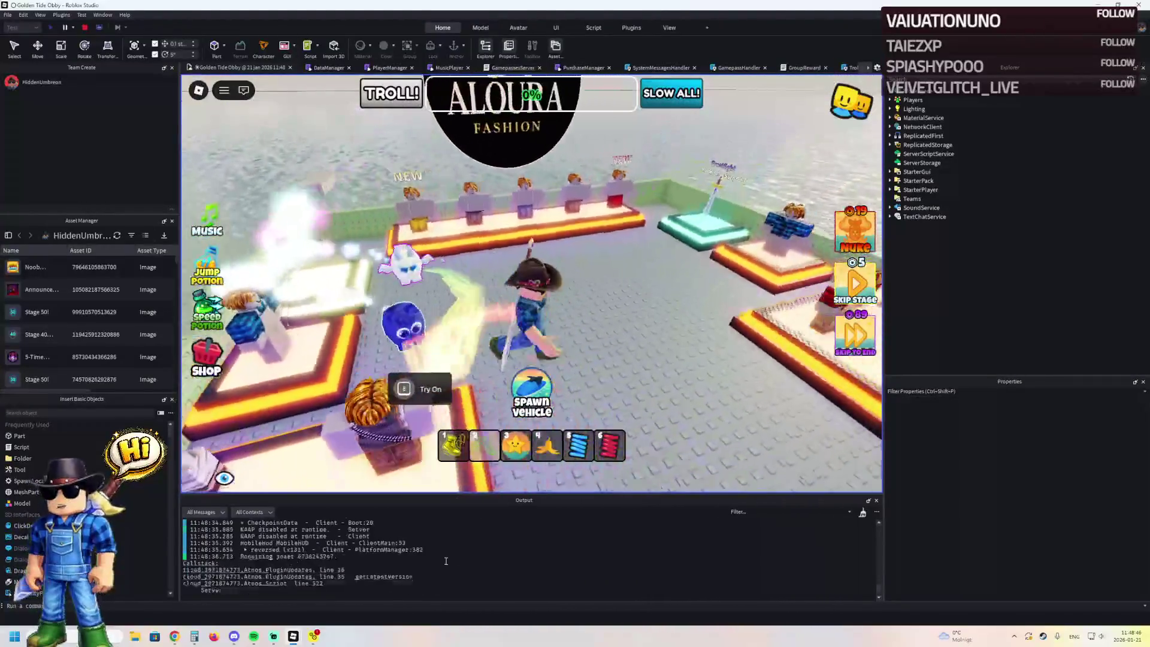
{"action": "left_click", "coordinate": [86, 27]}
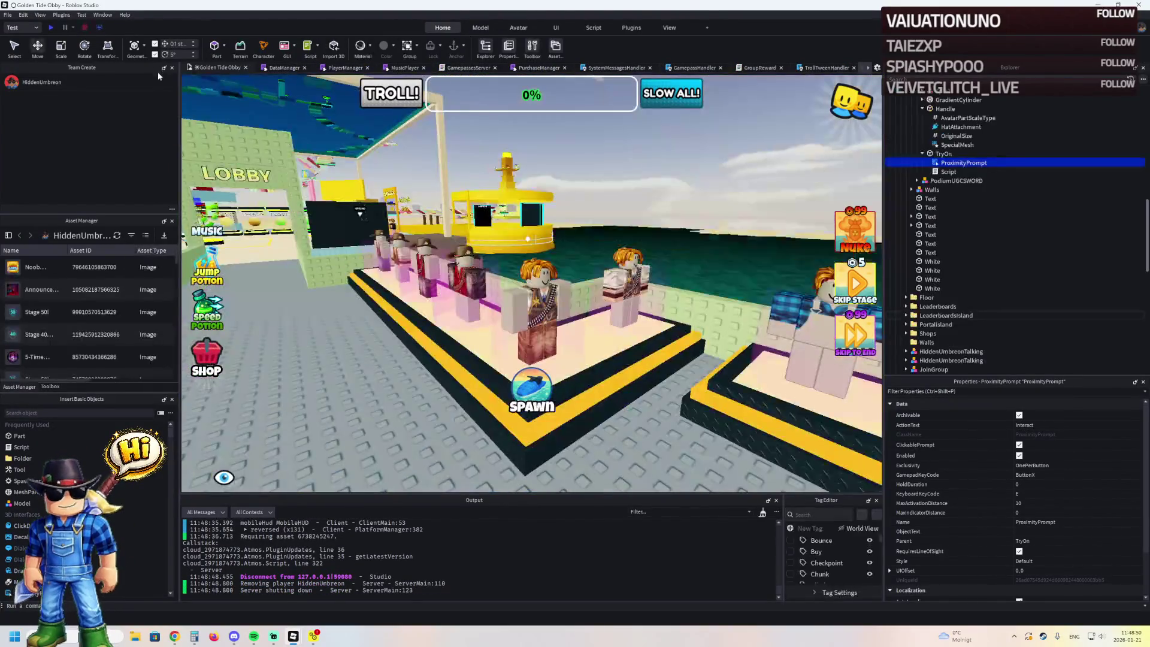
- Lower the hat podium's TryOn part 4.6 studs and shift it 1.9 studs sideways
{"action": "key", "text": "w"}
{"action": "left_click", "coordinate": [578, 204]}
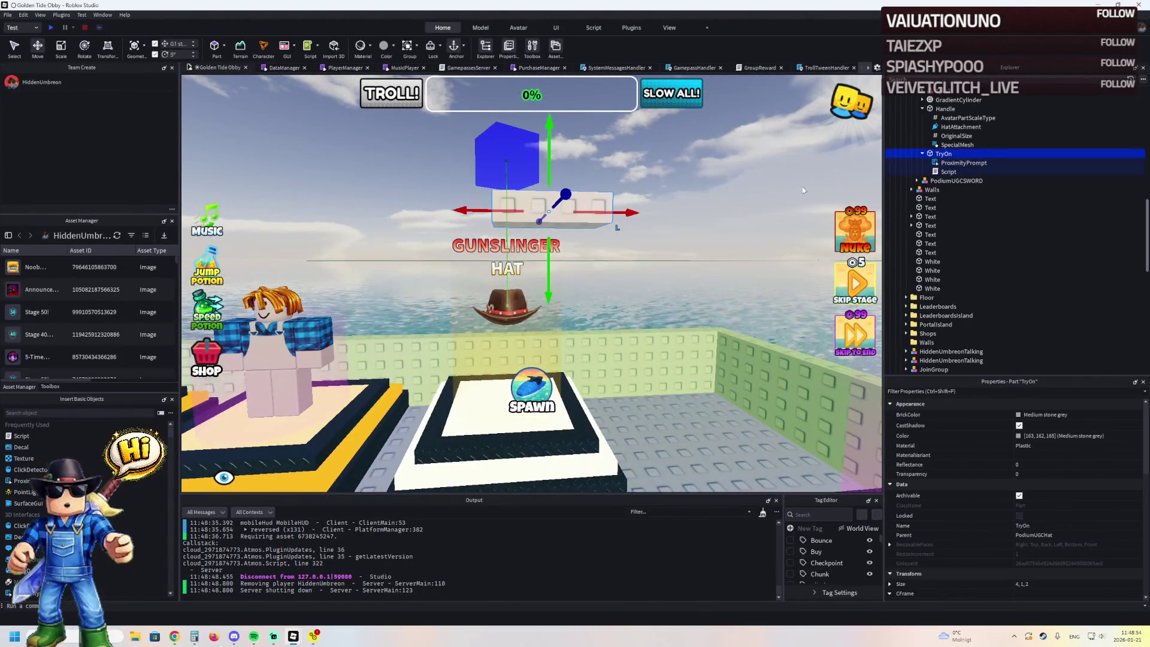
{"action": "mouse_move", "coordinate": [549, 267]}
{"action": "left_mouse_down"}
{"action": "mouse_move", "coordinate": [562, 322]}
{"action": "mouse_move", "coordinate": [566, 266]}
{"action": "left_mouse_up"}
{"action": "left_click_drag", "start_coordinate": [488, 257], "coordinate": [419, 267]}
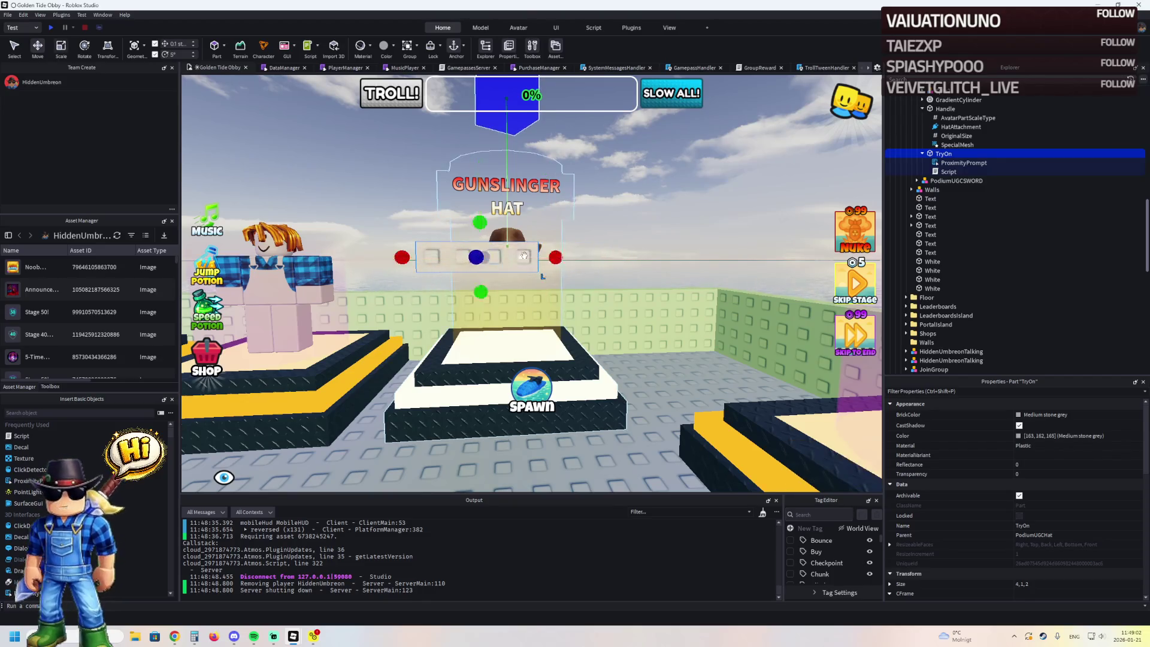
- Shrink the TryOn part along its width and depth into a 1,1,1 block
{"action": "left_click_drag", "start_coordinate": [554, 256], "coordinate": [473, 259]}
{"action": "mouse_move", "coordinate": [585, 351]}
{"action": "left_mouse_down"}
{"action": "mouse_move", "coordinate": [542, 335]}
{"action": "mouse_move", "coordinate": [584, 351]}
{"action": "left_mouse_up"}
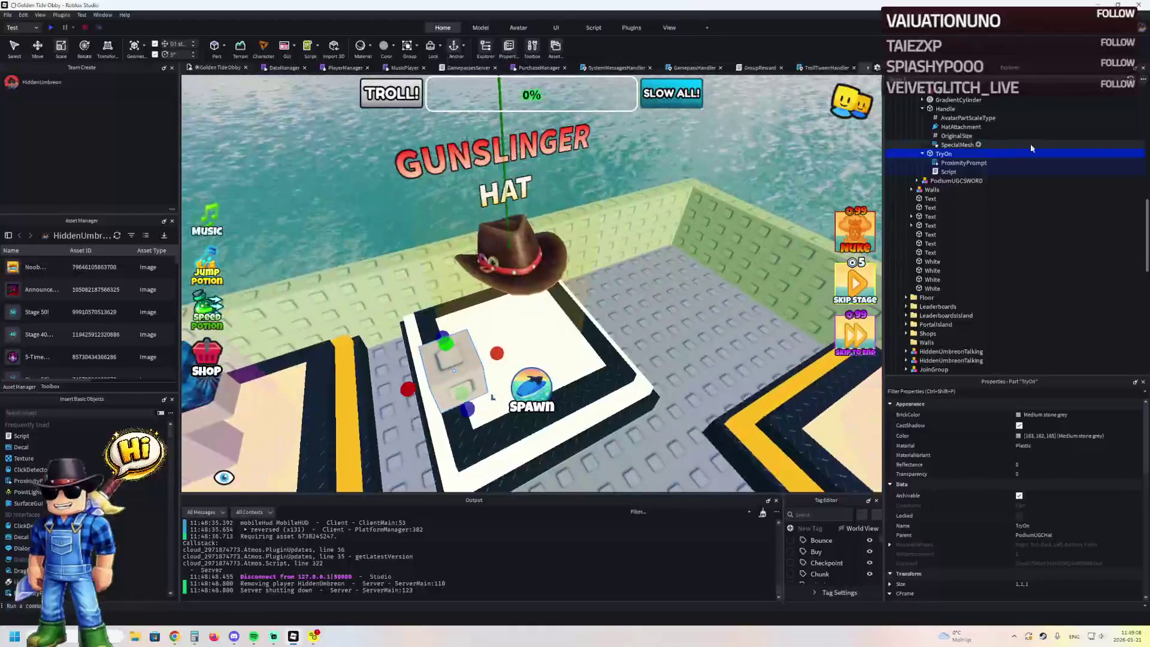
{"action": "double_click", "coordinate": [949, 171]}
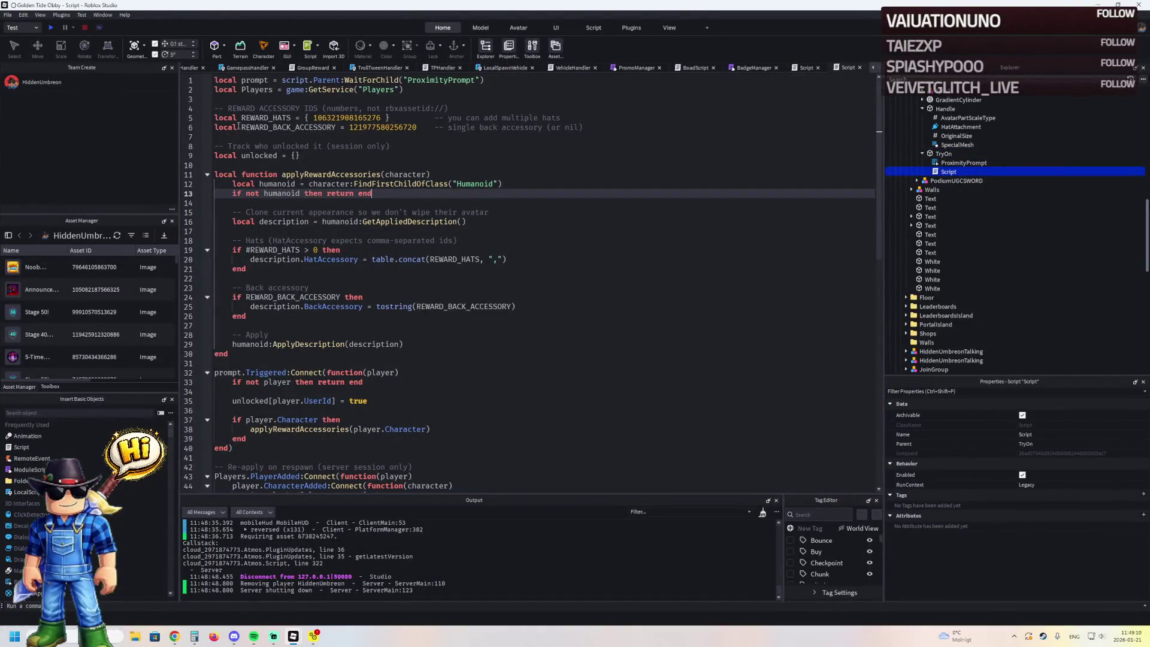
- Comment out the REWARD_BACK_ACCESSORY line and the back-accessory block with --
{"action": "left_click", "coordinate": [215, 127]}
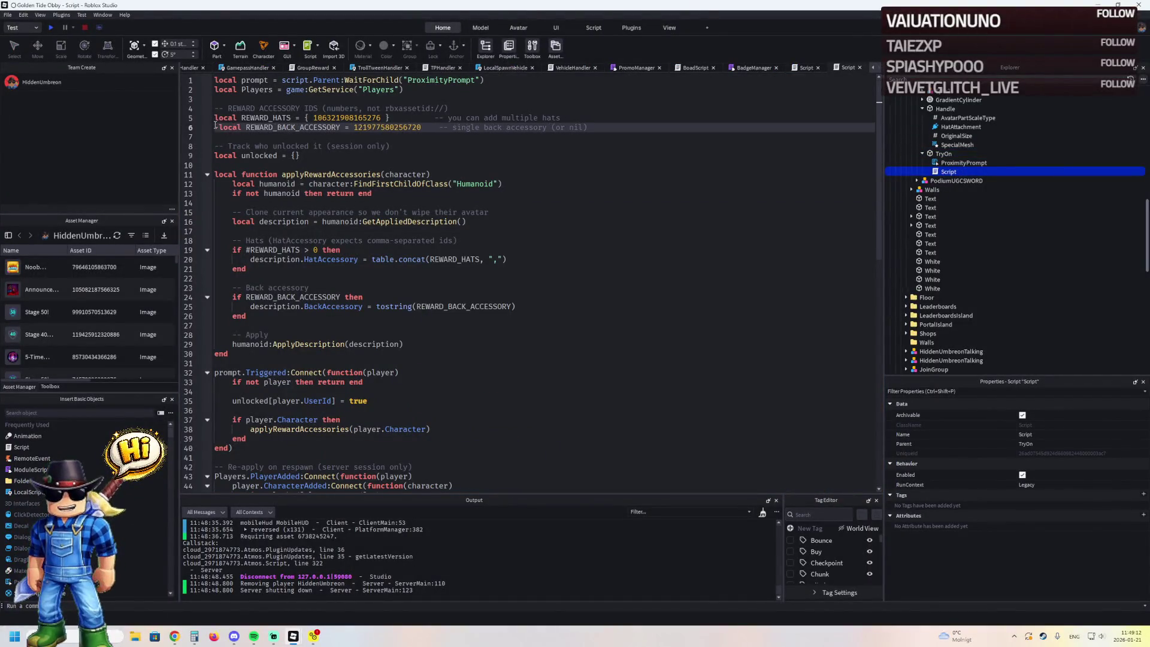
{"action": "scroll", "coordinate": [265, 263], "scroll_direction": "down", "scroll_amount": 1}
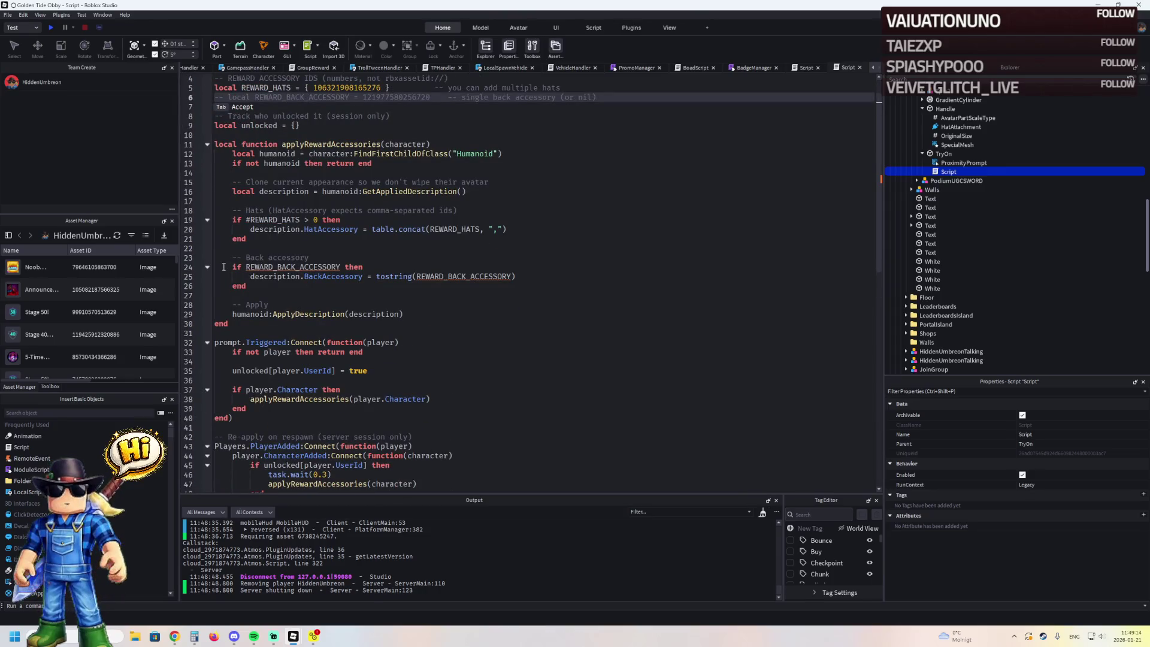
{"action": "left_click", "coordinate": [223, 268]}
{"action": "type", "text": "-"}
{"action": "left_click", "coordinate": [218, 277]}
{"action": "type", "text": "-"}
{"action": "left_click", "coordinate": [217, 284]}
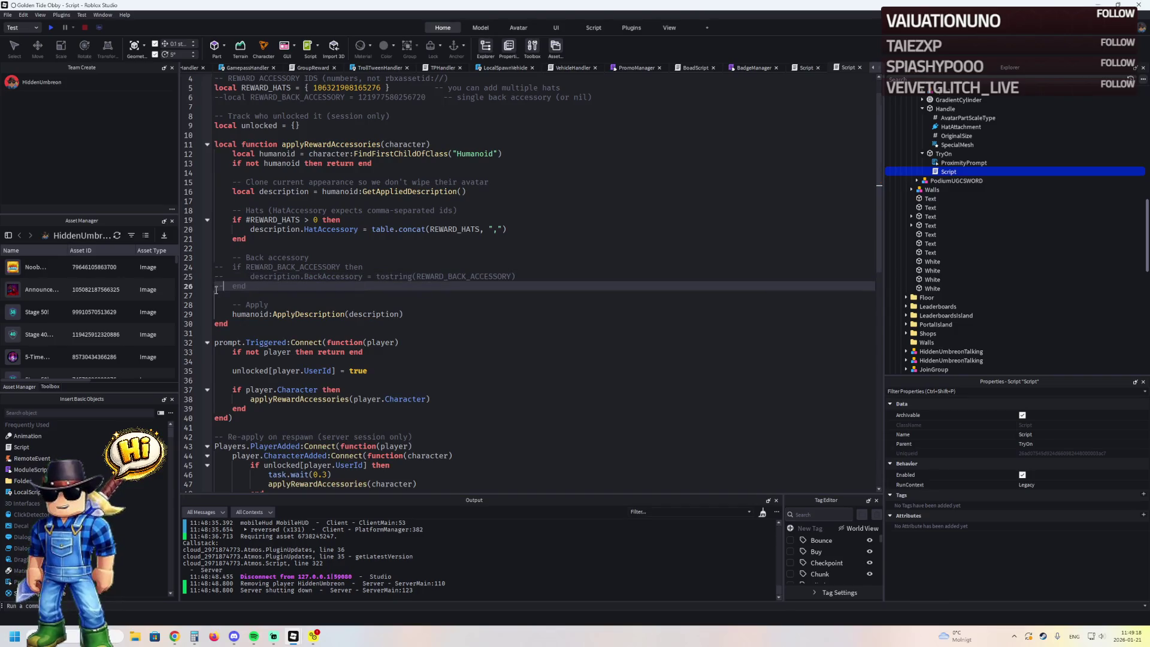
- Save the TryOn script with Ctrl+S and return to the Golden Tide Obby scene
{"action": "scroll", "coordinate": [217, 289], "scroll_direction": "down", "scroll_amount": 4}
{"action": "scroll", "coordinate": [295, 289], "scroll_direction": "up", "scroll_amount": 6}
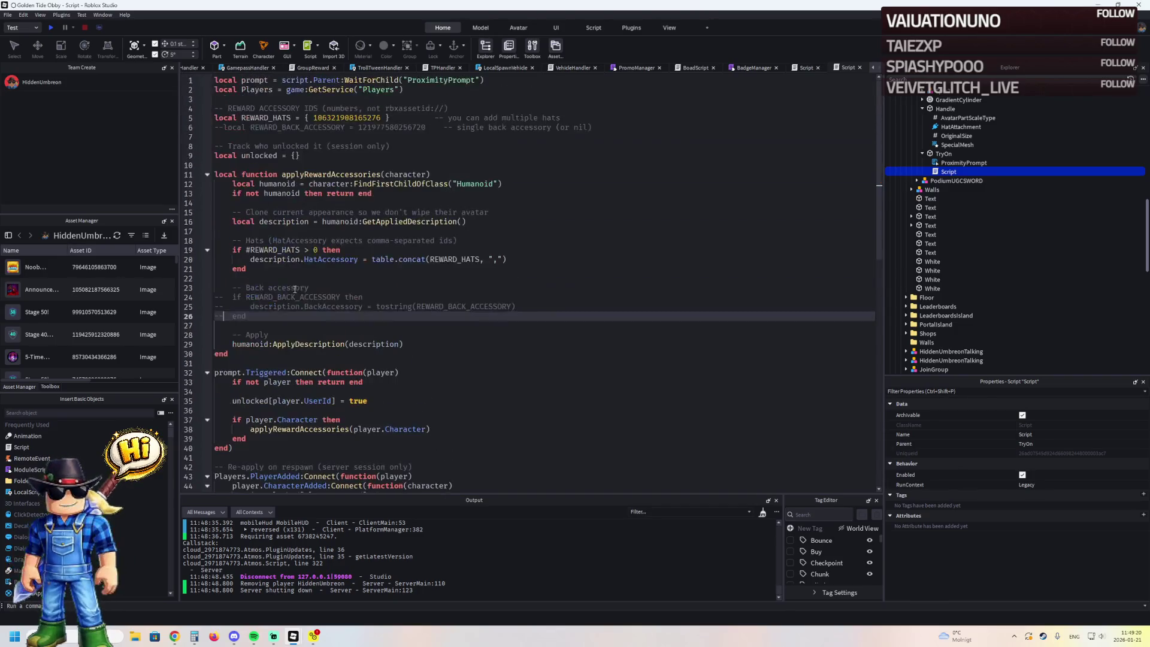
{"action": "left_click", "coordinate": [377, 139]}
{"action": "key", "text": "ctrl+s"}
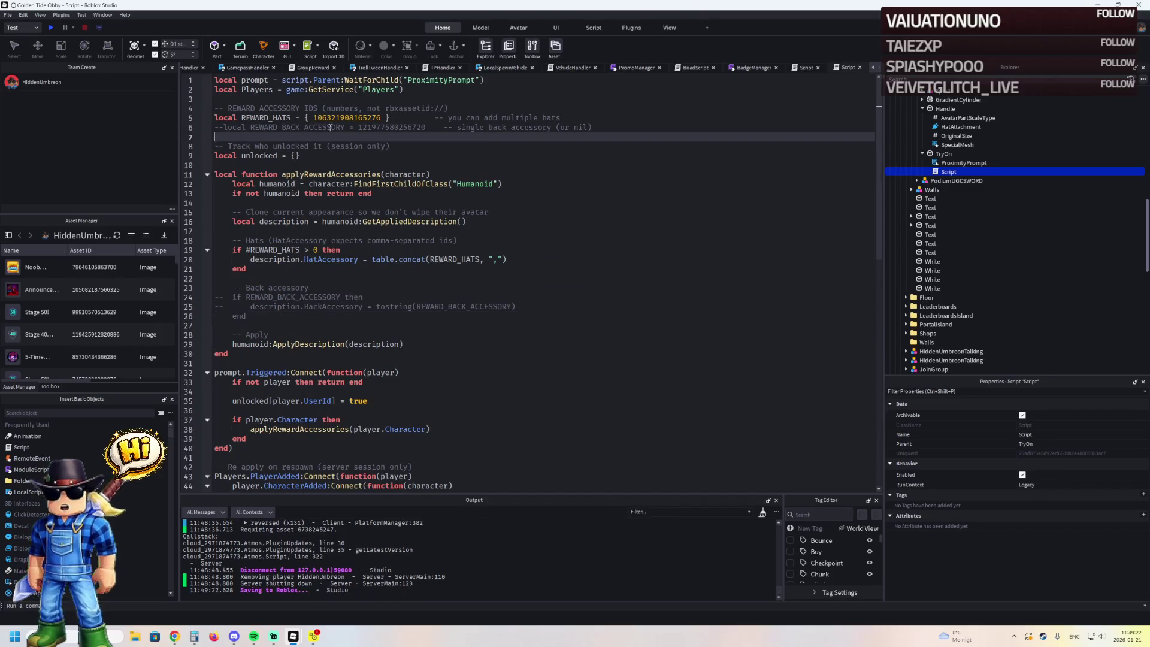
{"action": "left_click", "coordinate": [191, 68]}
{"action": "left_click", "coordinate": [200, 68]}
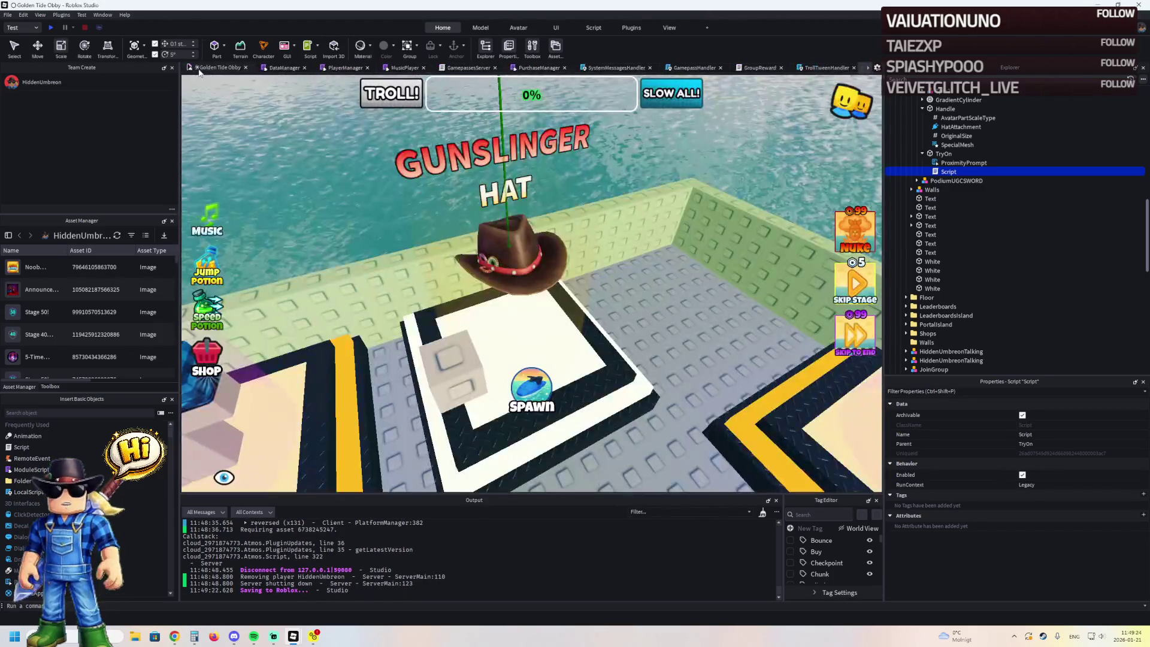
- Find the hat podium's Prox part under Sign in Explorer and rename it Shop
{"action": "scroll", "coordinate": [958, 133], "scroll_direction": "up", "scroll_amount": 1}
{"action": "scroll", "coordinate": [958, 133], "scroll_direction": "up", "scroll_amount": 2}
{"action": "left_click", "coordinate": [948, 174]}
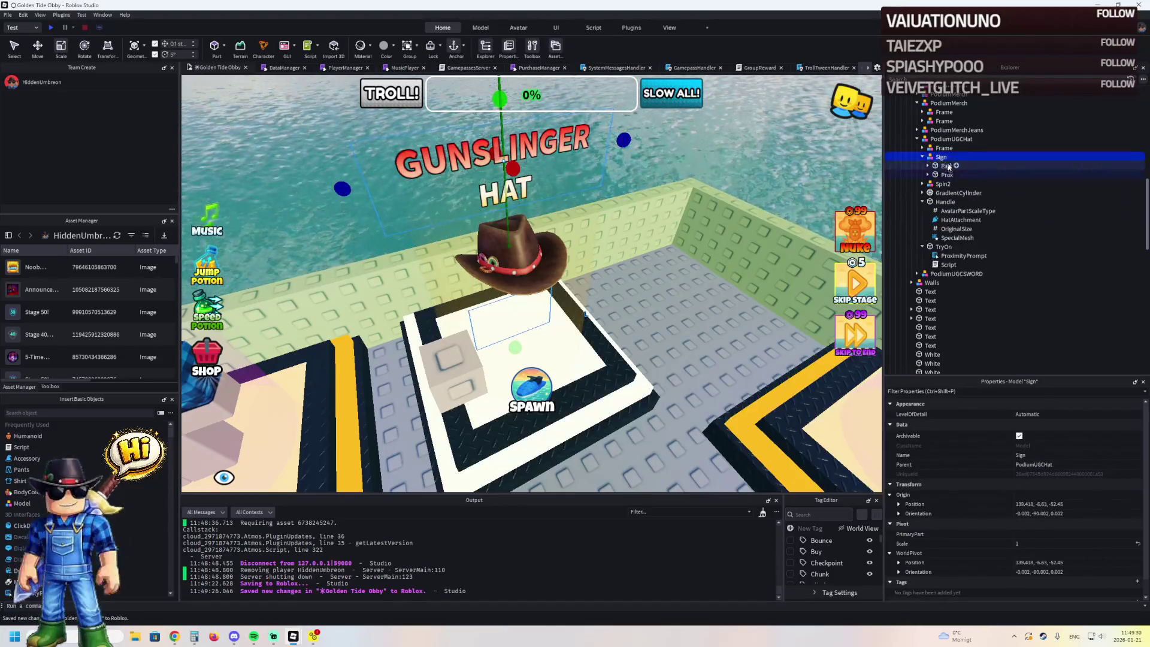
{"action": "double_click", "coordinate": [944, 150]}
{"action": "double_click", "coordinate": [944, 149]}
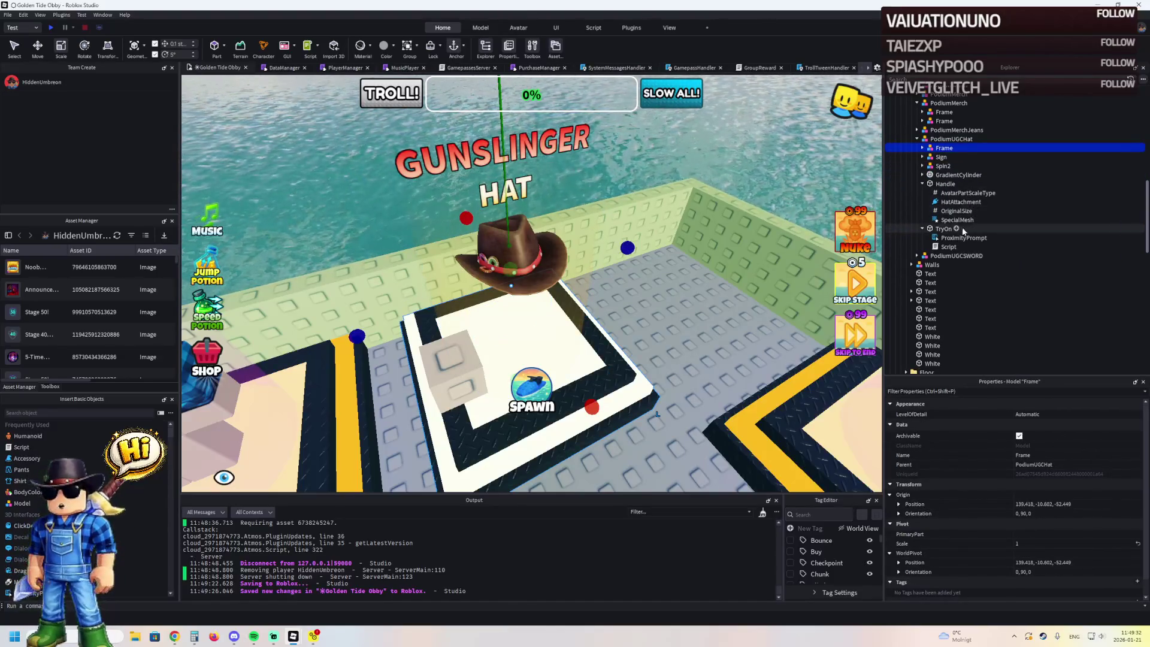
{"action": "left_click", "coordinate": [945, 184]}
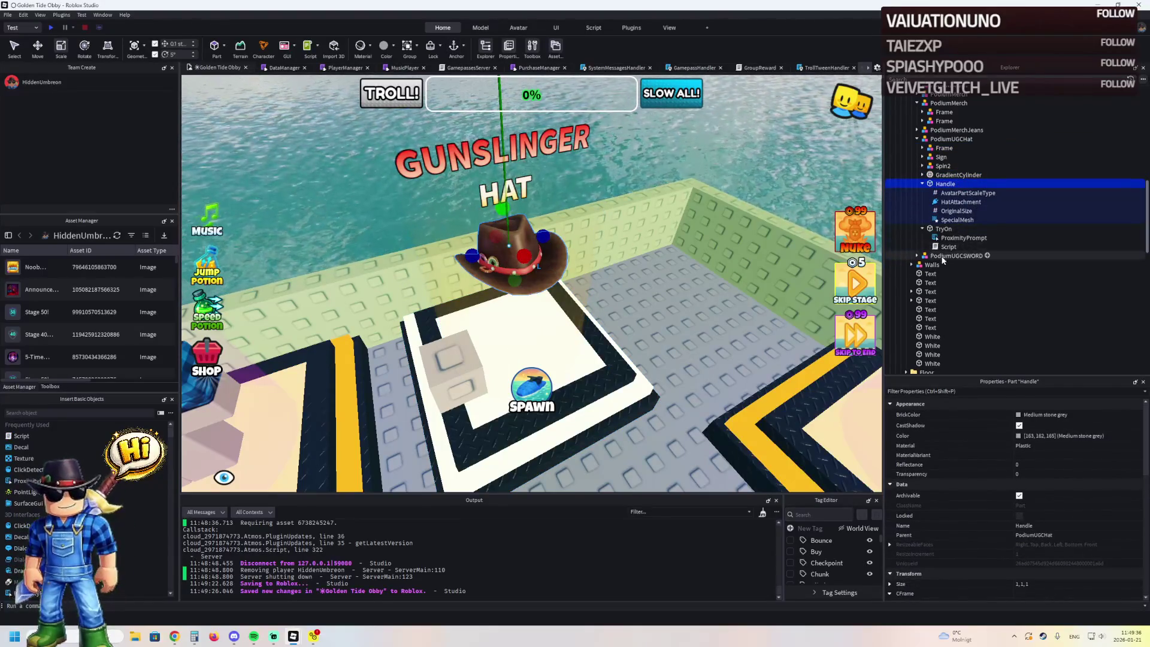
{"action": "left_click", "coordinate": [922, 184]}
{"action": "double_click", "coordinate": [941, 157]}
{"action": "left_click", "coordinate": [946, 166]}
{"action": "left_click", "coordinate": [946, 174]}
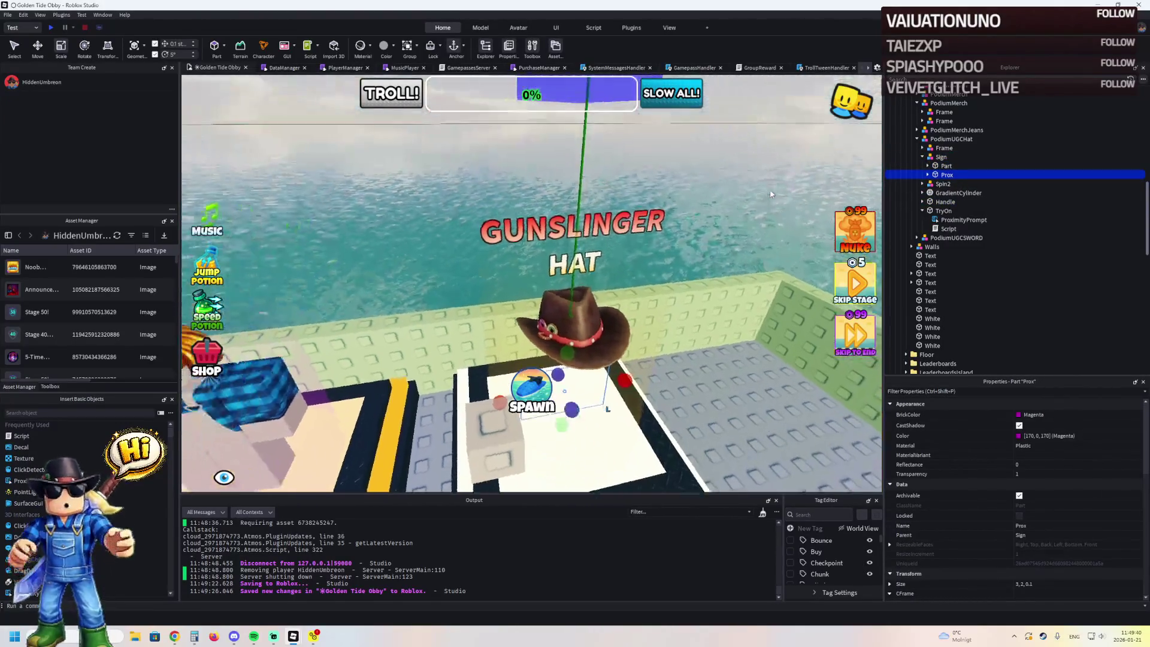
{"action": "double_click", "coordinate": [957, 175]}
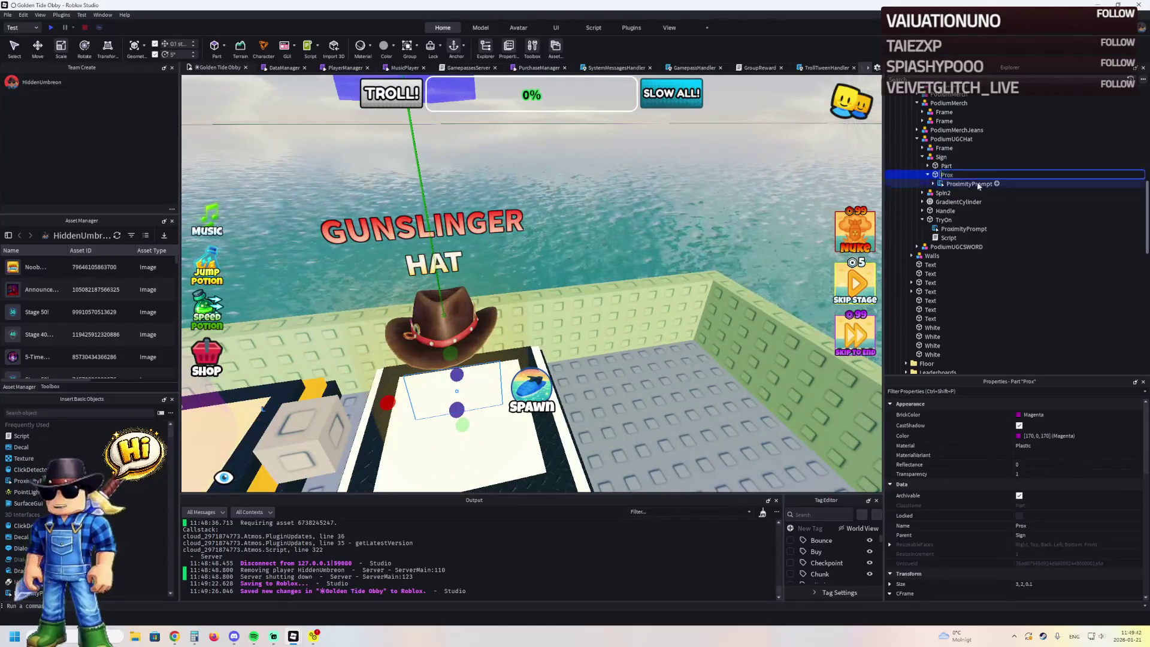
{"action": "left_click", "coordinate": [943, 175]}
{"action": "type", "text": "Shop"}
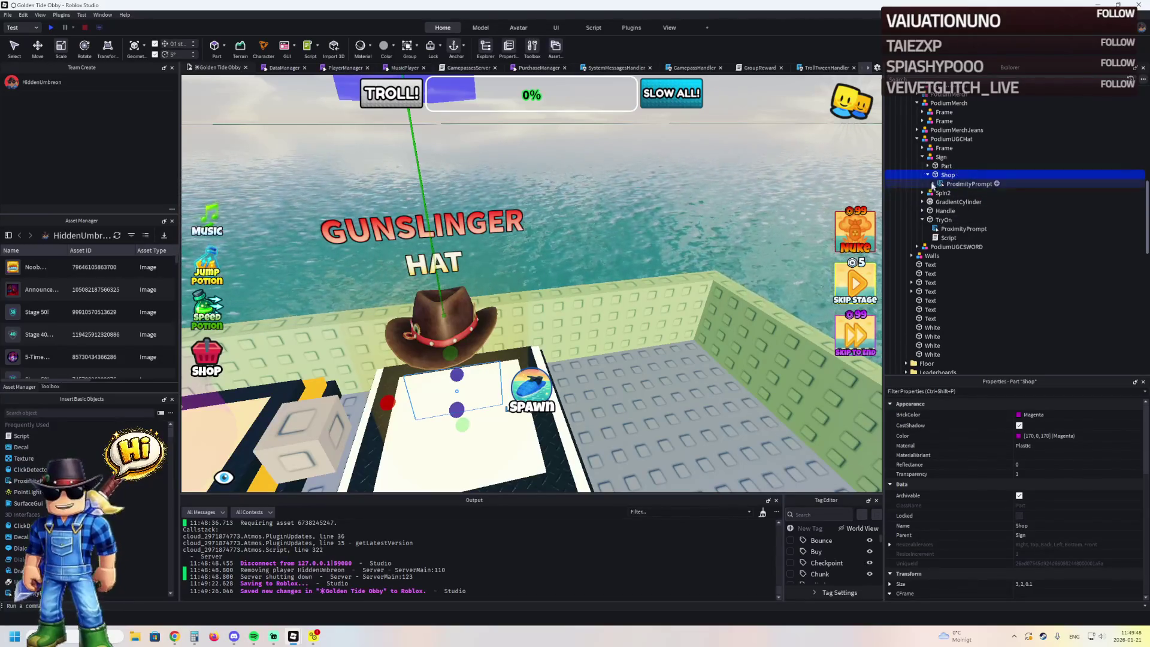
- Give Shop the TryOn cube's position (140, -9.536, -49.5) and a 1,1,1 size
{"action": "left_click", "coordinate": [940, 220]}
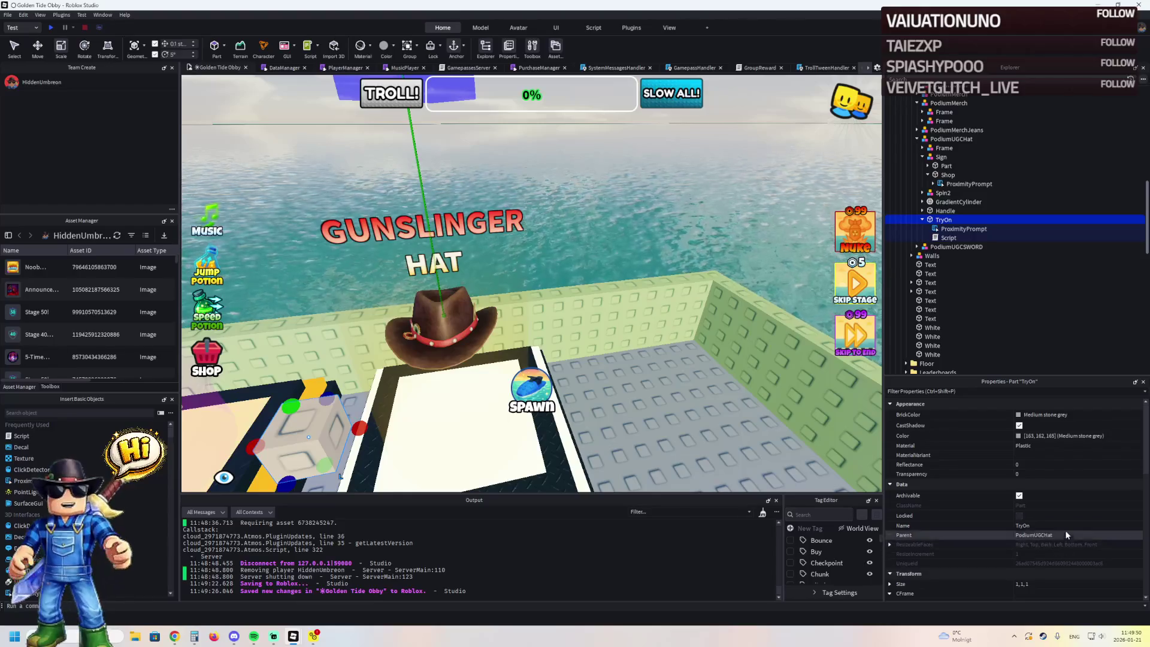
{"action": "scroll", "coordinate": [1066, 533], "scroll_direction": "down", "scroll_amount": 4}
{"action": "left_click", "coordinate": [1067, 460]}
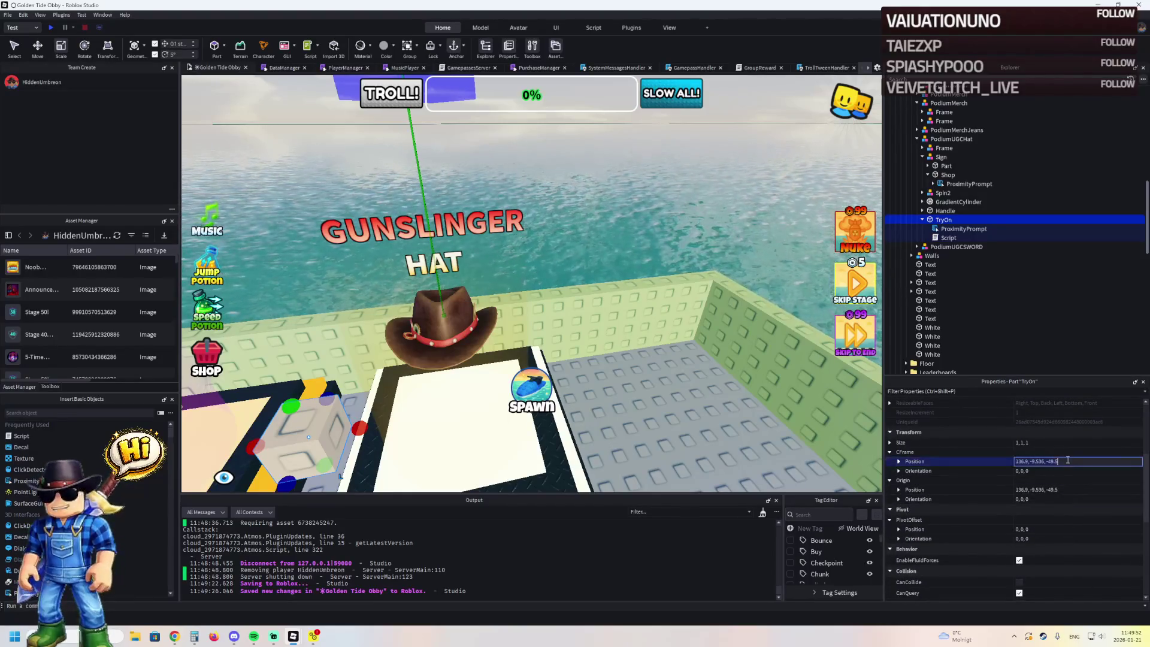
{"action": "left_click", "coordinate": [949, 175]}
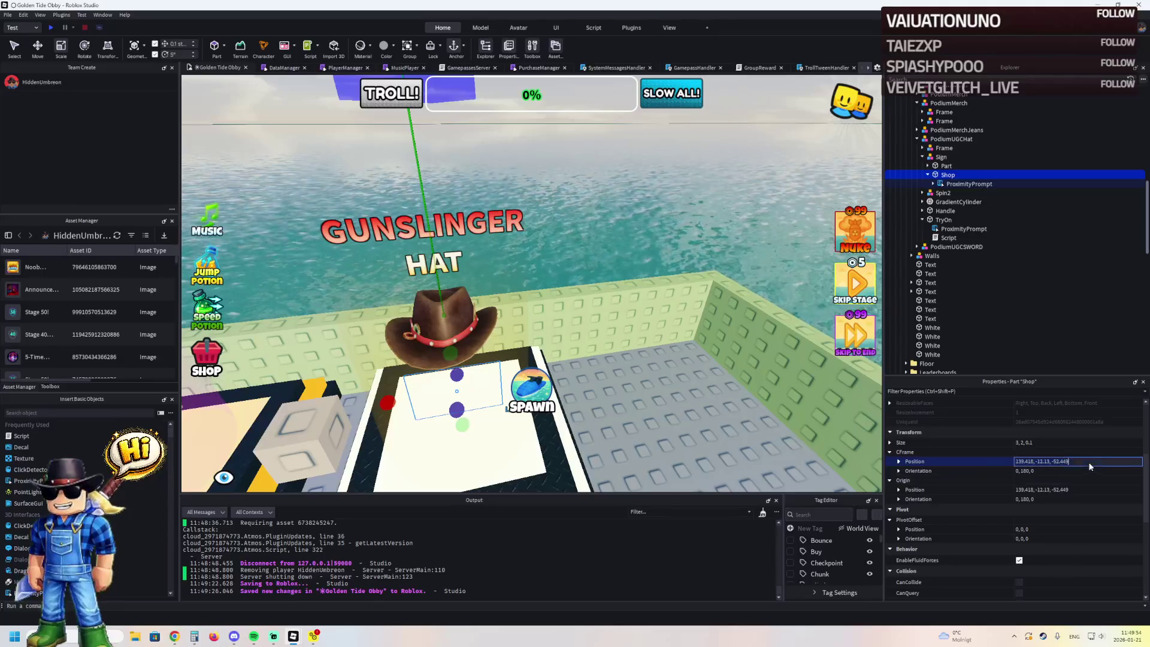
{"action": "left_click", "coordinate": [1067, 442]}
{"action": "key", "text": "Return"}
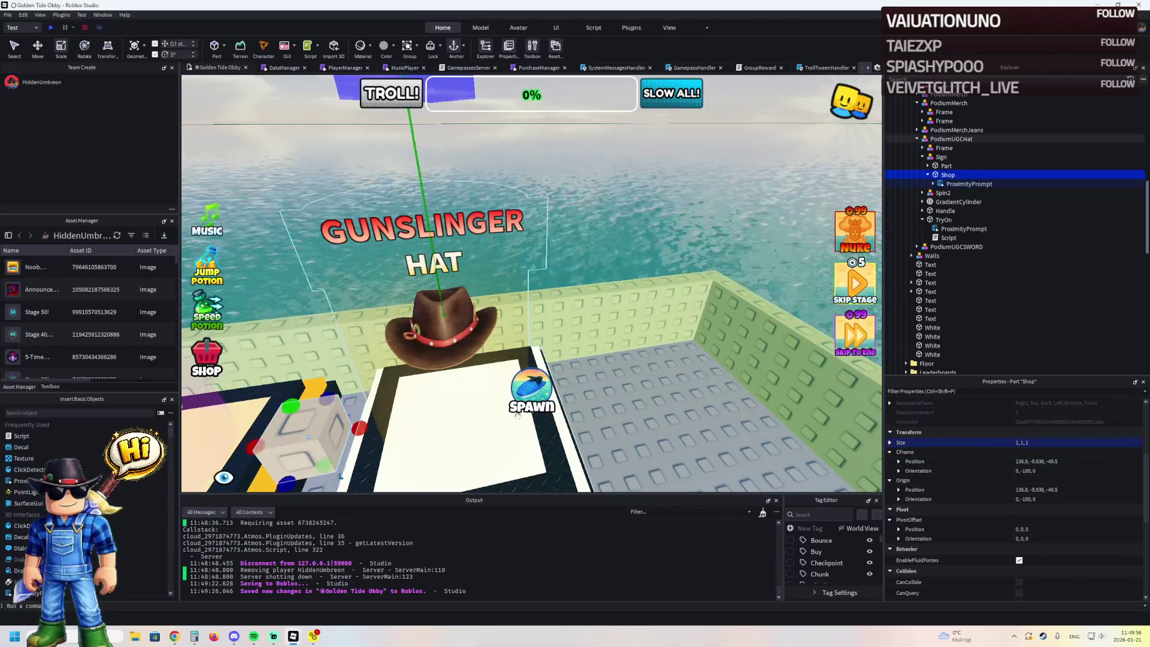
{"action": "key", "text": "ctrl+2"}
- Slide the Shop part along the X axis beside the TryOn cube
{"action": "left_click_drag", "start_coordinate": [422, 348], "coordinate": [601, 339]}
{"action": "scroll", "coordinate": [504, 276], "scroll_direction": "up", "scroll_amount": 3}
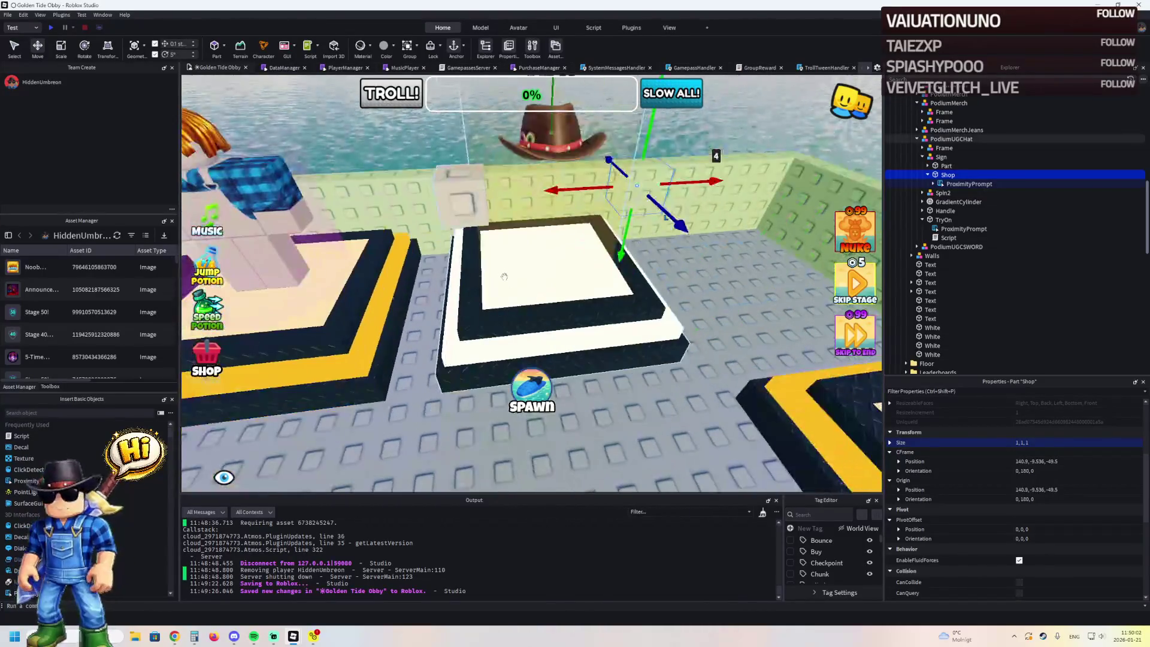
{"action": "left_click", "coordinate": [944, 220], "text": "ctrl"}
{"action": "scroll", "coordinate": [518, 240], "scroll_direction": "down", "scroll_amount": 3}
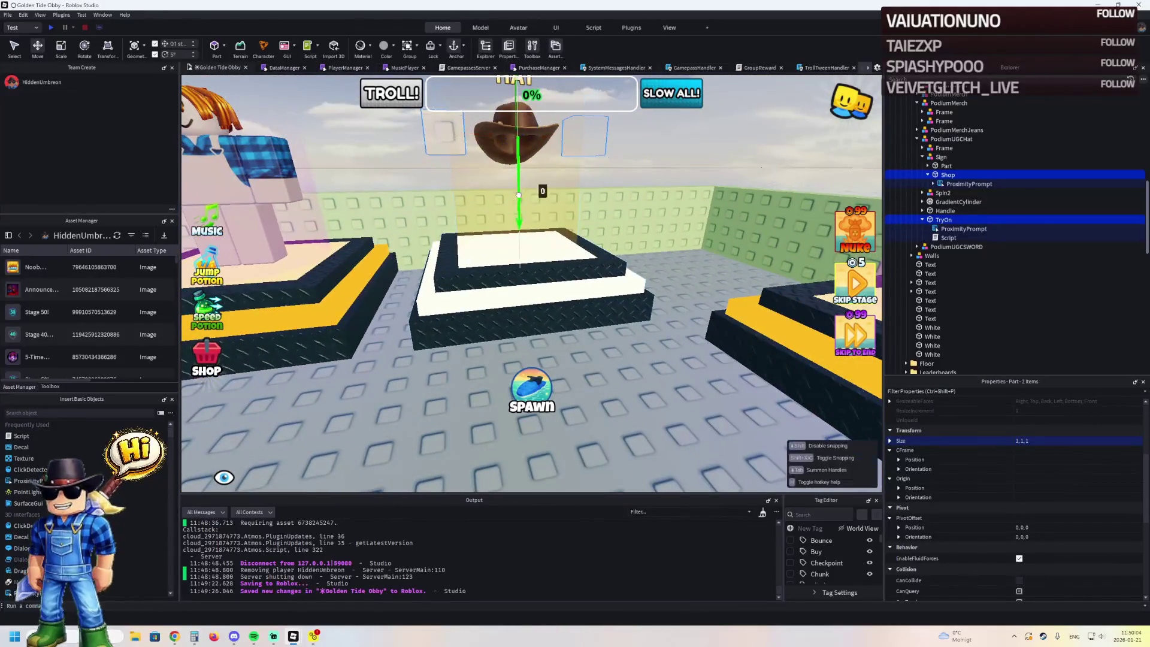
{"action": "scroll", "coordinate": [528, 299], "scroll_direction": "up", "scroll_amount": 2}
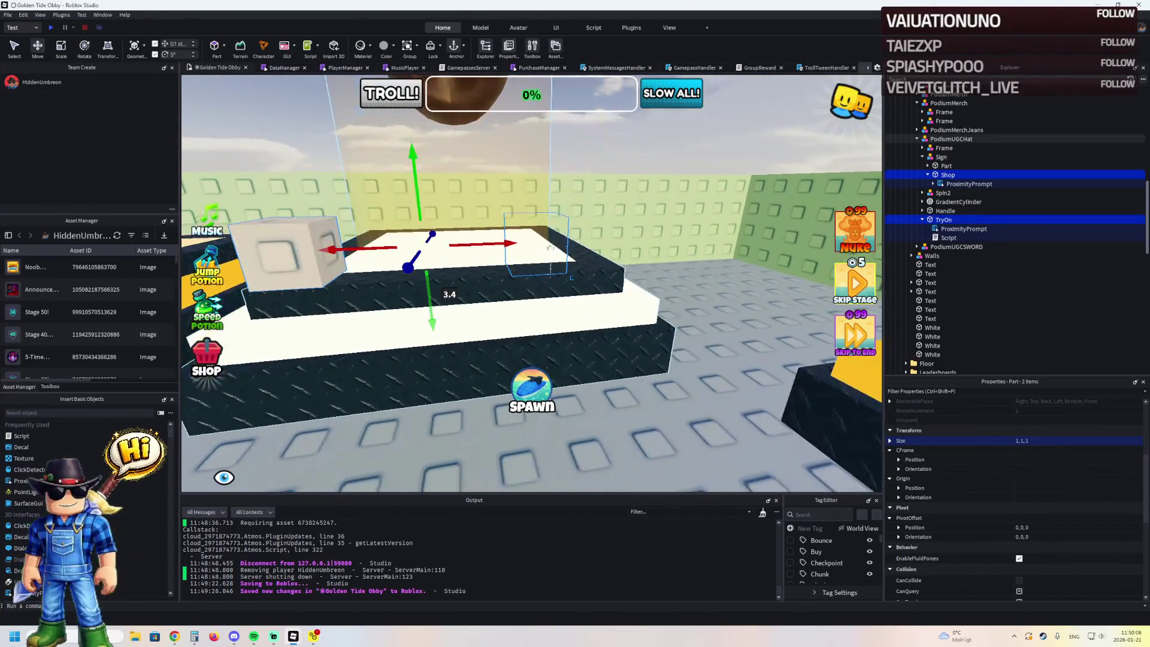
{"action": "left_click", "coordinate": [539, 252]}
{"action": "scroll", "coordinate": [519, 239], "scroll_direction": "up", "scroll_amount": 2}
{"action": "left_click_drag", "start_coordinate": [510, 234], "coordinate": [533, 231]}
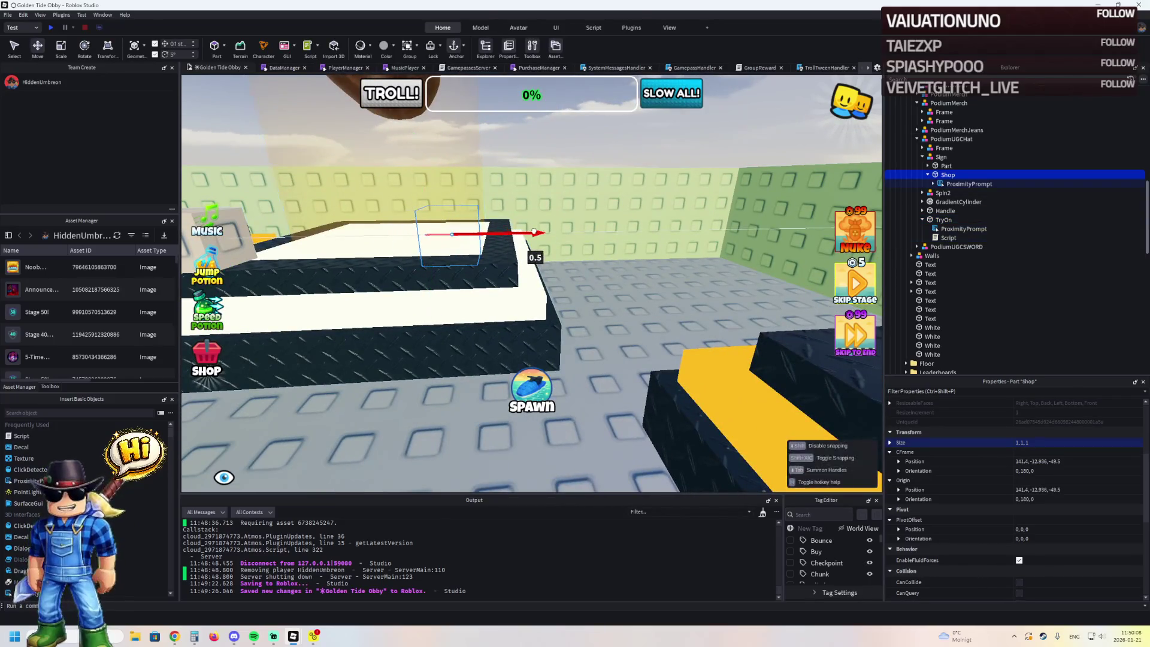
- Move TryOn to the right, then lower Shop and TryOn together onto the podium platform
{"action": "left_click", "coordinate": [617, 258]}
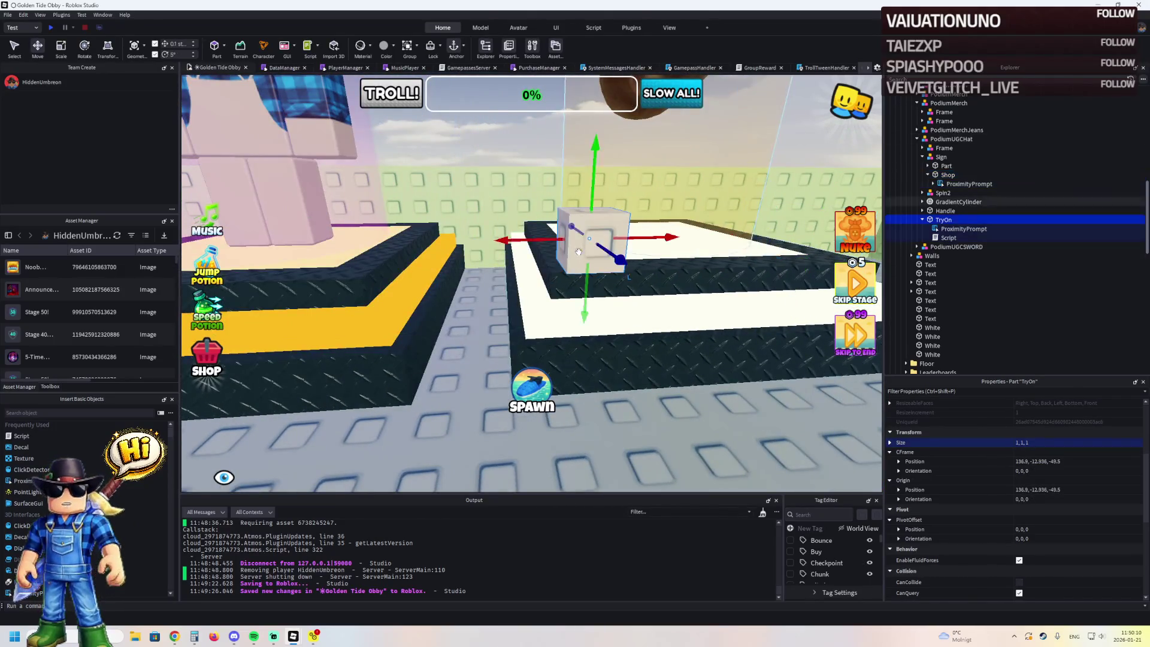
{"action": "left_click_drag", "start_coordinate": [541, 241], "coordinate": [572, 242]}
{"action": "left_click", "coordinate": [591, 289], "text": "ctrl"}
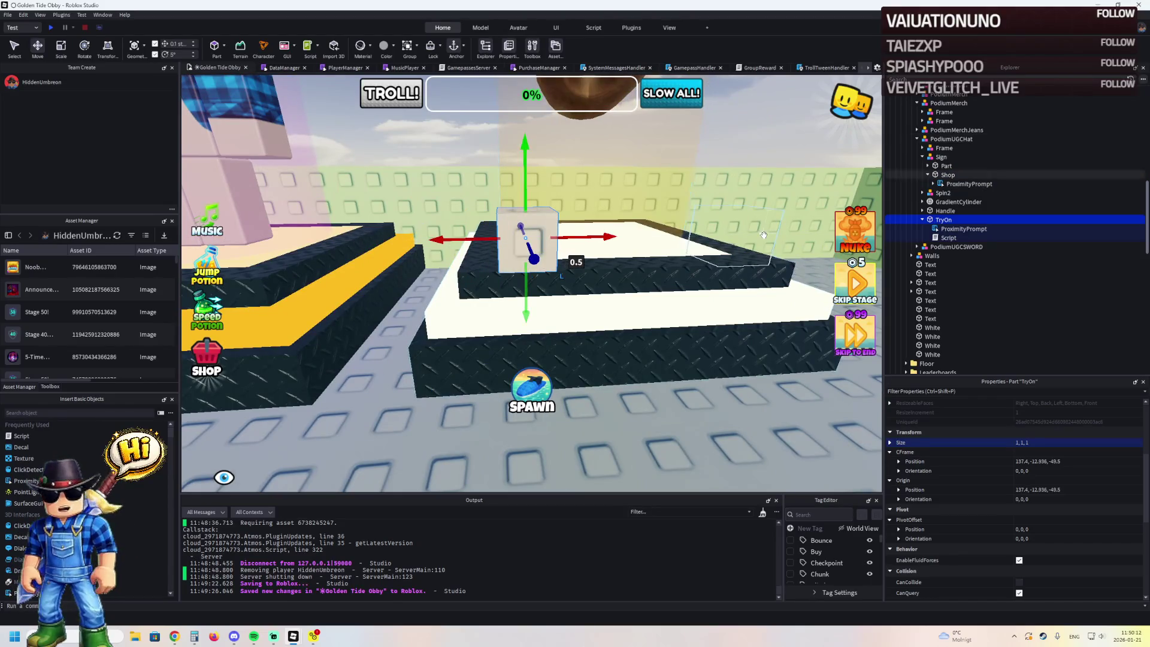
{"action": "left_click_drag", "start_coordinate": [624, 299], "coordinate": [596, 306]}
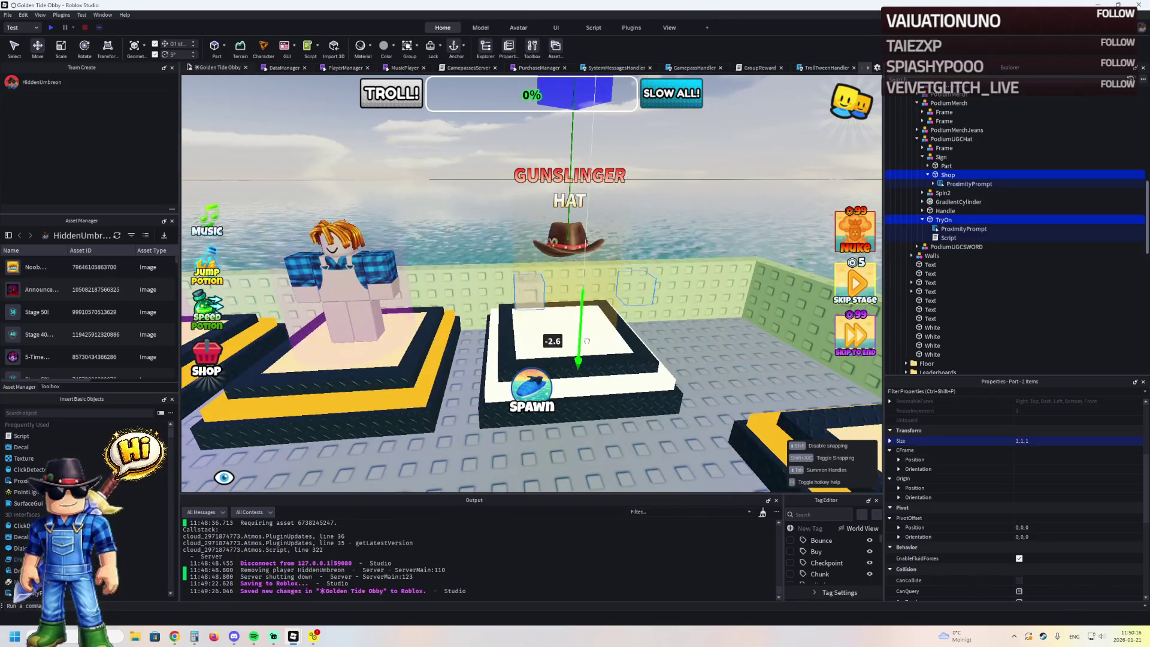
{"action": "scroll", "coordinate": [585, 342], "scroll_direction": "down", "scroll_amount": 5}
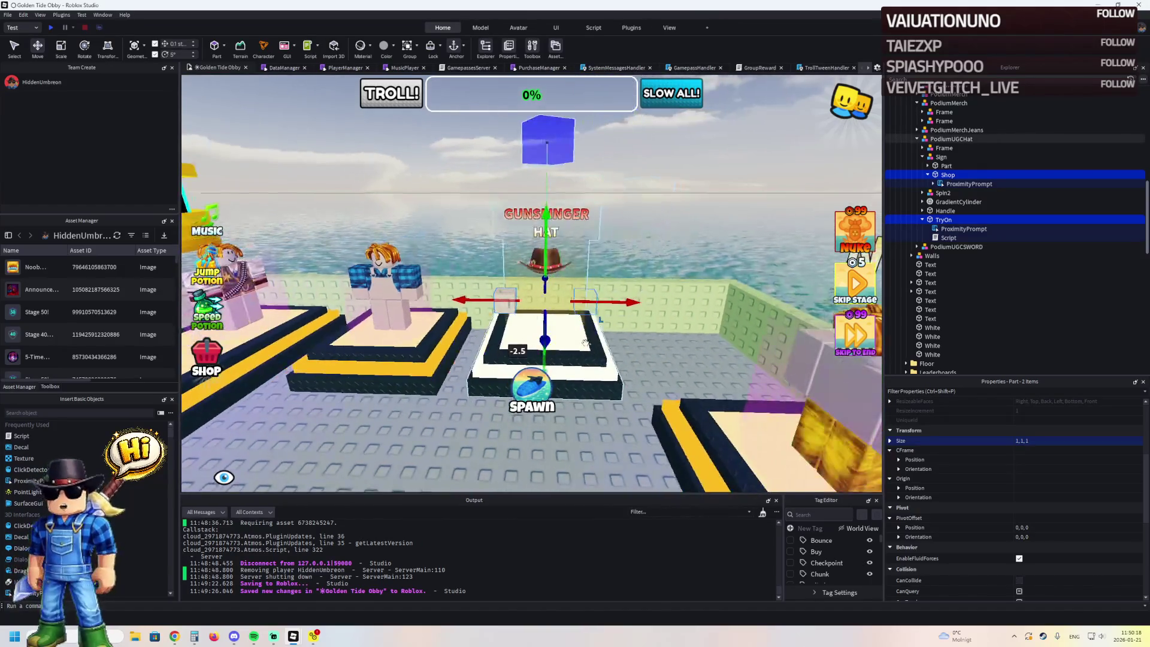
{"action": "scroll", "coordinate": [585, 343], "scroll_direction": "up", "scroll_amount": 4}
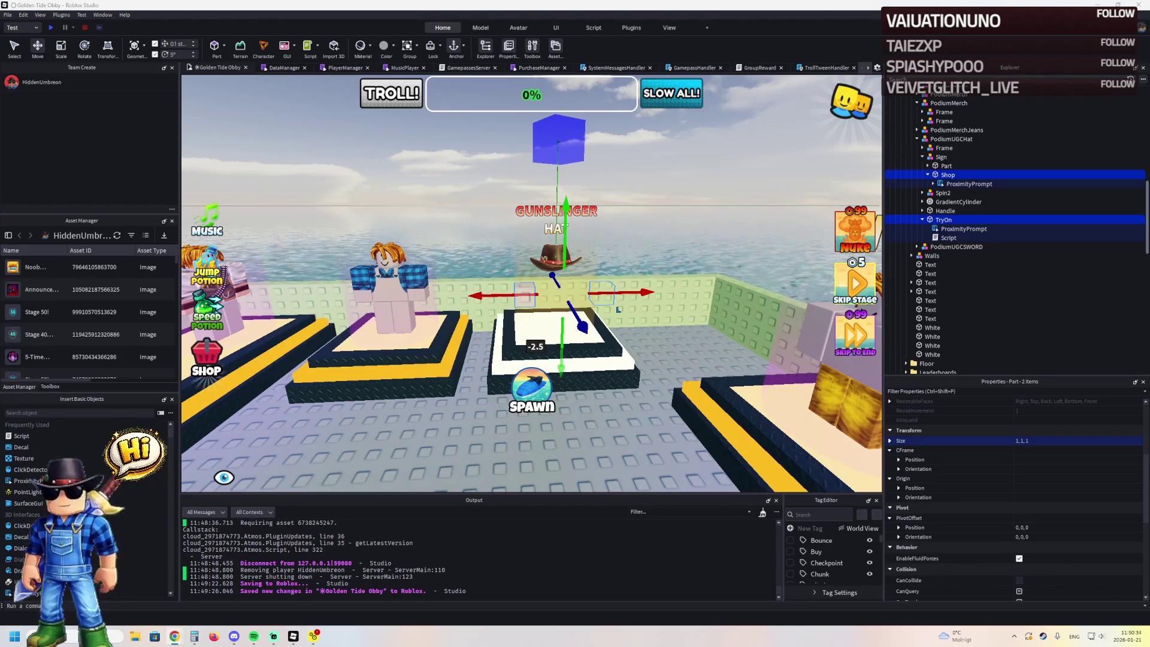
{"action": "key", "text": "alt+Tab"}
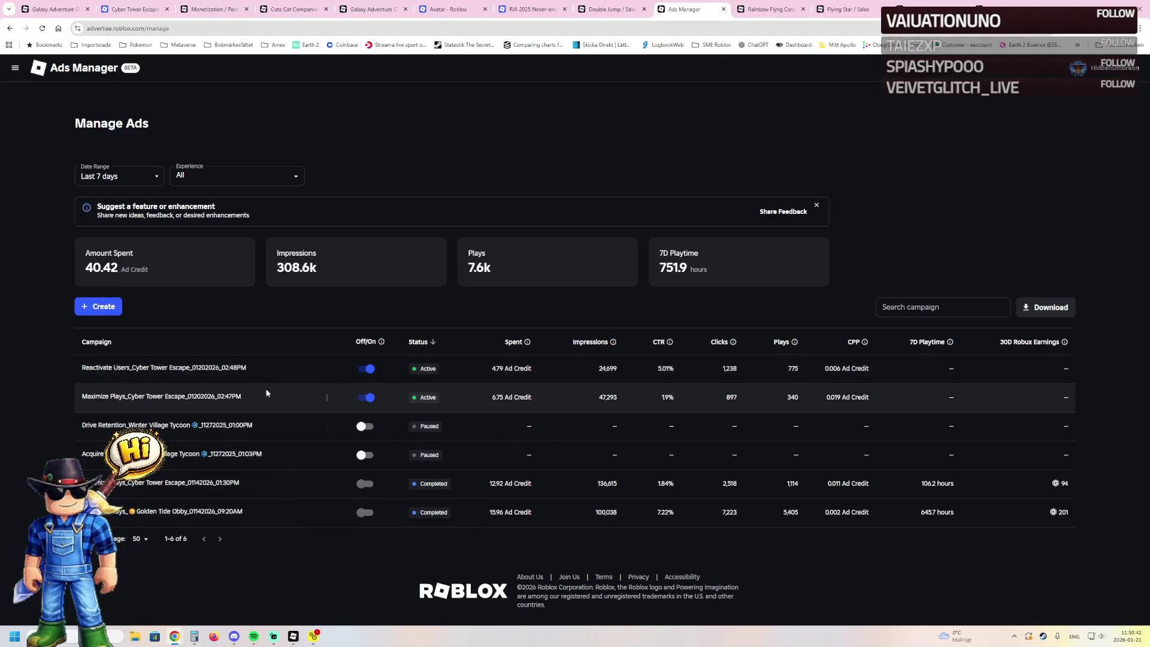
- Review the Reactivate Users campaign's details in Ads Manager
{"action": "mouse_move", "coordinate": [179, 406]}
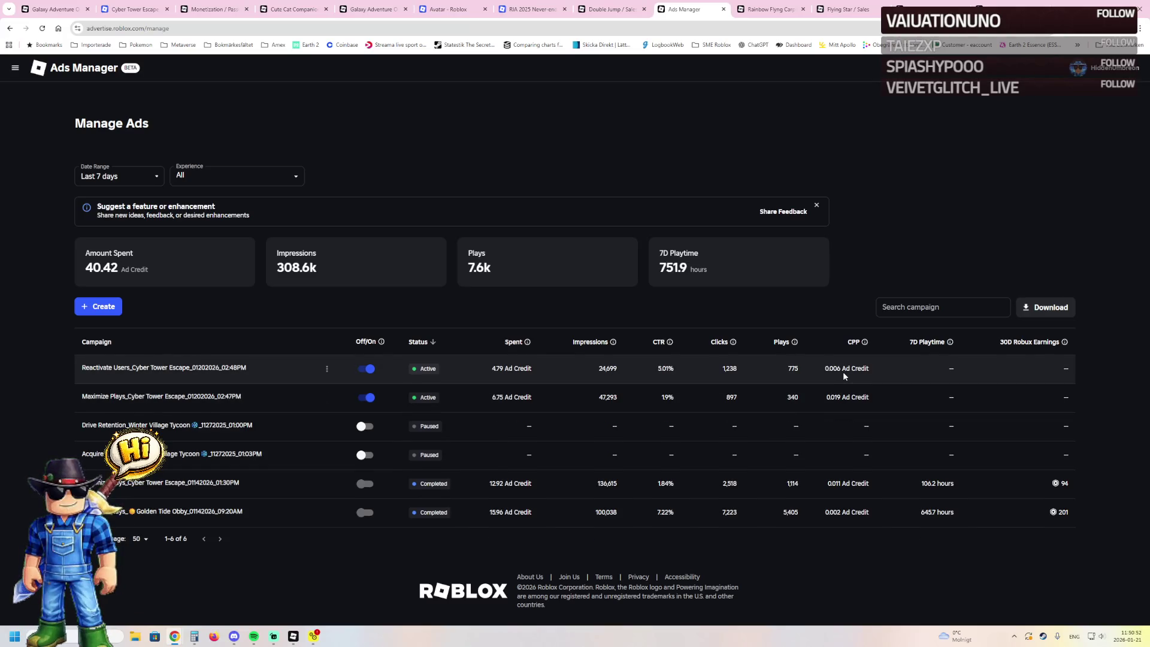
{"action": "left_click", "coordinate": [201, 366]}
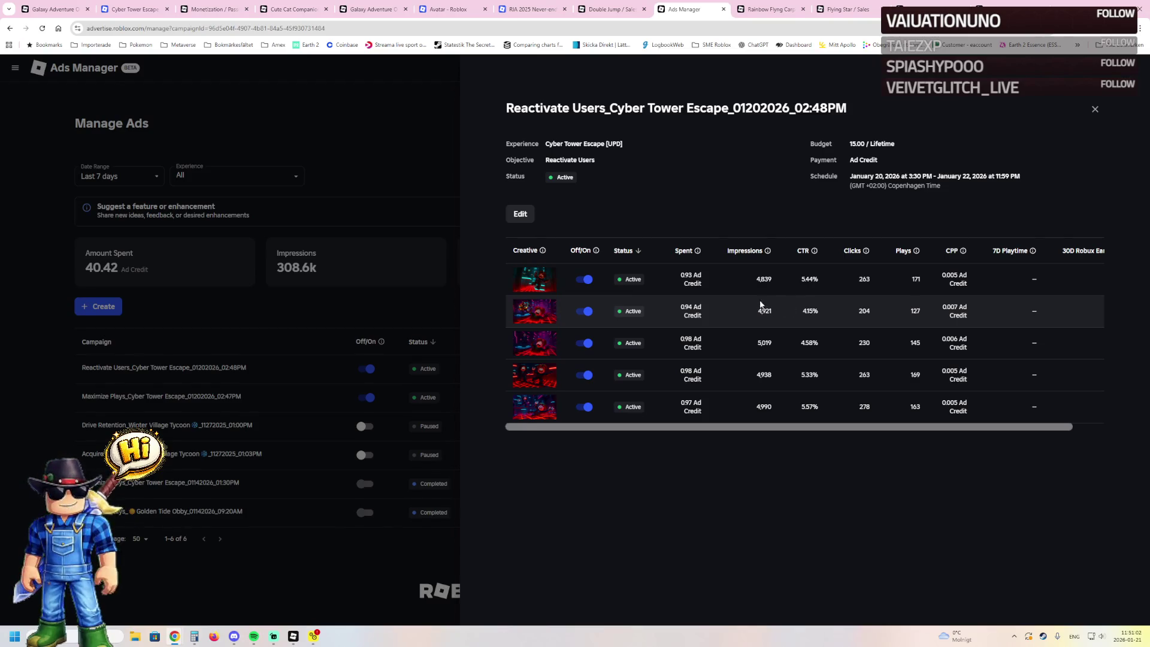
{"action": "left_click", "coordinate": [384, 294]}
- Review the Maximize Plays campaign, close the Ads Manager tab, and return to Studio
{"action": "left_click", "coordinate": [185, 400]}
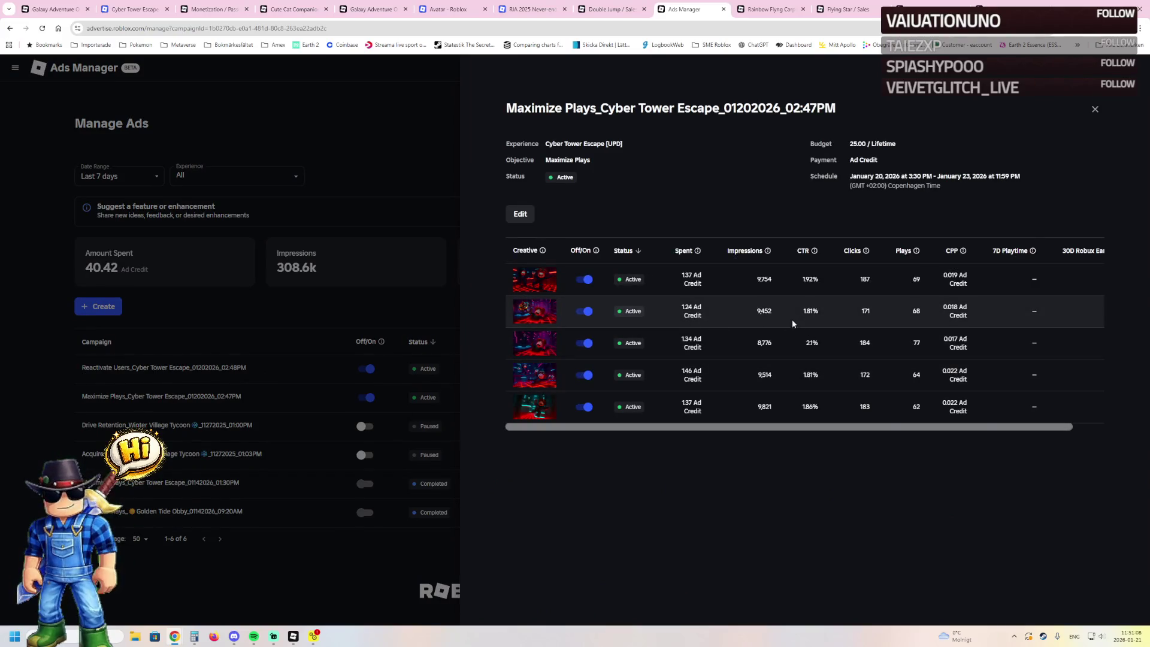
{"action": "left_click", "coordinate": [283, 581]}
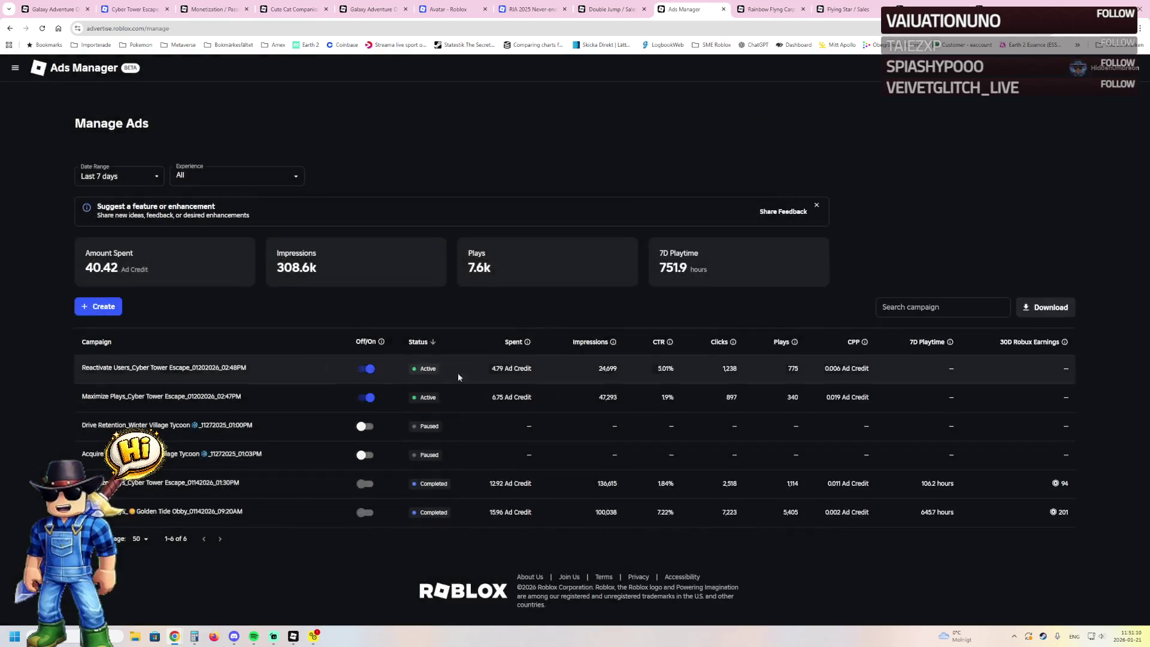
{"action": "left_click", "coordinate": [723, 9]}
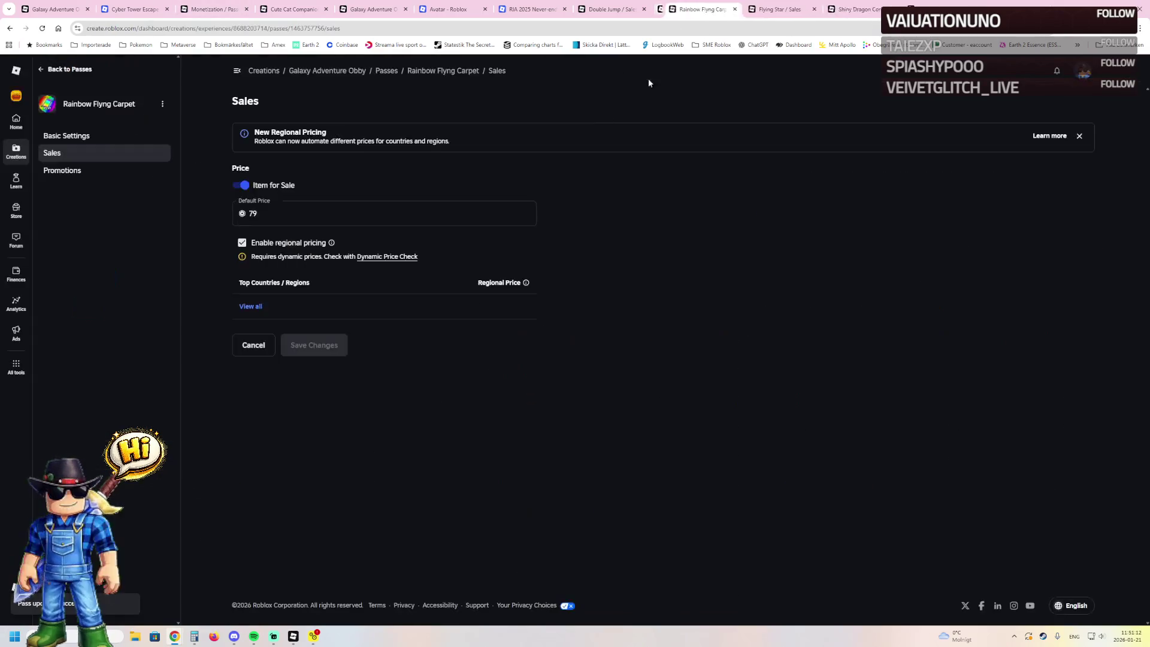
{"action": "mouse_move", "coordinate": [294, 638]}
{"action": "left_click", "coordinate": [342, 590]}
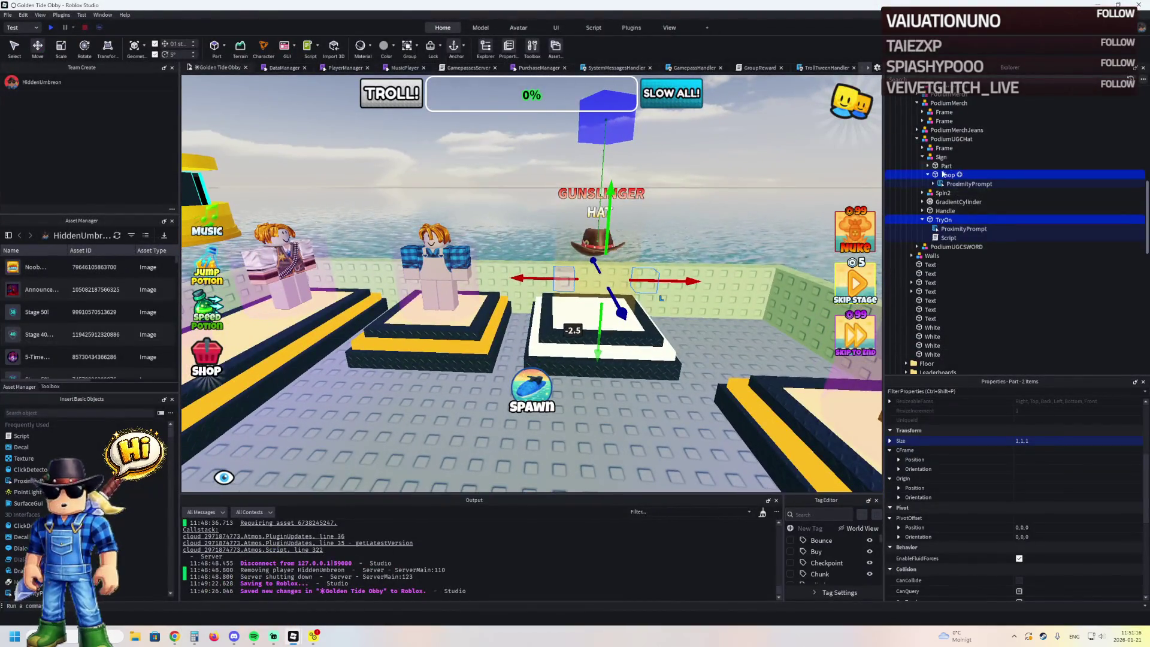
- Set the TryOn cube's Transparency to 1 and start a play-test with F5
{"action": "left_click", "coordinate": [937, 220]}
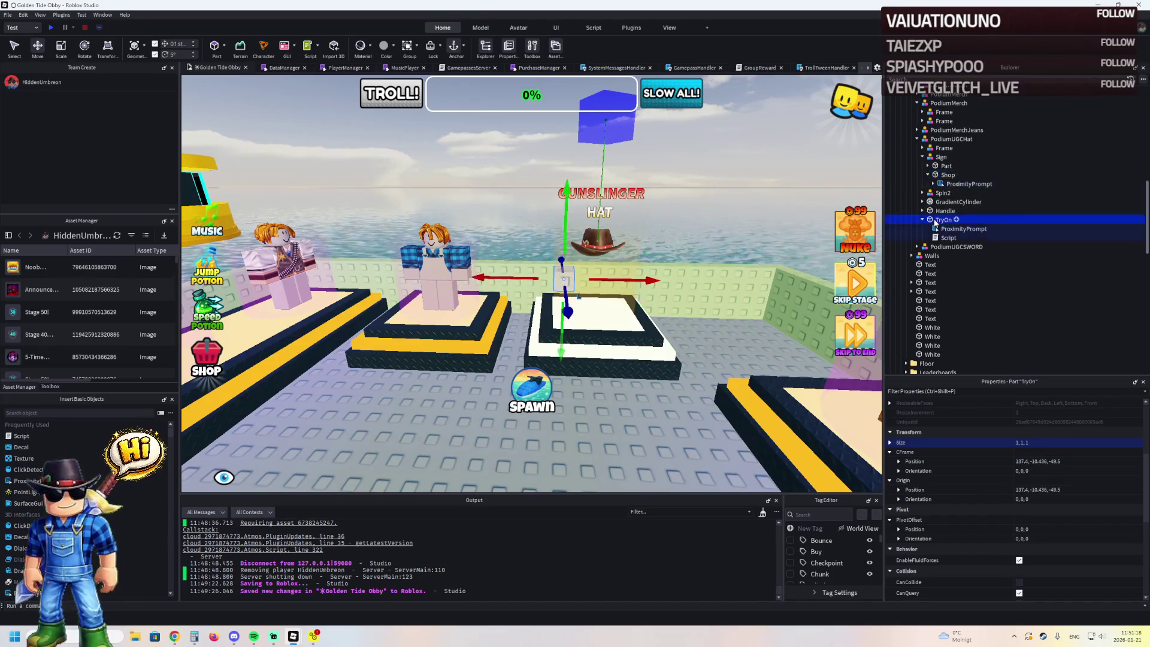
{"action": "scroll", "coordinate": [974, 473], "scroll_direction": "down", "scroll_amount": 5}
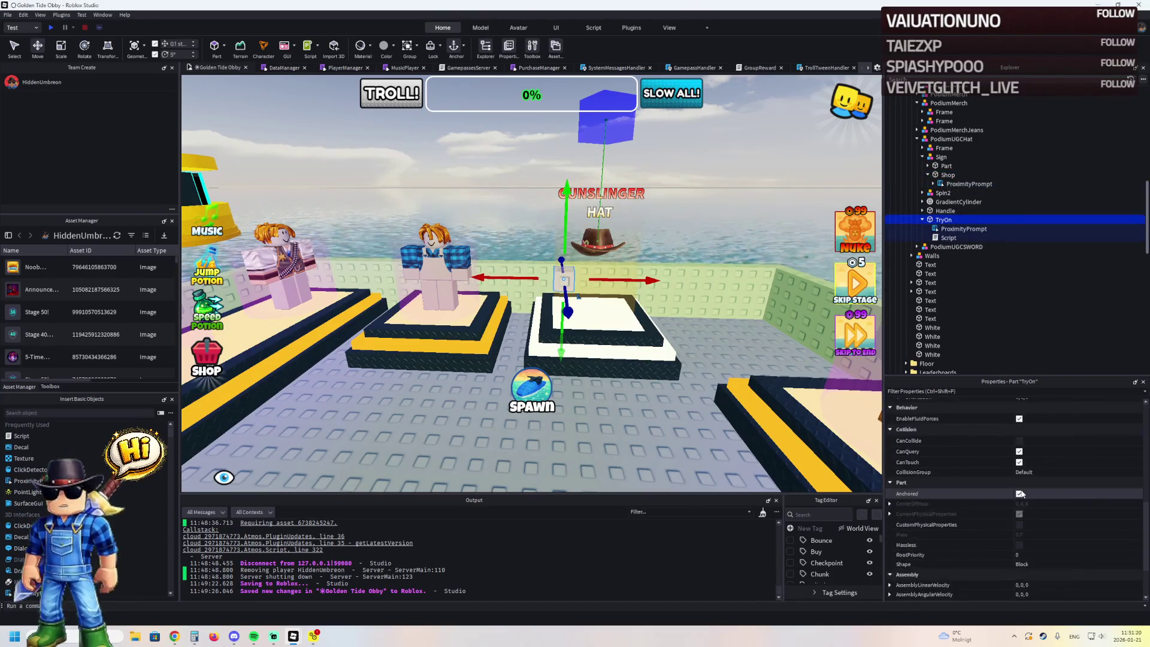
{"action": "scroll", "coordinate": [1026, 504], "scroll_direction": "up", "scroll_amount": 5}
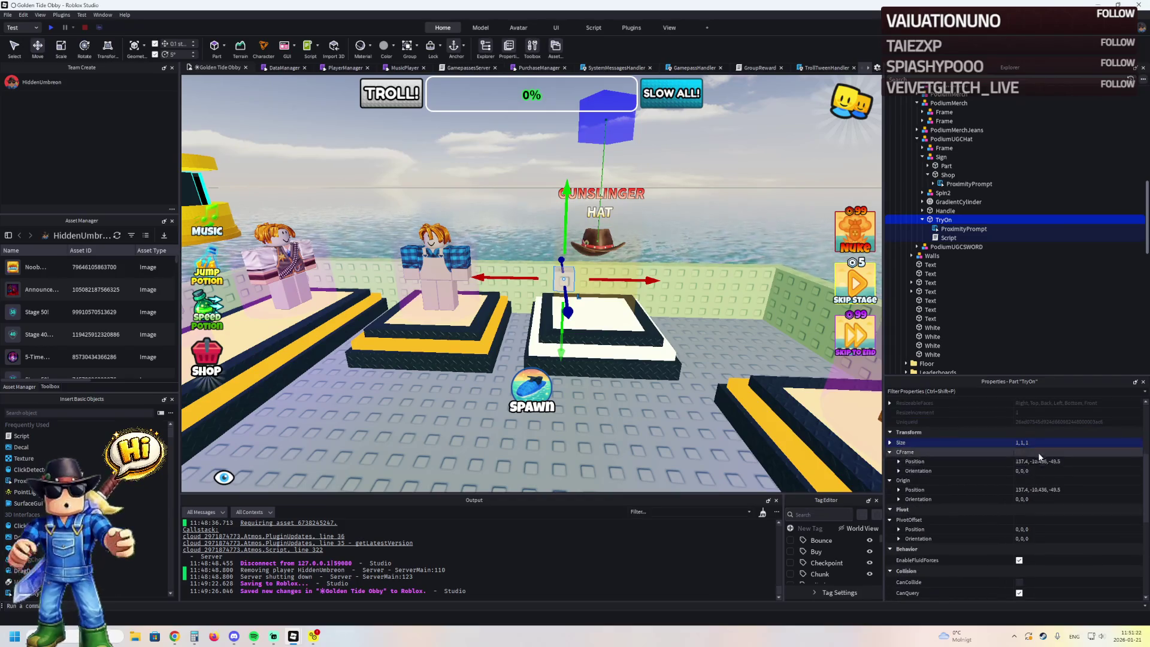
{"action": "scroll", "coordinate": [1032, 447], "scroll_direction": "up", "scroll_amount": 2}
{"action": "left_click", "coordinate": [1026, 474]}
{"action": "type", "text": "1"}
{"action": "left_click_drag", "start_coordinate": [870, 450], "coordinate": [623, 397]}
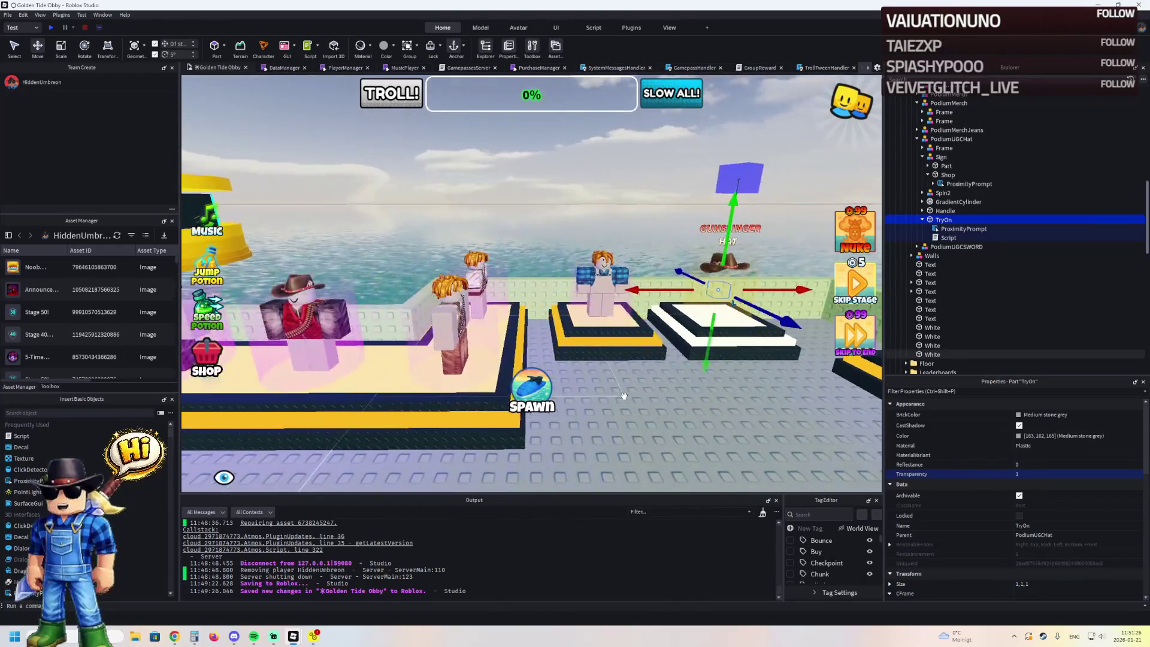
{"action": "key", "text": "F5"}
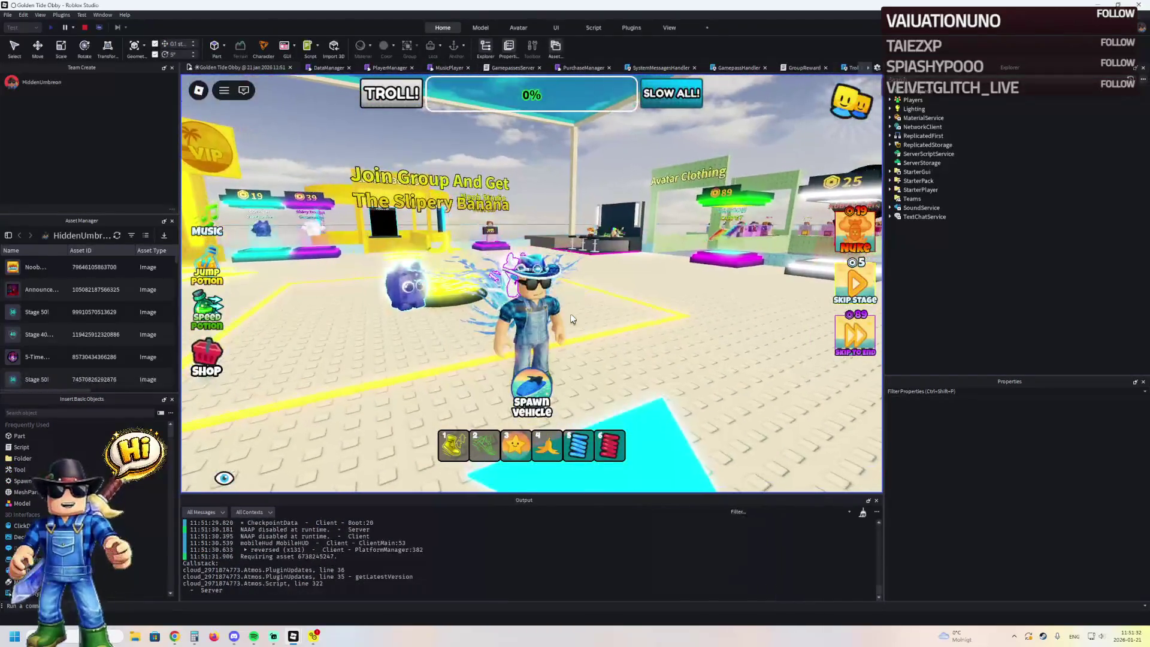
- Walk onto the Gunslinger Hat display so the avatar wears the brown hat, then pass the mannequins
{"action": "key", "text": "w"}
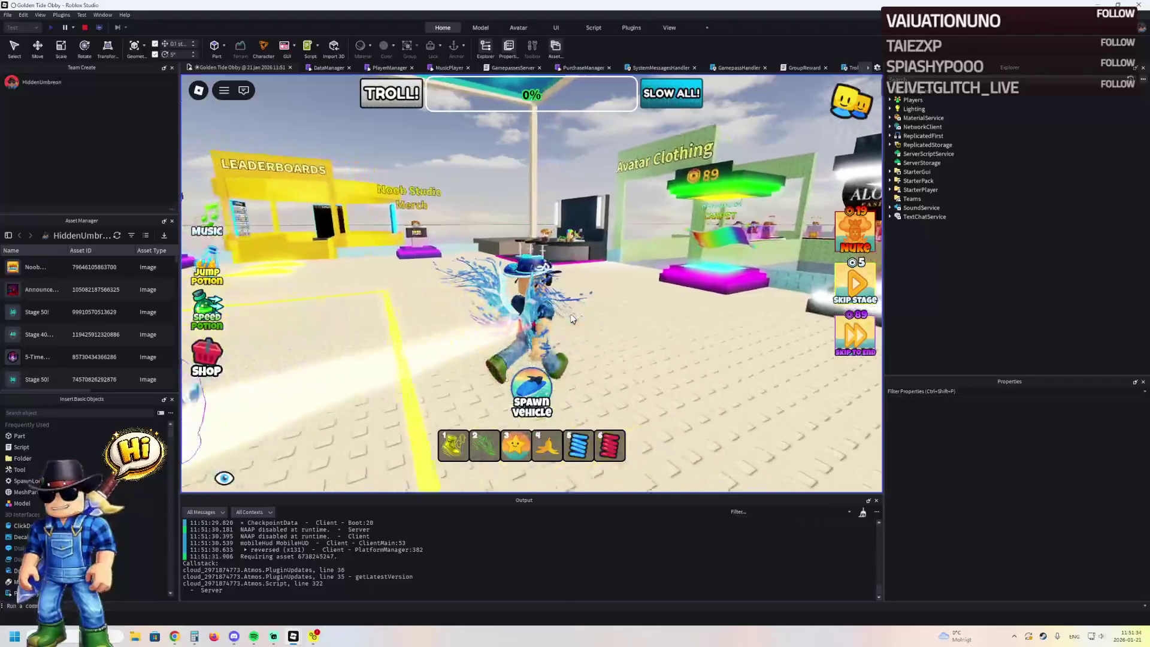
{"action": "key", "text": "d"}
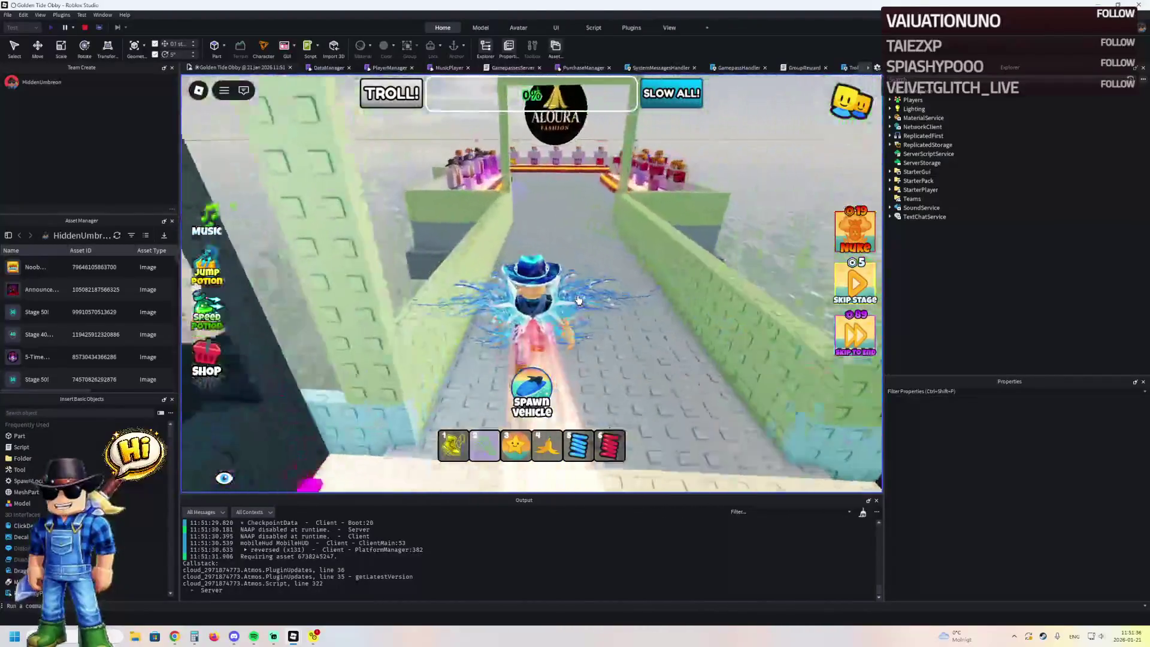
{"action": "key", "text": "w"}
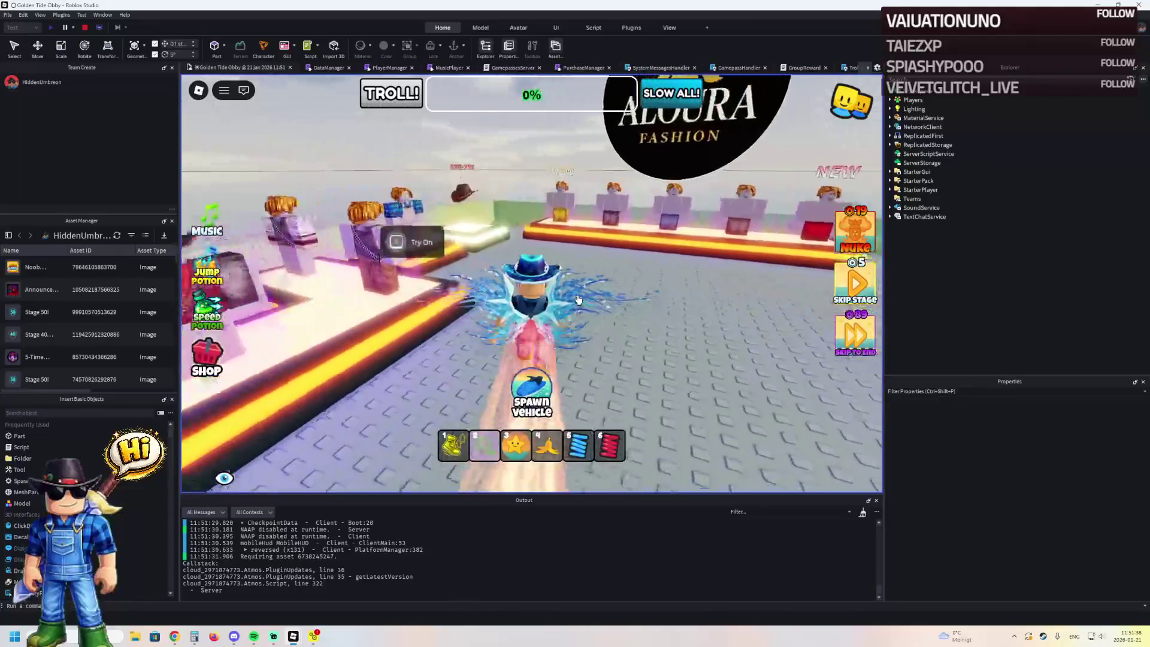
{"action": "key", "text": "w"}
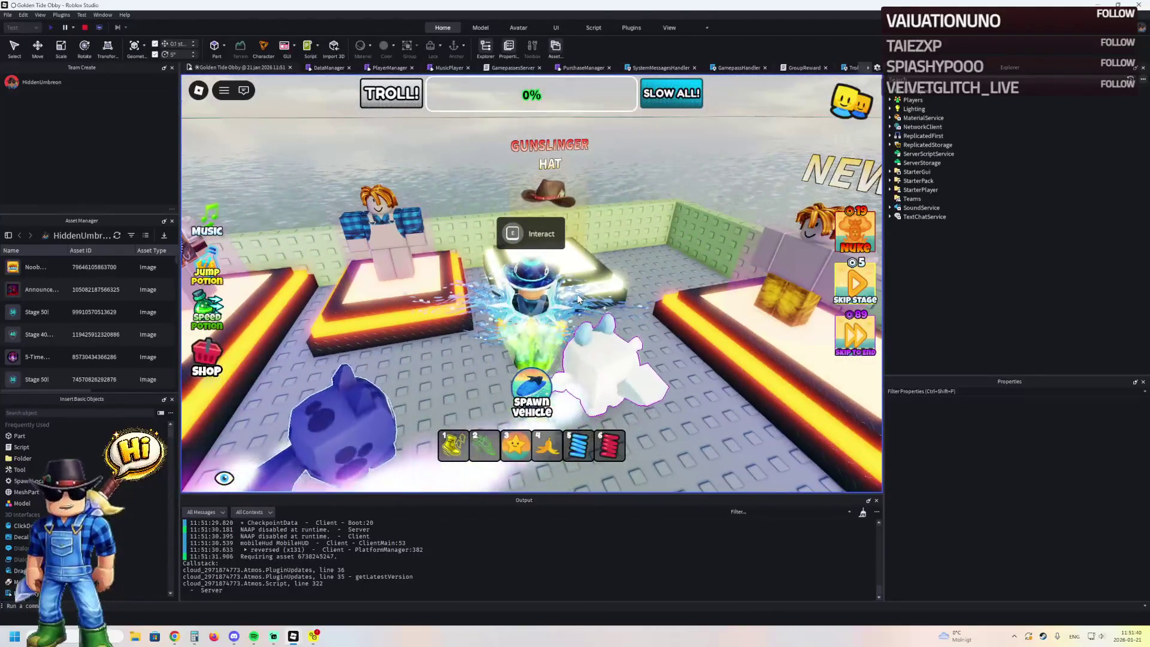
{"action": "key", "text": "a"}
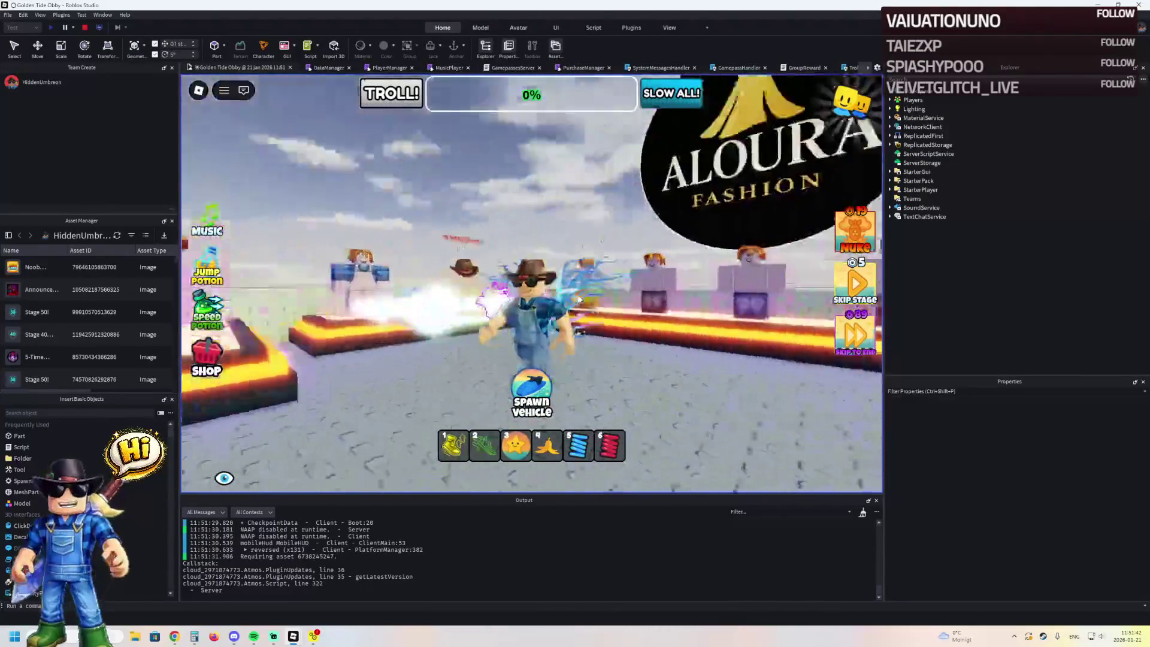
{"action": "key", "text": "a"}
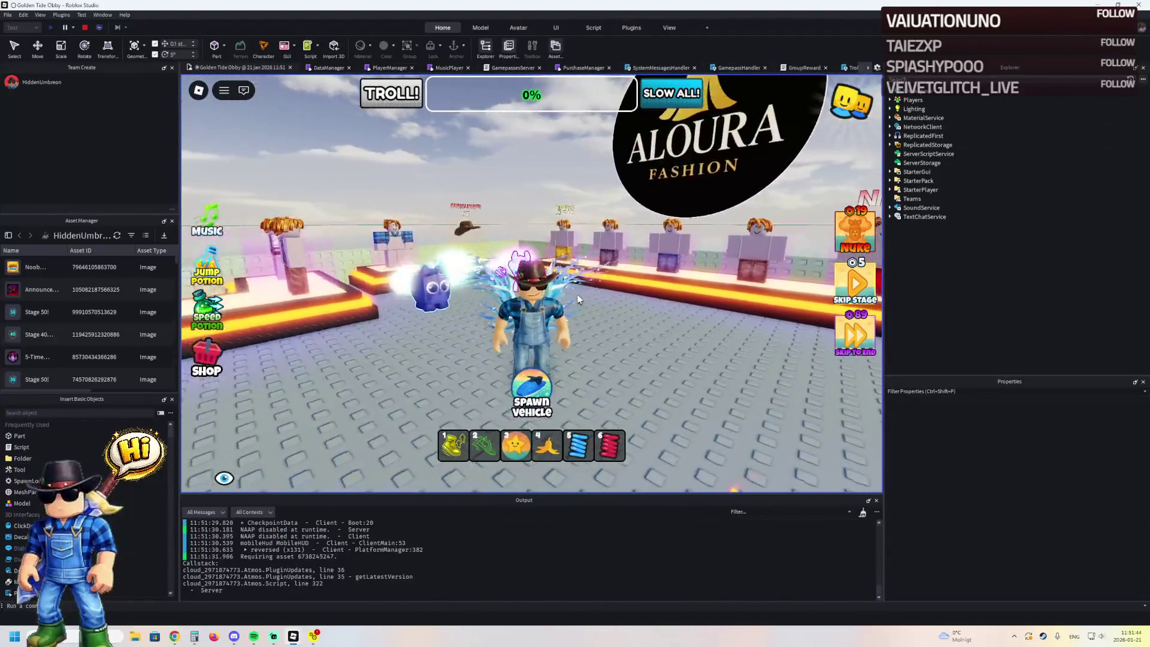
{"action": "key", "text": "s"}
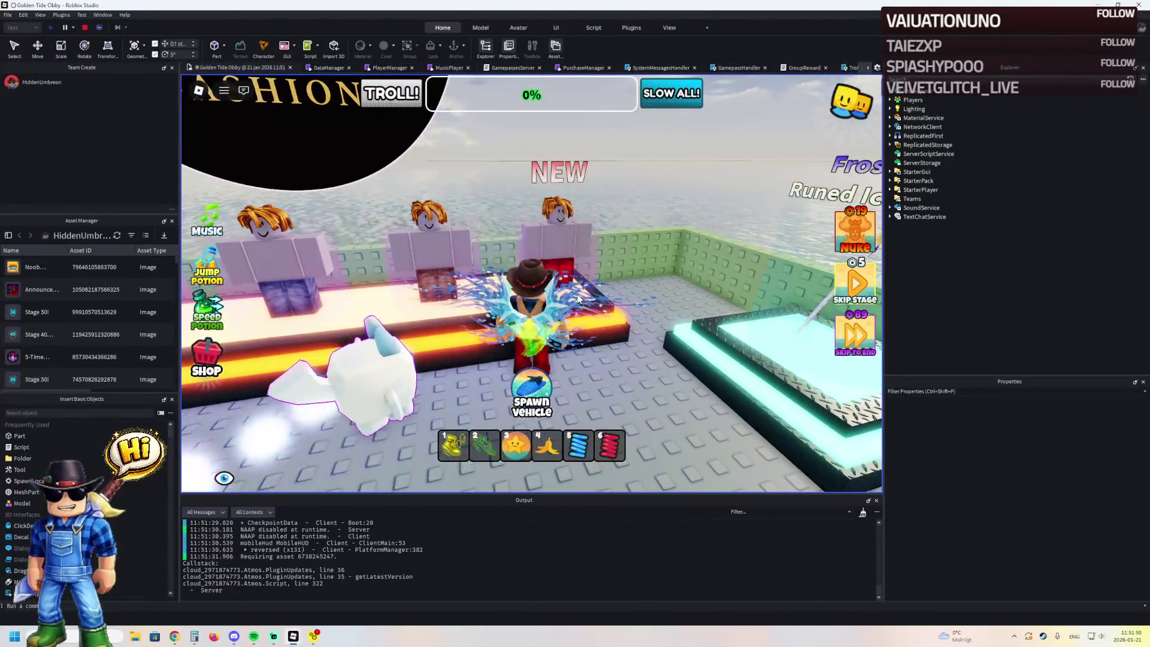
{"action": "key", "text": "w"}
{"action": "key", "text": "w"}
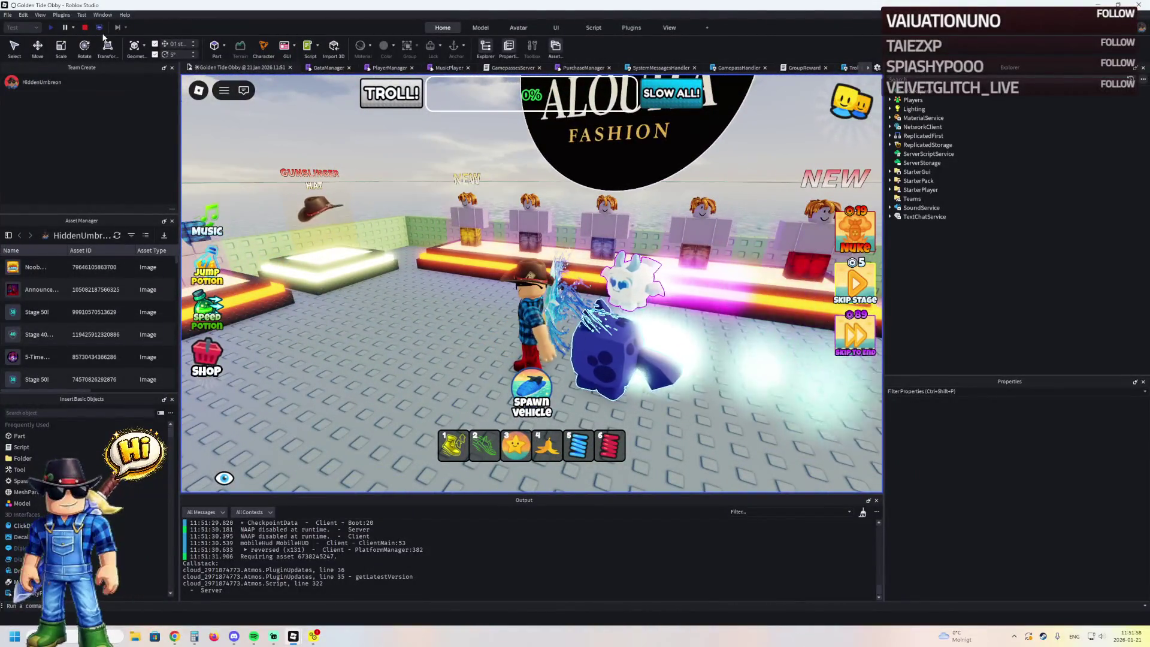
- Stop the play-test and frame the view on the TryOn part
{"action": "left_click", "coordinate": [84, 32]}
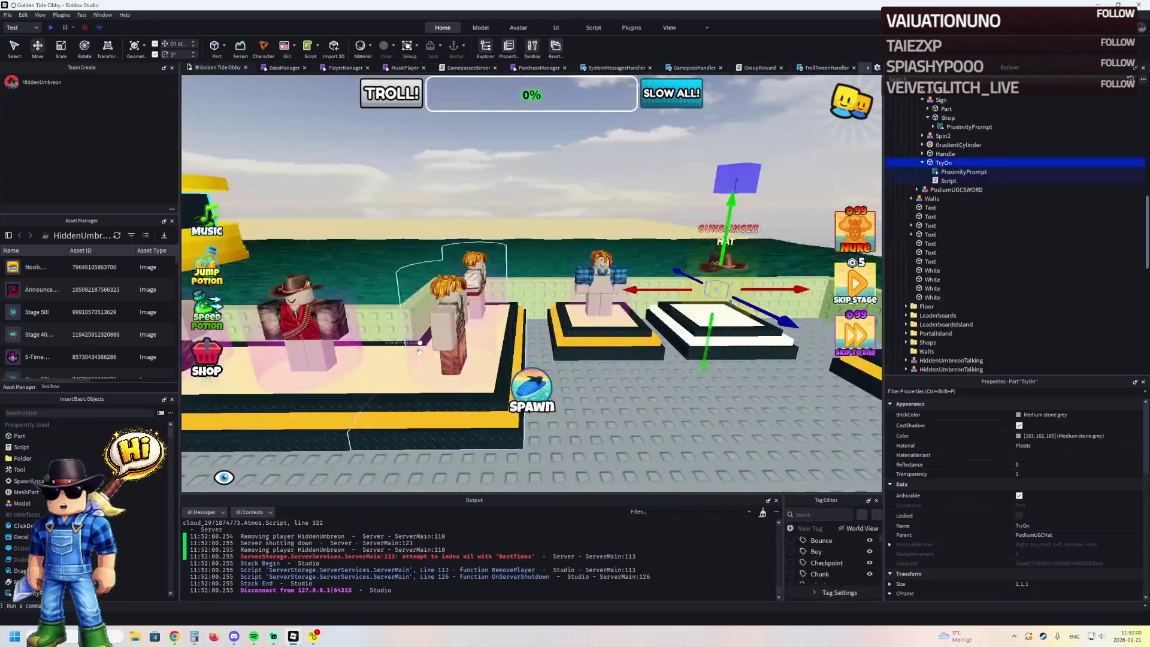
{"action": "key", "text": "f"}
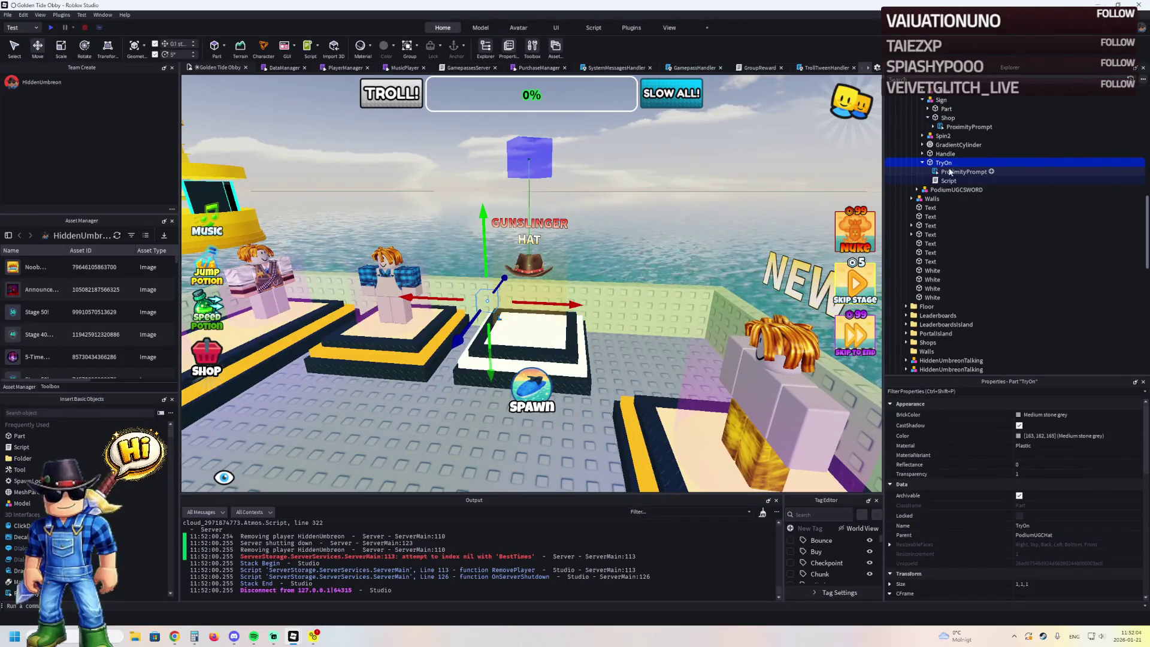
{"action": "left_click", "coordinate": [922, 162]}
{"action": "left_click", "coordinate": [928, 117]}
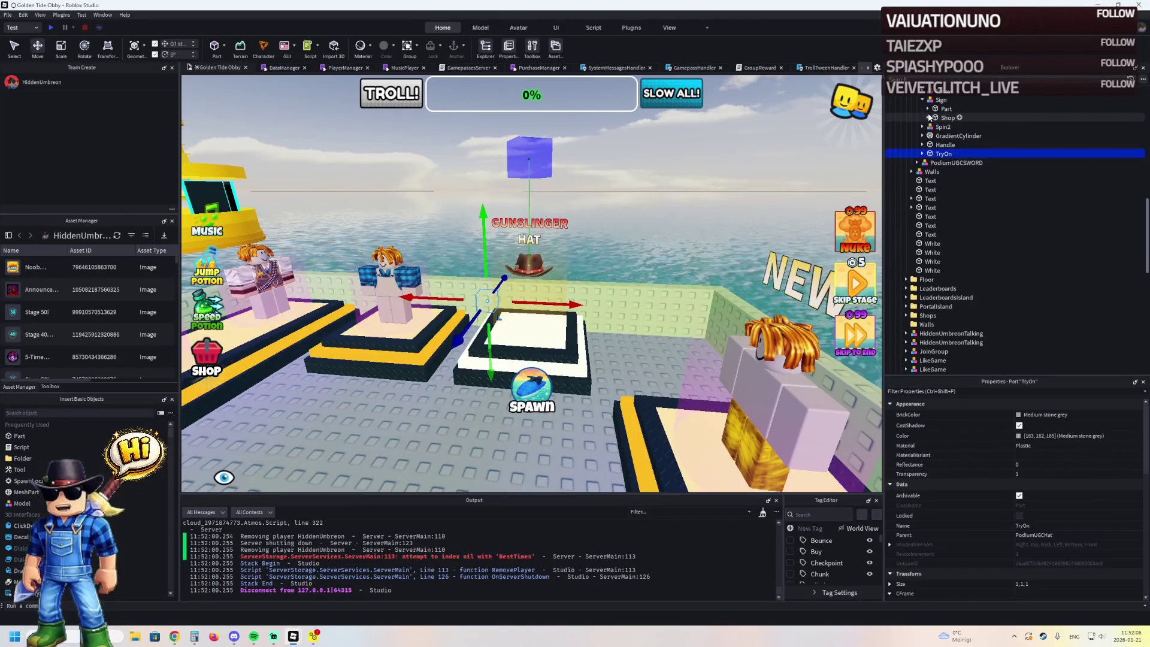
{"action": "scroll", "coordinate": [940, 113], "scroll_direction": "up", "scroll_amount": 2}
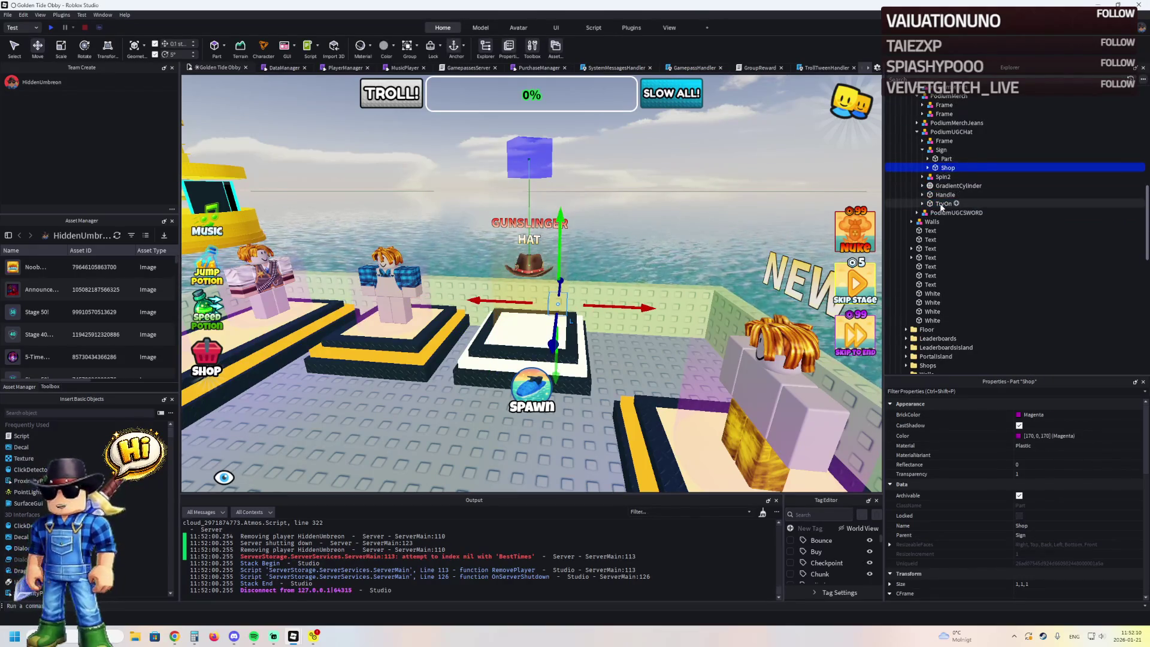
- Group Shop and TryOn into a model named Shop, duplicate it, and move the copy to the Runed Ice Sword podium
{"action": "key", "text": "ctrl+g"}
{"action": "key", "text": "F2"}
{"action": "type", "text": "Shop"}
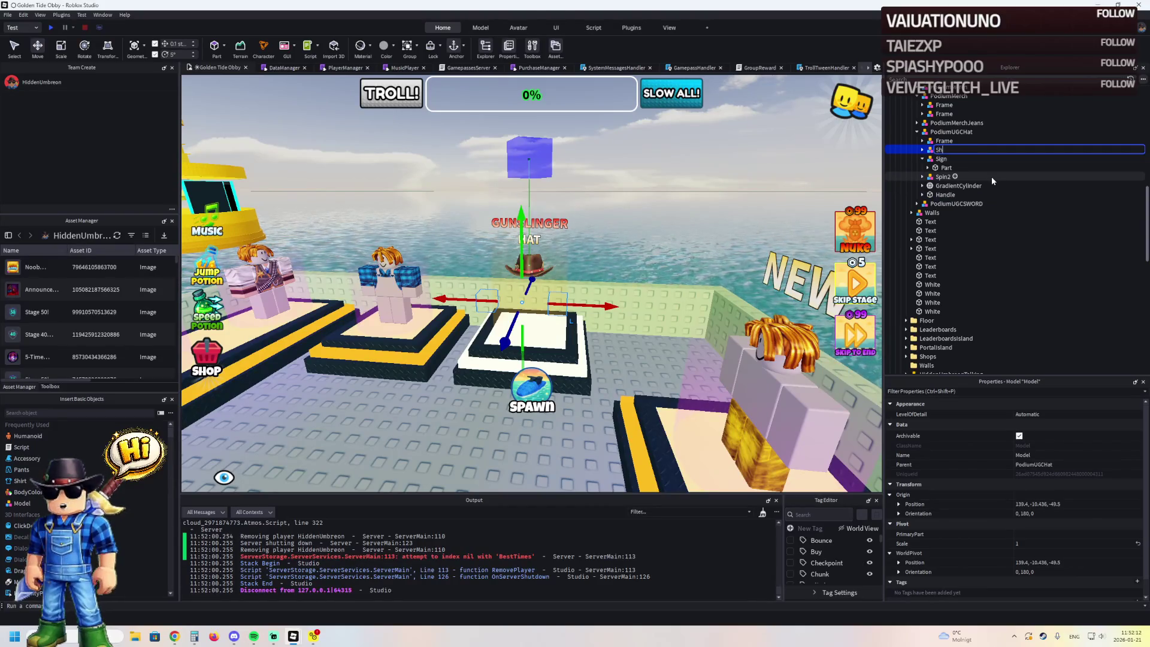
{"action": "key", "text": "Return"}
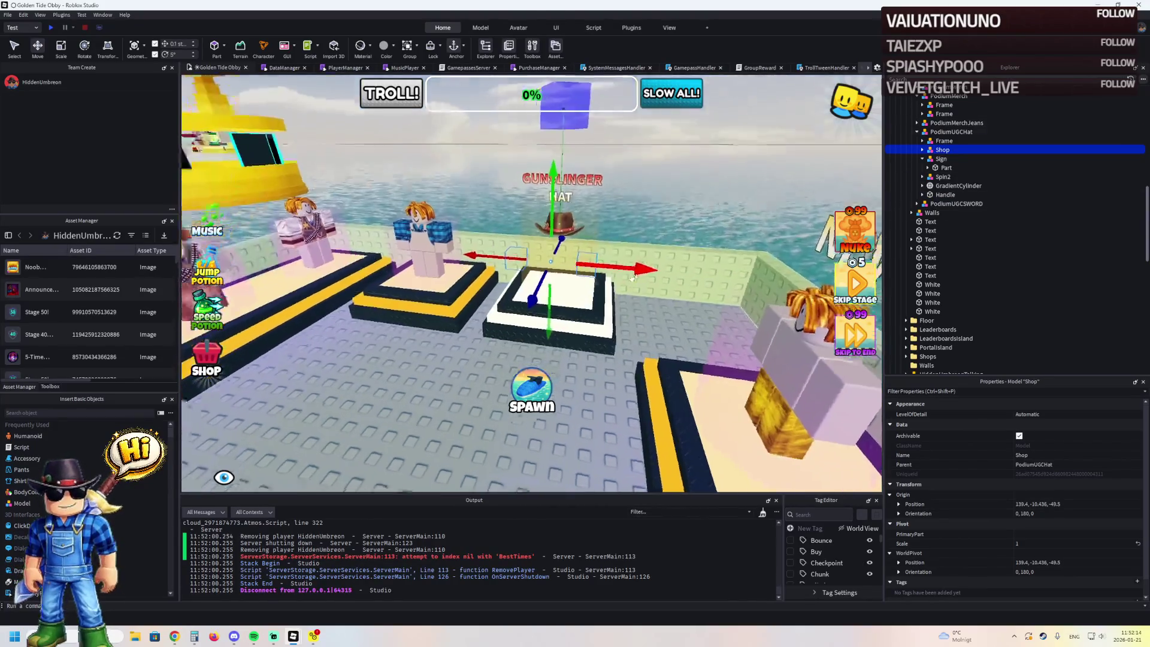
{"action": "key", "text": "ctrl+d"}
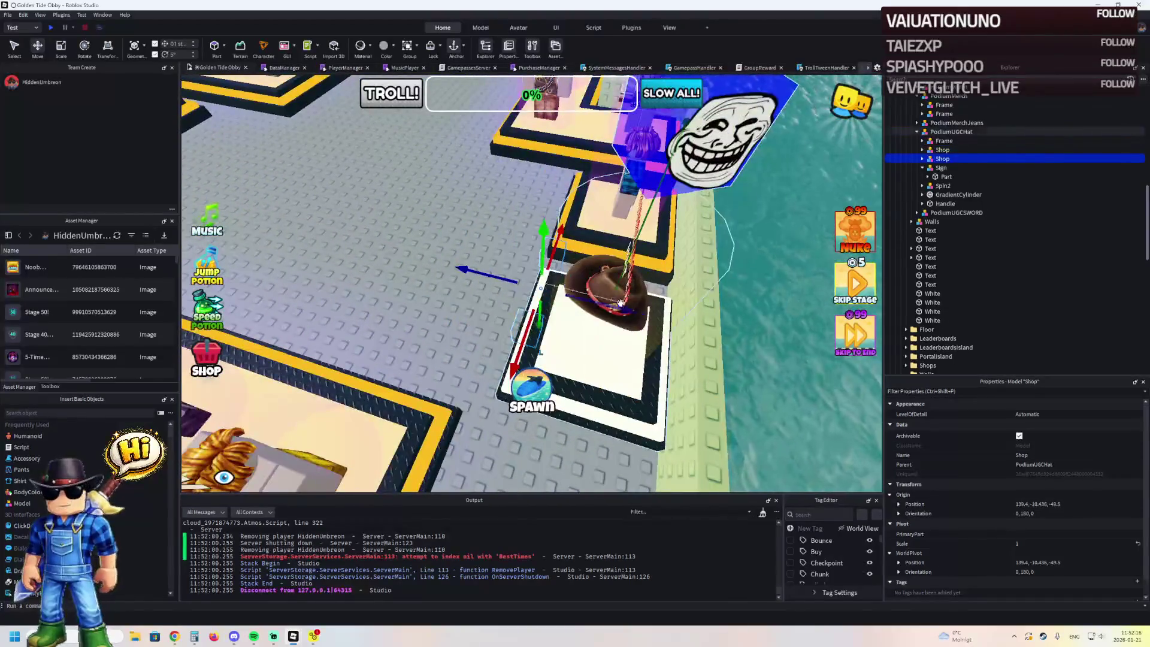
{"action": "mouse_move", "coordinate": [615, 308]}
{"action": "left_mouse_down"}
{"action": "mouse_move", "coordinate": [585, 312]}
{"action": "mouse_move", "coordinate": [650, 335]}
{"action": "mouse_move", "coordinate": [686, 317]}
{"action": "mouse_move", "coordinate": [475, 240]}
{"action": "left_mouse_up"}
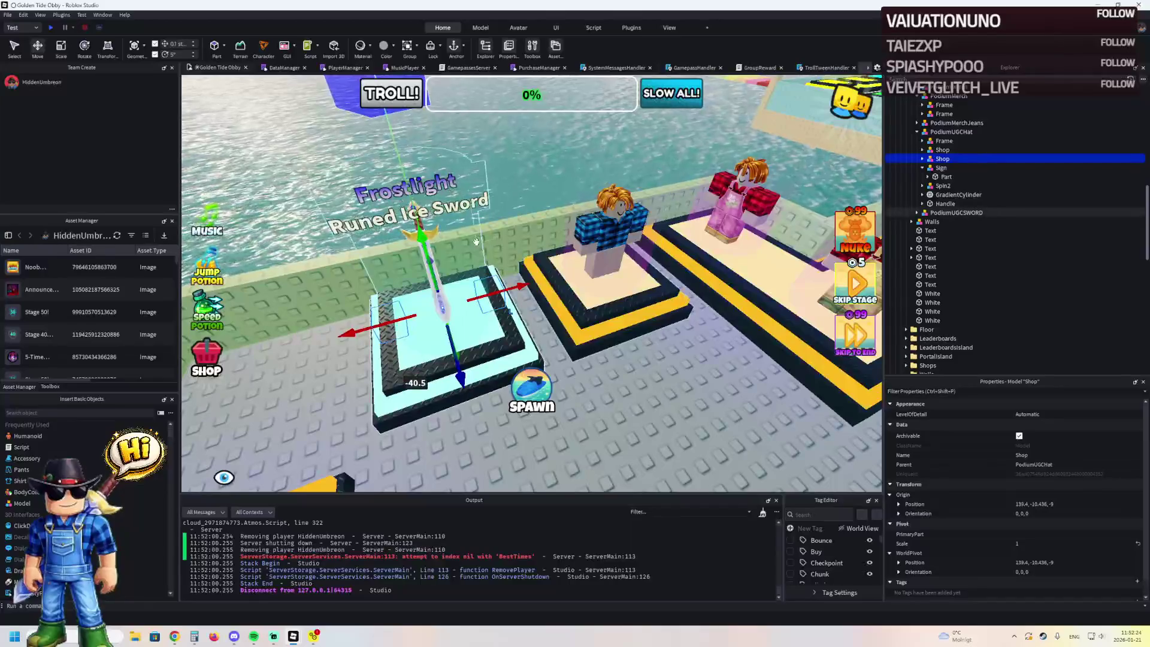
- Move the copied Shop model into PodiumUGCSWORD in Explorer
{"action": "left_click", "coordinate": [470, 244], "text": "ctrl"}
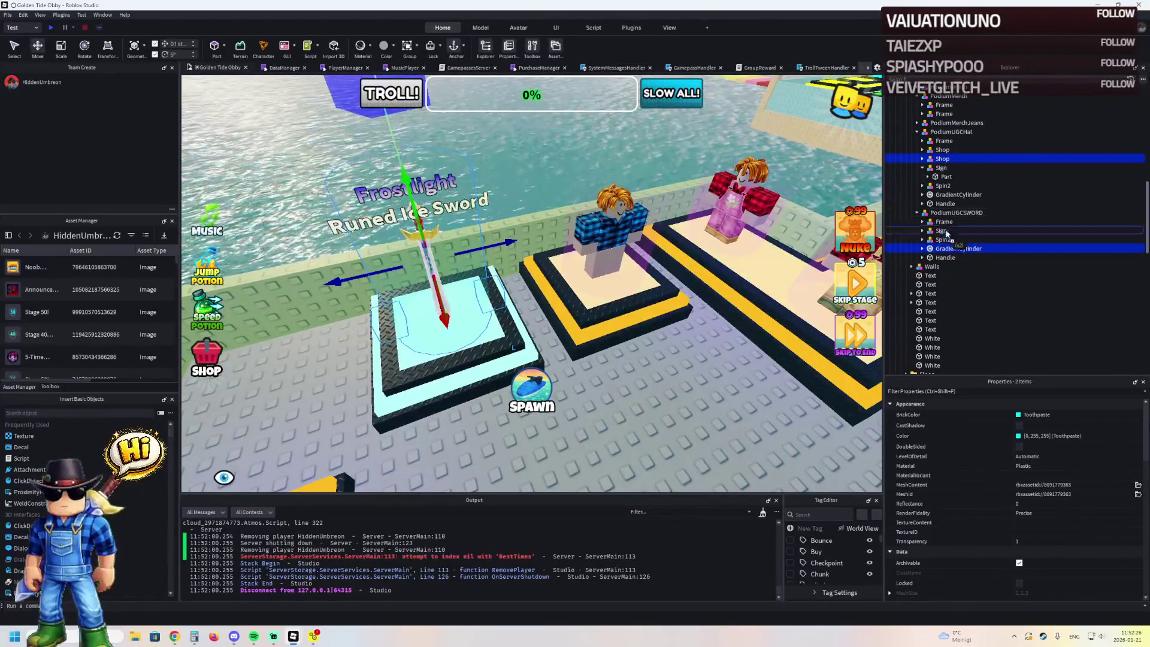
{"action": "left_click_drag", "start_coordinate": [944, 218], "coordinate": [943, 211]}
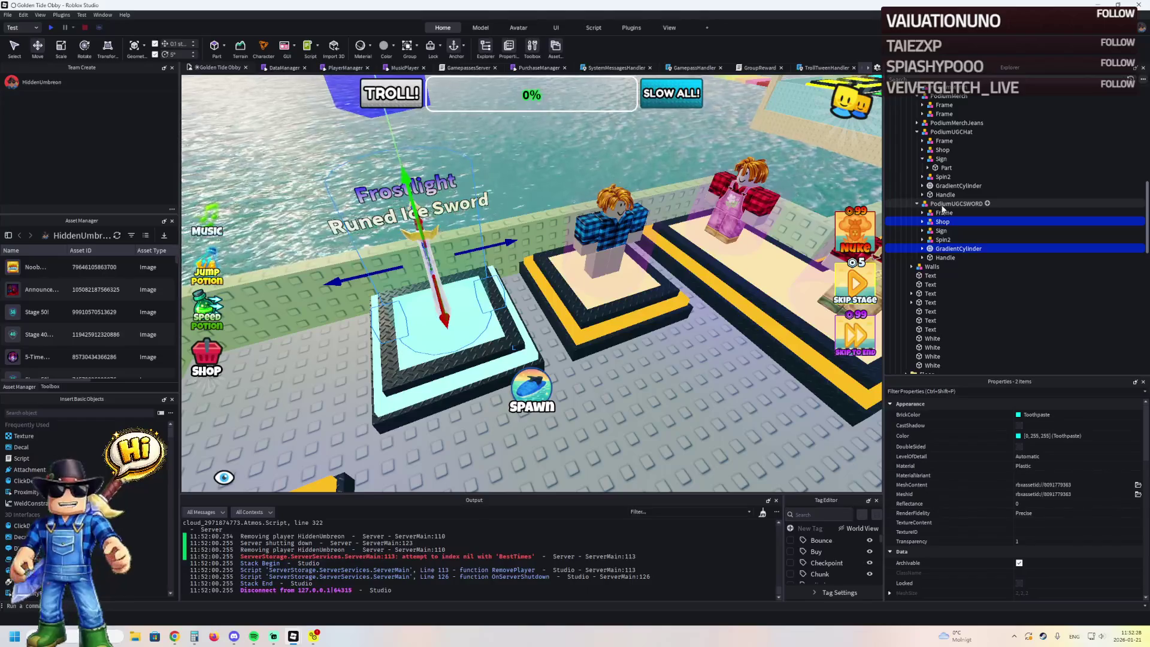
{"action": "left_click", "coordinate": [942, 223]}
{"action": "left_click_drag", "start_coordinate": [554, 266], "coordinate": [553, 266]}
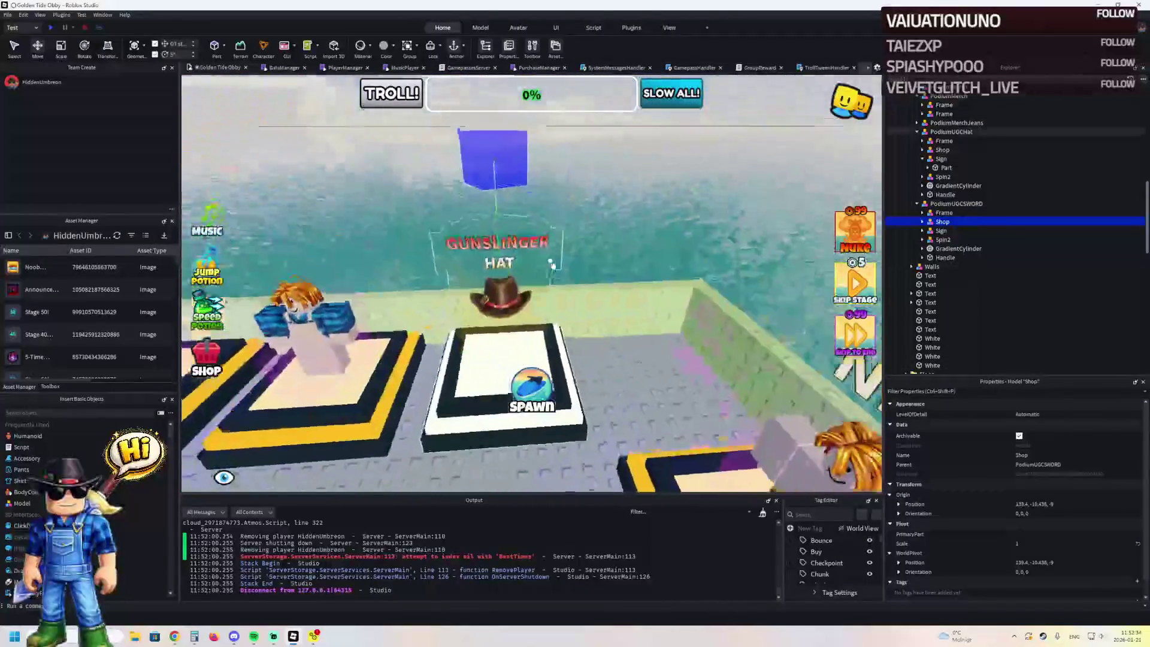
- Raise the hat podium's Shop part by 2.6 studs
{"action": "left_click", "coordinate": [532, 234]}
{"action": "key", "text": "d"}
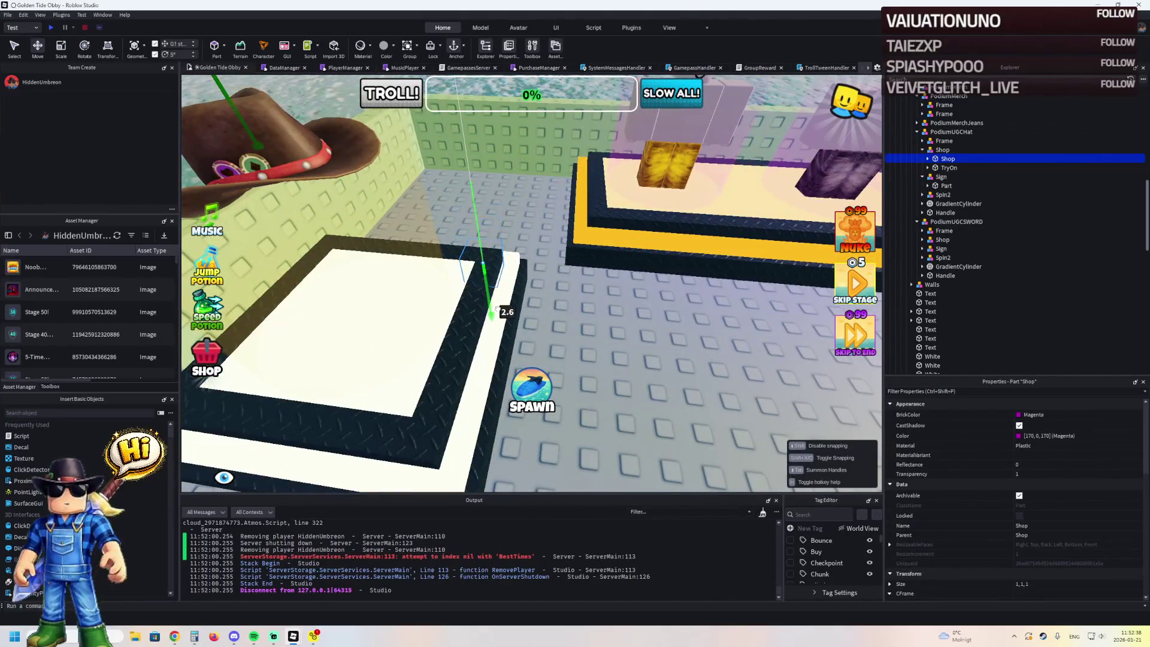
{"action": "left_click_drag", "start_coordinate": [497, 307], "coordinate": [499, 309]}
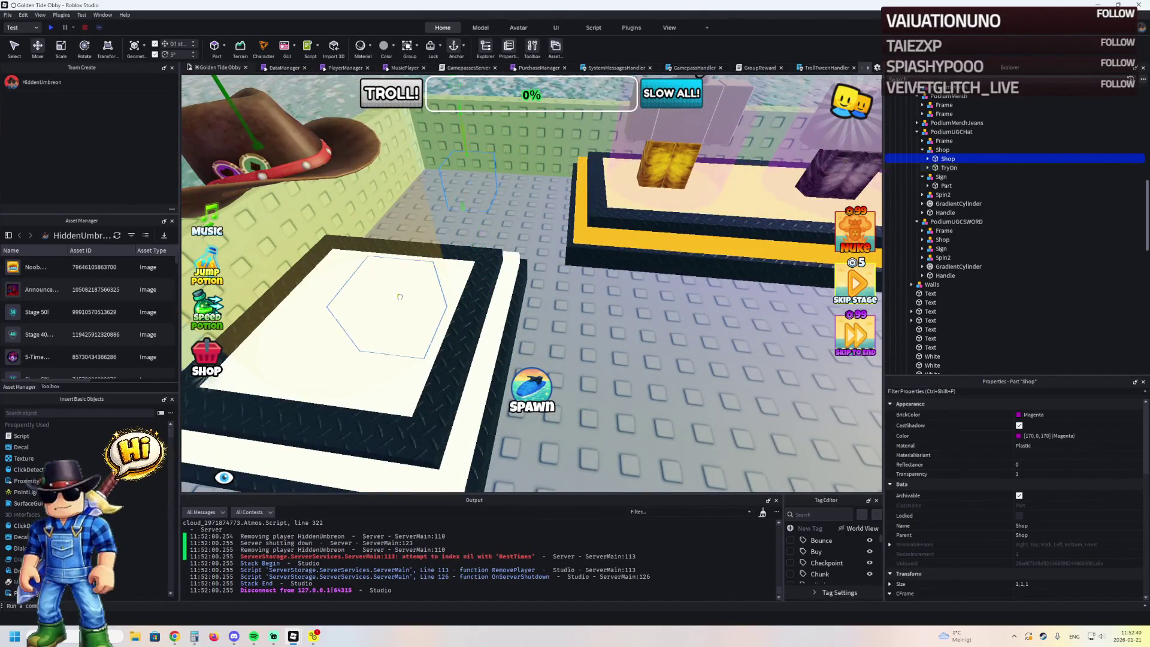
{"action": "key", "text": "s"}
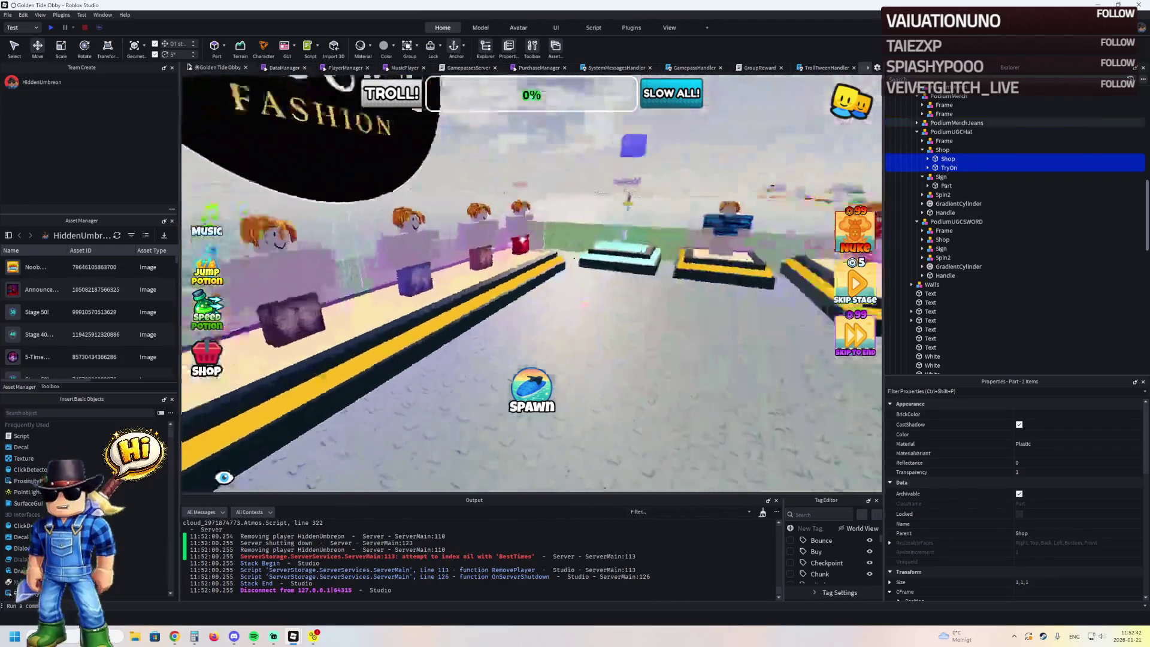
- Lower the sword podium's Shop and TryOn parts onto the platform and reveal TryOn's contents
{"action": "left_click", "coordinate": [497, 265]}
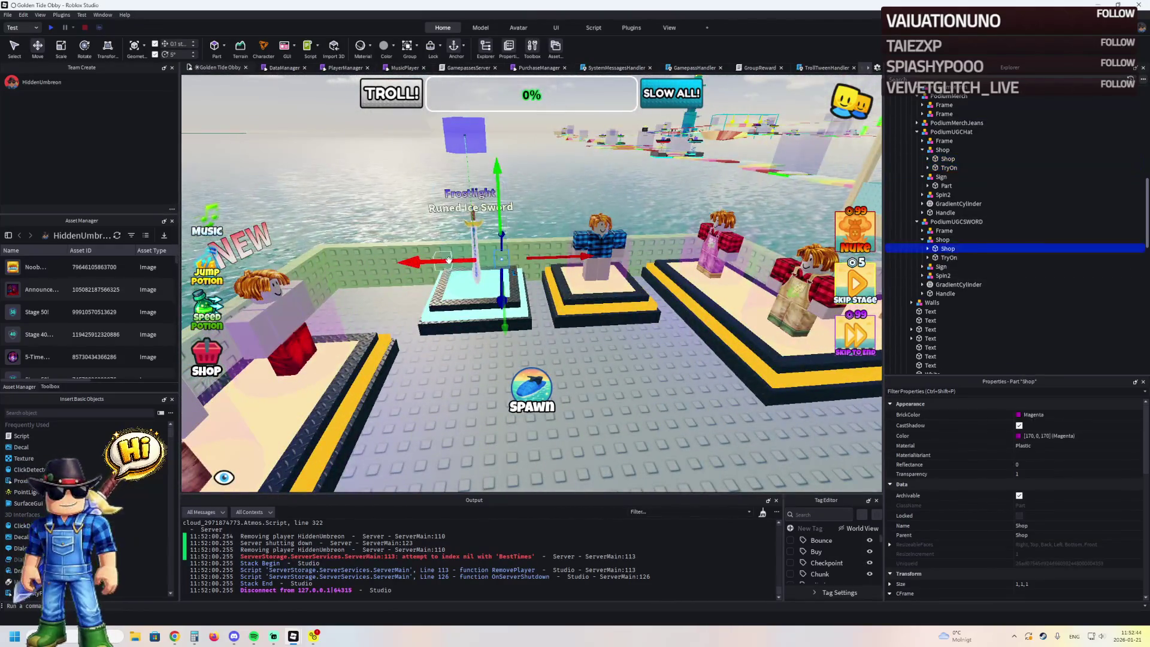
{"action": "left_click", "coordinate": [444, 268], "text": "ctrl"}
{"action": "left_click_drag", "start_coordinate": [479, 263], "coordinate": [471, 286]}
{"action": "left_click_drag", "start_coordinate": [503, 248], "coordinate": [511, 252]}
{"action": "left_click_drag", "start_coordinate": [525, 177], "coordinate": [535, 175]}
{"action": "key", "text": "f"}
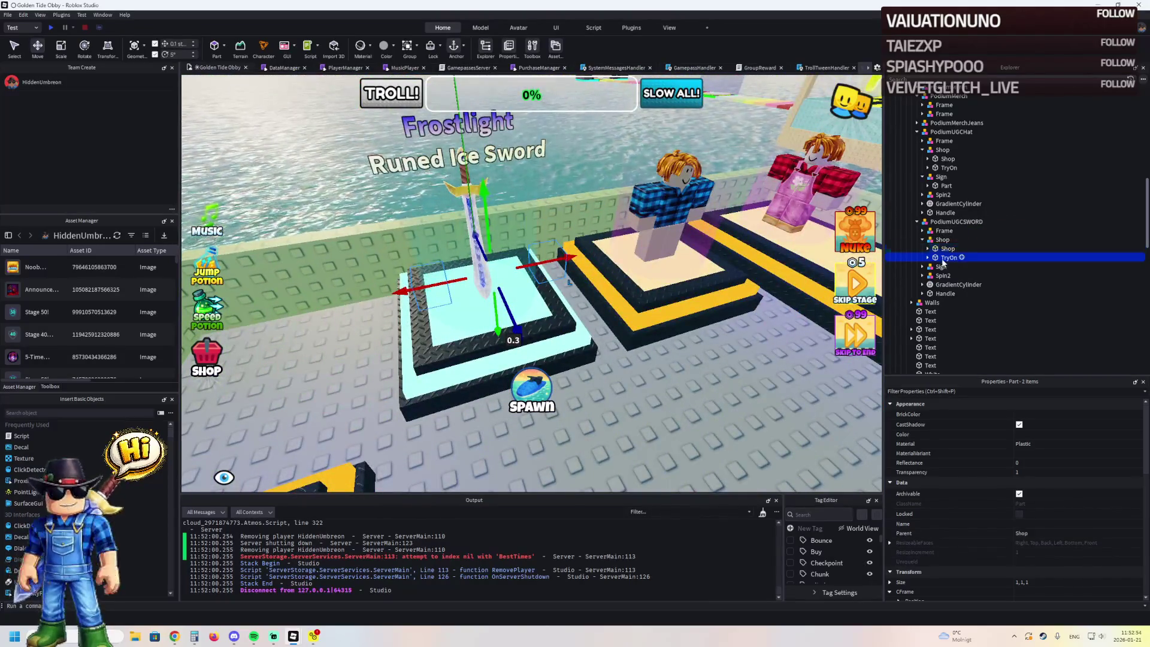
{"action": "left_click", "coordinate": [948, 257]}
{"action": "left_click", "coordinate": [928, 257]}
- In the sword TryOn script, uncomment the back accessory reward and comment out the hat reward
{"action": "double_click", "coordinate": [954, 275]}
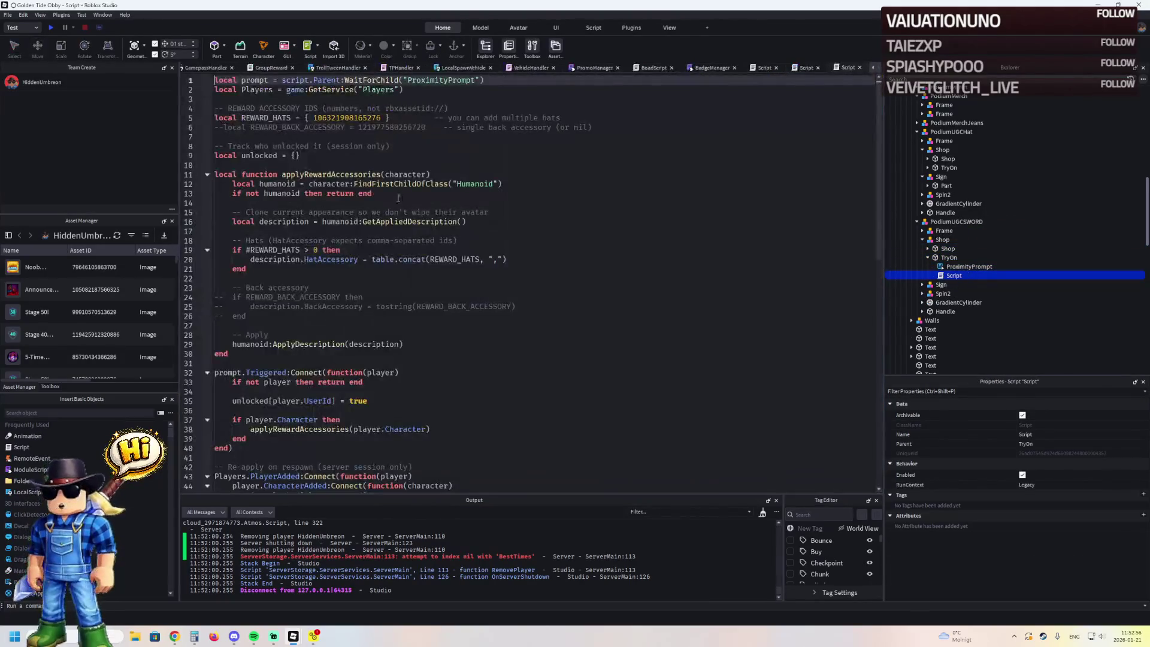
{"action": "left_click", "coordinate": [224, 131]}
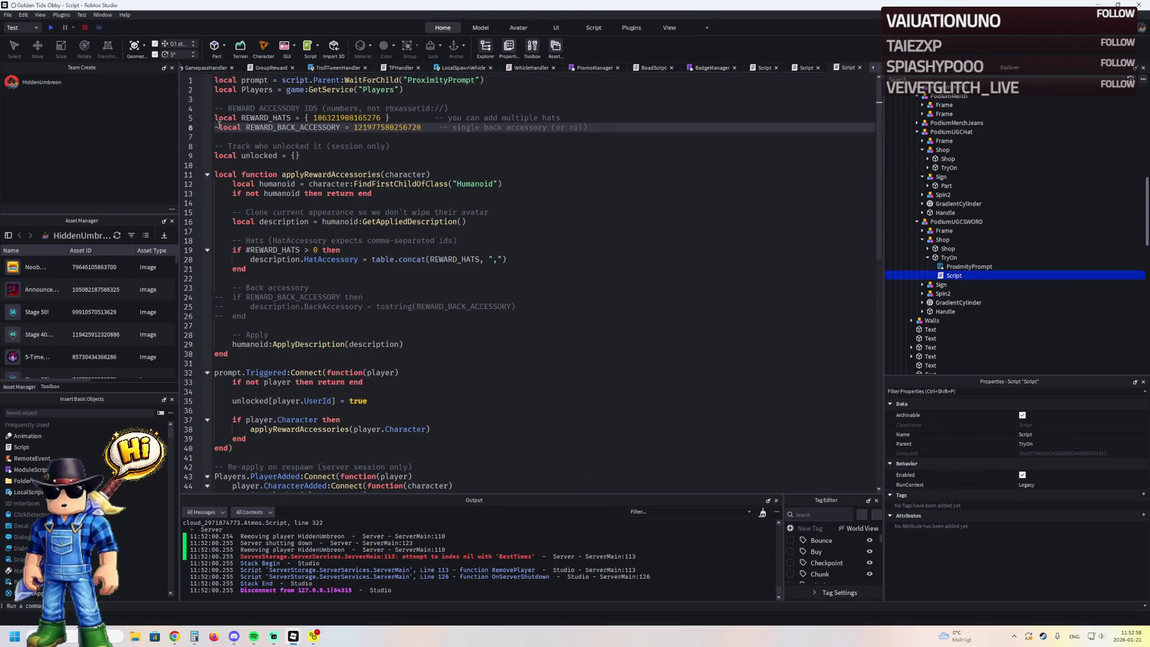
{"action": "left_click", "coordinate": [214, 119]}
{"action": "type", "text": "--"}
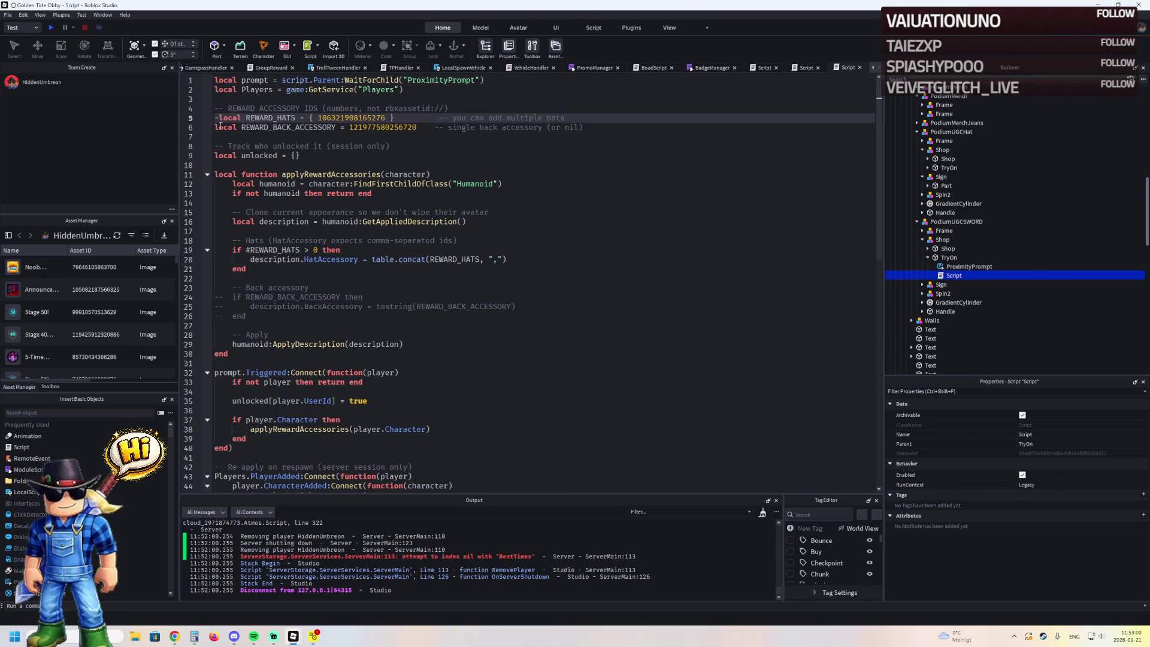
{"action": "left_click", "coordinate": [226, 298]}
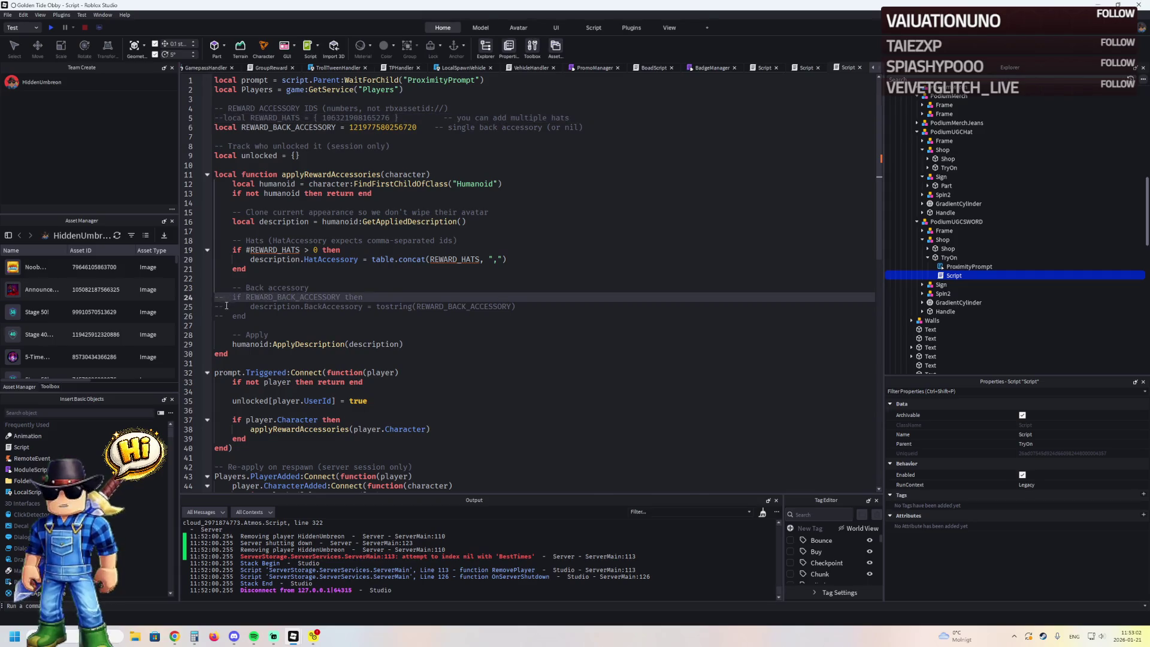
{"action": "key", "text": "Delete"}
{"action": "key", "text": "Delete"}
{"action": "left_click", "coordinate": [223, 306]}
{"action": "left_click", "coordinate": [222, 316]}
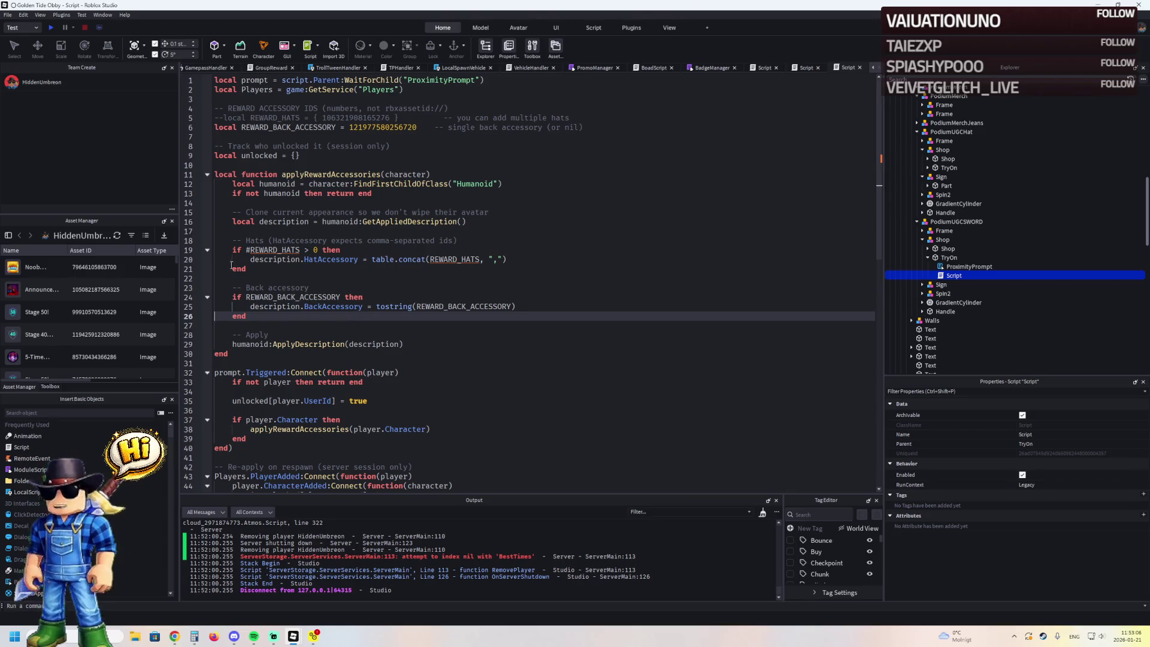
{"action": "left_click", "coordinate": [224, 249]}
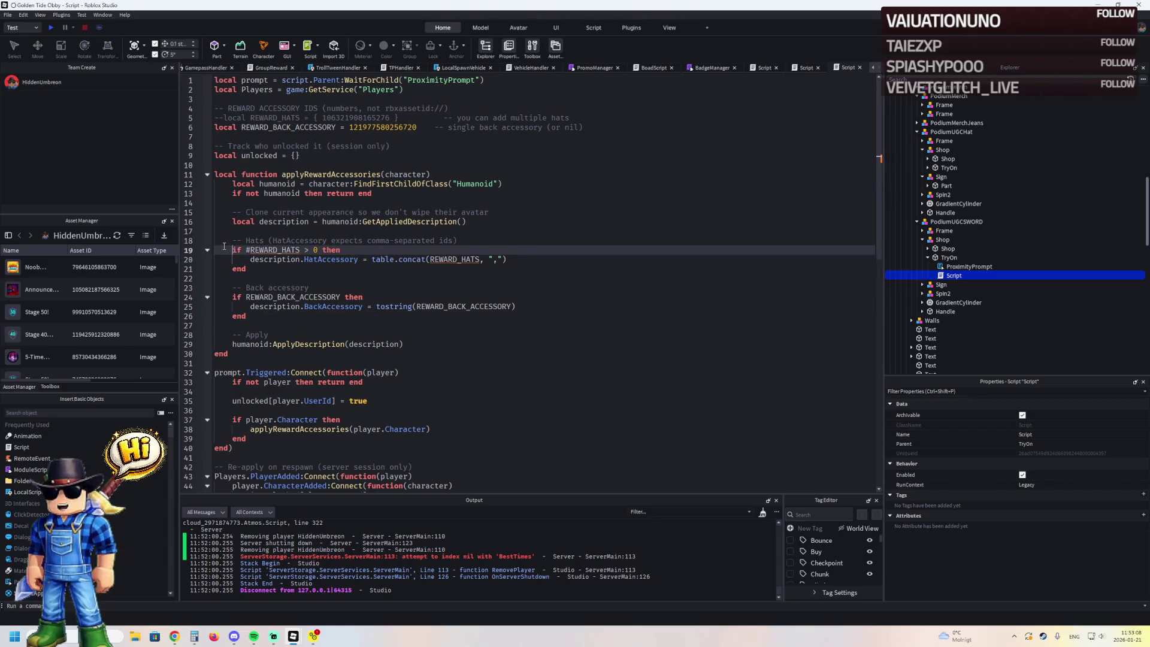
{"action": "left_click", "coordinate": [220, 259]}
{"action": "type", "text": "--"}
{"action": "left_click", "coordinate": [216, 269]}
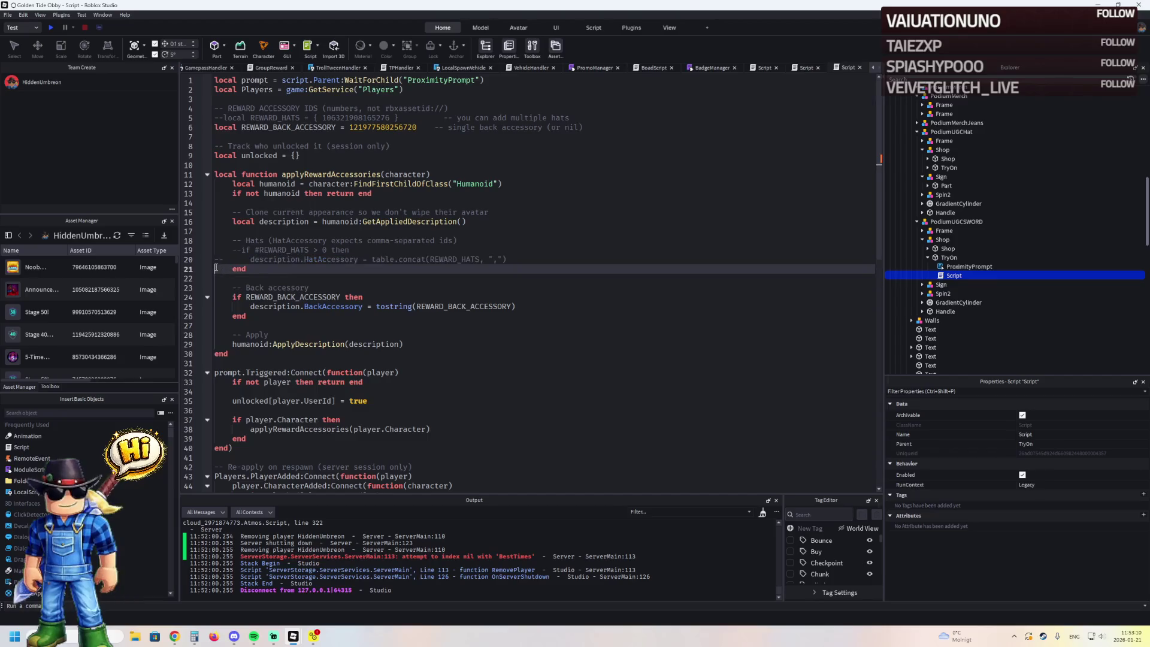
{"action": "type", "text": "--"}
{"action": "left_click", "coordinate": [383, 264]}
- Save to Roblox and close the extra Script and BadgeManager tabs
{"action": "key", "text": "ctrl+s"}
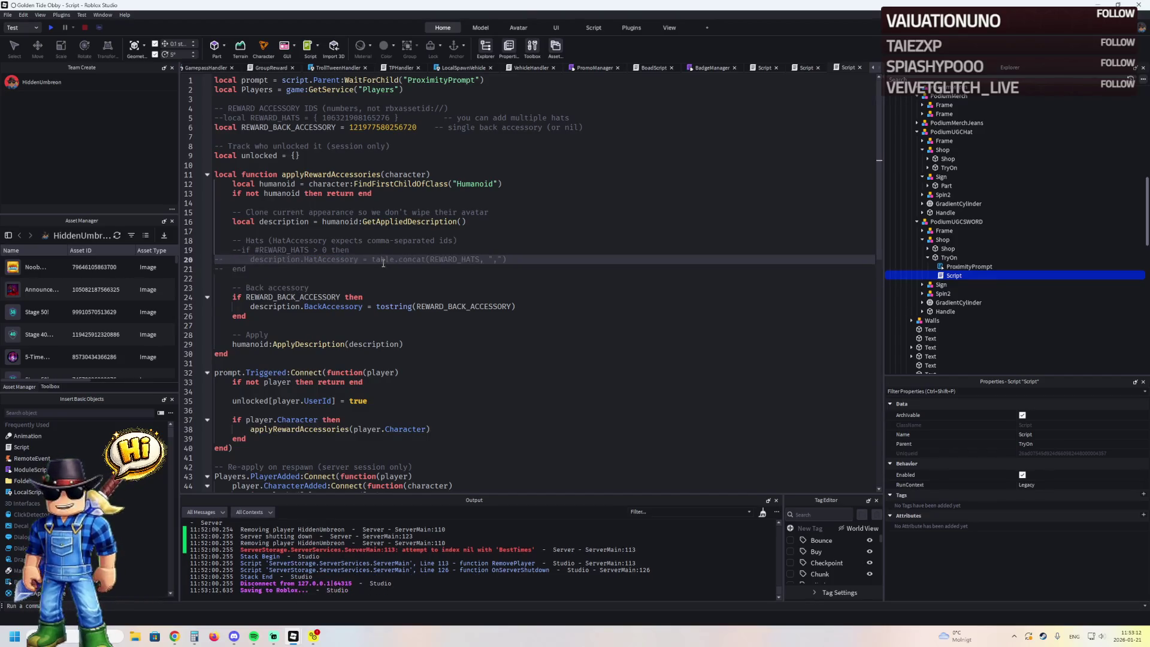
{"action": "left_click", "coordinate": [812, 70]}
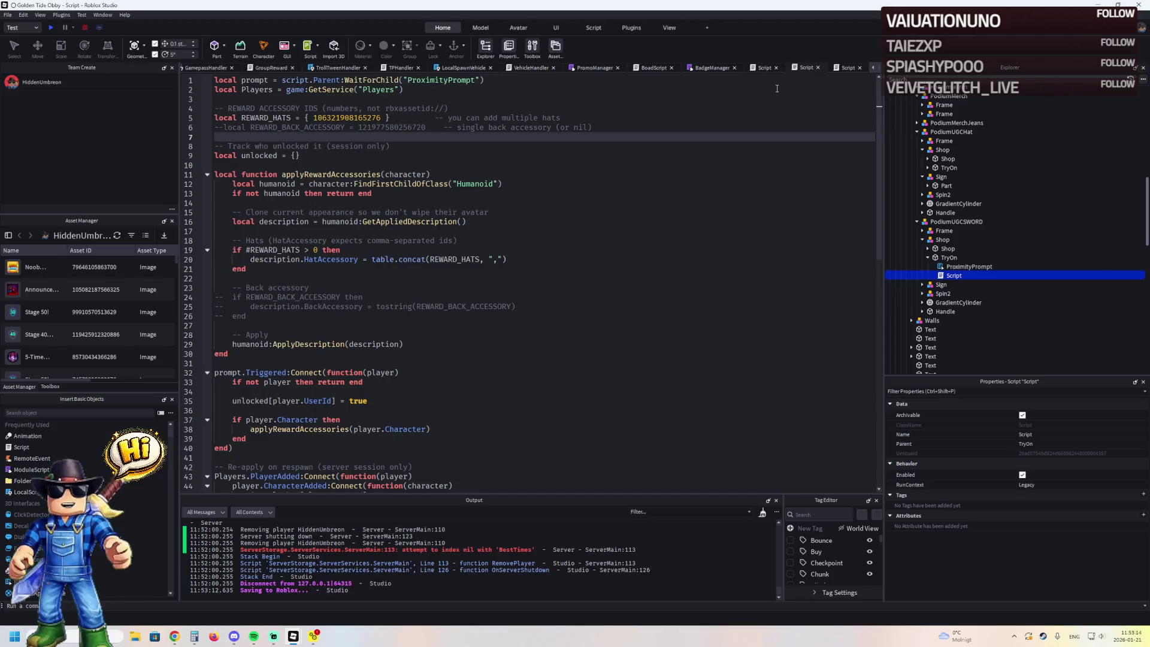
{"action": "left_click", "coordinate": [773, 68]}
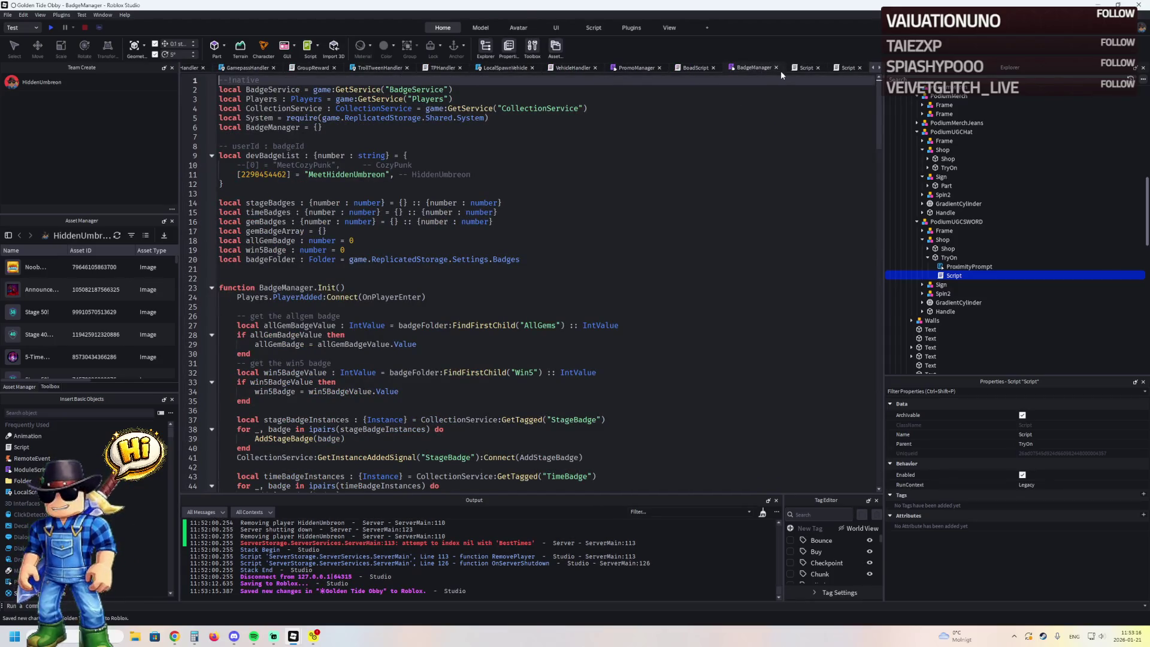
{"action": "key", "text": "ctrl+s"}
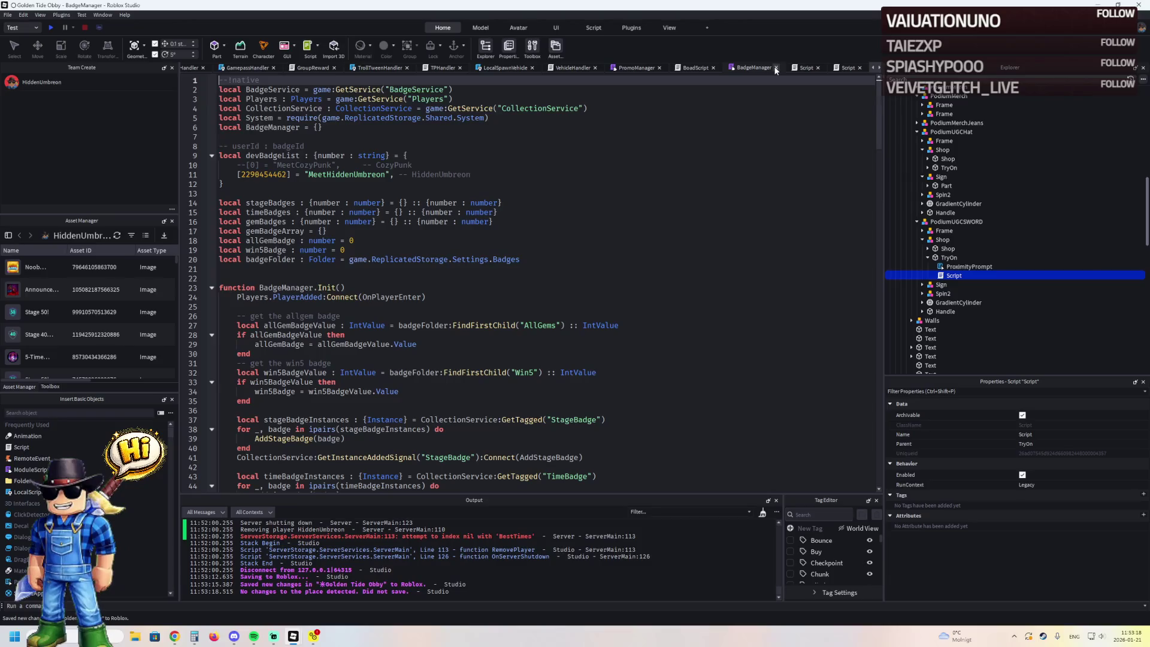
{"action": "left_click", "coordinate": [776, 68]}
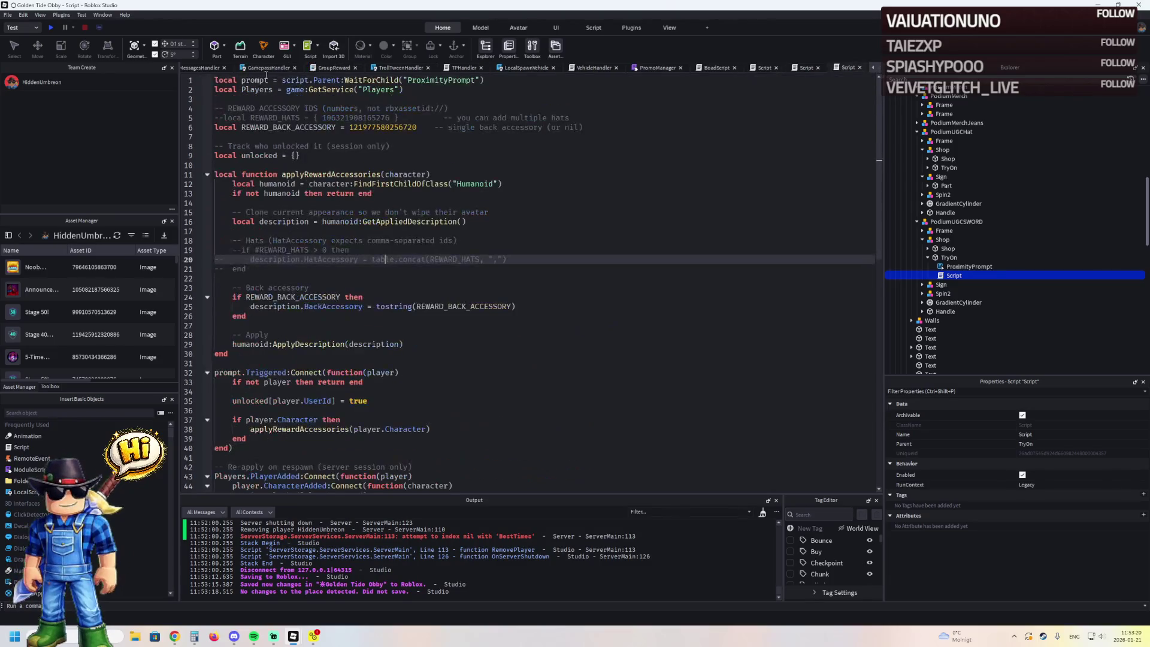
{"action": "scroll", "coordinate": [198, 68], "scroll_direction": "up", "scroll_amount": 15}
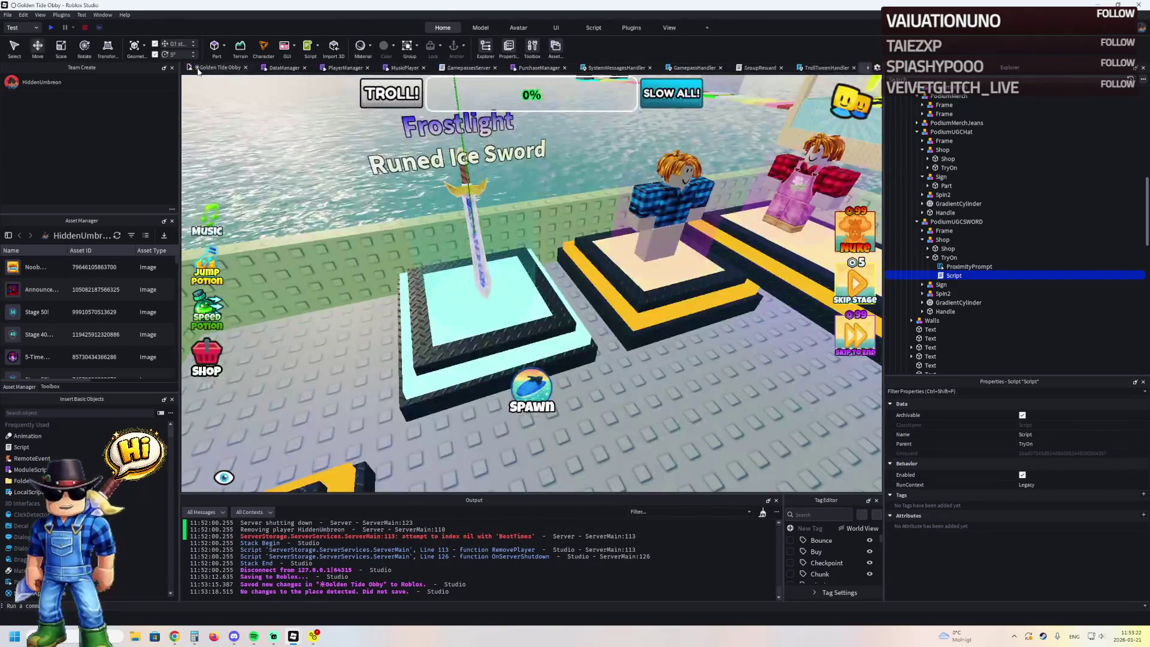
{"action": "scroll", "coordinate": [457, 168], "scroll_direction": "down", "scroll_amount": 10}
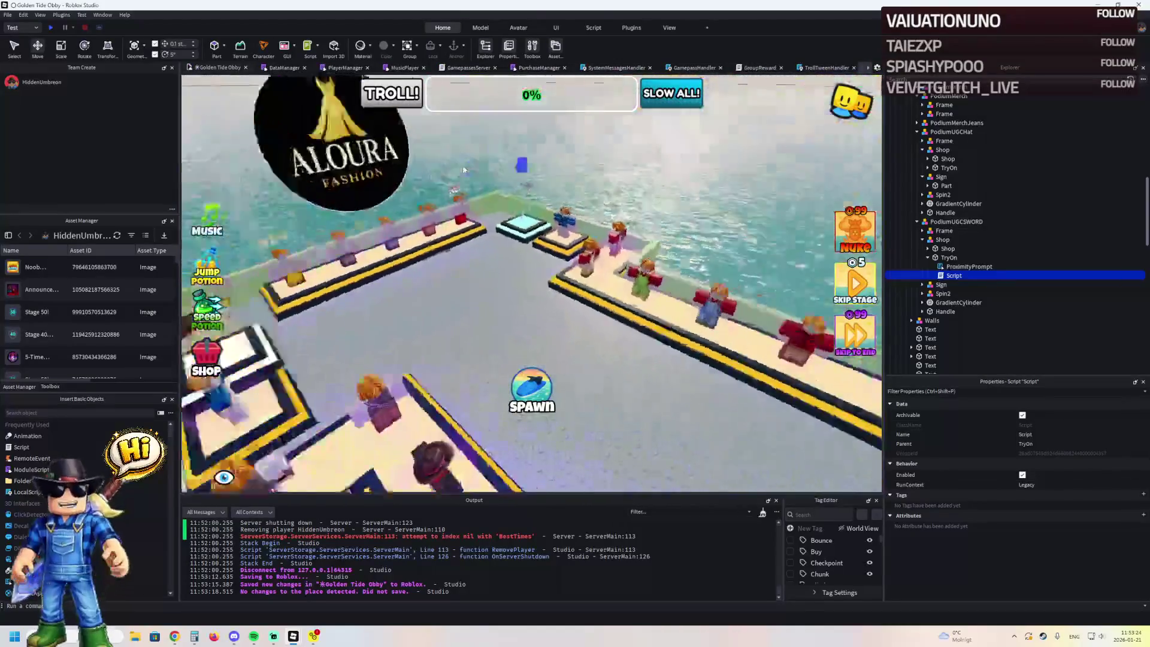
{"action": "scroll", "coordinate": [463, 170], "scroll_direction": "up", "scroll_amount": 10}
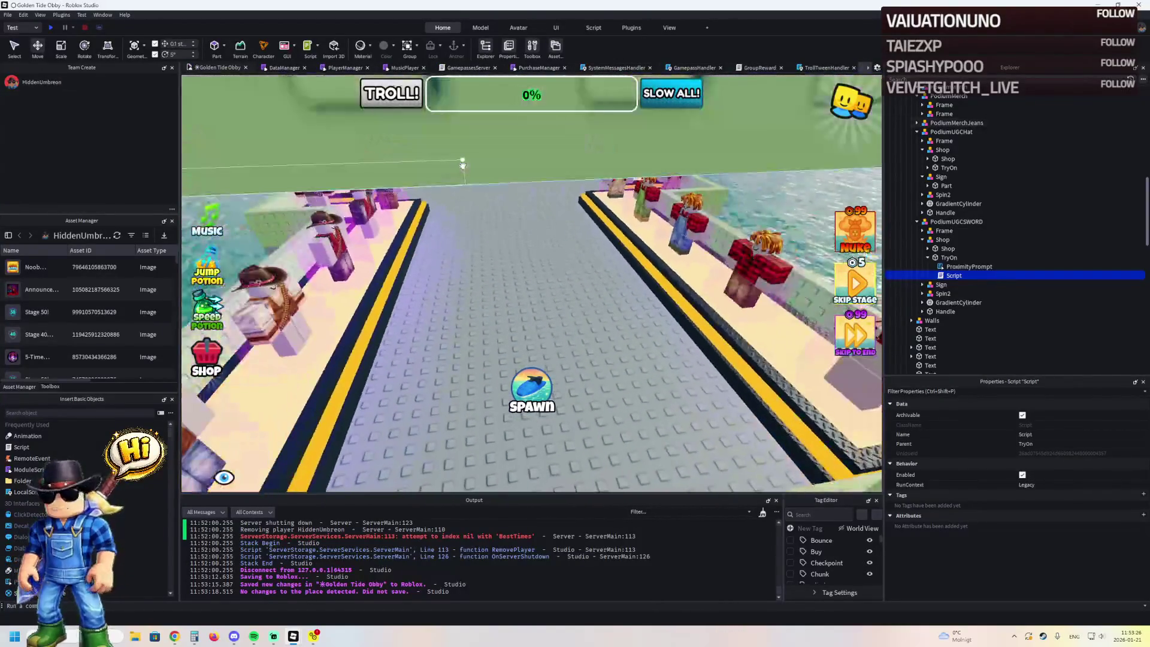
{"action": "key", "text": "F5"}
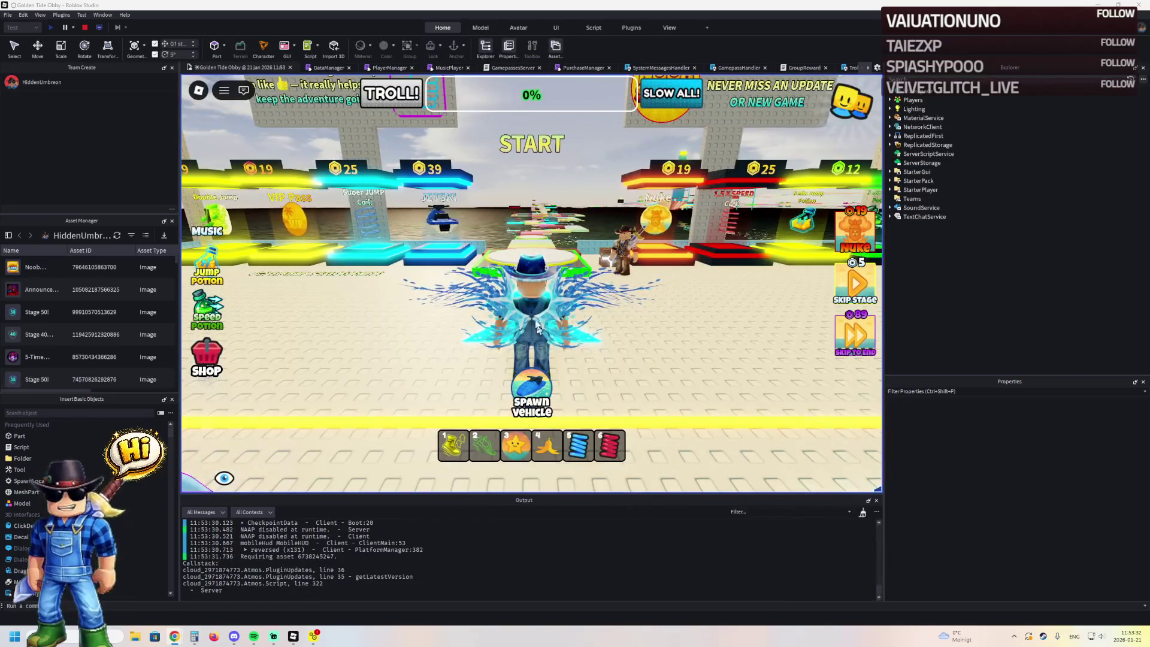
{"action": "key", "text": "a"}
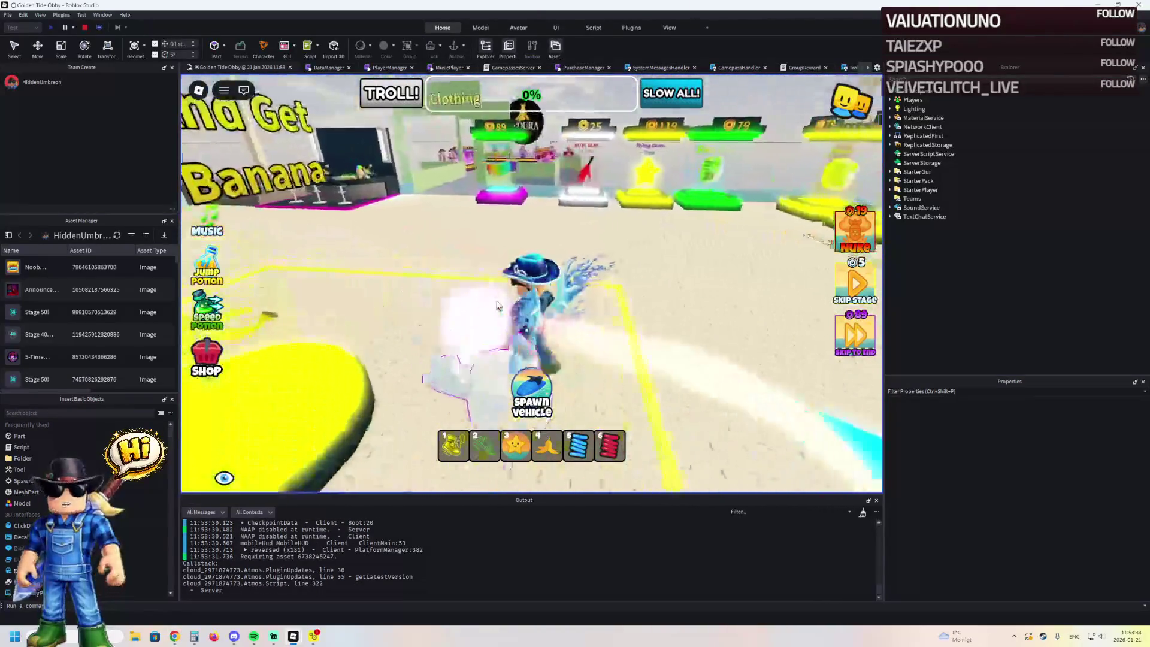
{"action": "key", "text": "w"}
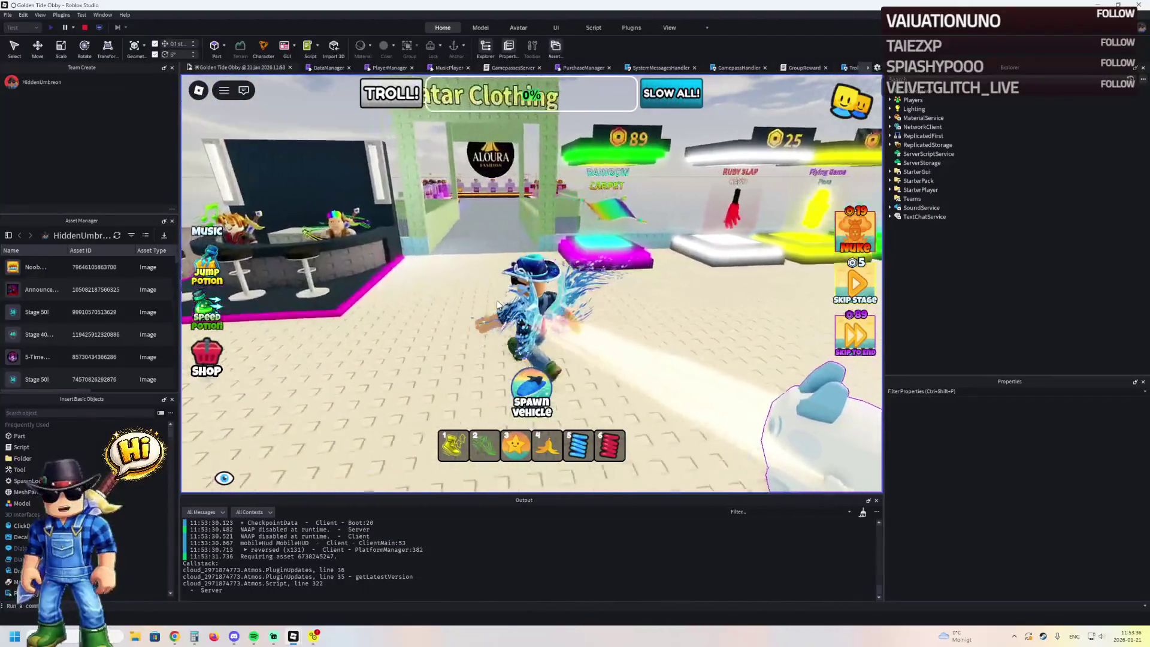
{"action": "key", "text": "w"}
{"action": "key", "text": "w"}
{"action": "key", "text": "w"}
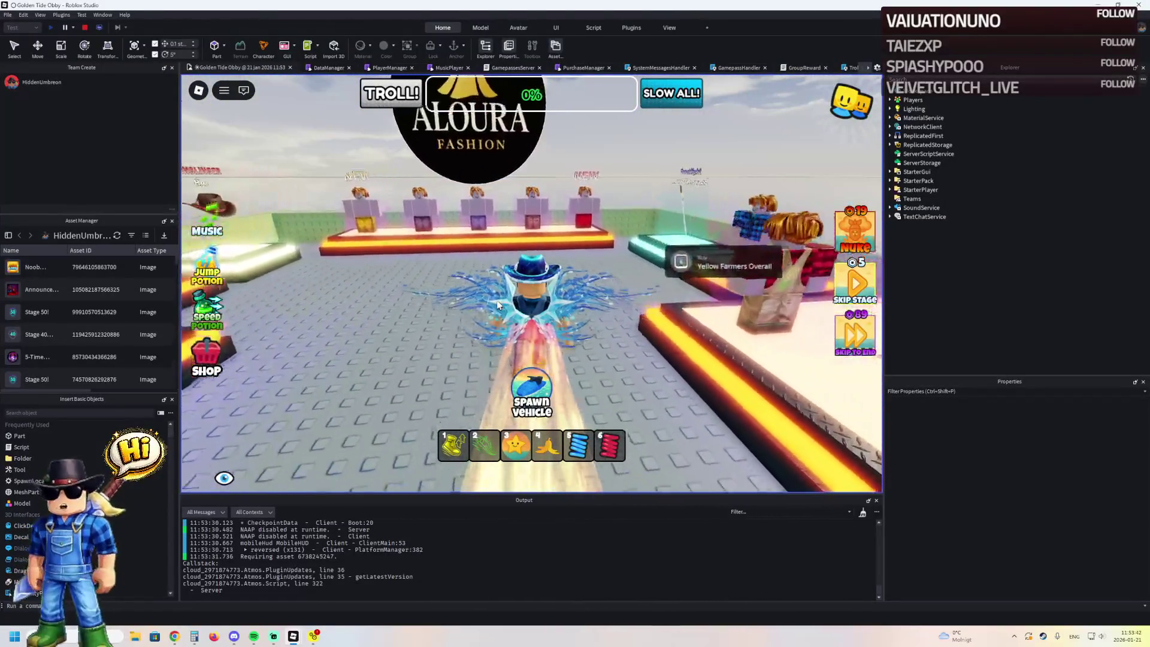
{"action": "key", "text": "w"}
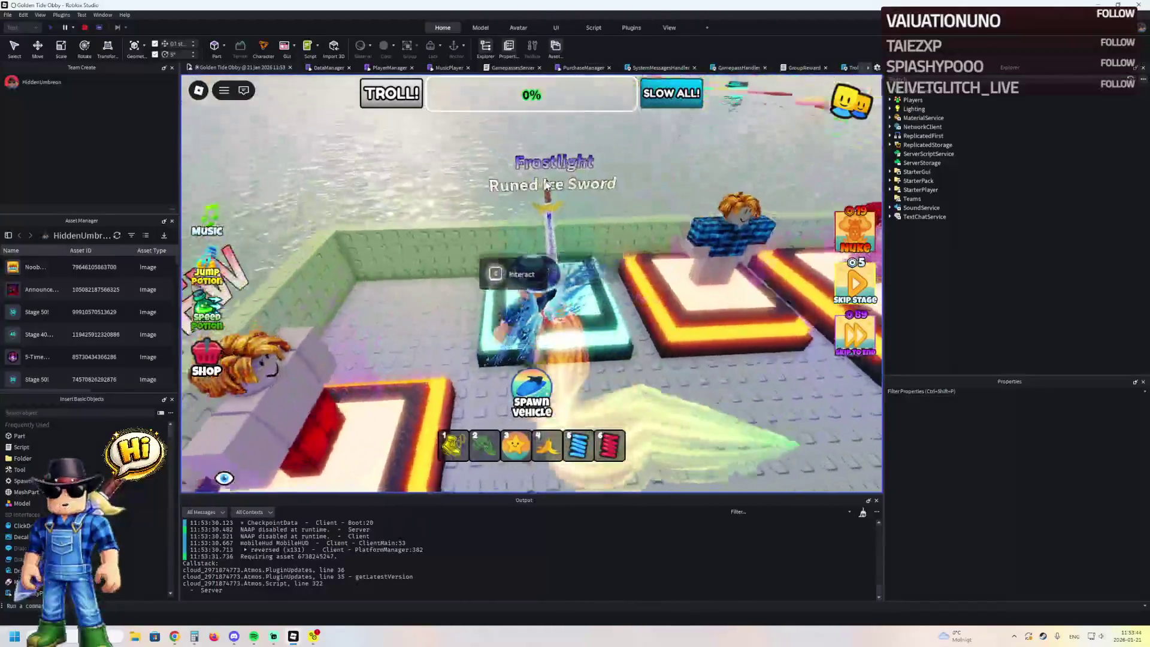
{"action": "key", "text": "w"}
{"action": "key", "text": "s"}
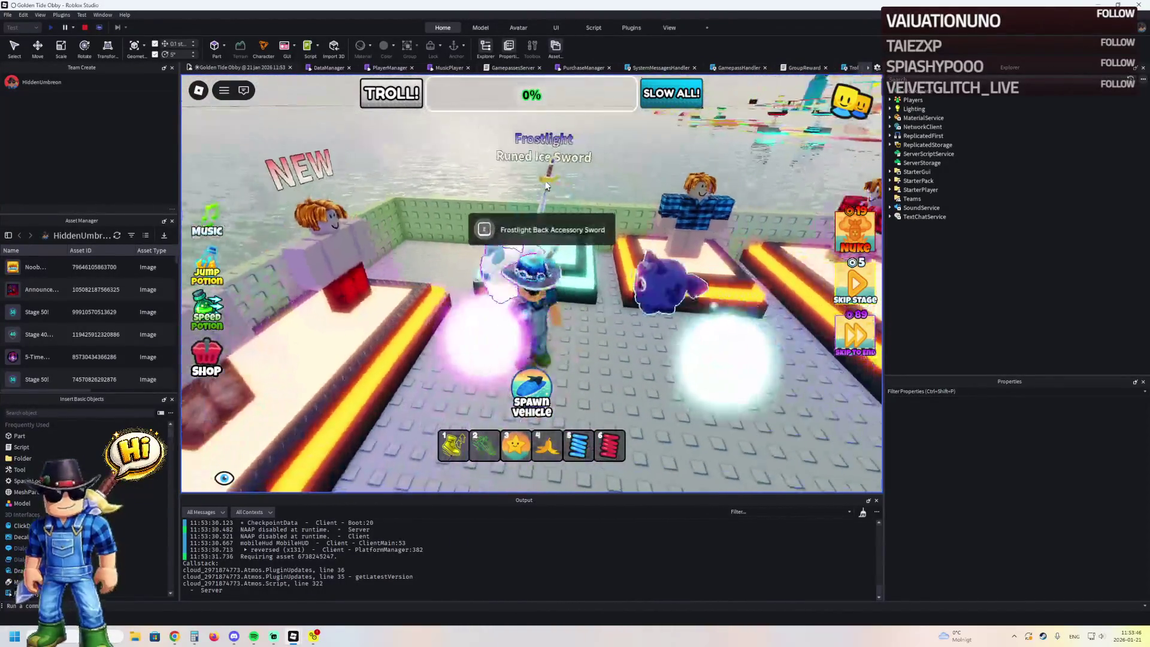
{"action": "key", "text": "s"}
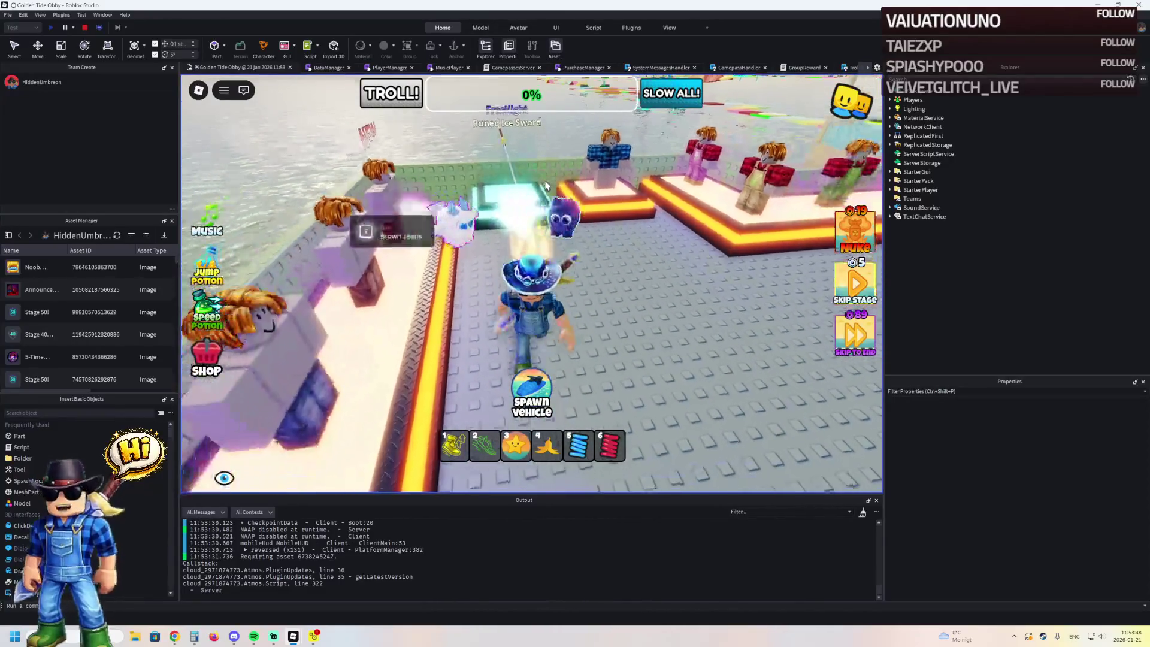
{"action": "key", "text": "w"}
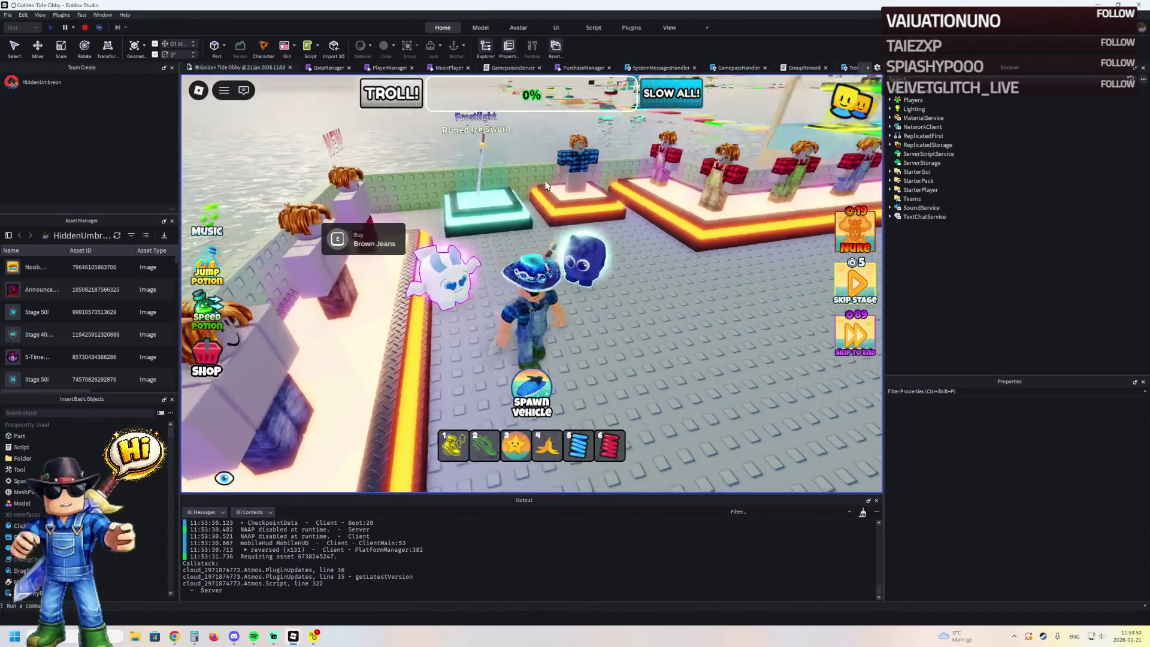
{"action": "key", "text": "a"}
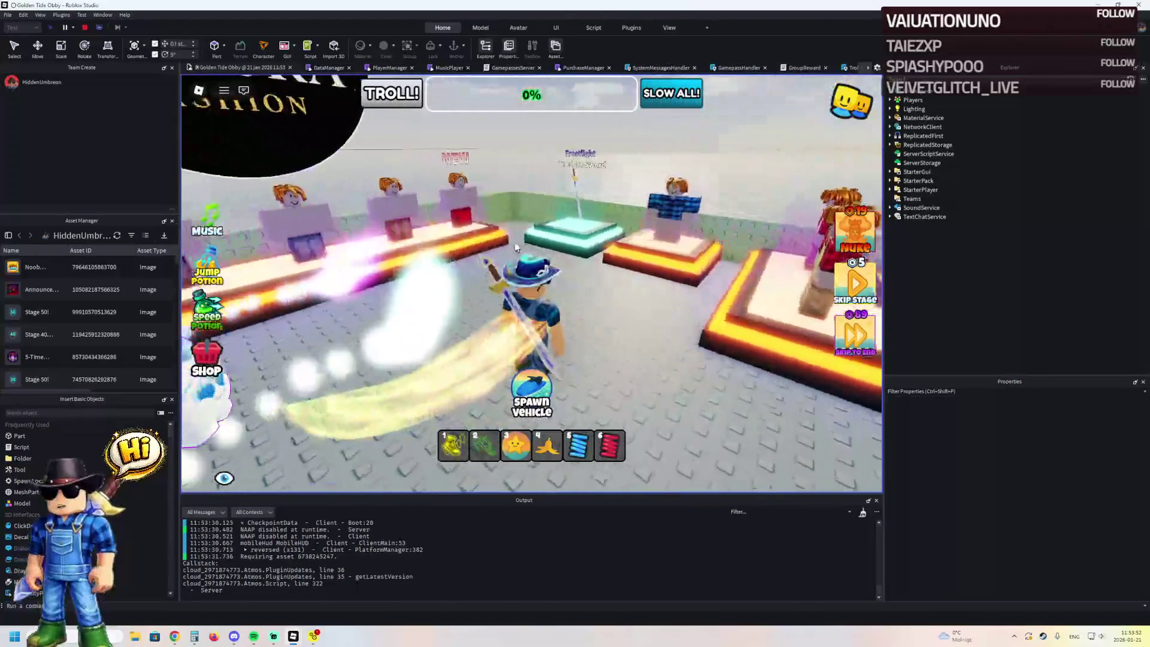
{"action": "key", "text": "w"}
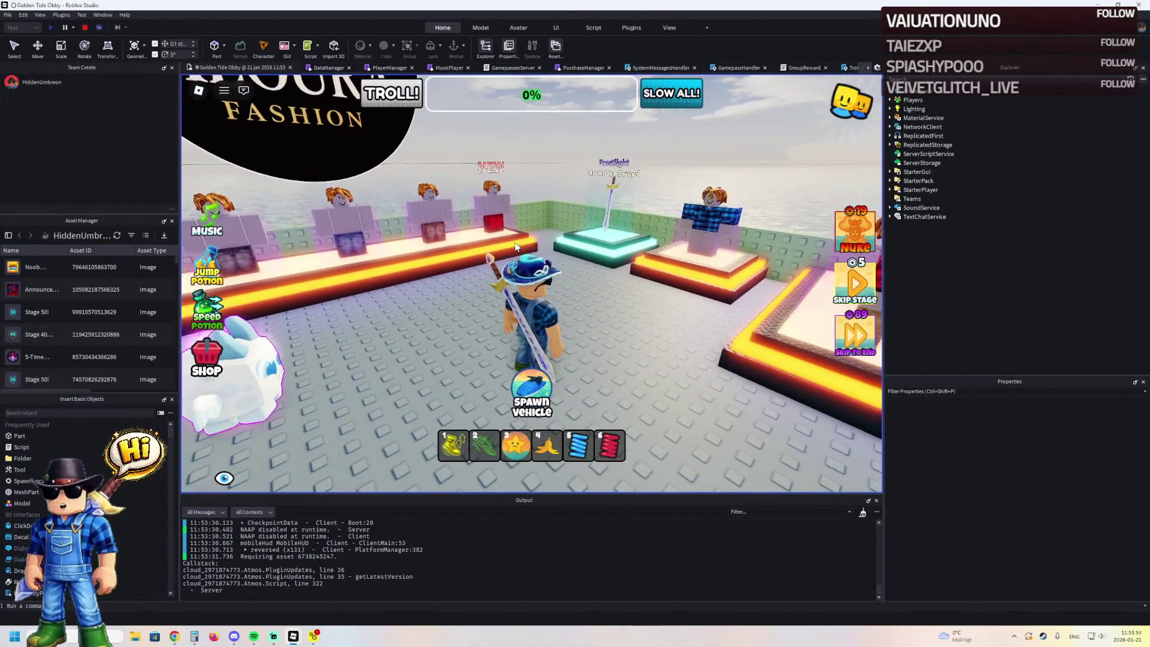
{"action": "key", "text": "w"}
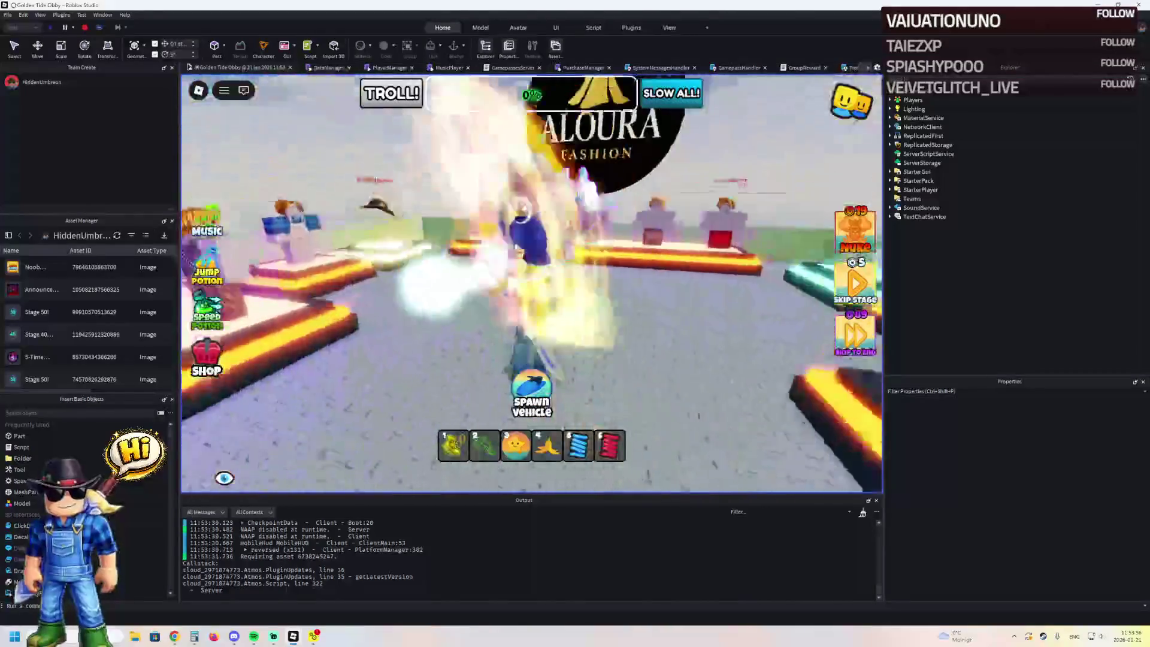
{"action": "key", "text": "w"}
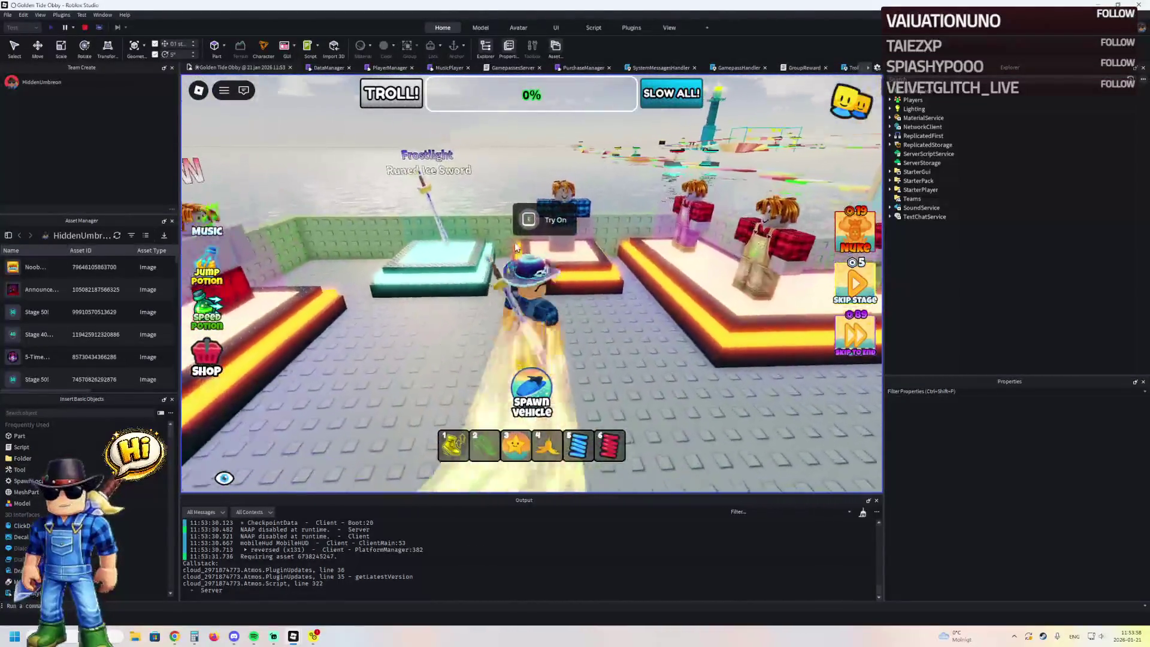
{"action": "key", "text": "w"}
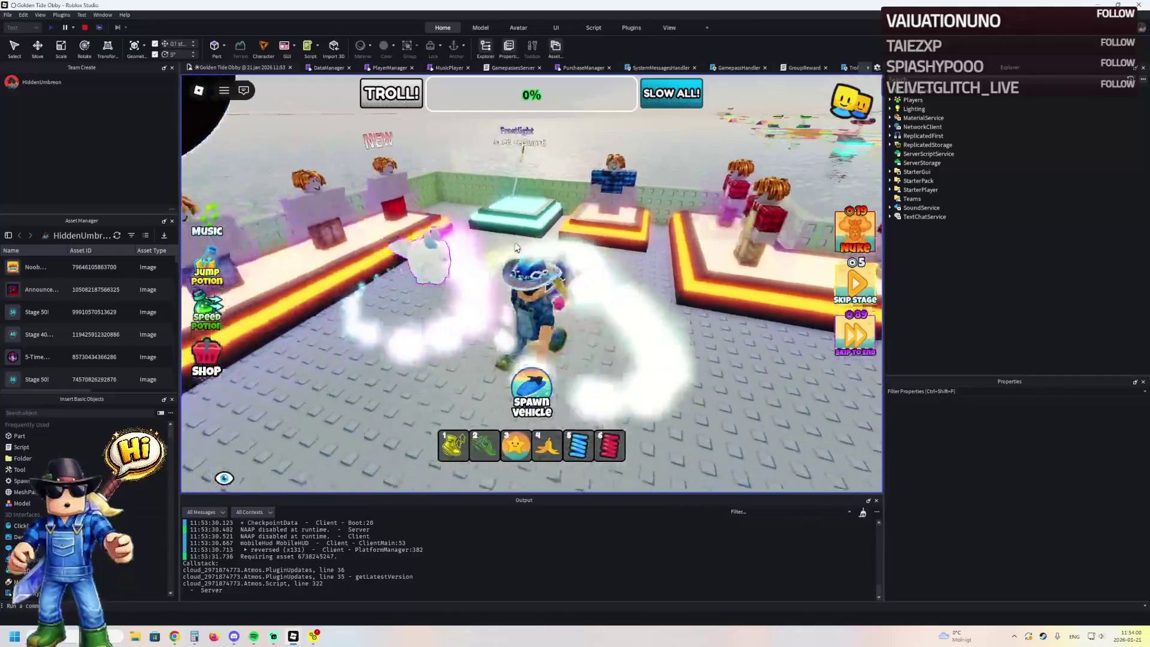
{"action": "key", "text": "w"}
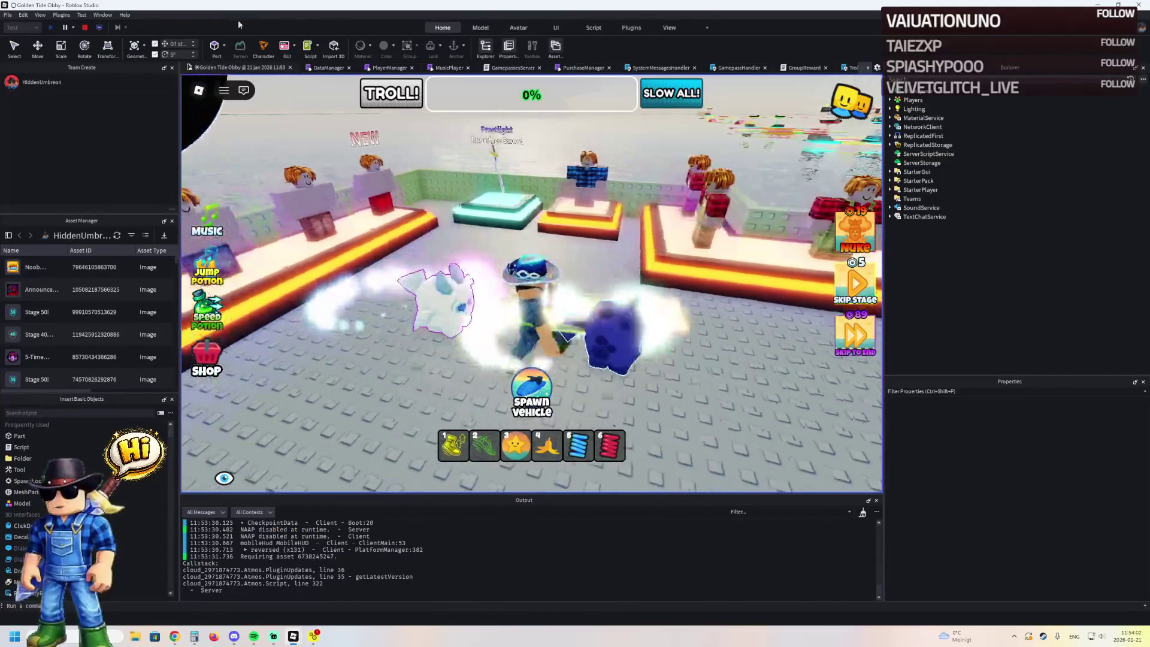
{"action": "key", "text": "shift+F5"}
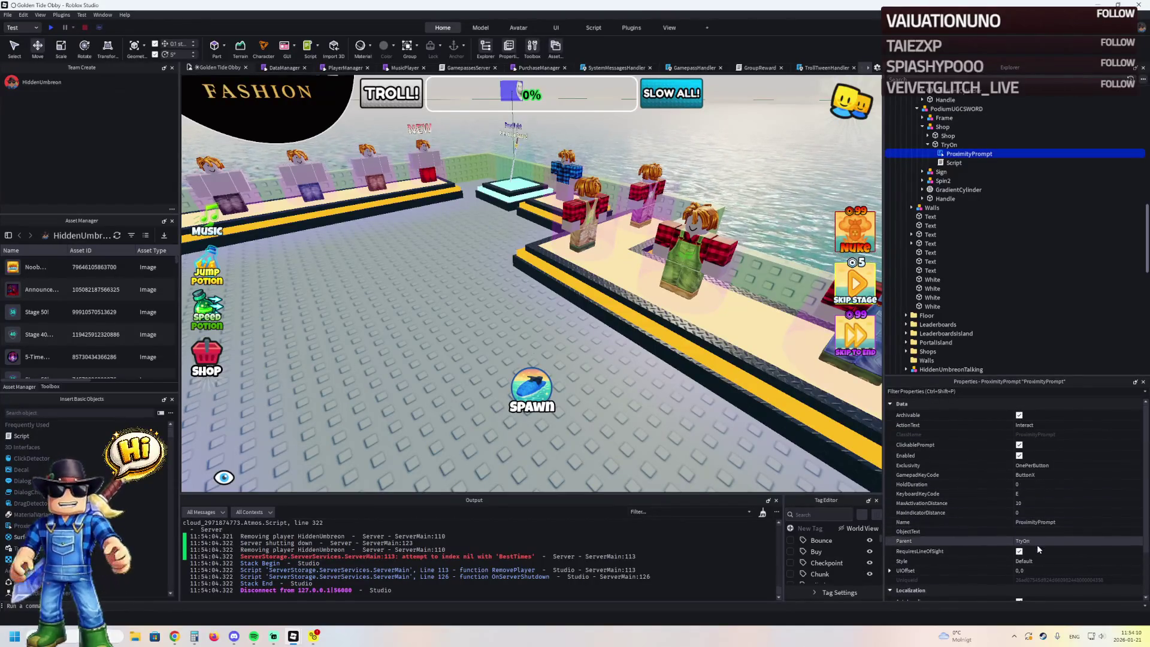
- Set the sword prompt's ObjectText to 'Try On', select the hat podium's ProximityPrompt, and start a play-test
{"action": "left_click", "coordinate": [1039, 533]}
{"action": "type", "text": "Try On"}
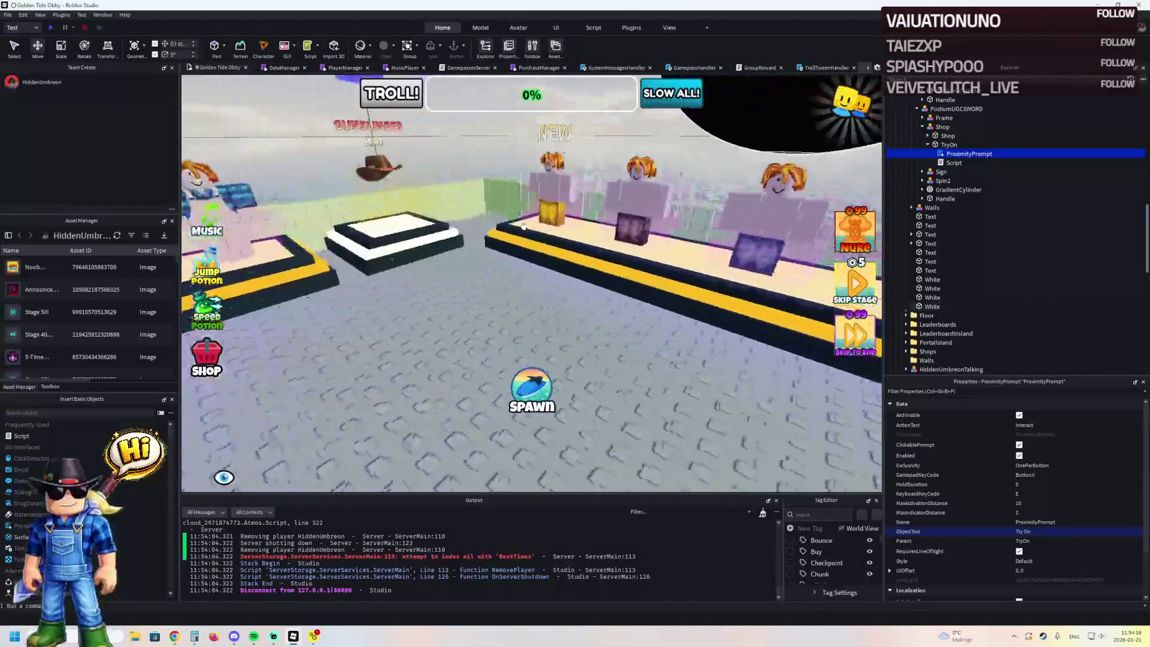
{"action": "left_click", "coordinate": [592, 251]}
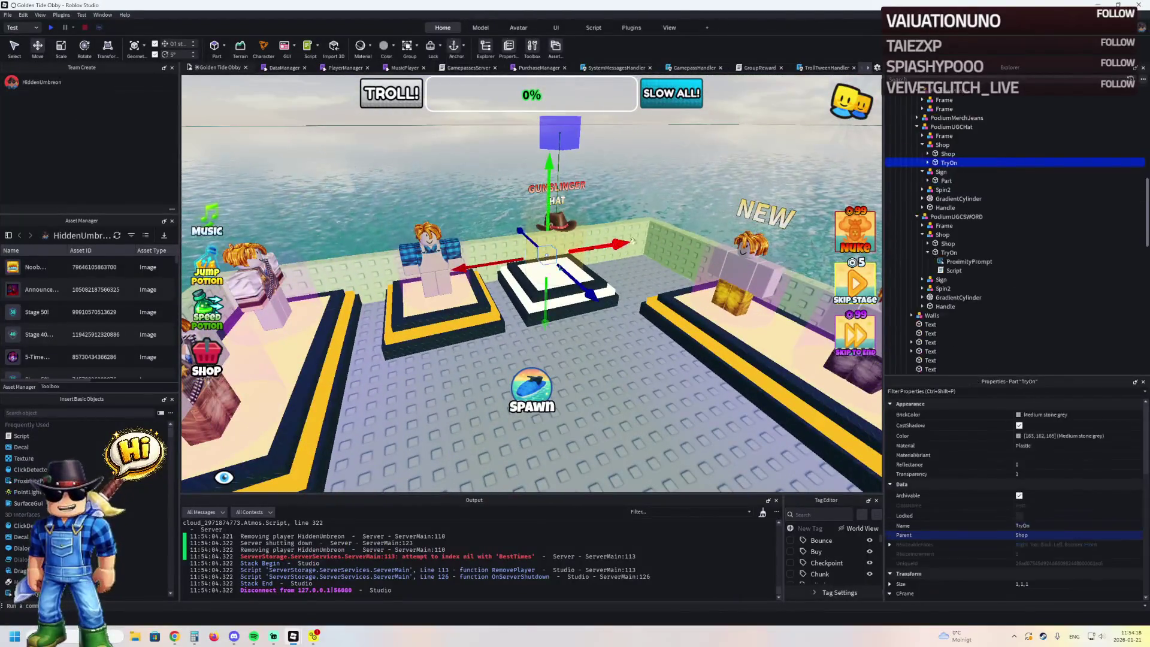
{"action": "left_click", "coordinate": [927, 163]}
{"action": "left_click", "coordinate": [950, 180]}
{"action": "left_click", "coordinate": [958, 172]}
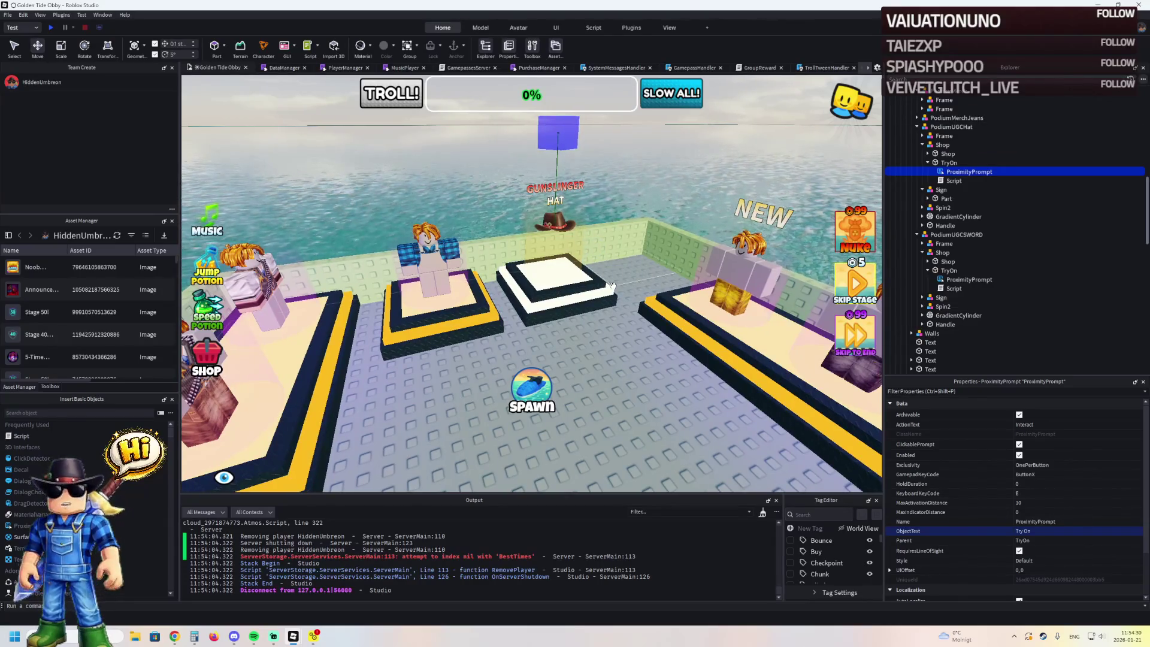
{"action": "key", "text": "F5"}
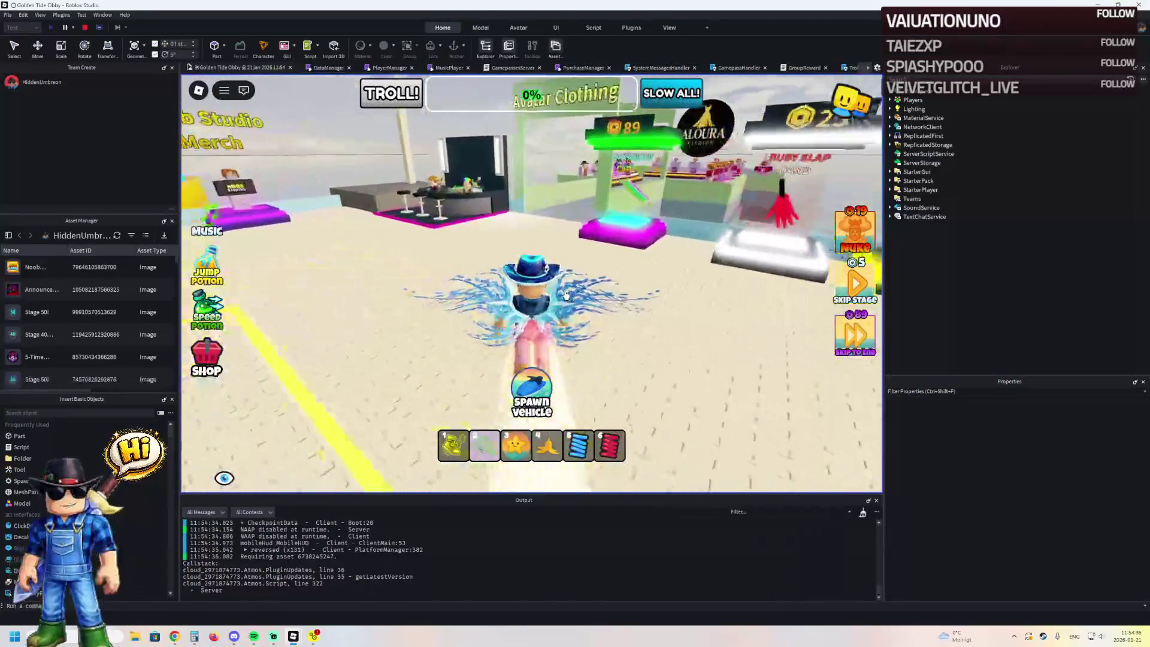
- Walk the avatar onto the Gunslinger Hat podium to see its Try On prompt, then stop
{"action": "key", "text": "w"}
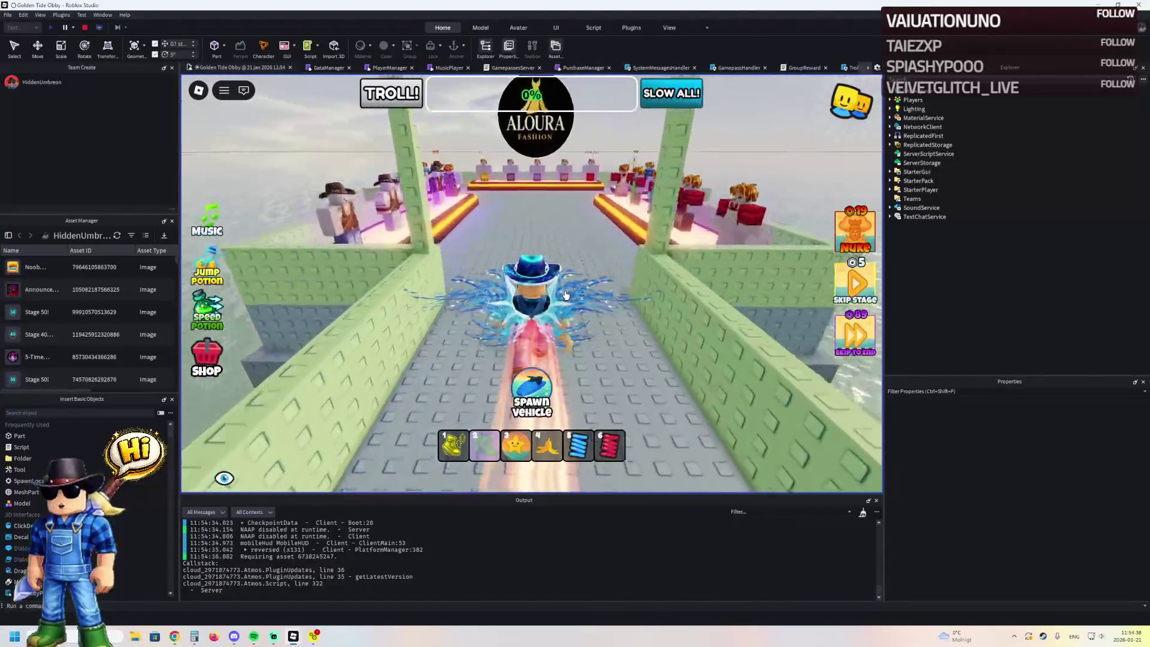
{"action": "key", "text": "a"}
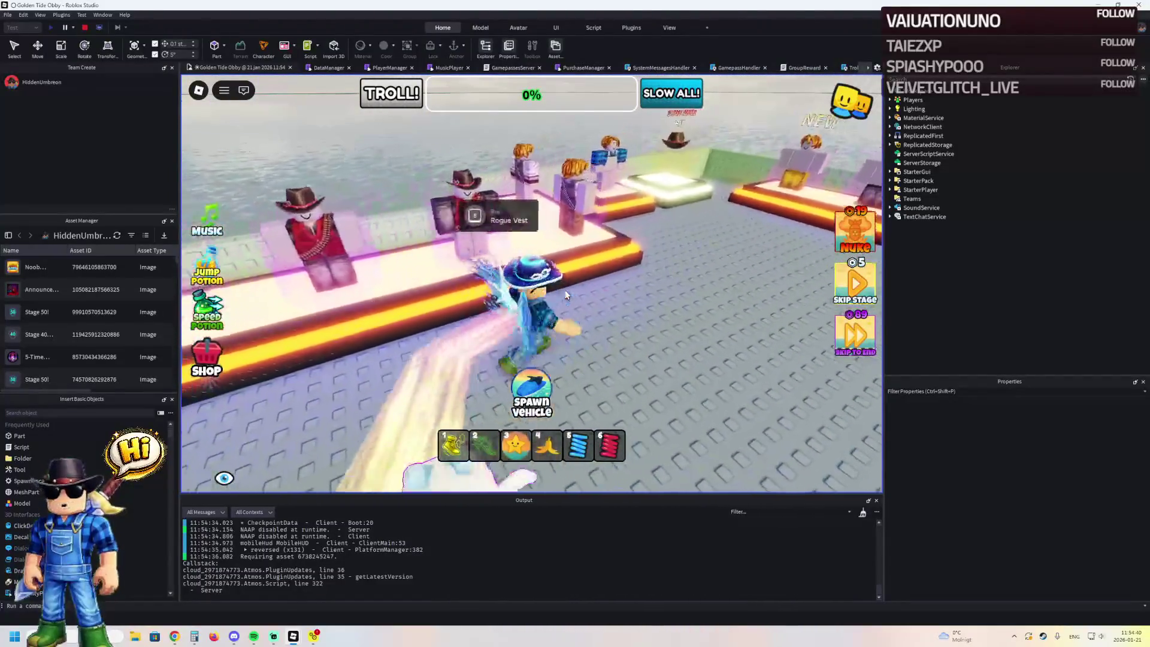
{"action": "key", "text": "d"}
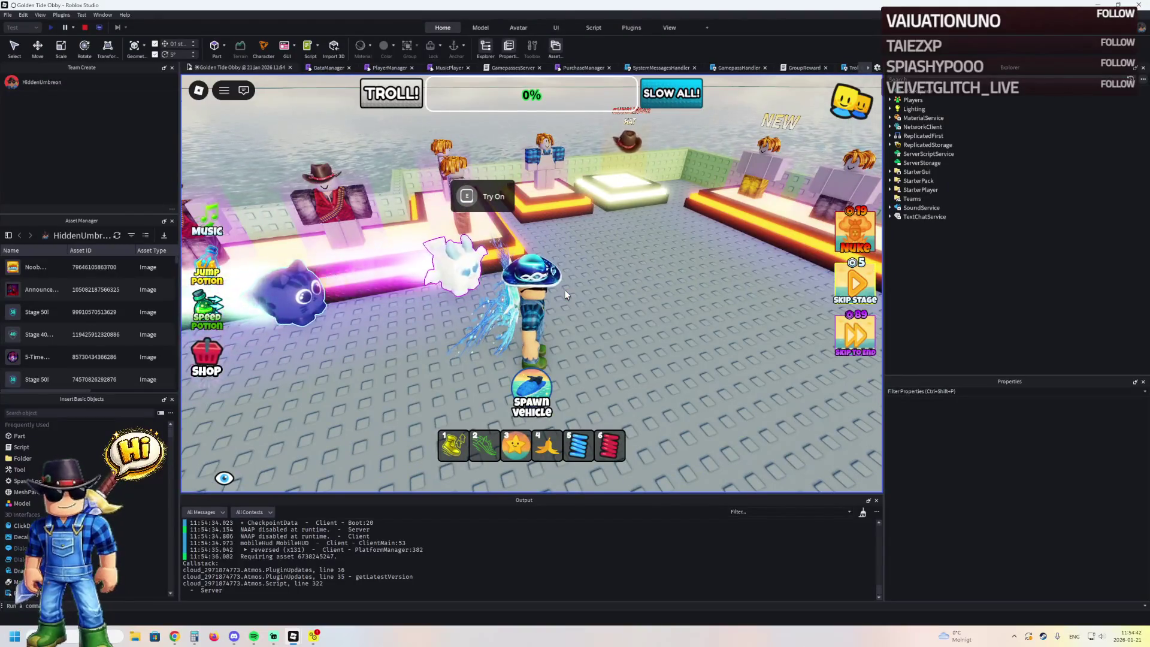
{"action": "key", "text": "d"}
{"action": "key", "text": "d"}
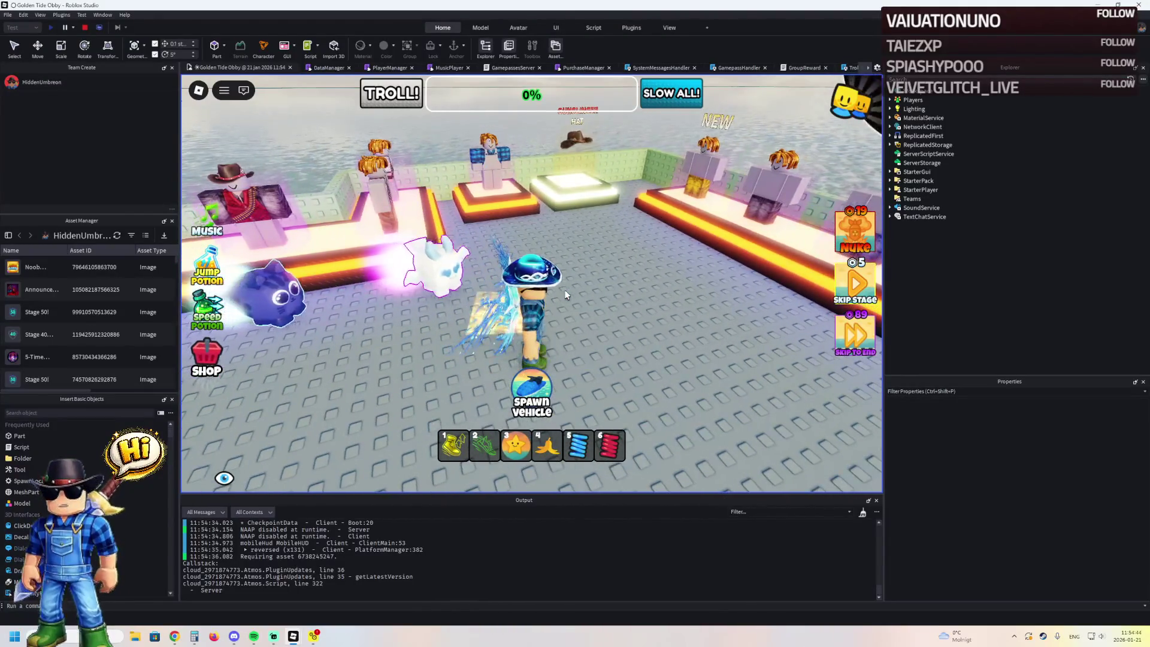
{"action": "key", "text": "w"}
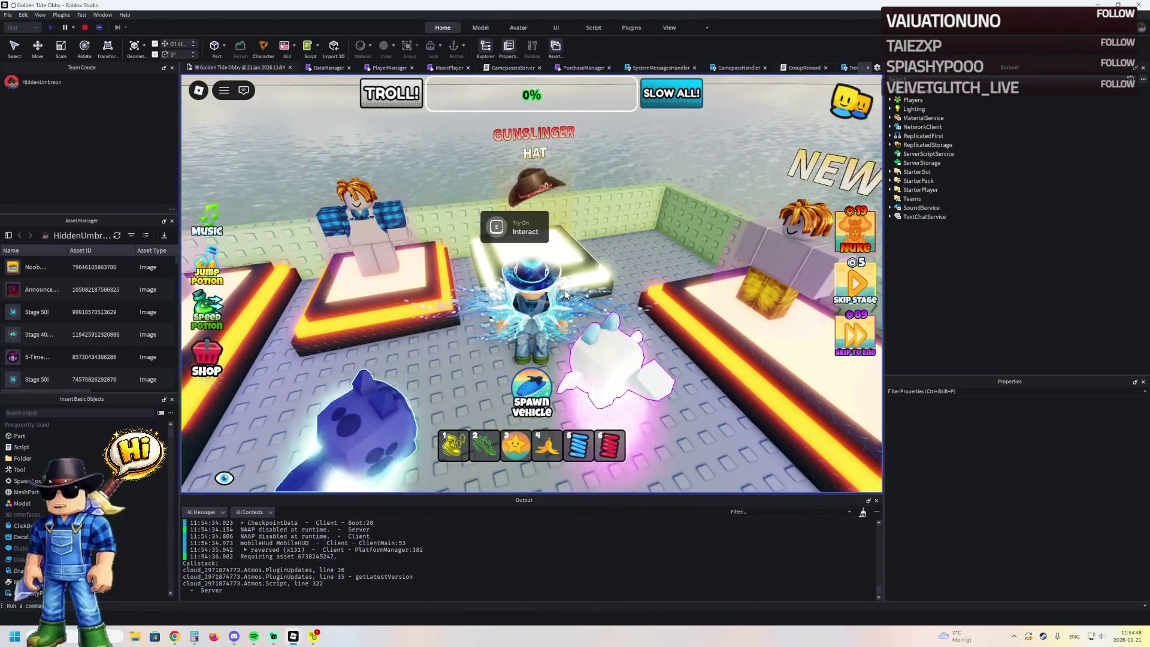
{"action": "left_click", "coordinate": [85, 27]}
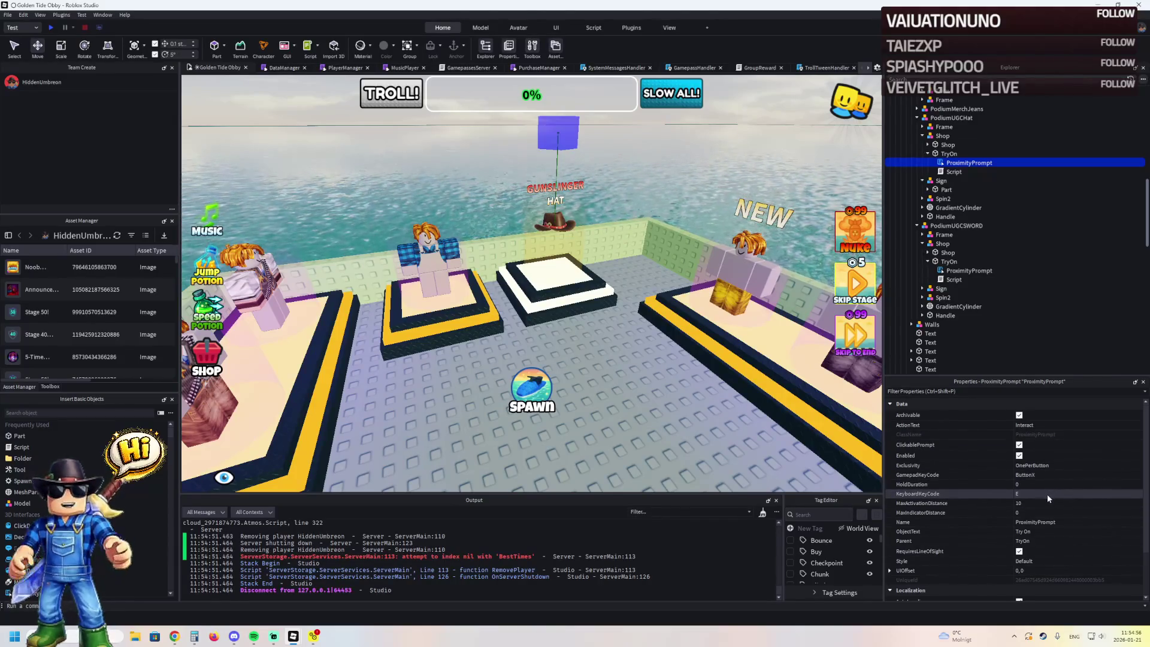
- Set the selected prompt's ObjectText to 'Try On'
{"action": "scroll", "coordinate": [1047, 495], "scroll_direction": "down", "scroll_amount": 3}
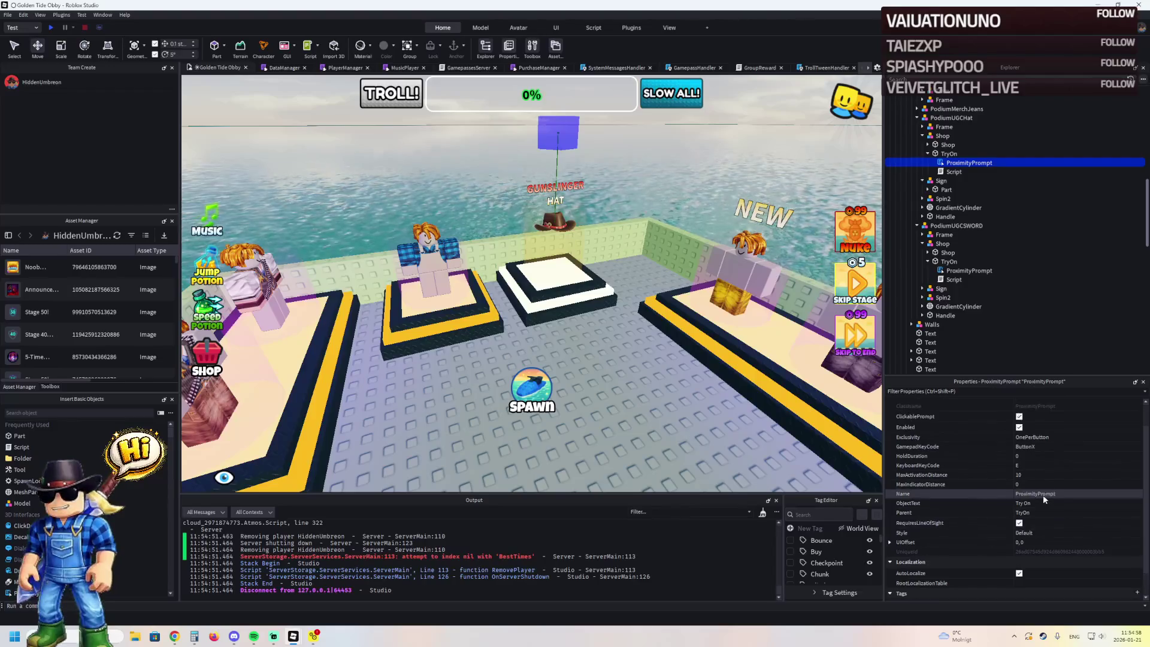
{"action": "scroll", "coordinate": [1054, 503], "scroll_direction": "up", "scroll_amount": 3}
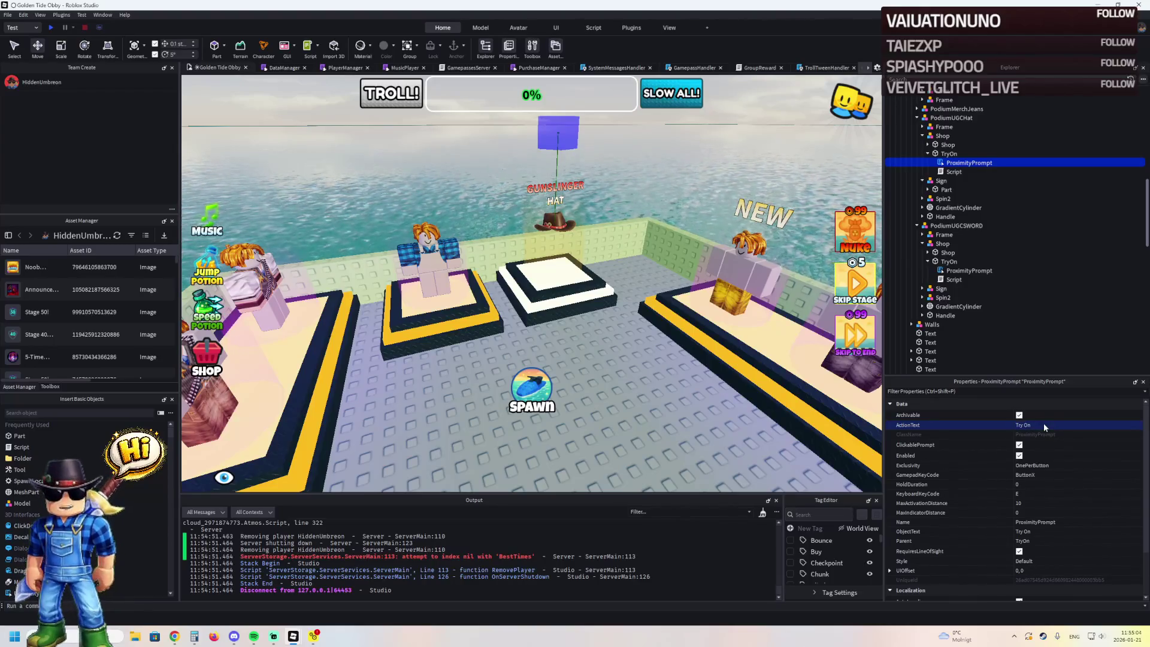
{"action": "left_click", "coordinate": [1056, 530]}
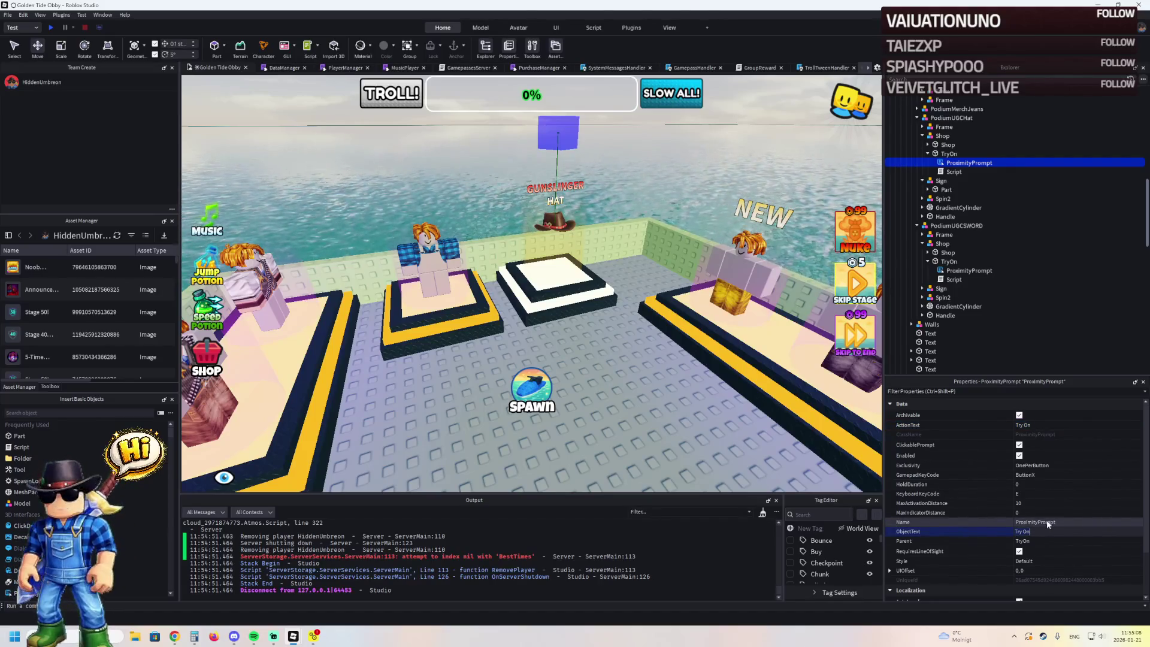
{"action": "key", "text": "Return"}
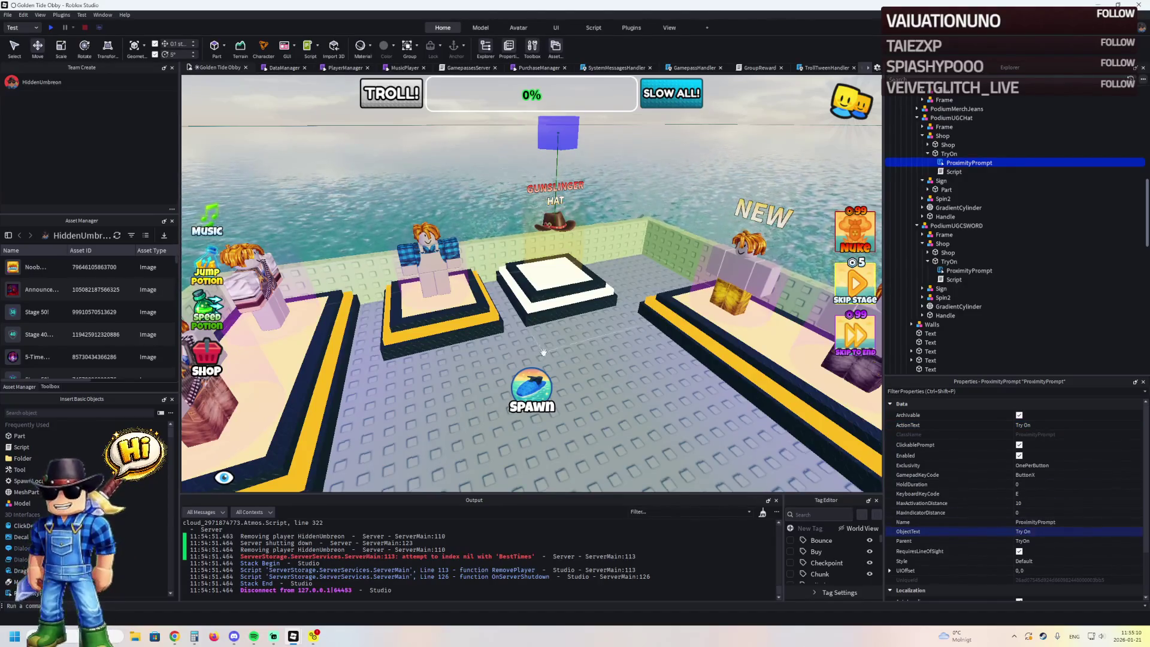
- Set the action text of the Test prompt under the podium's Shop > Tryon
{"action": "right_click", "coordinate": [735, 163]}
{"action": "left_click", "coordinate": [537, 206]}
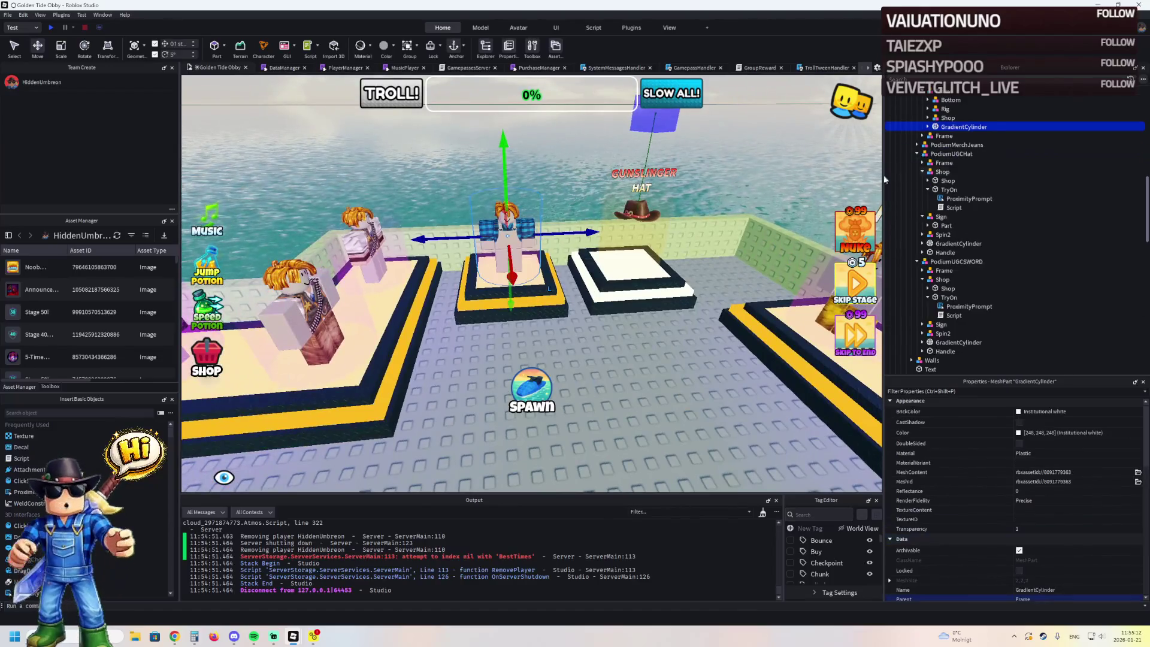
{"action": "left_click", "coordinate": [927, 117]}
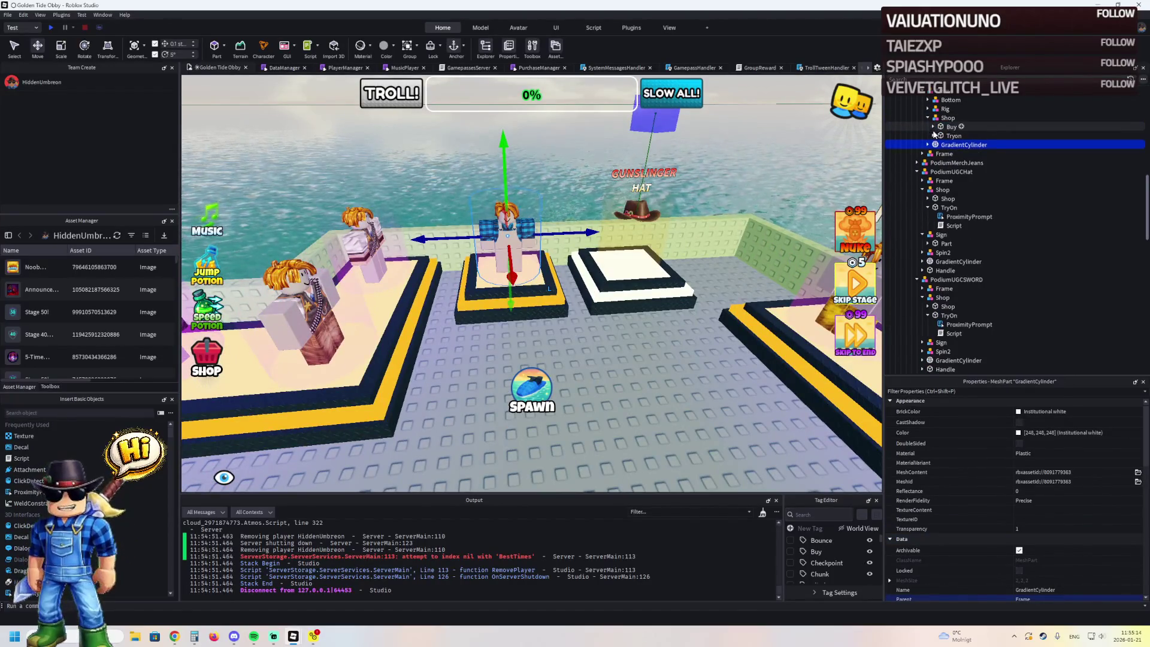
{"action": "left_click", "coordinate": [933, 135]}
{"action": "left_click", "coordinate": [957, 145]}
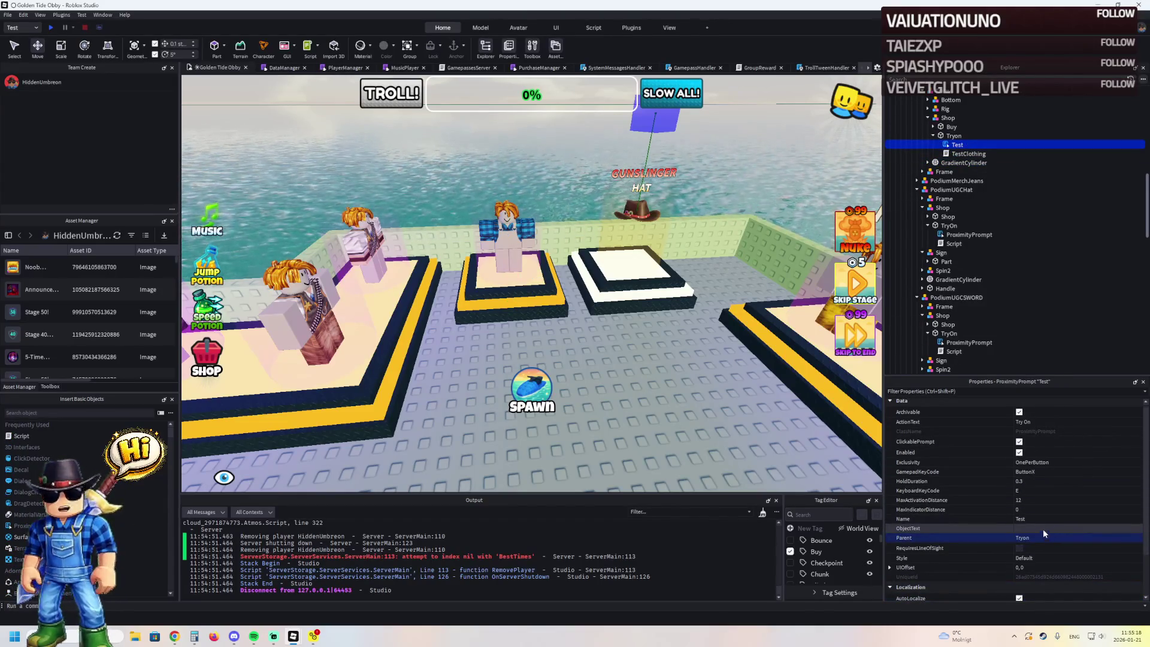
{"action": "left_click", "coordinate": [1051, 421]}
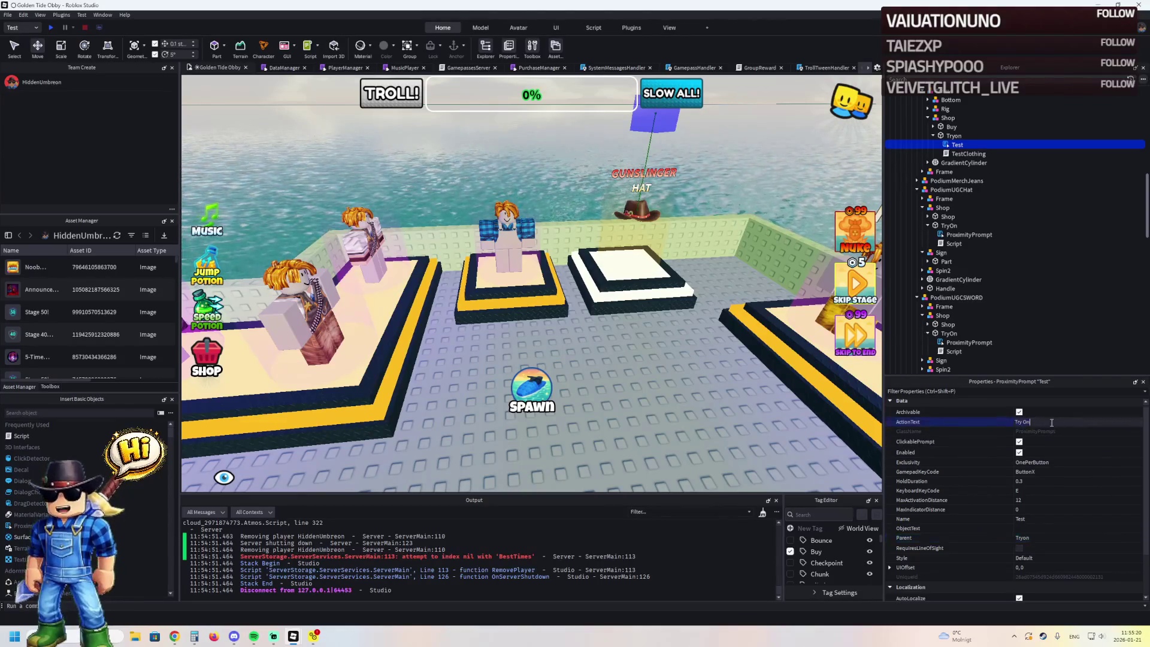
{"action": "key", "text": "Return"}
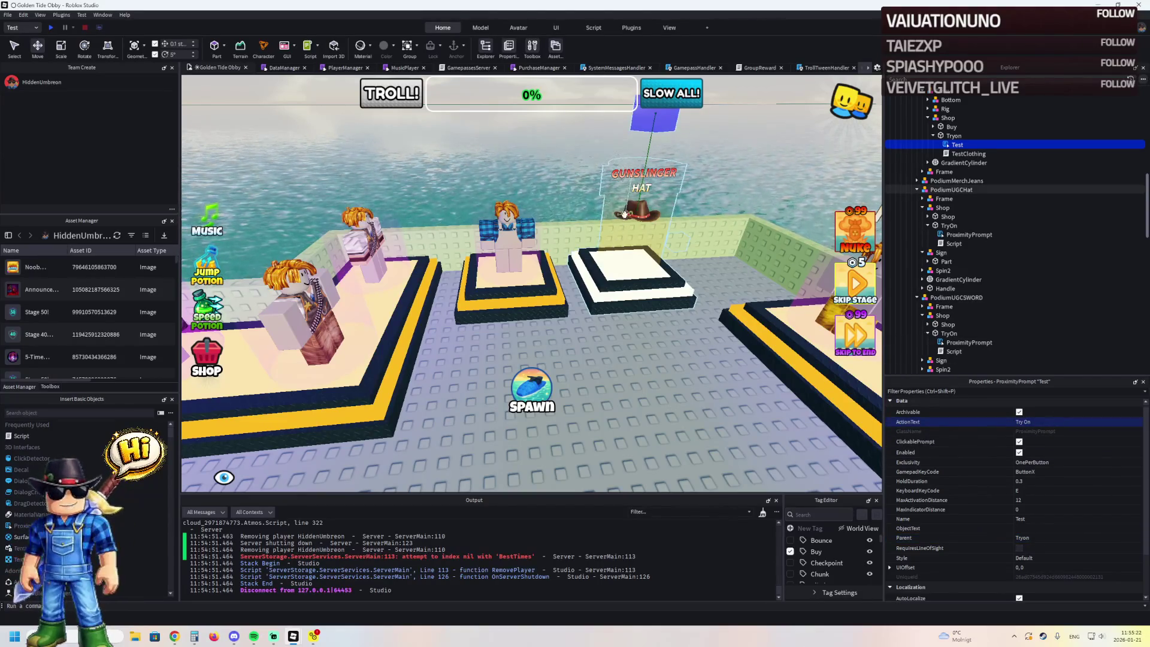
- Select the Gunslinger Hat podium's TryOn ProximityPrompt and its ActionText property
{"action": "left_click", "coordinate": [624, 226]}
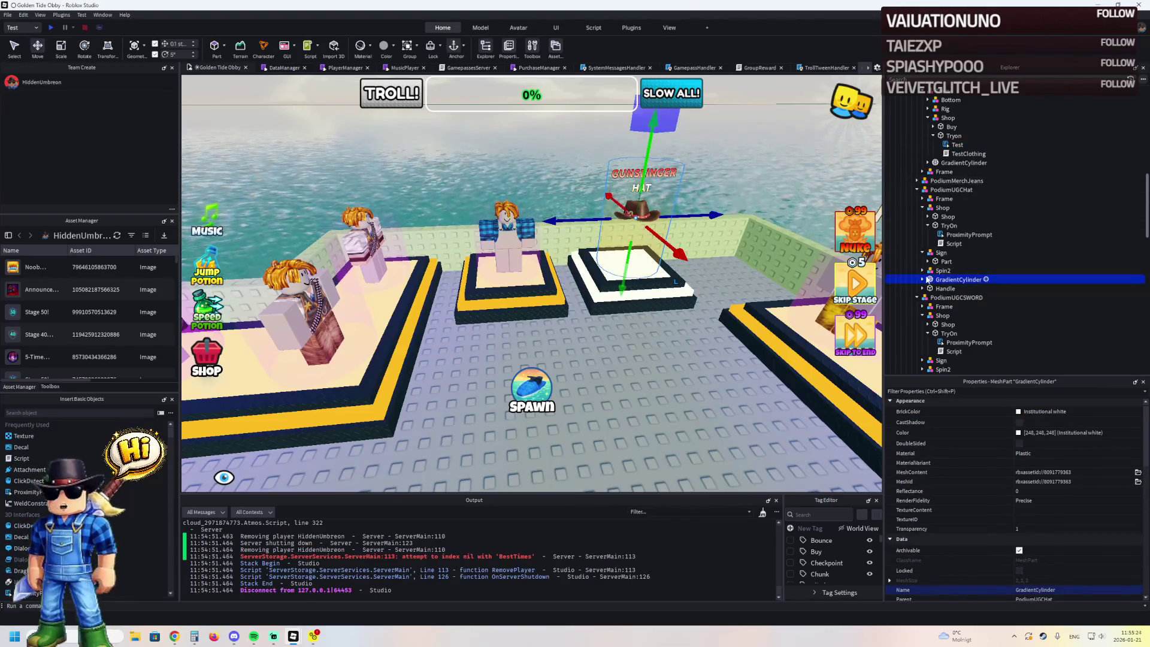
{"action": "left_click", "coordinate": [922, 289]}
{"action": "key", "text": "f"}
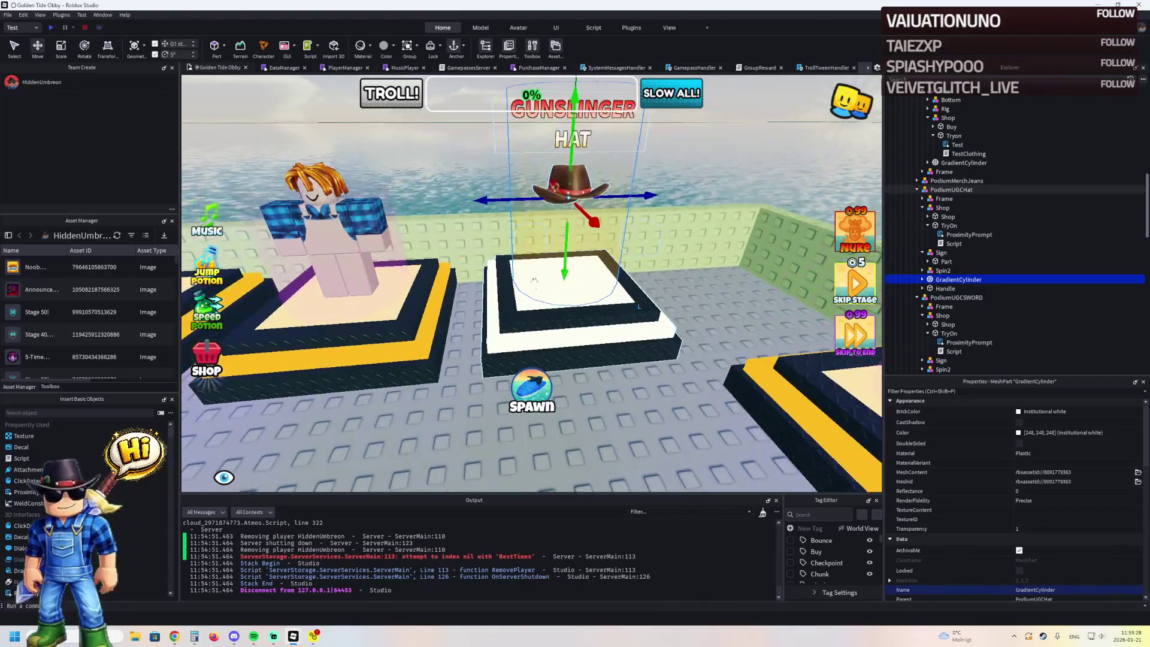
{"action": "left_click", "coordinate": [949, 226]}
{"action": "left_click", "coordinate": [952, 244]}
{"action": "left_click", "coordinate": [964, 234]}
{"action": "left_click", "coordinate": [1037, 423]}
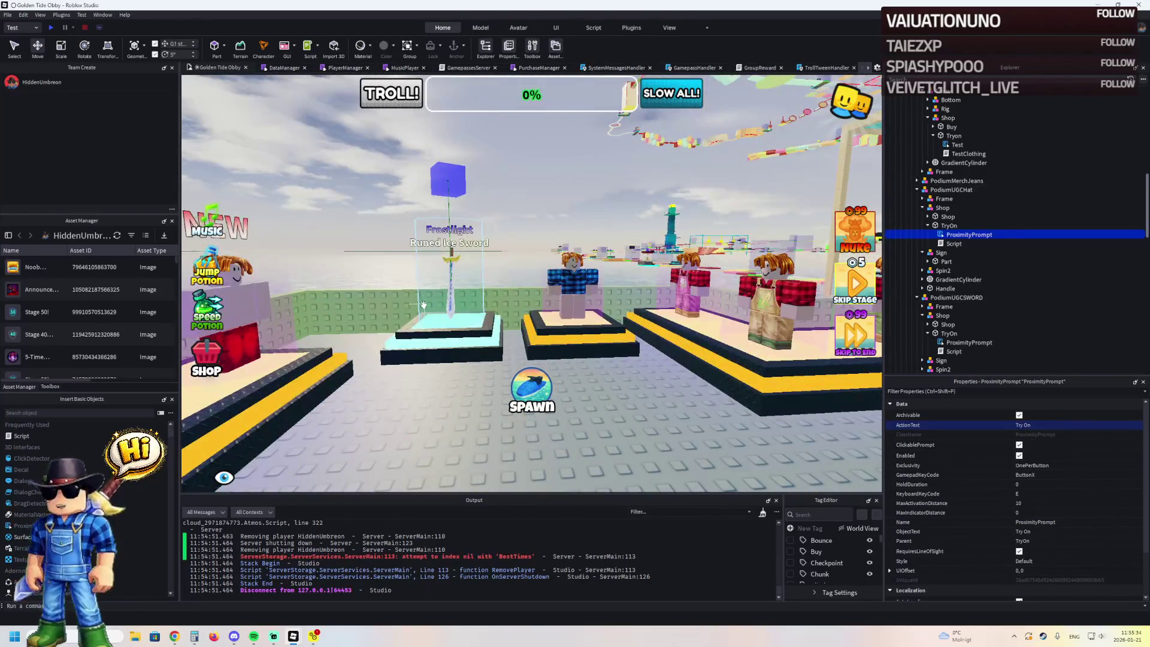
- Set the sword podium prompt's ActionText to 'Try On' and start a playtest
{"action": "left_click", "coordinate": [449, 287]}
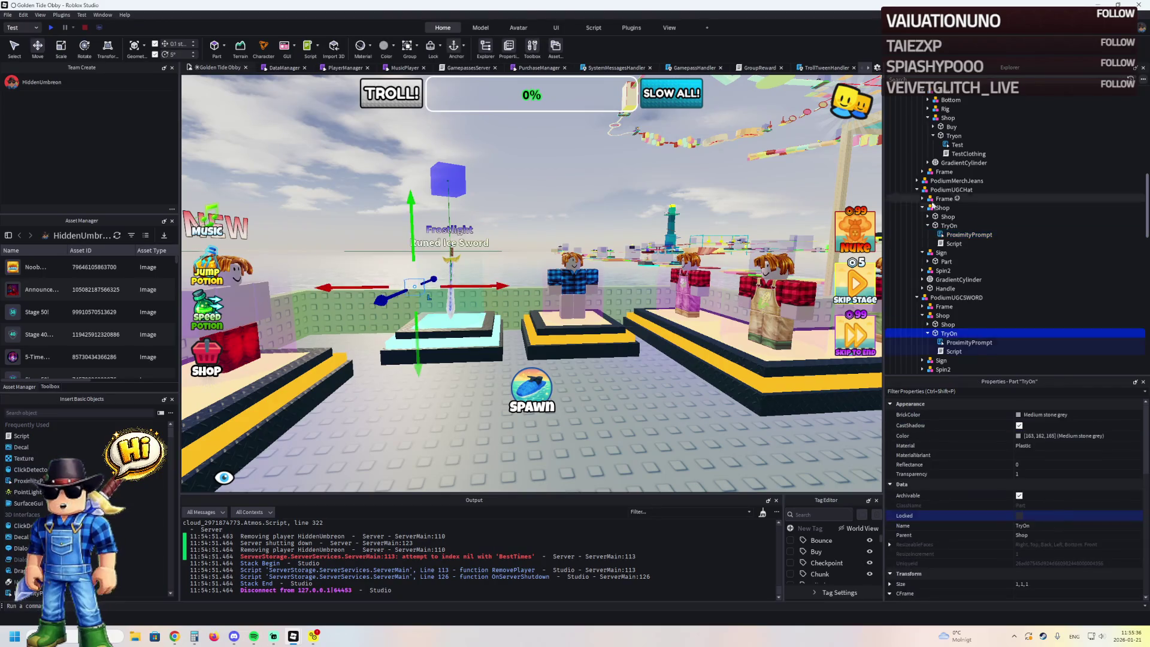
{"action": "left_click", "coordinate": [965, 342]}
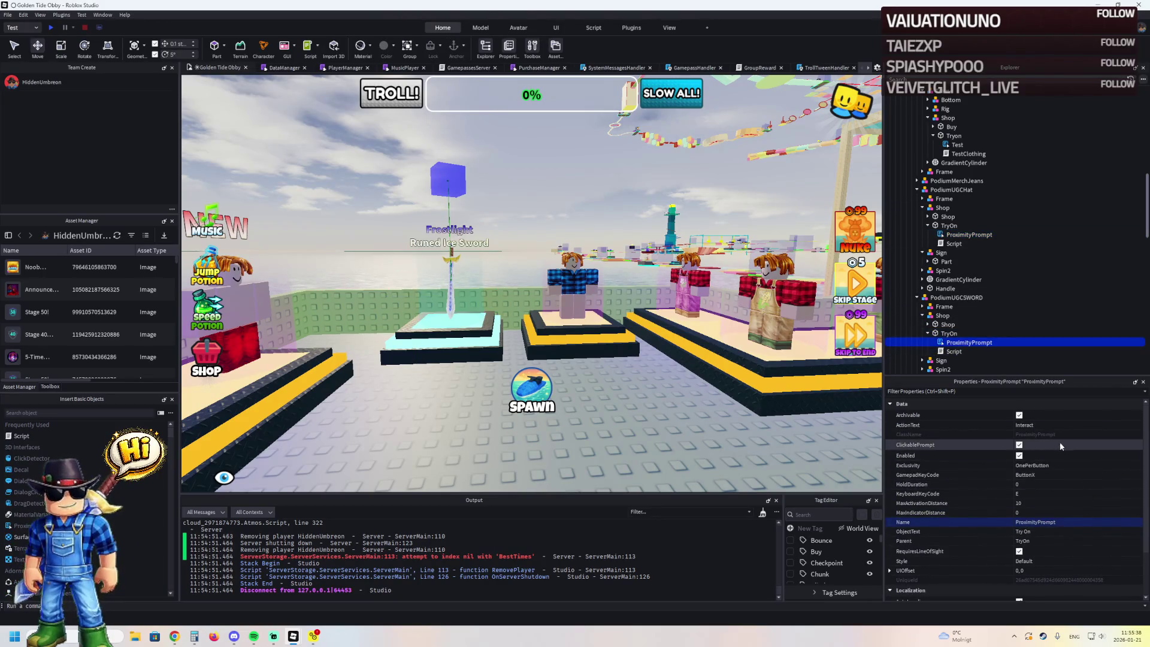
{"action": "left_click", "coordinate": [1062, 427]}
{"action": "type", "text": "Try On"}
{"action": "key", "text": "Return"}
{"action": "key", "text": "F5"}
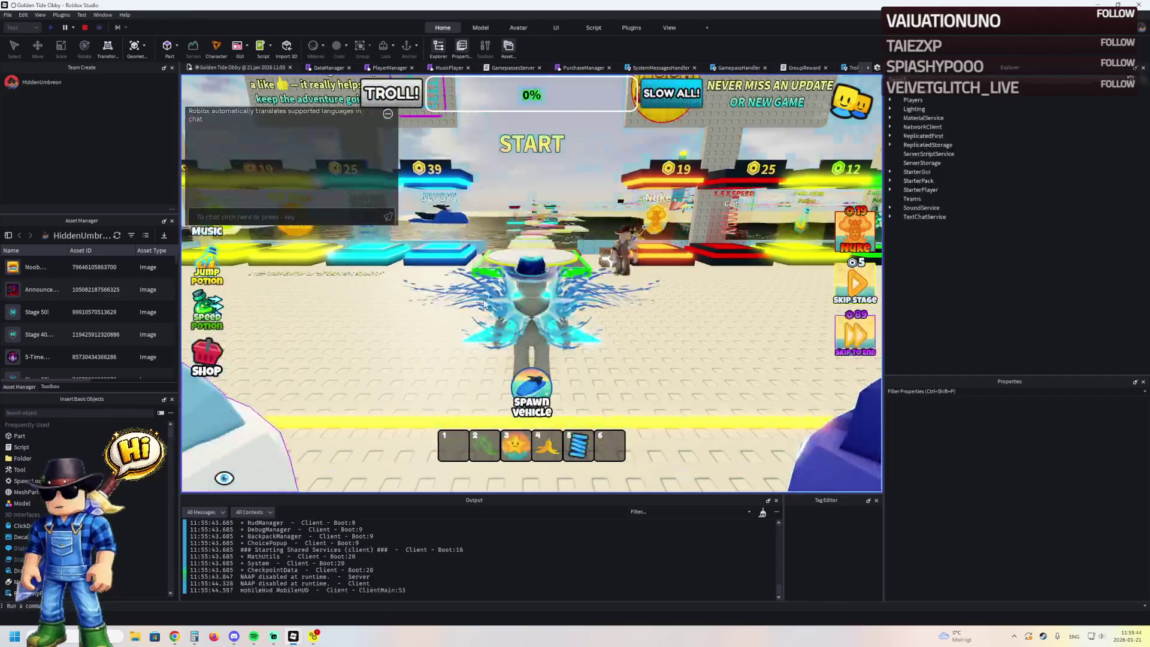
- Walk onto the Frostlight sword podium to check its Try On prompt, then stop the playtest
{"action": "key", "text": "w"}
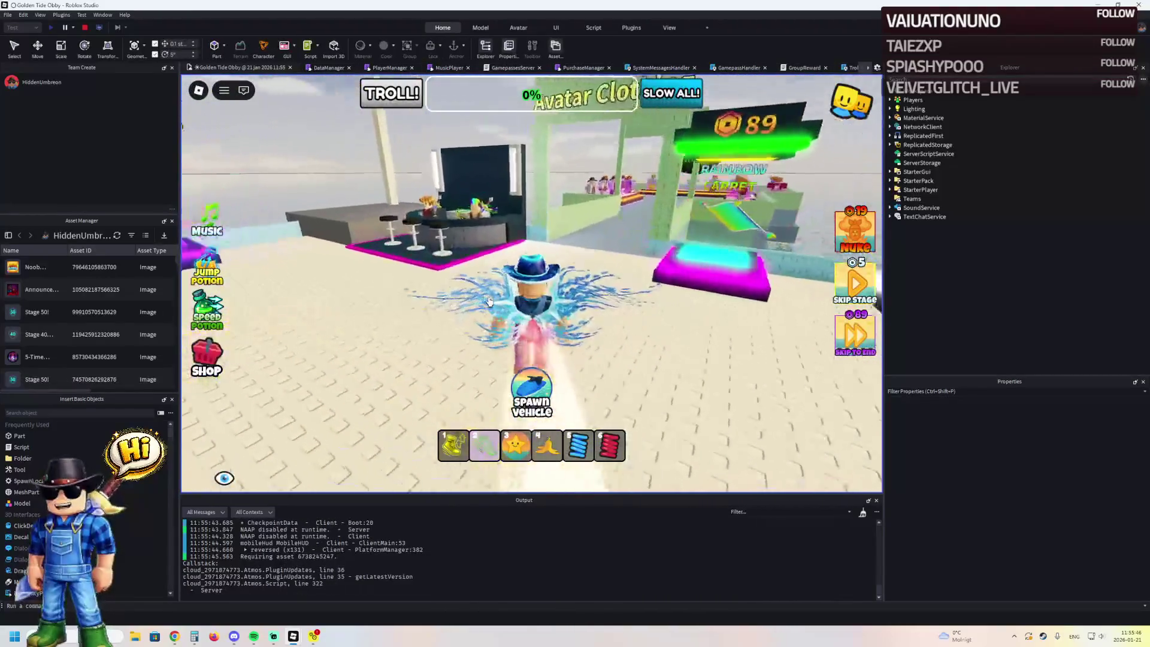
{"action": "key", "text": "w"}
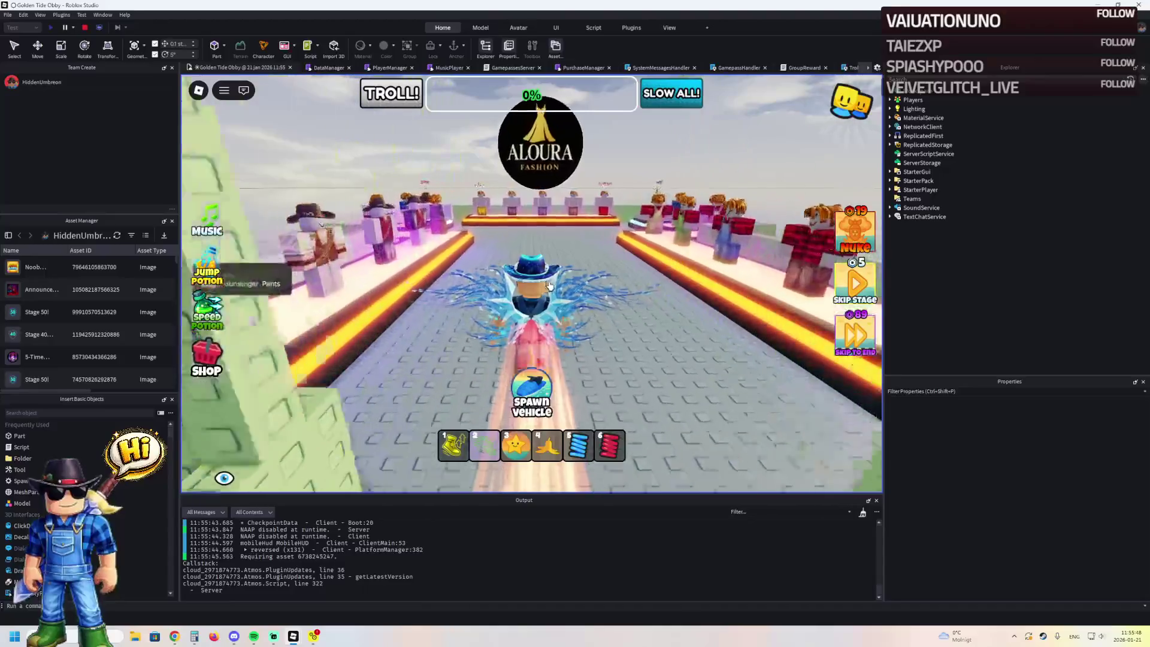
{"action": "key", "text": "w"}
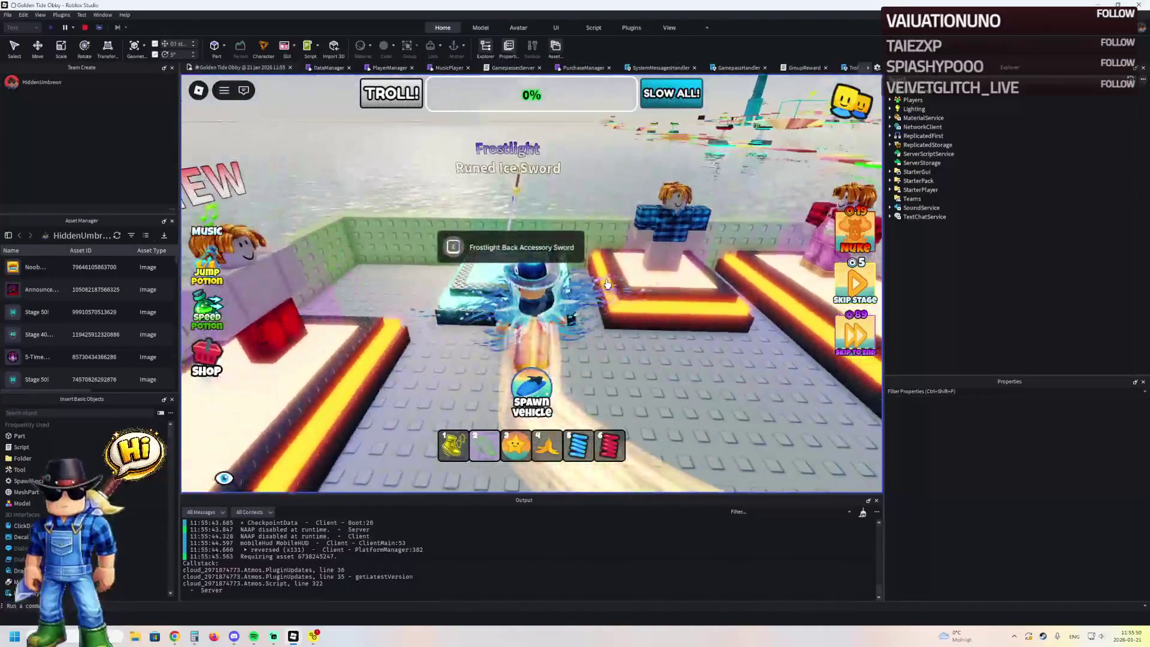
{"action": "key", "text": "d"}
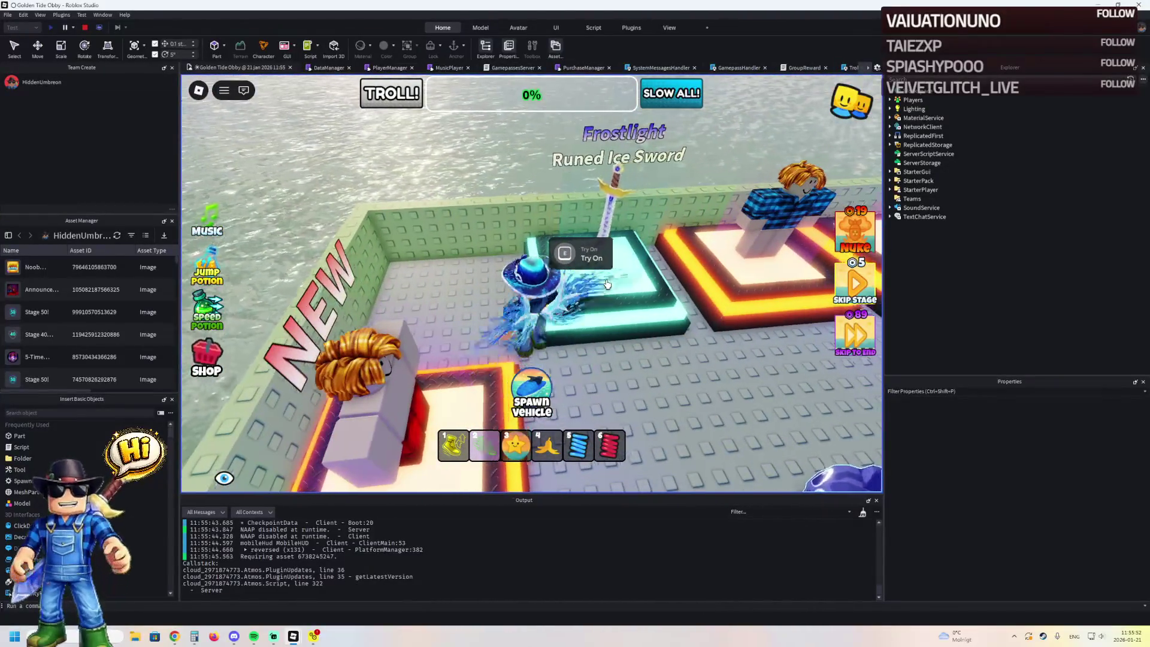
{"action": "key", "text": "a"}
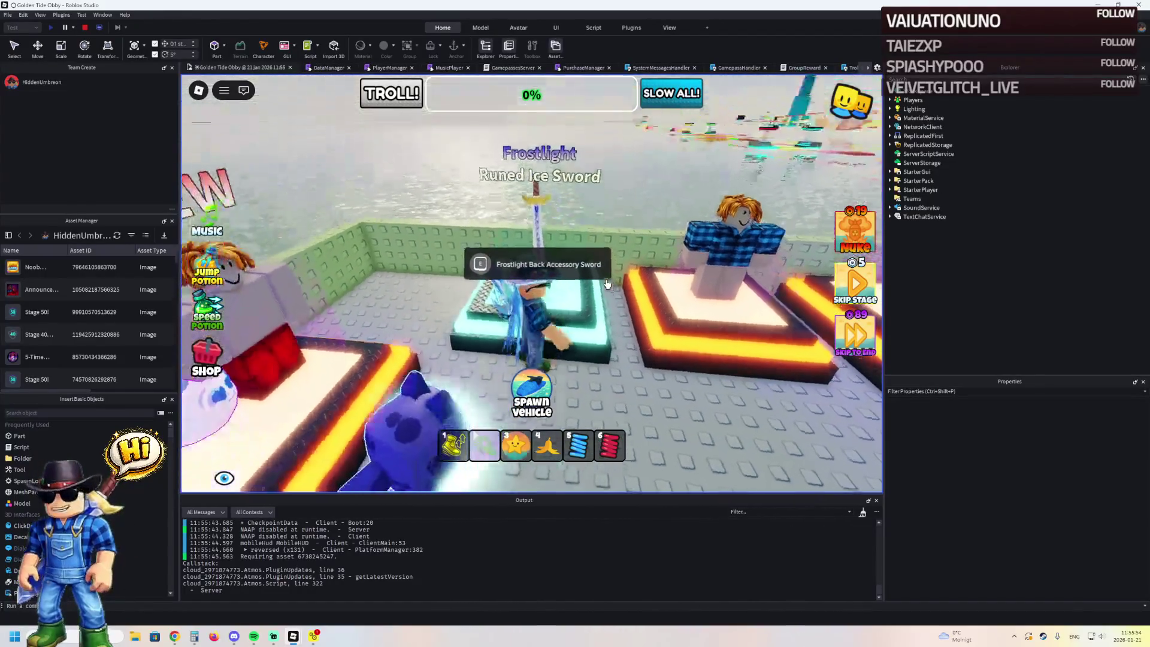
{"action": "key", "text": "d"}
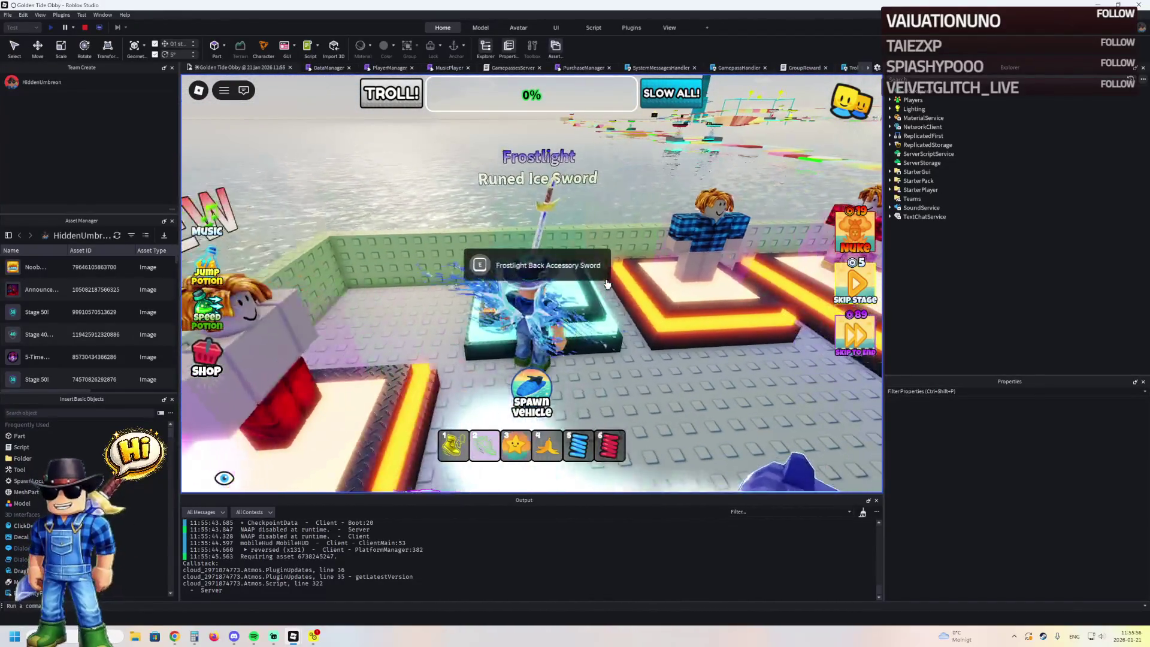
{"action": "key", "text": "Right"}
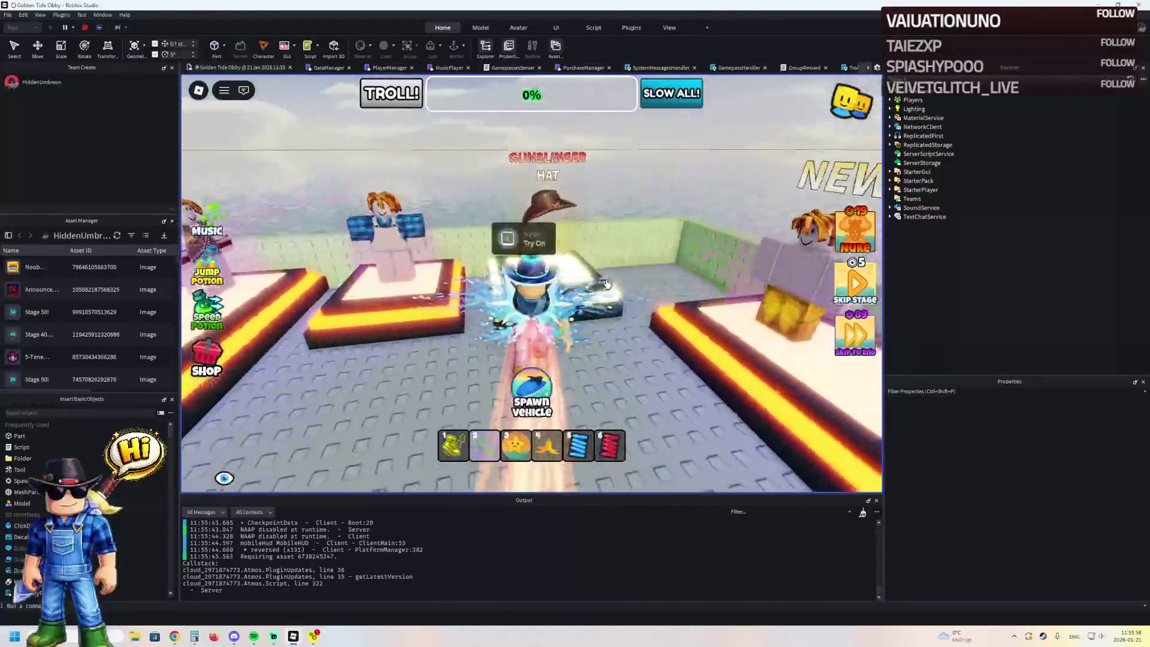
{"action": "key", "text": "Right"}
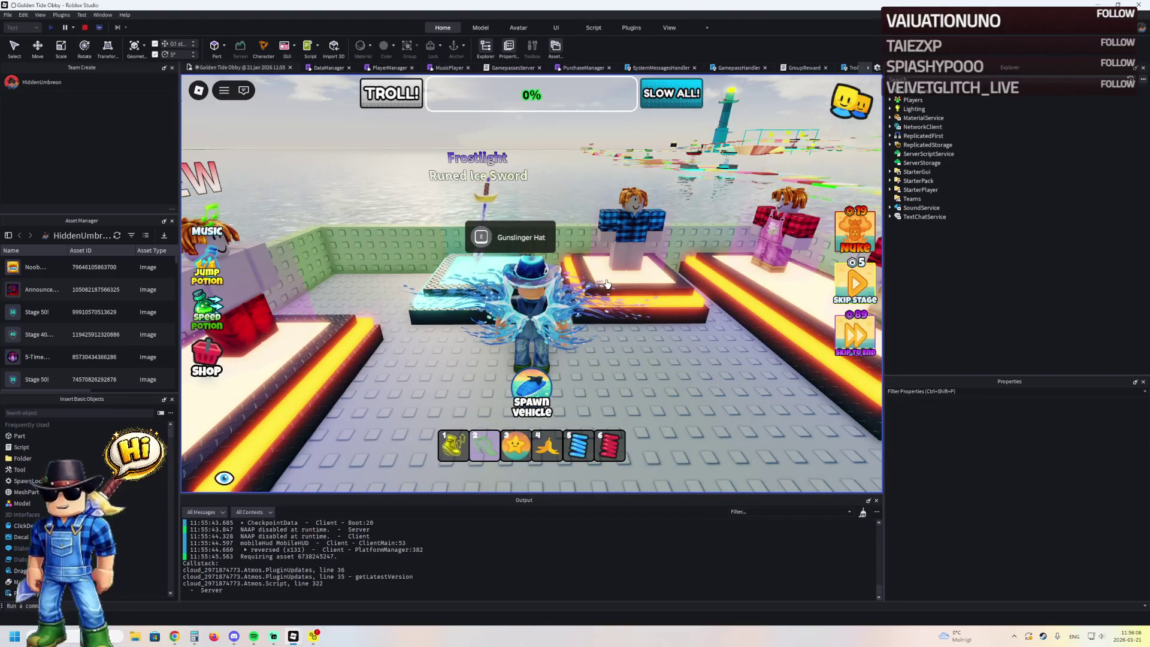
{"action": "key", "text": "a"}
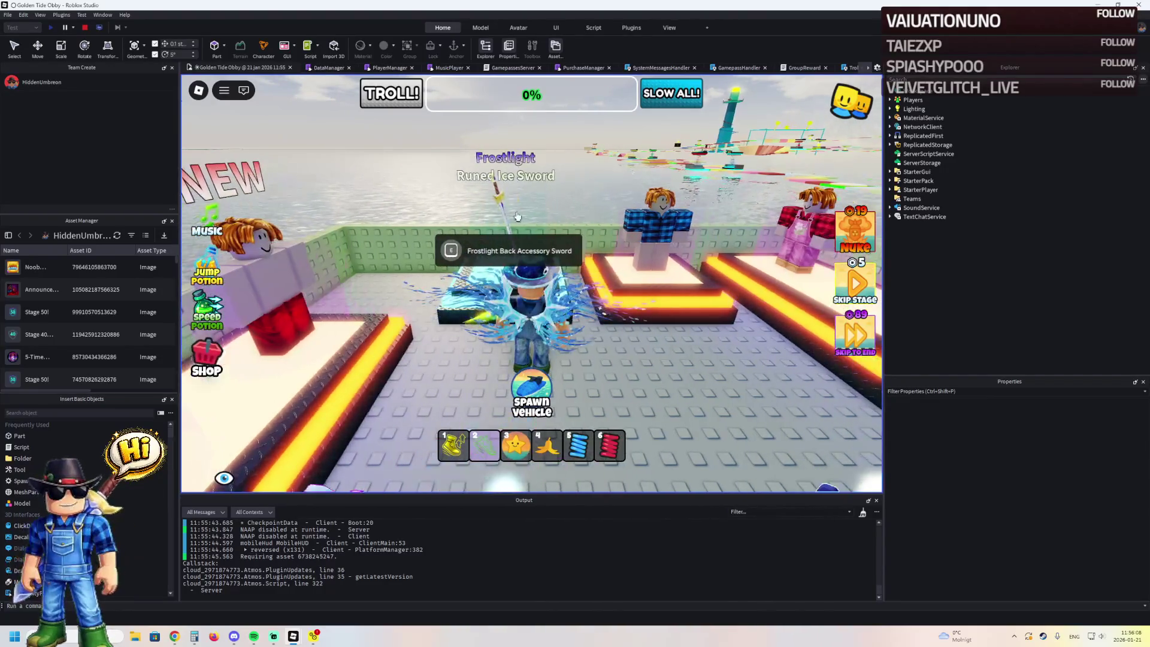
{"action": "left_click", "coordinate": [86, 30]}
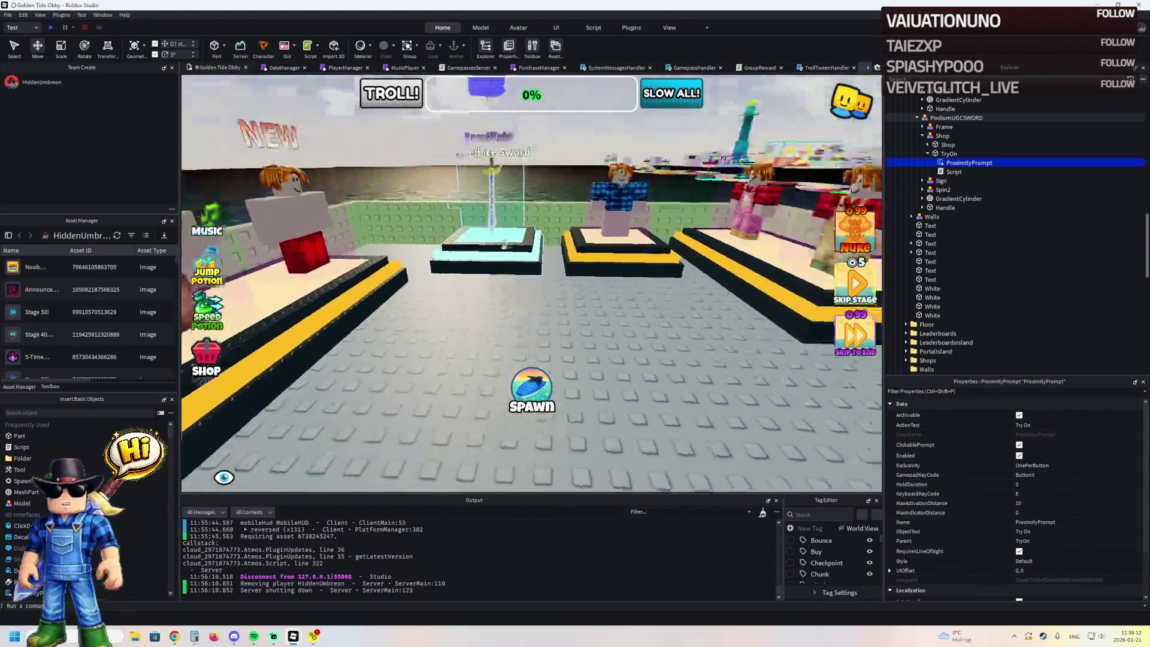
- Select the sword podium and expand its Shop and TryOn entries in Explorer
{"action": "left_click", "coordinate": [508, 242]}
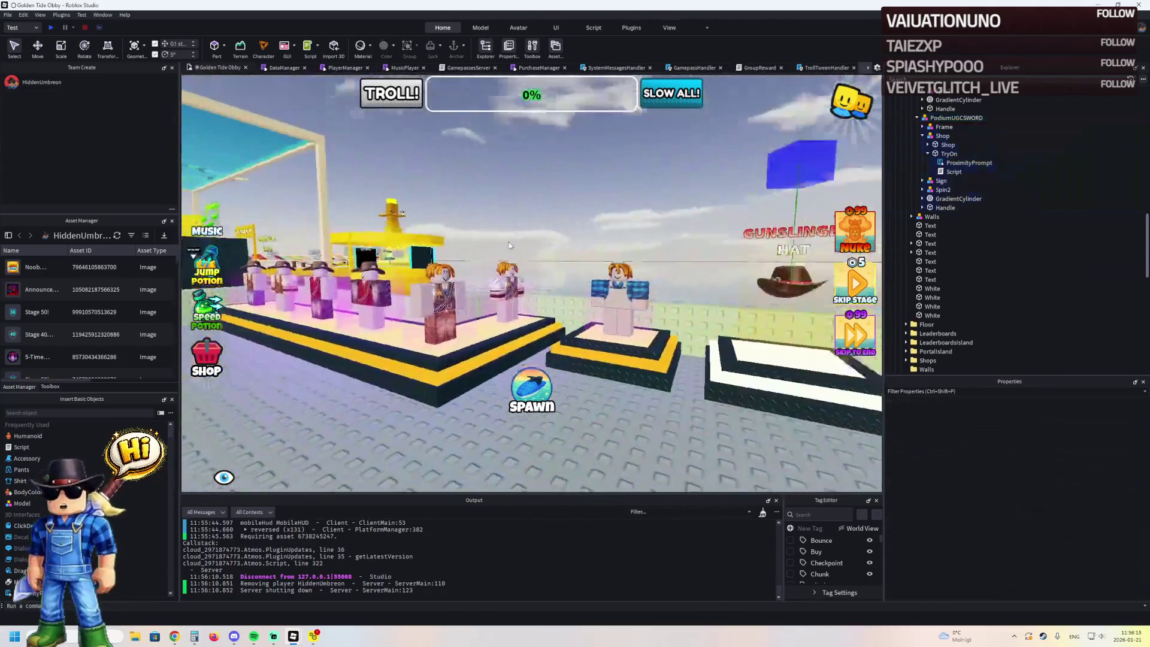
{"action": "key", "text": "a"}
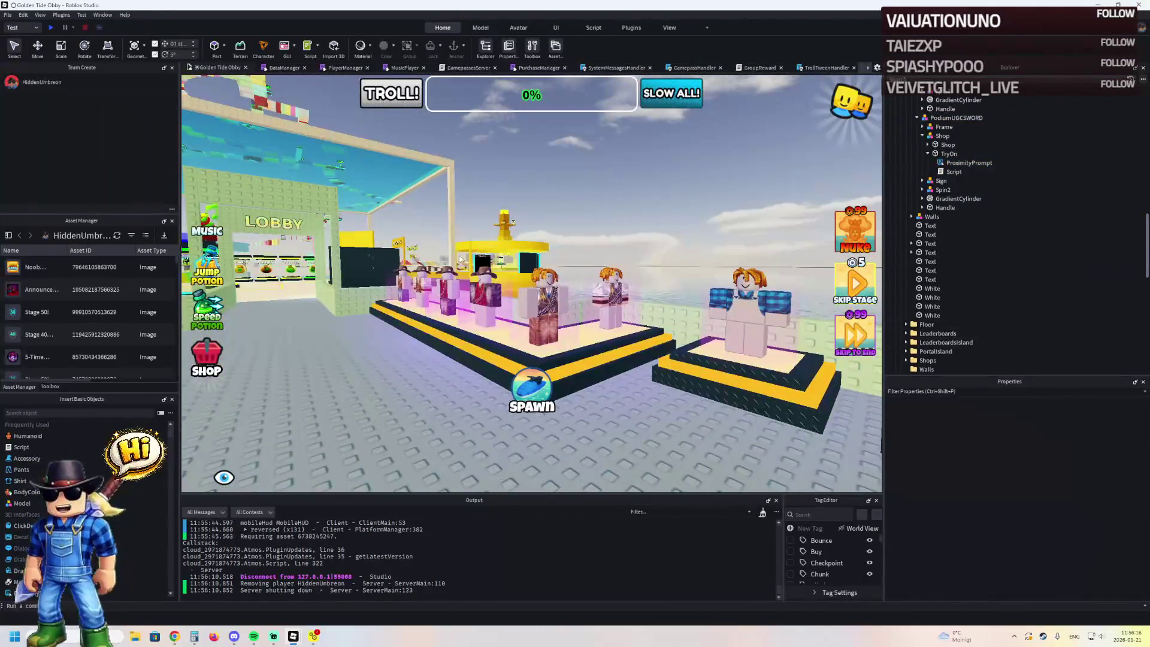
{"action": "left_click", "coordinate": [365, 270]}
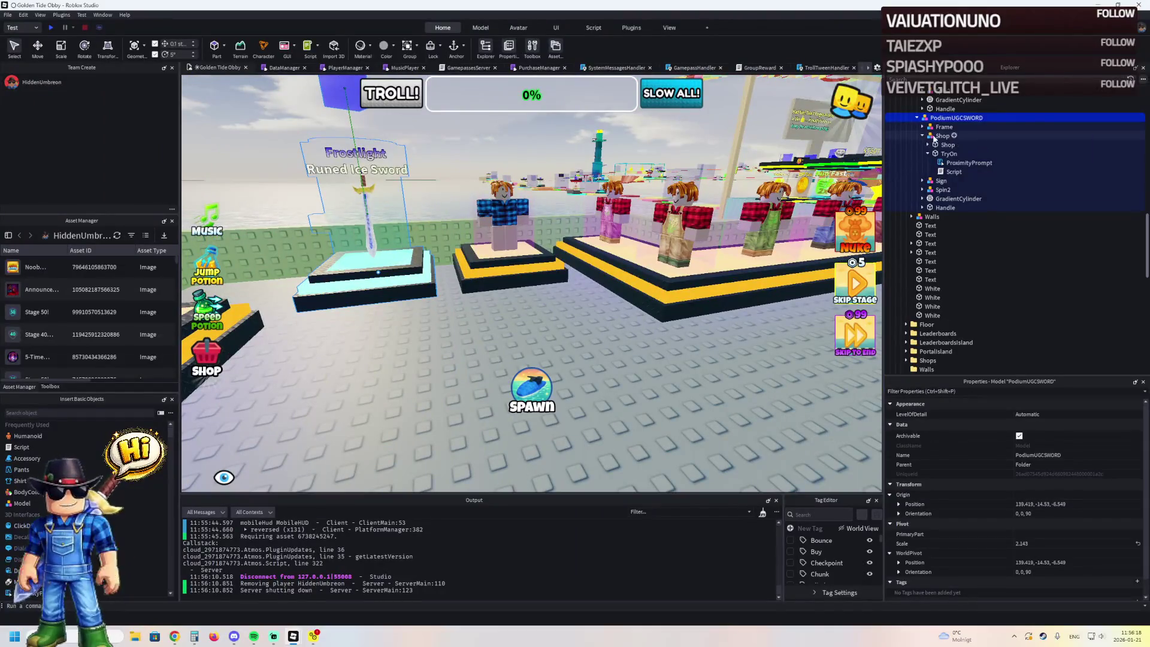
{"action": "left_click", "coordinate": [942, 163]}
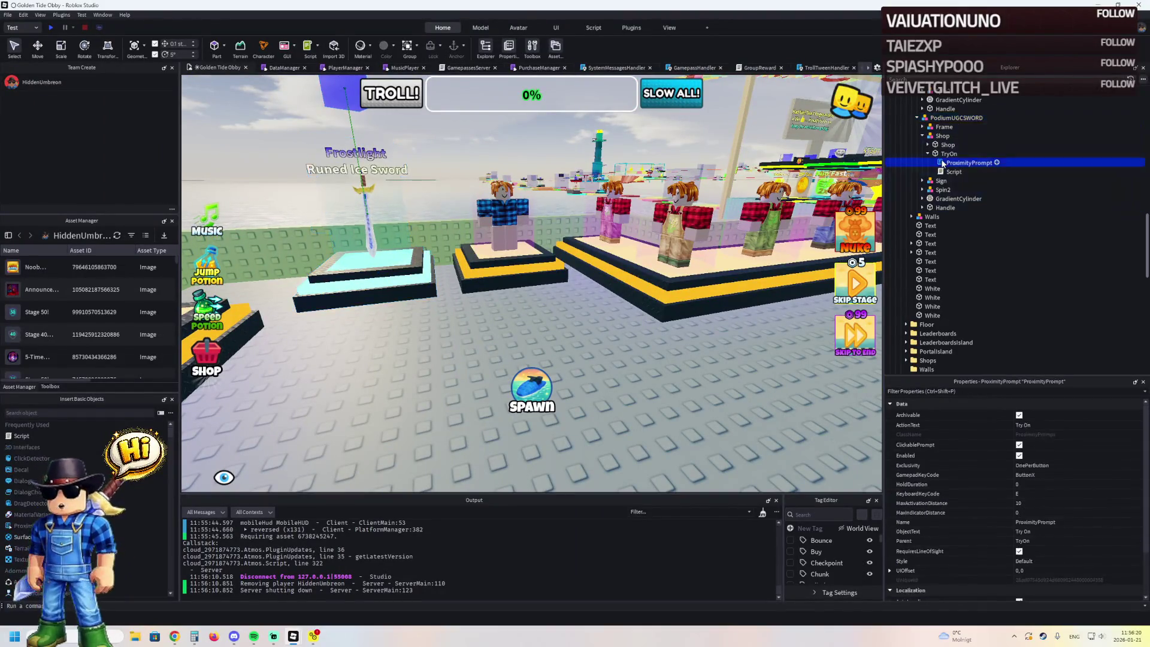
{"action": "double_click", "coordinate": [942, 153]}
{"action": "double_click", "coordinate": [942, 144]}
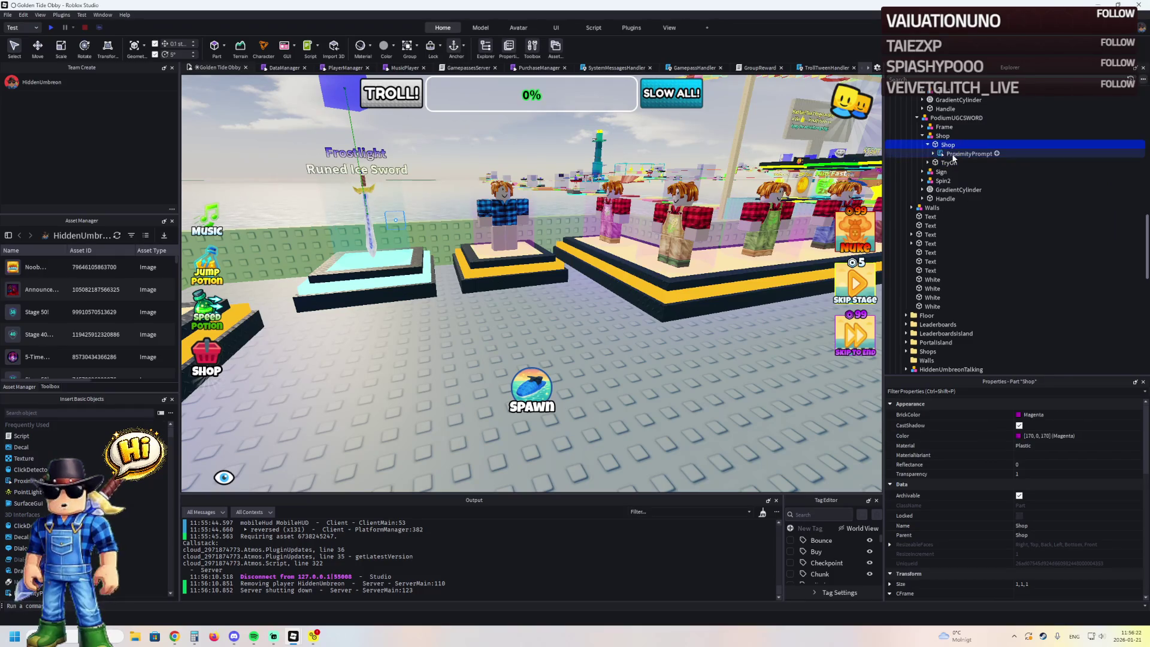
{"action": "key", "text": "Down"}
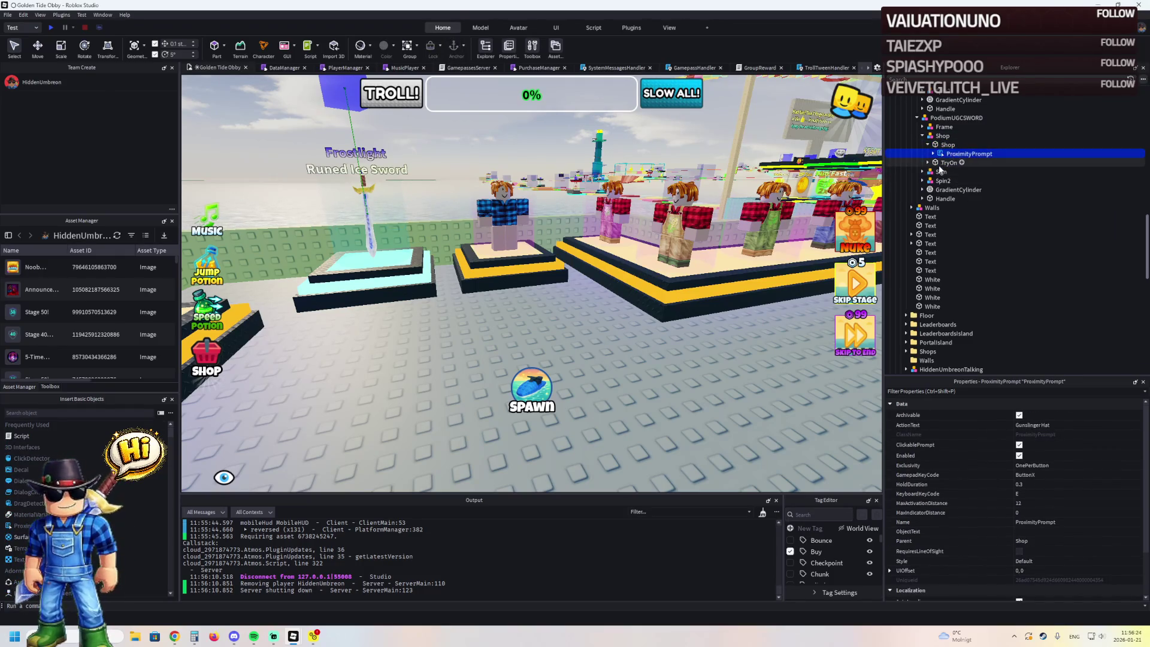
- Move the Sign > Prox ProximityPrompt into Shop, with ObjectText 'Buy' and ActionText 'Frostlight Sword'
{"action": "double_click", "coordinate": [939, 171]}
{"action": "double_click", "coordinate": [944, 191]}
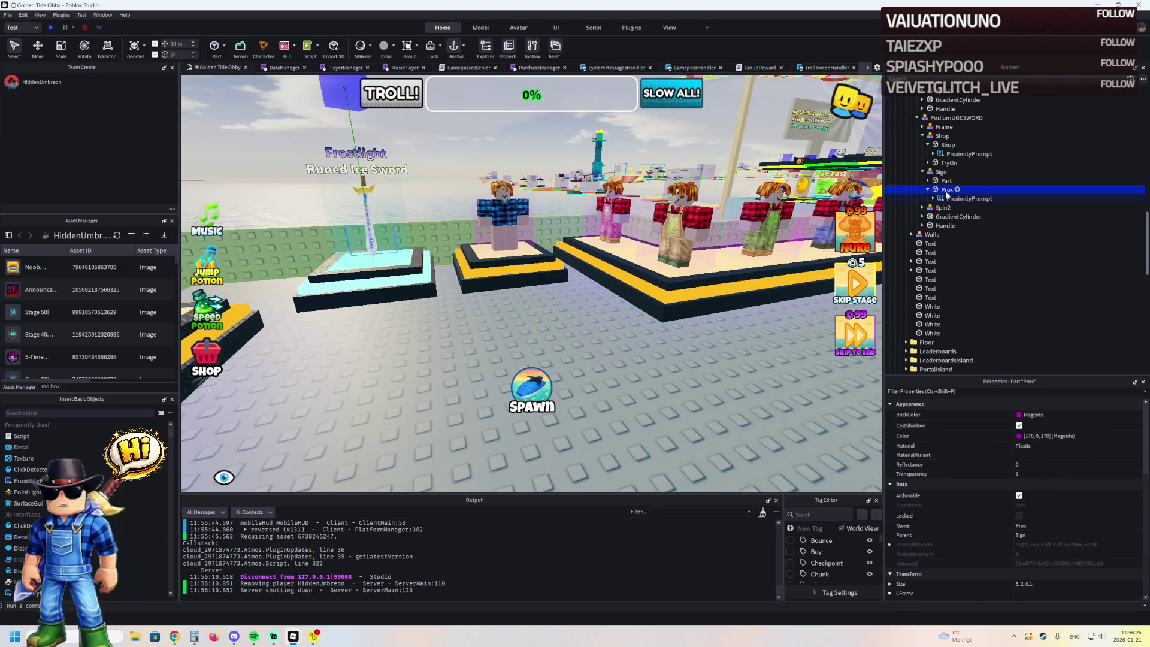
{"action": "left_click_drag", "start_coordinate": [949, 199], "coordinate": [953, 155]}
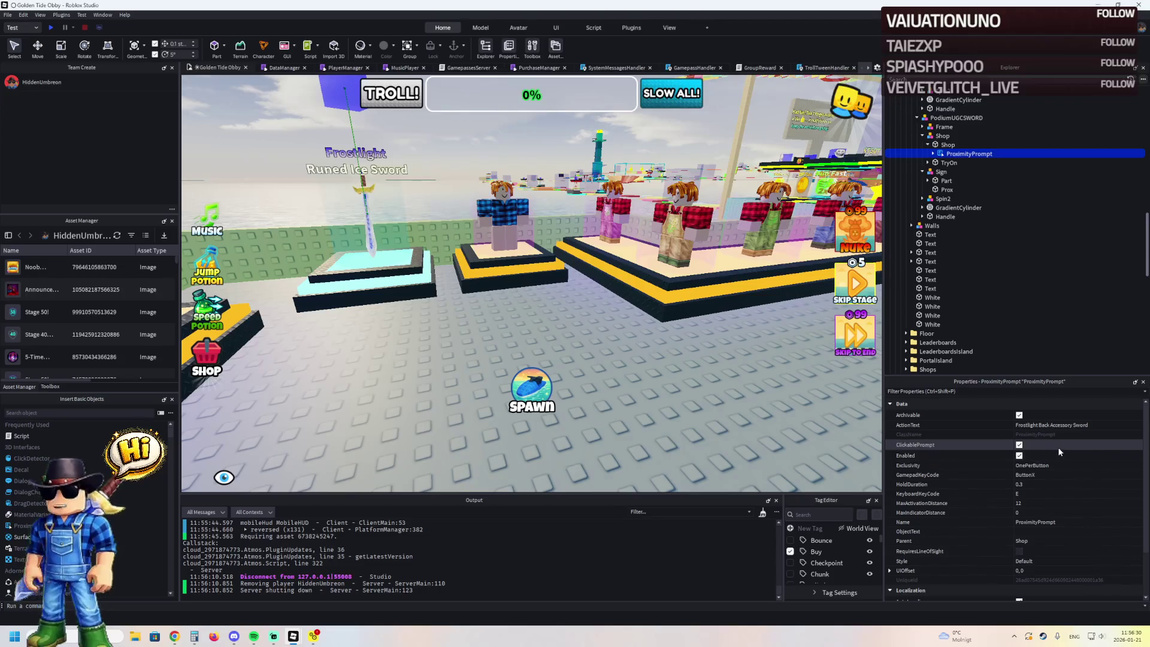
{"action": "left_click", "coordinate": [1028, 530]}
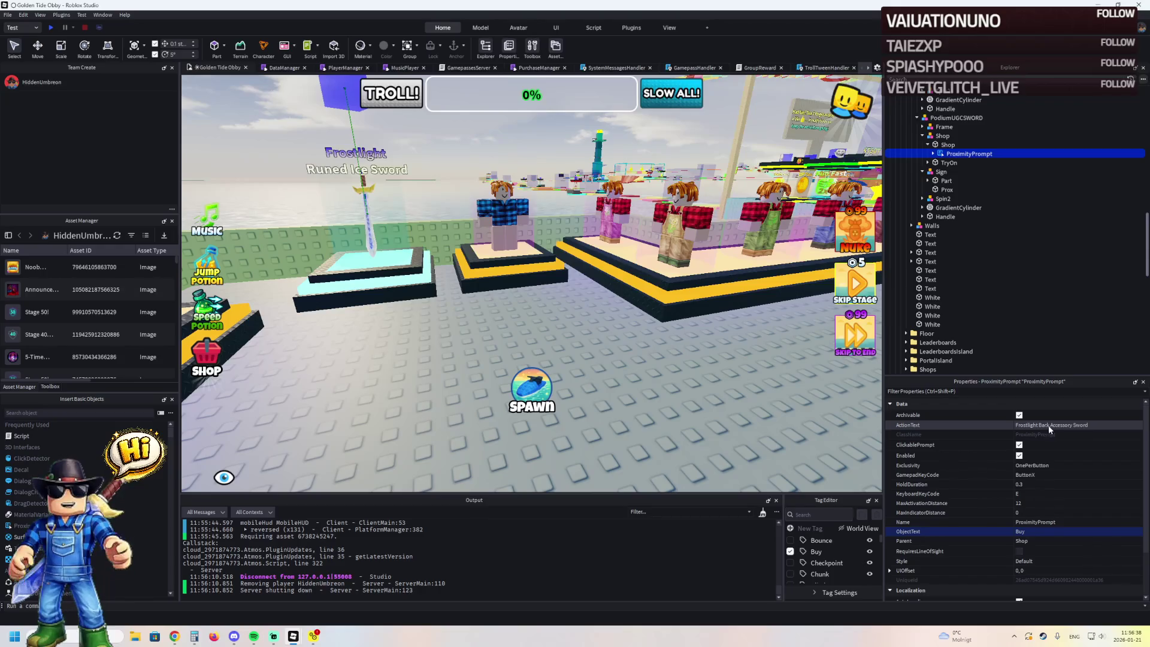
{"action": "left_click", "coordinate": [1063, 425]}
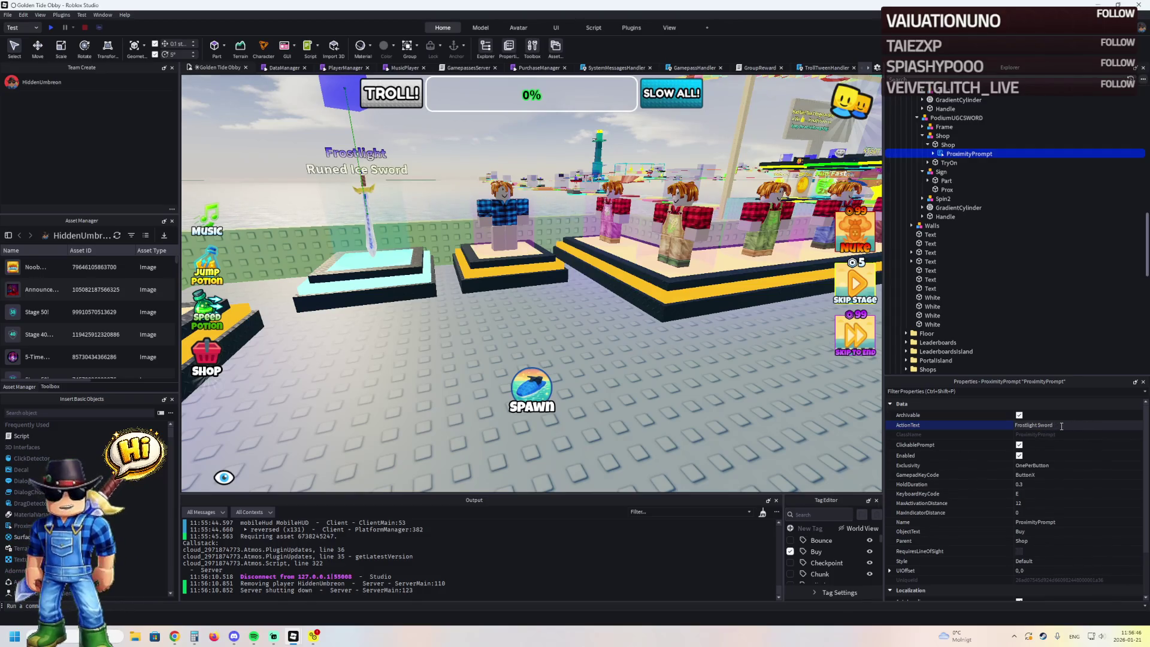
- Centre the camera on the sword podium's TryOn display
{"action": "key", "text": "a"}
{"action": "right_click", "coordinate": [538, 312]}
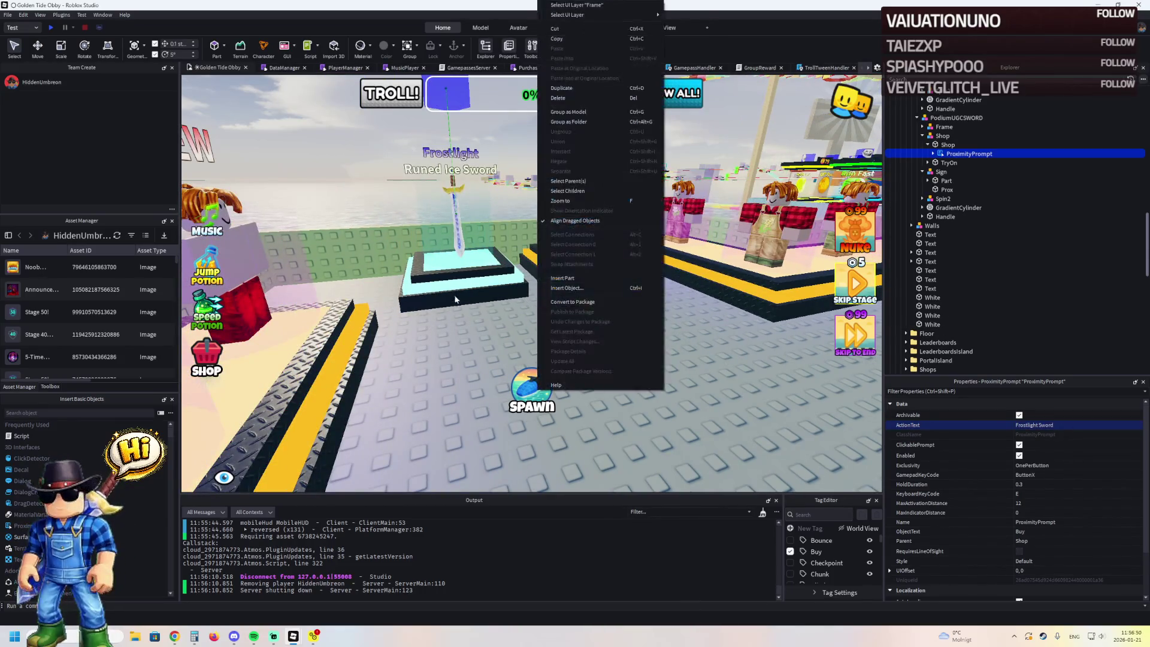
{"action": "scroll", "coordinate": [441, 267], "scroll_direction": "up", "scroll_amount": 2}
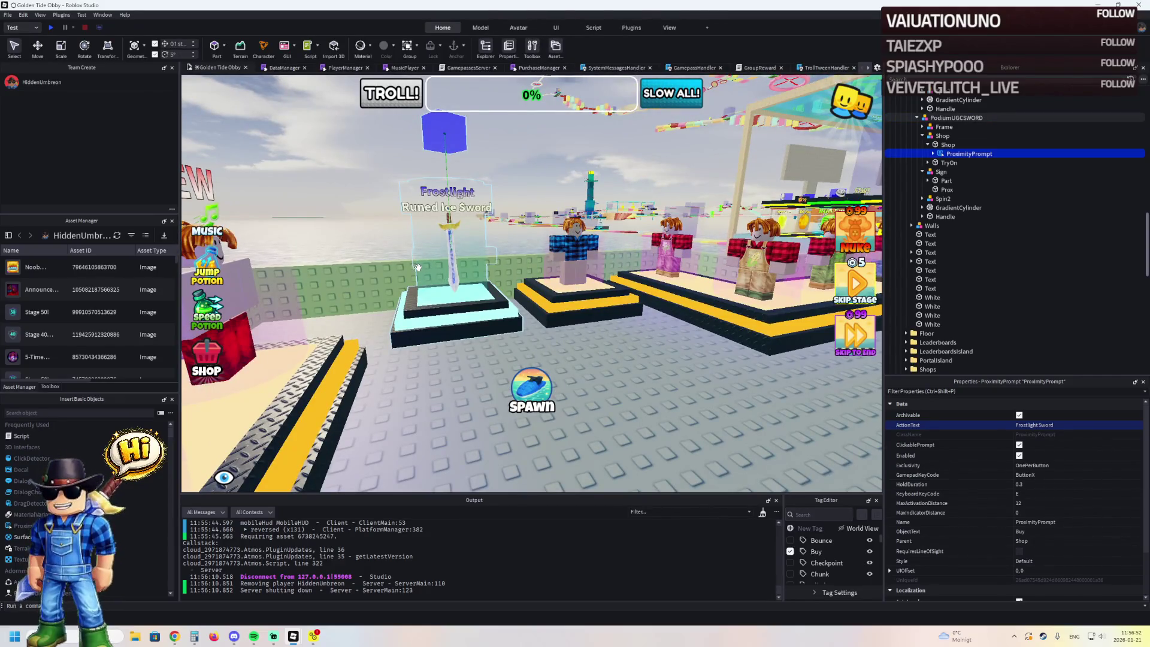
{"action": "left_click", "coordinate": [503, 282]}
{"action": "key", "text": "f"}
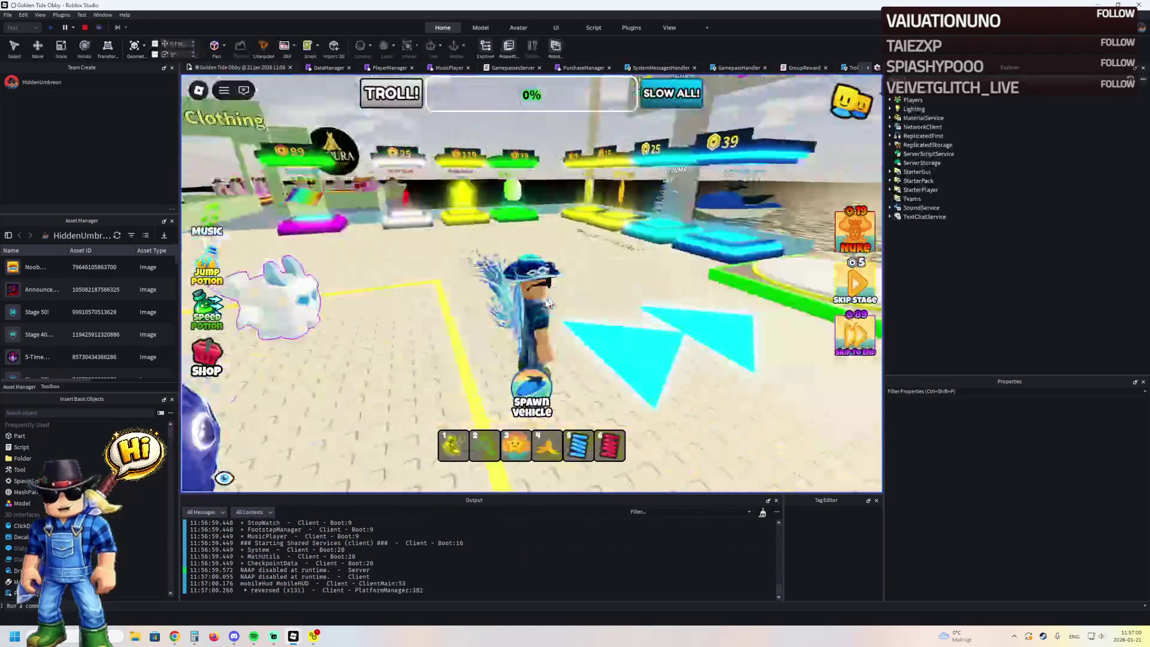
- Walk past the Gunslinger Hat to the Frostlight sword podium's Buy prompt, then stop testing
{"action": "key", "text": "w"}
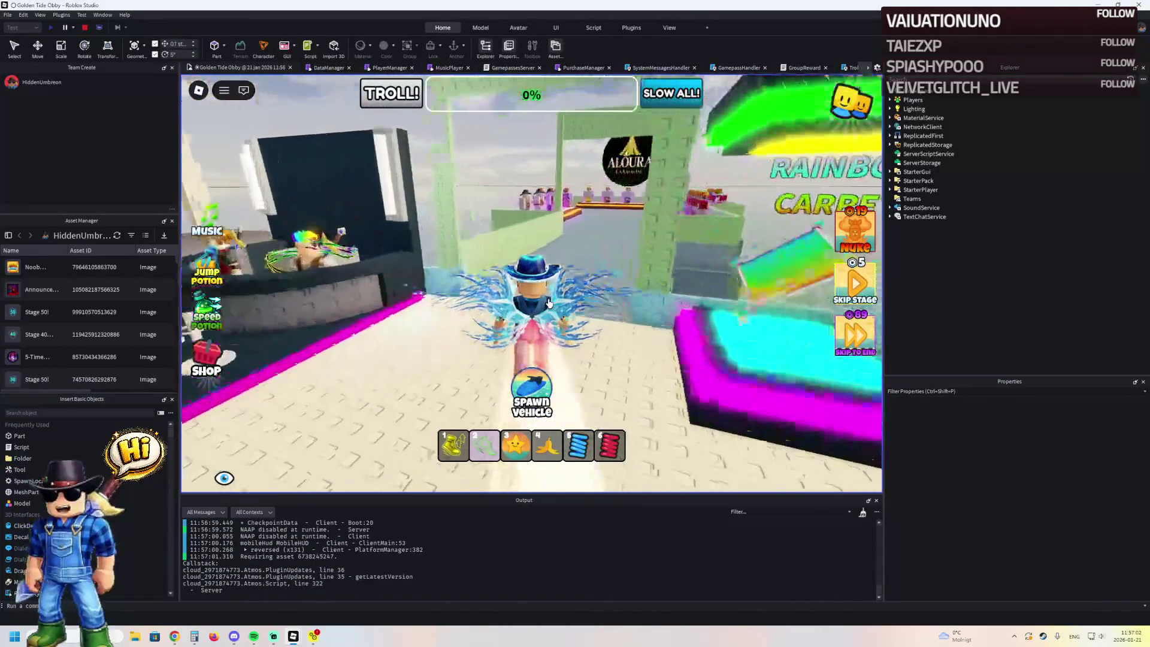
{"action": "key", "text": "w"}
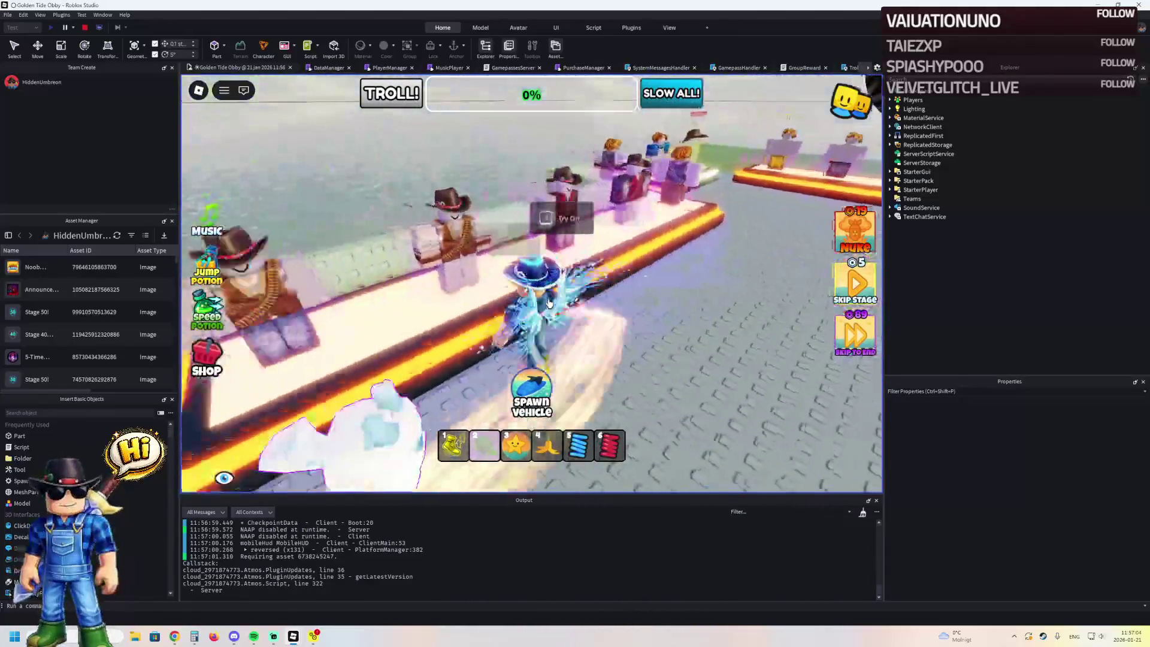
{"action": "key", "text": "w"}
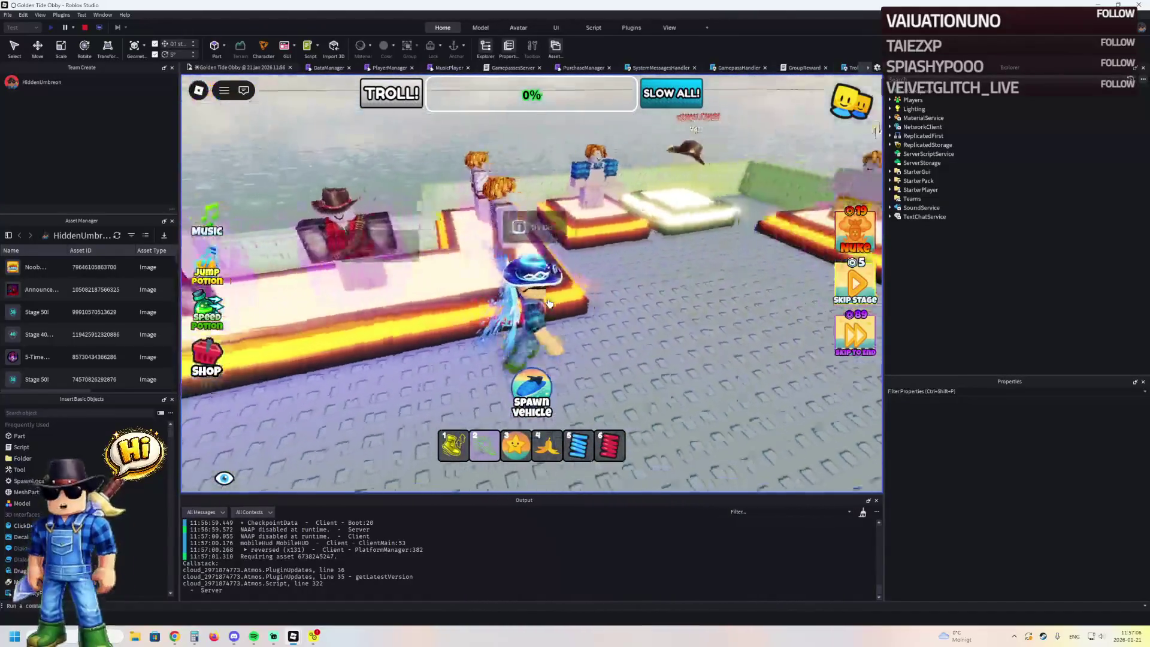
{"action": "key", "text": "w"}
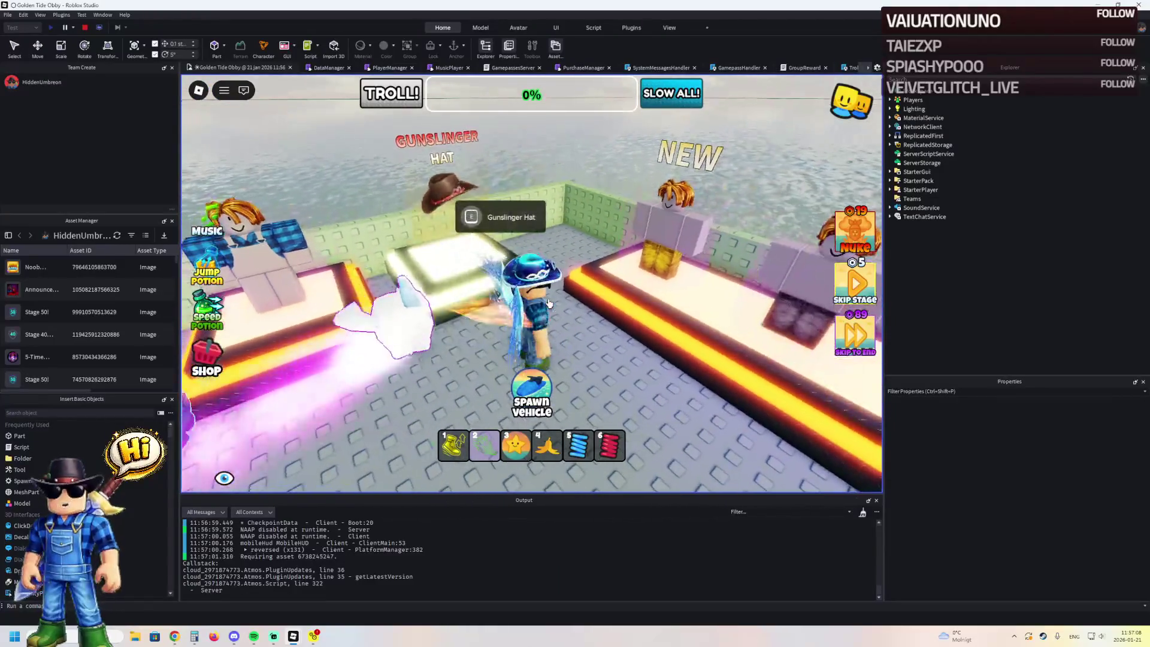
{"action": "key", "text": "w"}
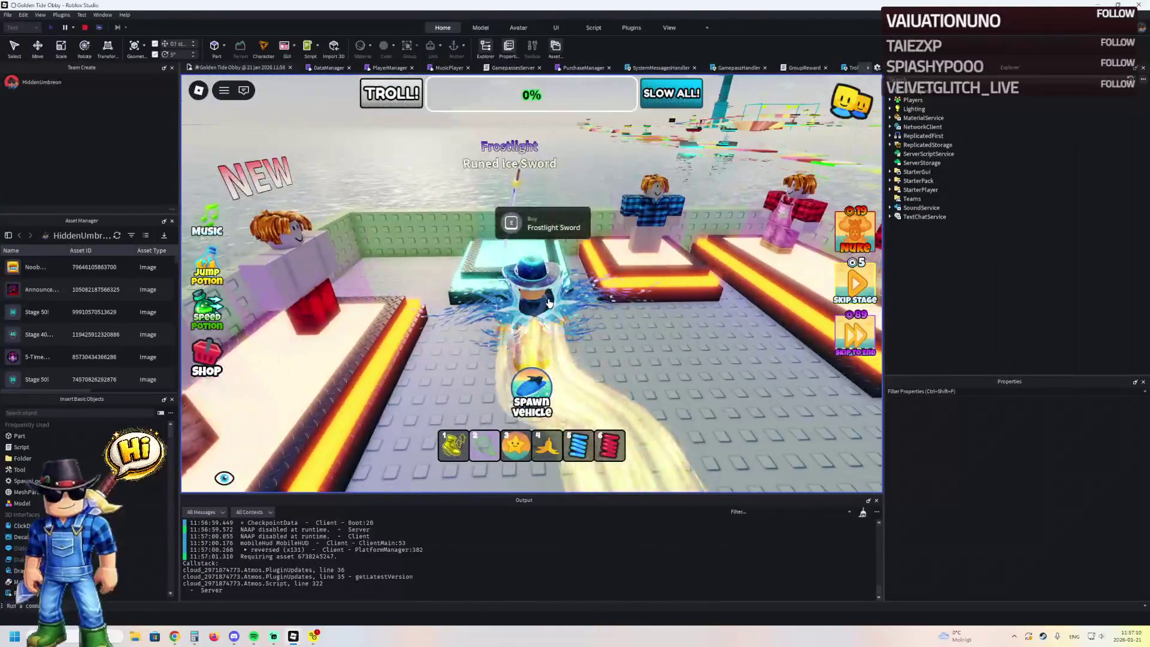
{"action": "key", "text": "w"}
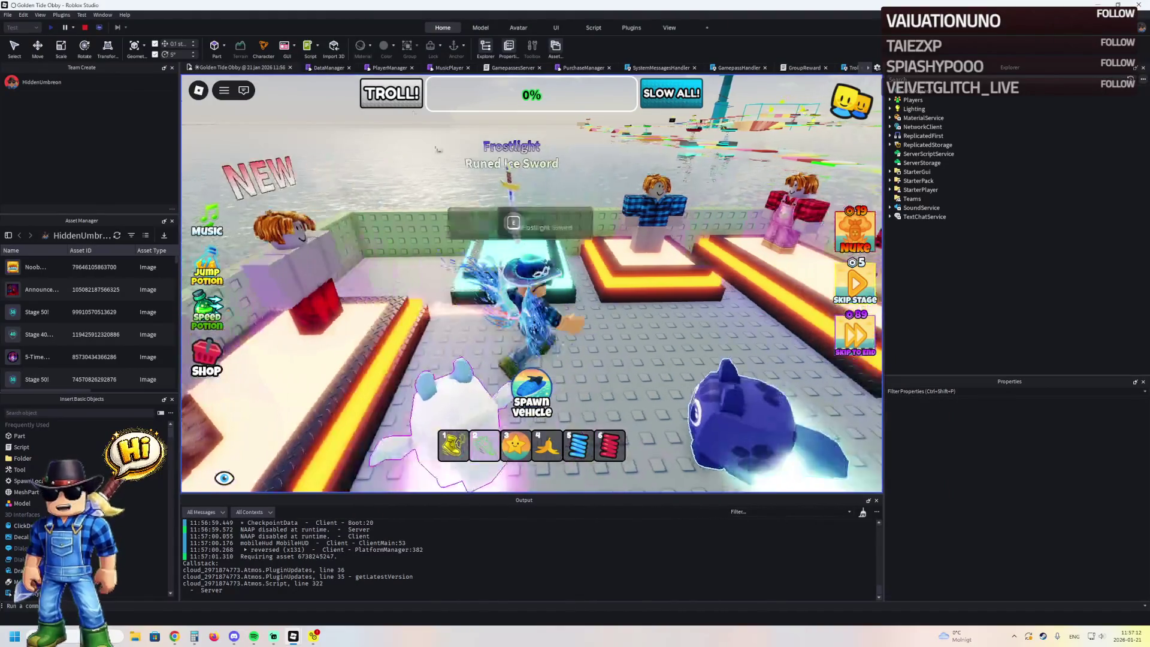
{"action": "left_click", "coordinate": [86, 29]}
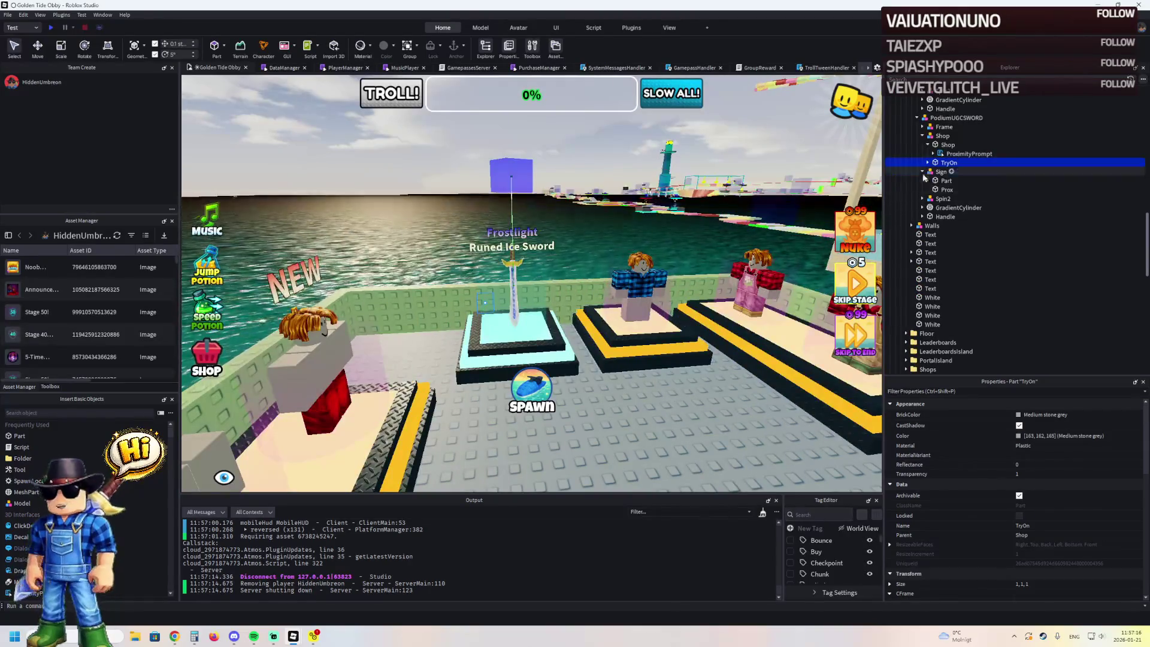
- Inspect the sword TryOn ProximityPrompt's ObjectText, then start another playtest
{"action": "left_click", "coordinate": [927, 162]}
{"action": "left_click", "coordinate": [969, 172]}
{"action": "scroll", "coordinate": [1057, 490], "scroll_direction": "down", "scroll_amount": 3}
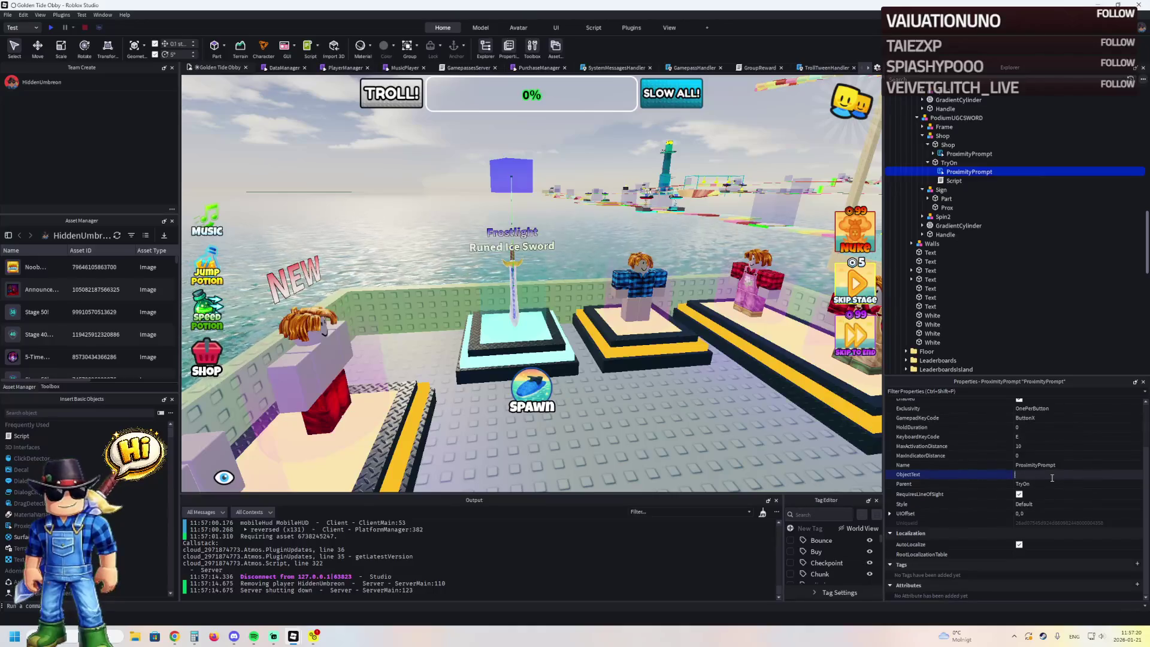
{"action": "key", "text": "a"}
{"action": "key", "text": "d"}
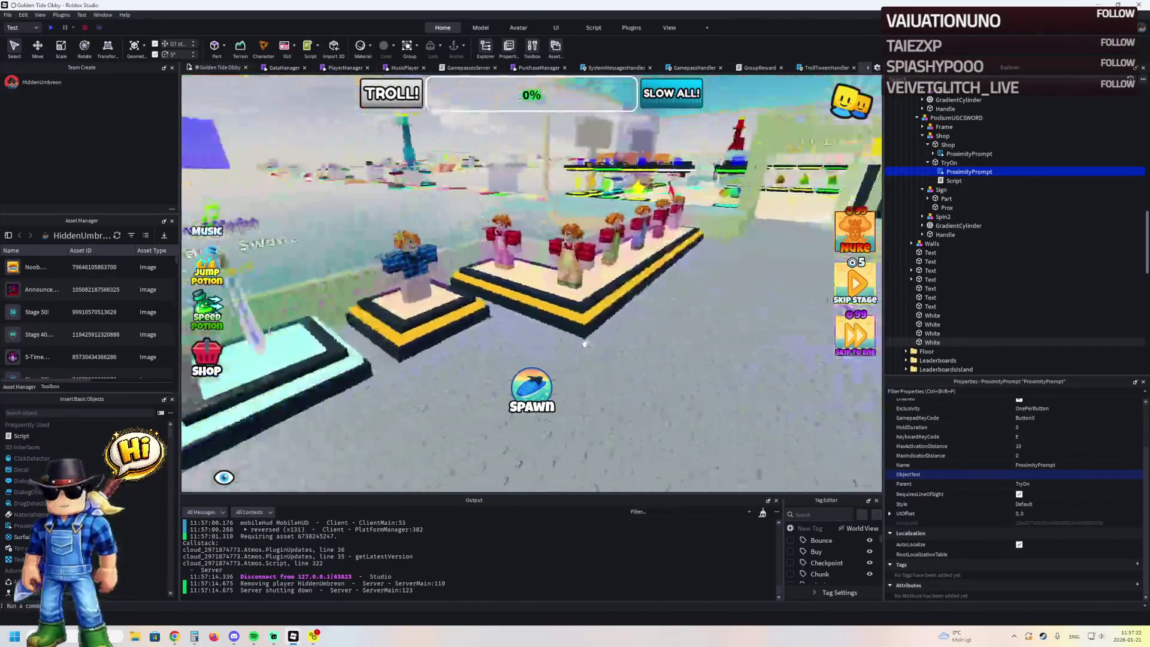
{"action": "key", "text": "F5"}
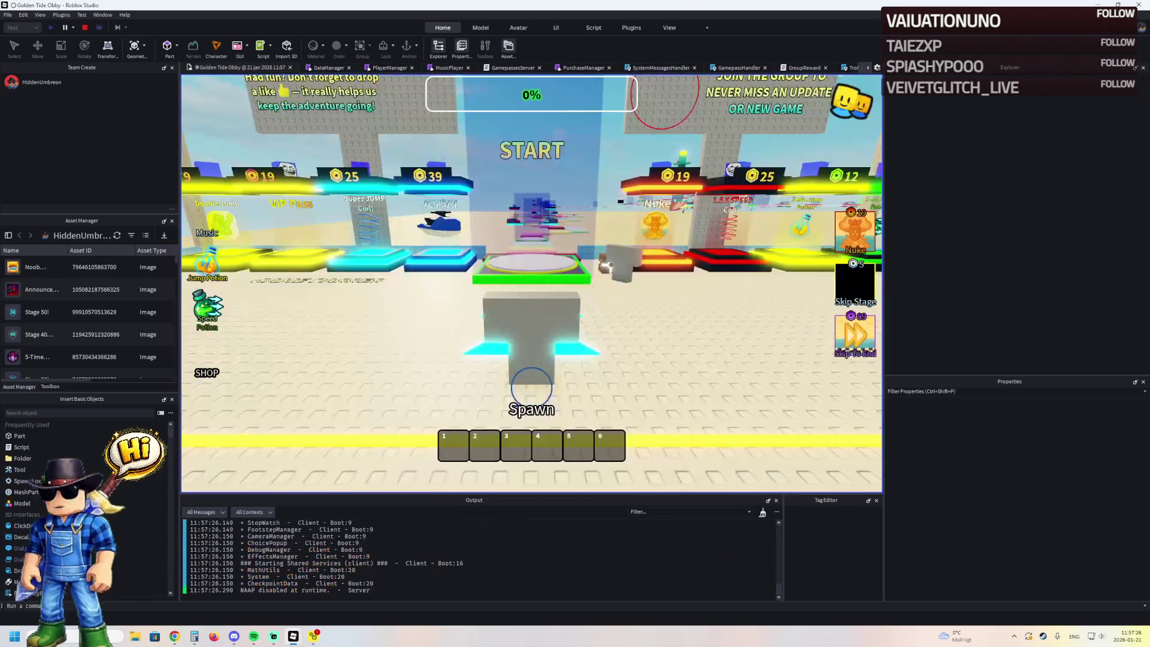
- Walk past the Gunslinger Hat, Frostlight sword and Gold Jeans pedestals, then stop the playtest
{"action": "key", "text": "w"}
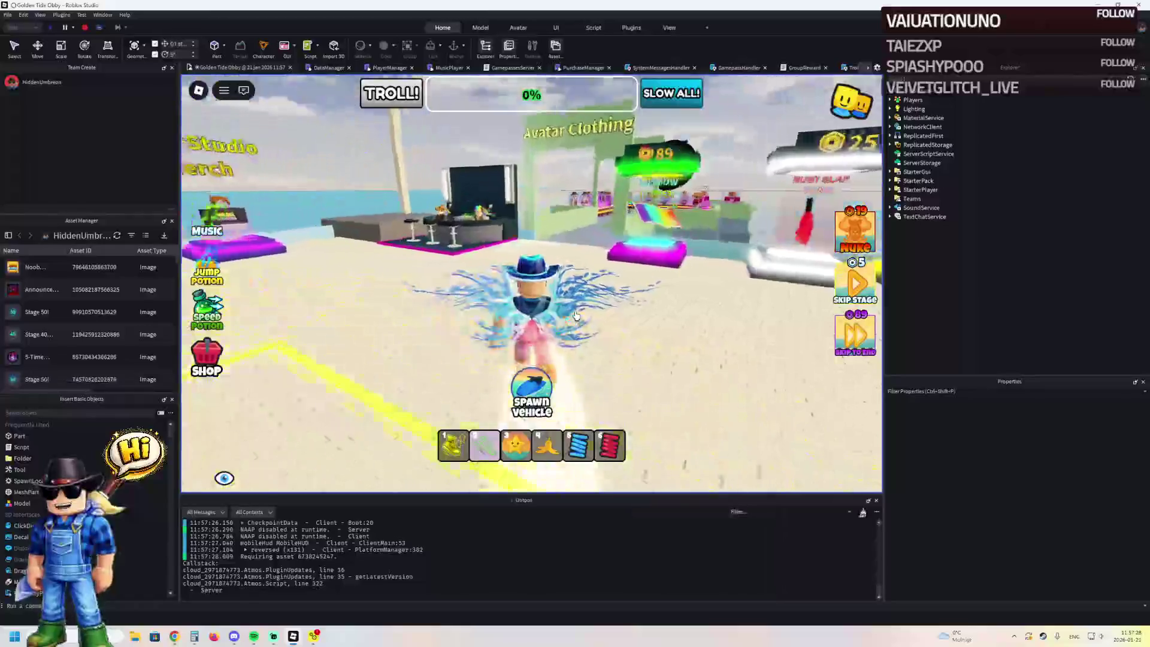
{"action": "key", "text": "w"}
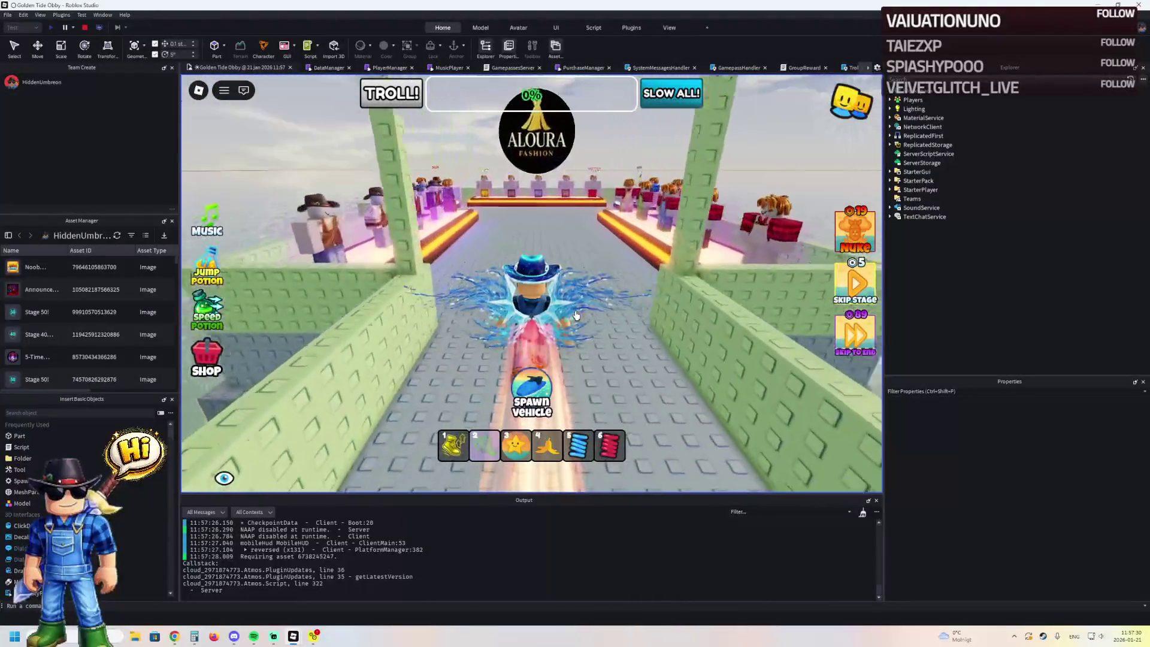
{"action": "key", "text": "w"}
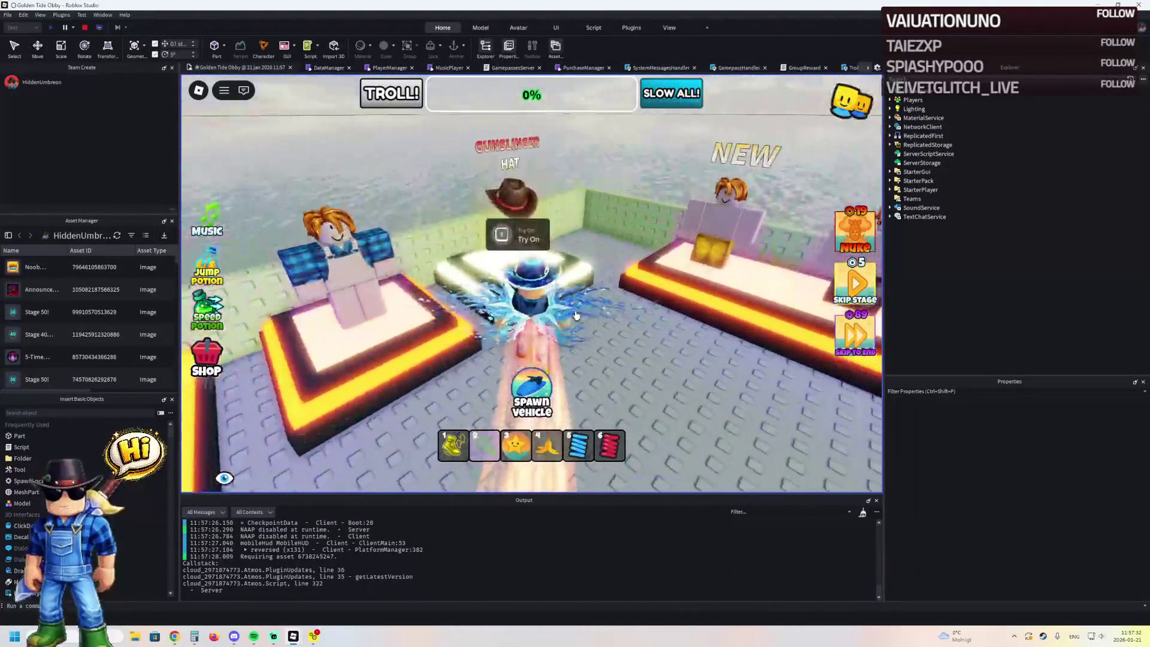
{"action": "key", "text": "w"}
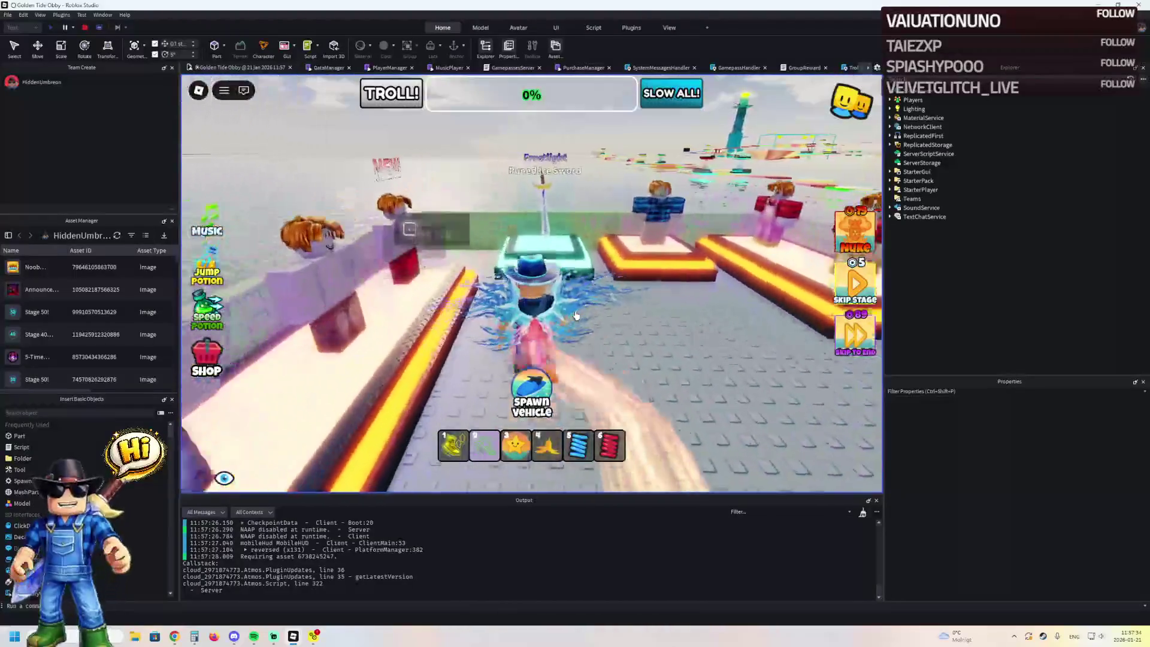
{"action": "key", "text": "w"}
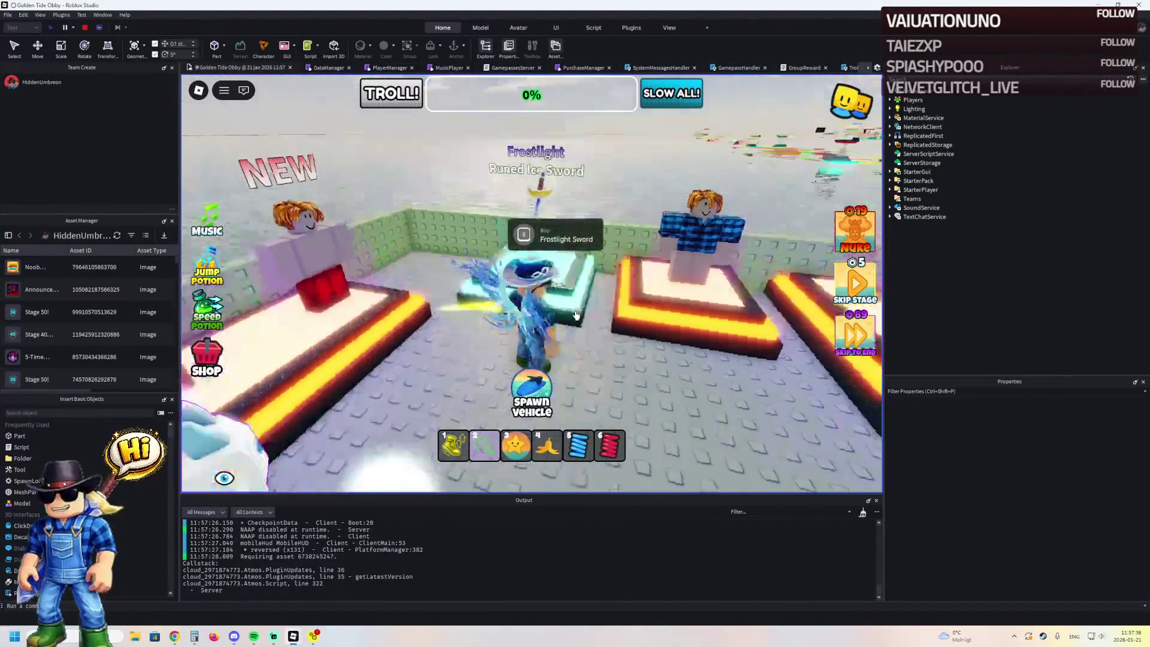
{"action": "key", "text": "w"}
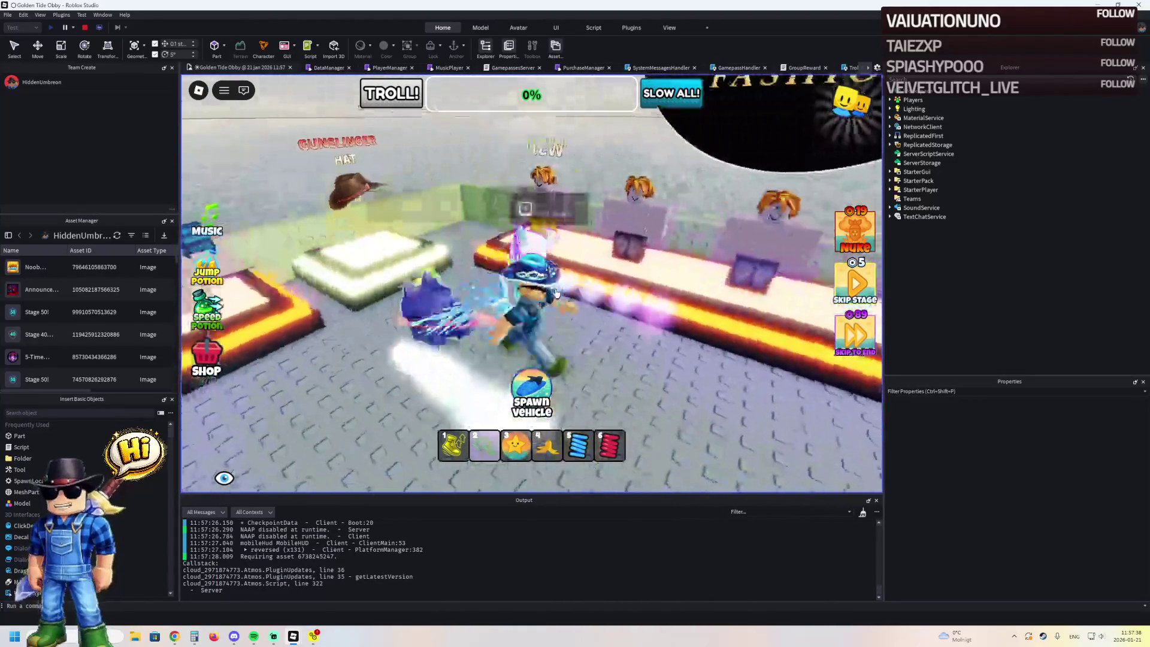
{"action": "left_click", "coordinate": [85, 27]}
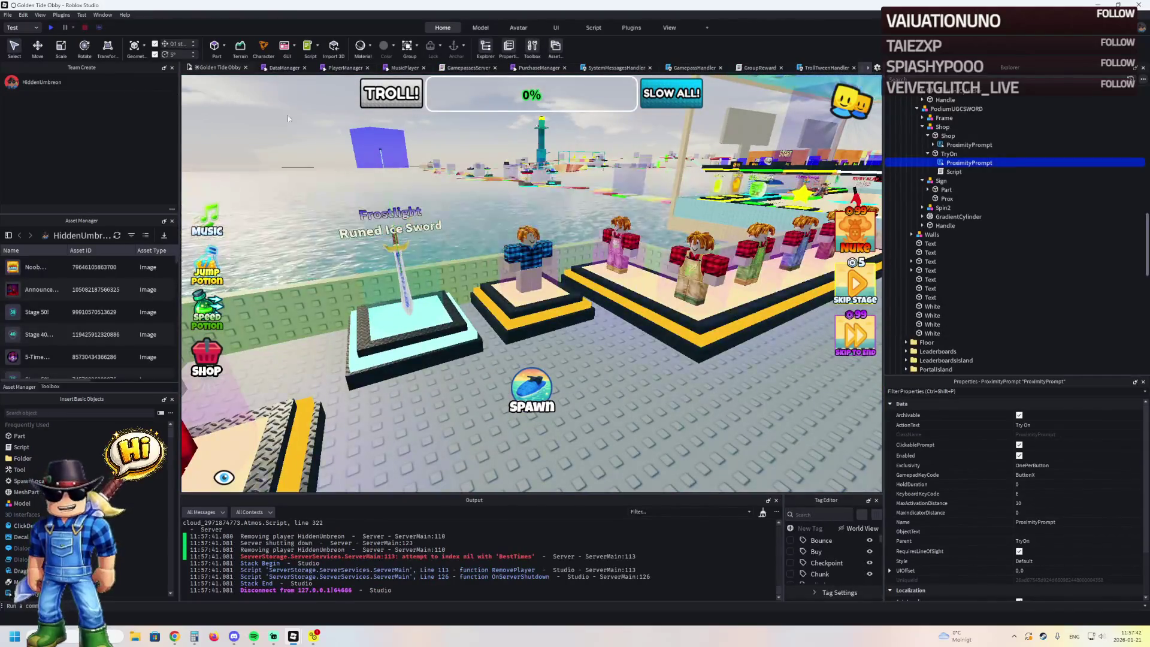
- Frame the Gunslinger Hat podium and inspect its Sign text displays
{"action": "left_click", "coordinate": [721, 124]}
{"action": "key", "text": "f"}
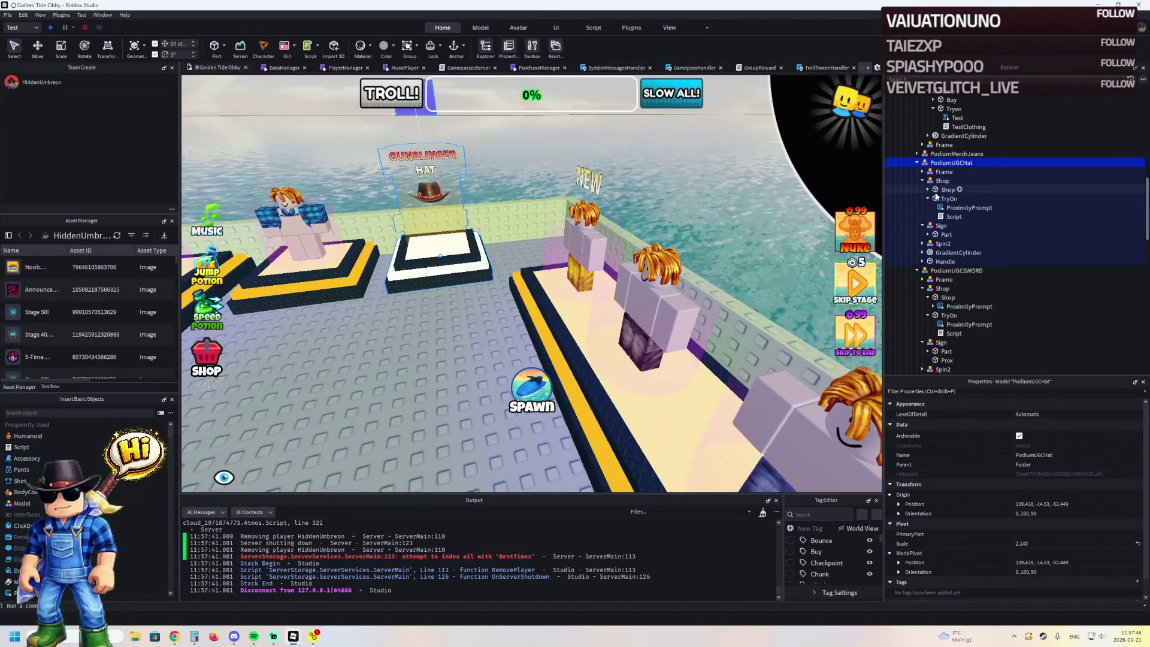
{"action": "double_click", "coordinate": [941, 181]}
{"action": "double_click", "coordinate": [946, 199]}
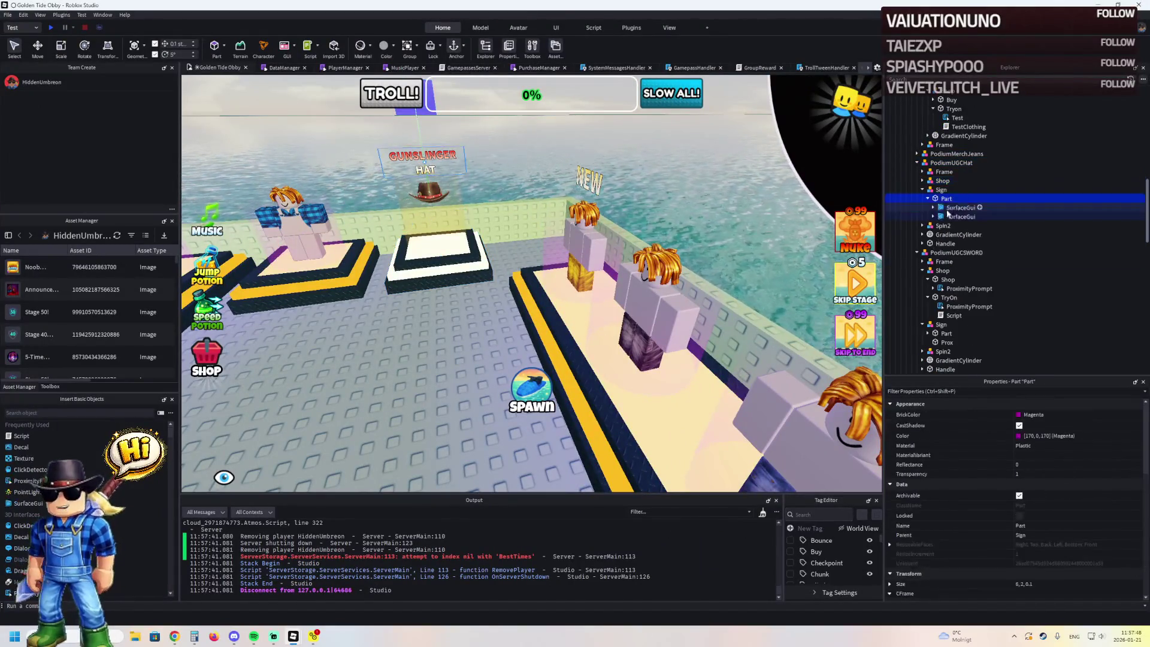
{"action": "left_click", "coordinate": [927, 199]}
- Check the Shop TryOn prompt's ObjectText, then start a playtest with F5
{"action": "double_click", "coordinate": [942, 180]}
{"action": "left_click", "coordinate": [952, 163]}
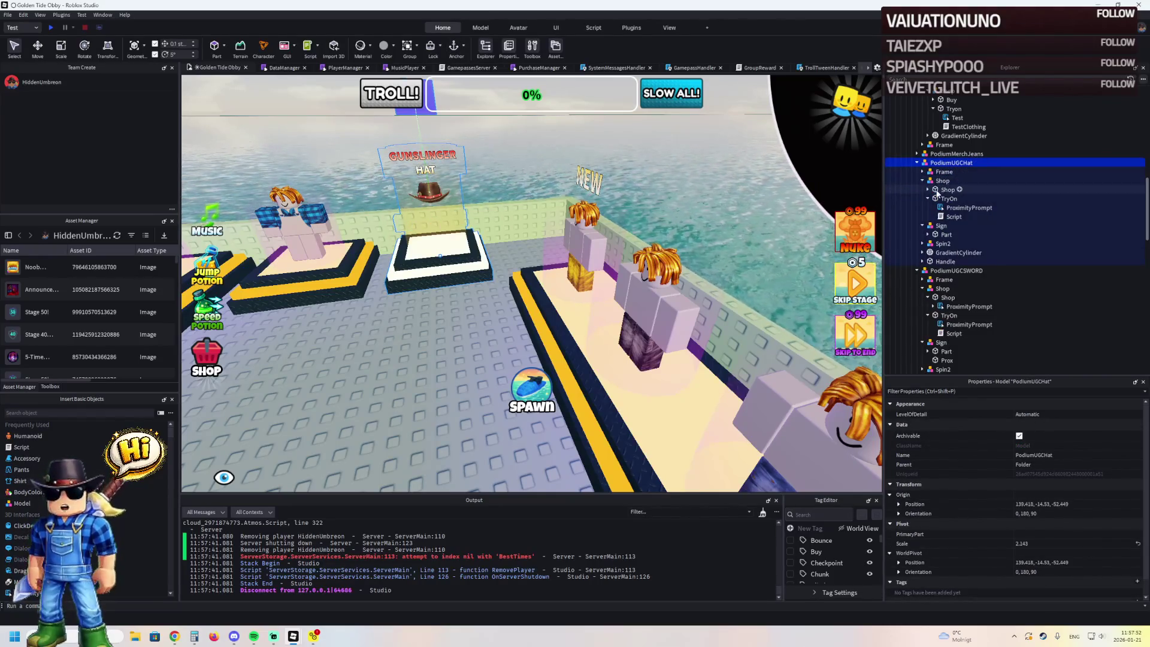
{"action": "left_click", "coordinate": [940, 208]}
{"action": "scroll", "coordinate": [1054, 479], "scroll_direction": "down", "scroll_amount": 5}
{"action": "left_click", "coordinate": [1055, 473]}
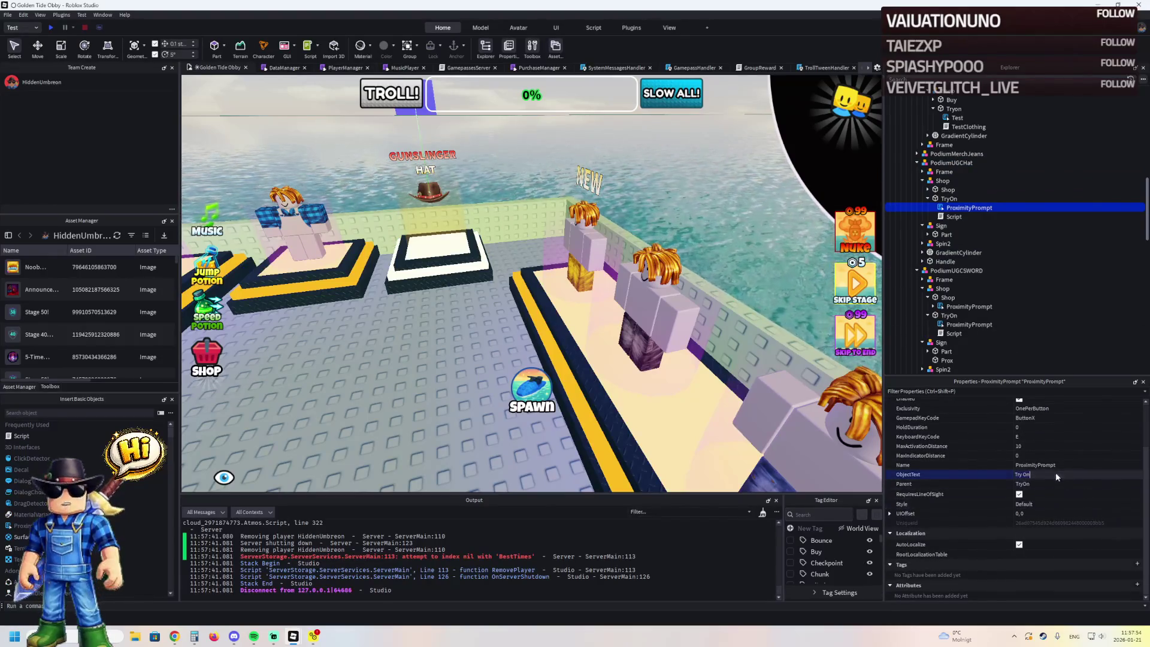
{"action": "key", "text": "F5"}
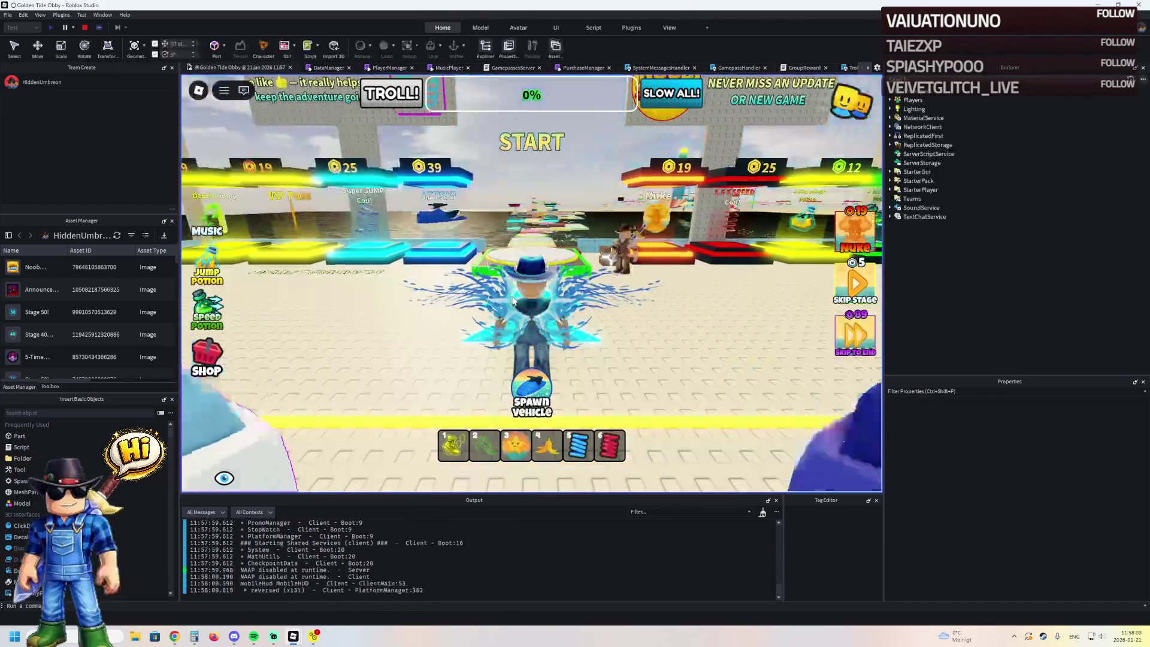
- Walk the character to the Gunslinger Hat and Runed Ice Sword podium prompts
{"action": "key", "text": "w"}
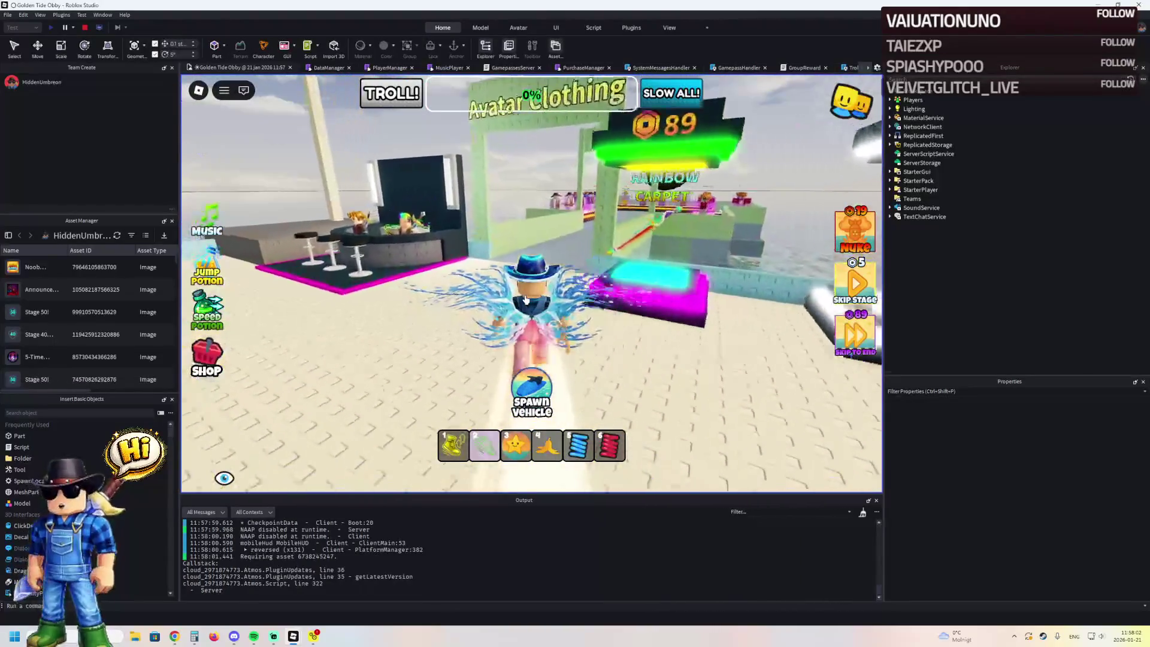
{"action": "key", "text": "w"}
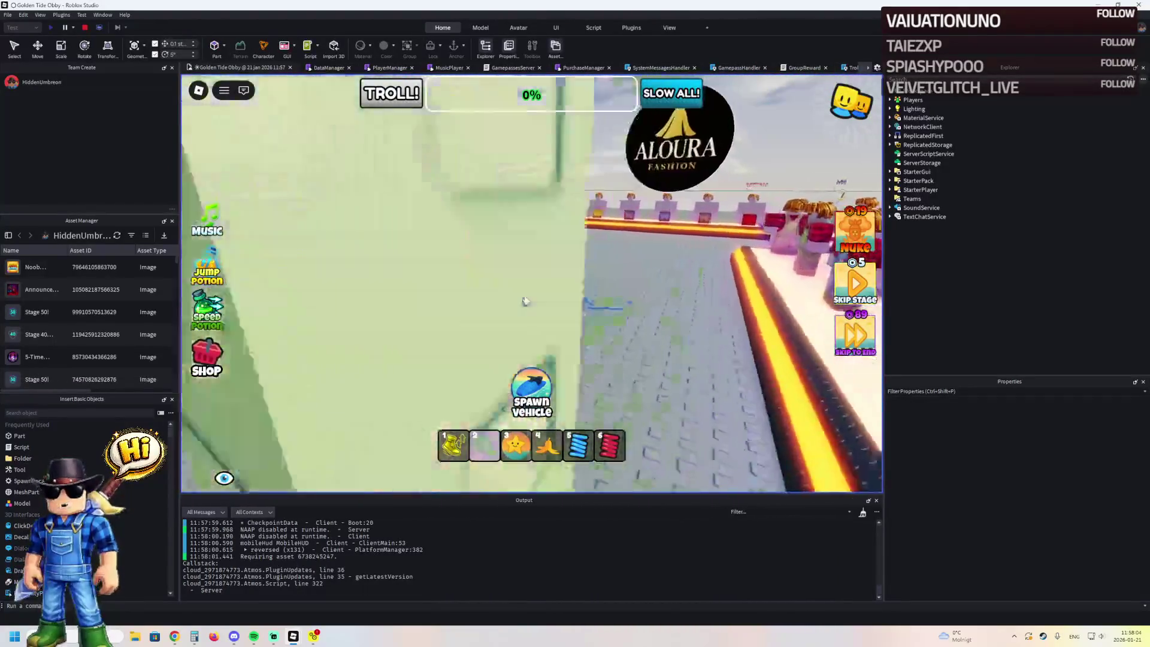
{"action": "key", "text": "w"}
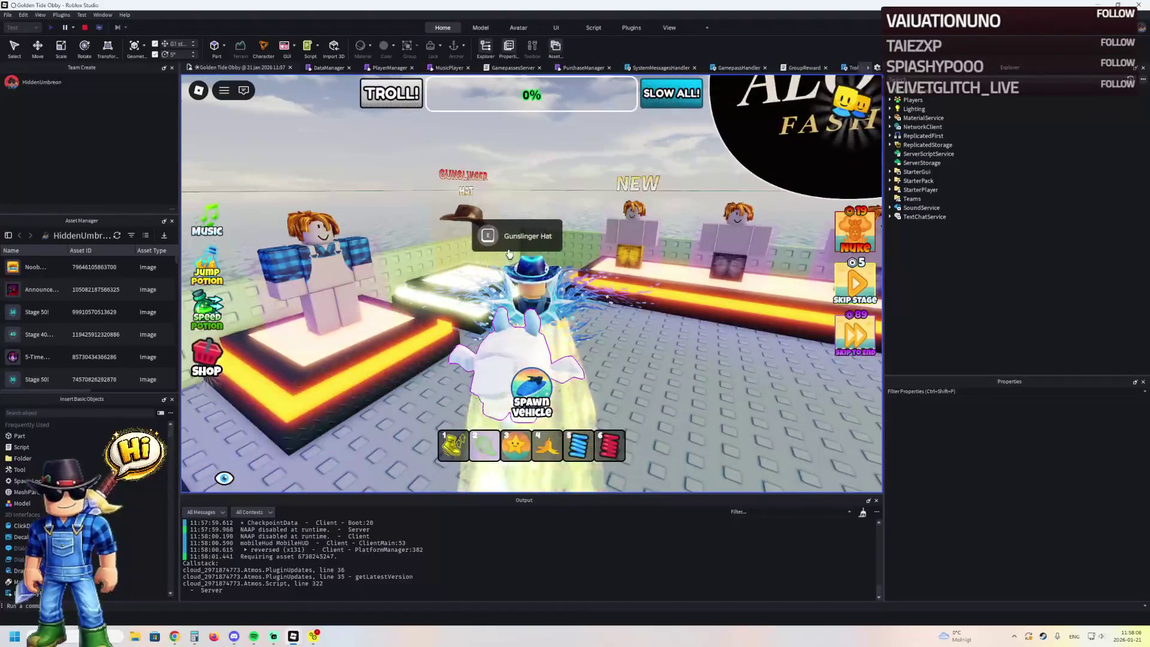
{"action": "key", "text": "w"}
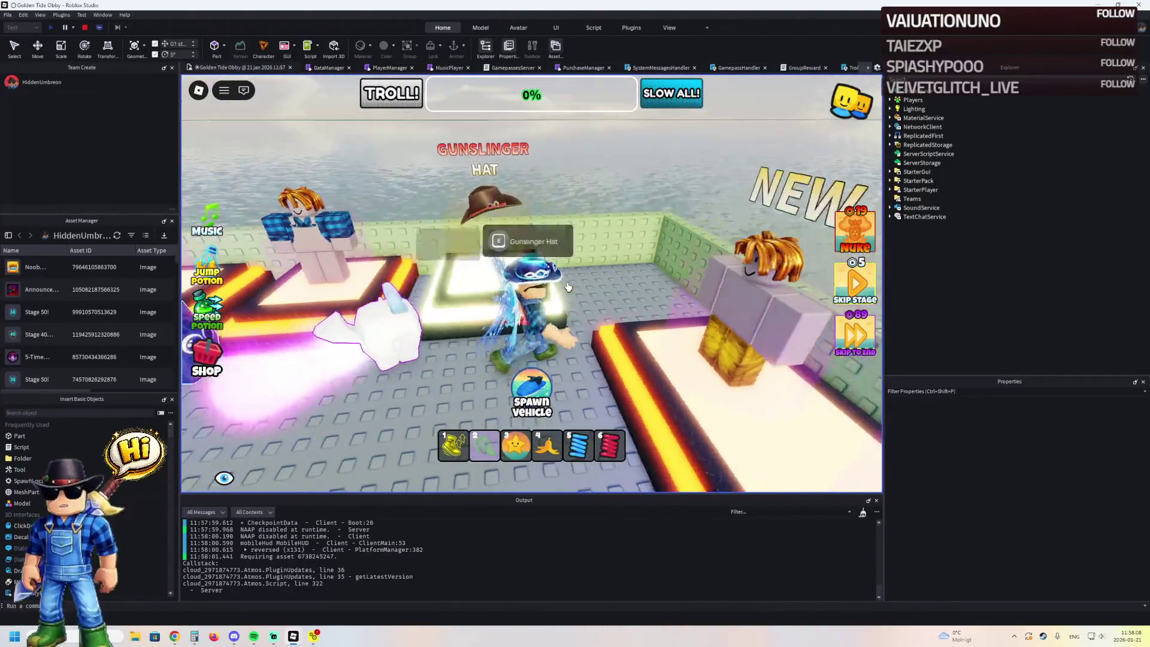
{"action": "key", "text": "s"}
{"action": "key", "text": "w"}
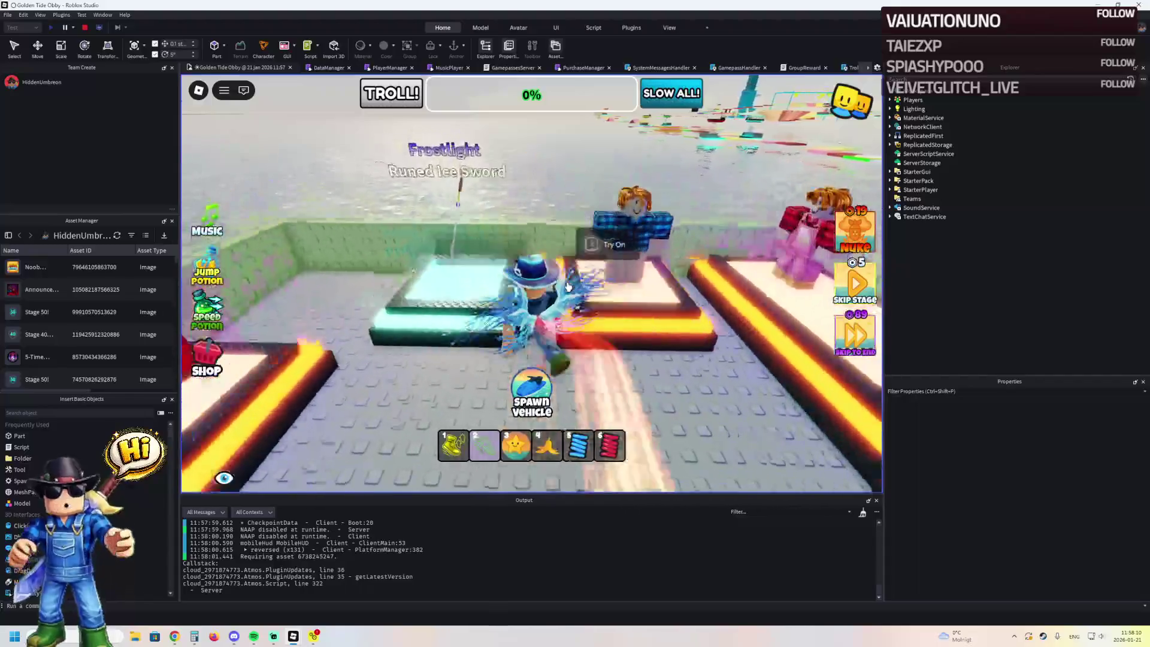
{"action": "key", "text": "a"}
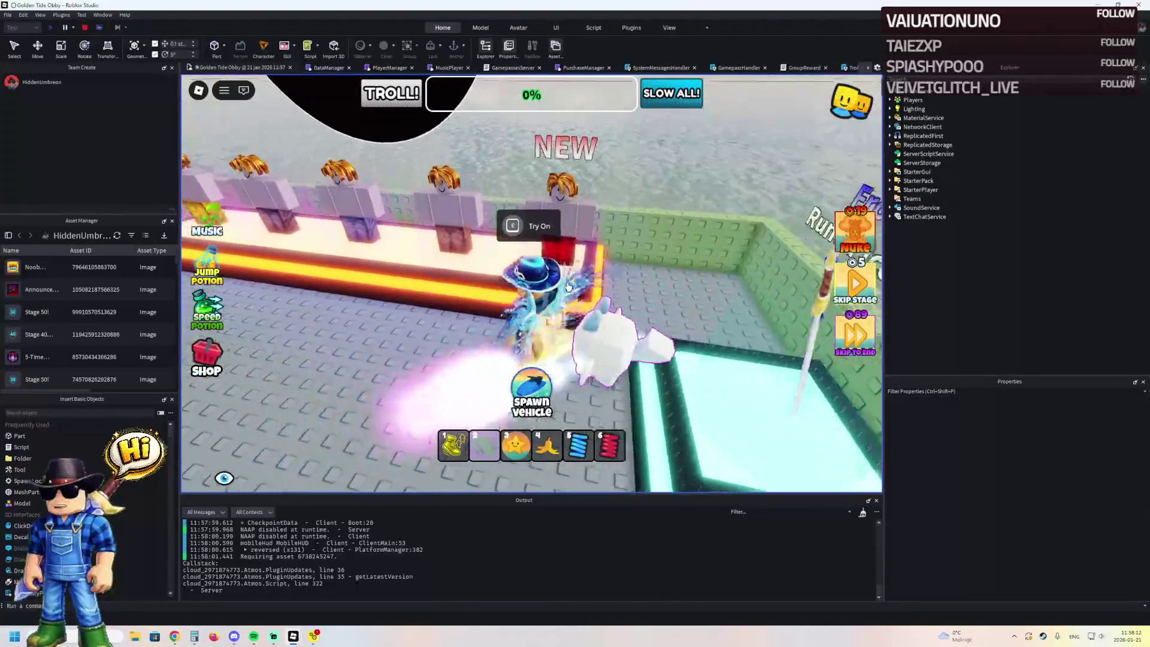
{"action": "key", "text": "w"}
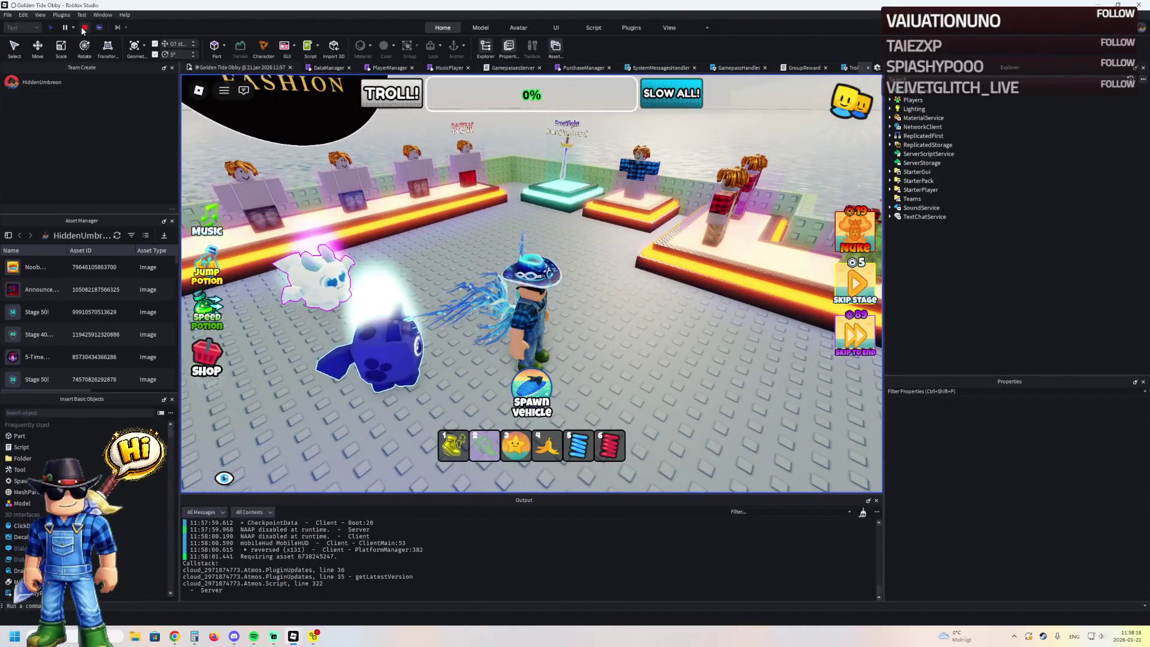
- Stop the playtest and select the ClothingIsland folder
{"action": "left_click", "coordinate": [82, 28]}
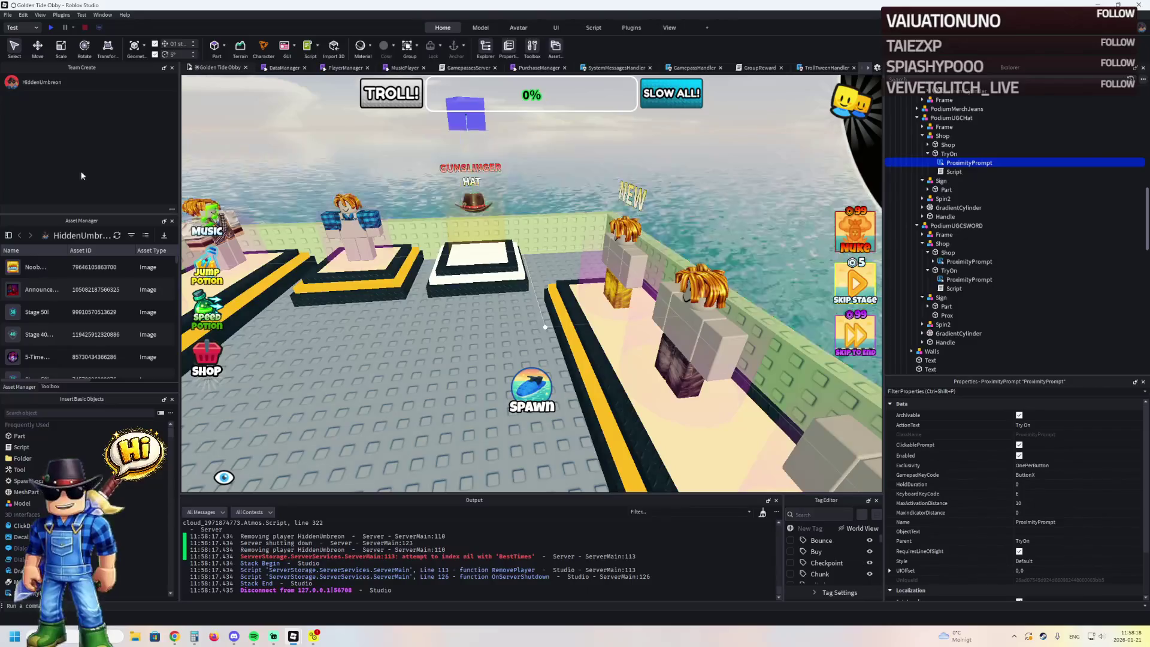
{"action": "left_click", "coordinate": [929, 127]}
{"action": "scroll", "coordinate": [934, 144], "scroll_direction": "up", "scroll_amount": 9}
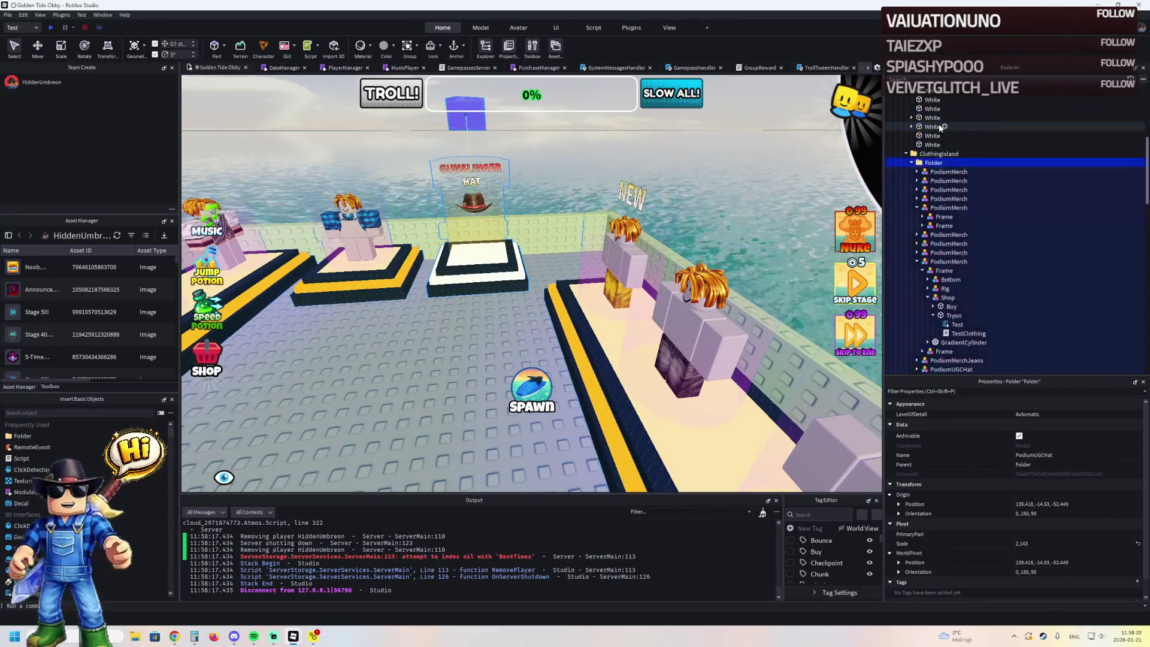
- Select the hat podium, then view the Aloura Fashion shop in Galaxy Adventure Obby
{"action": "left_click", "coordinate": [479, 219]}
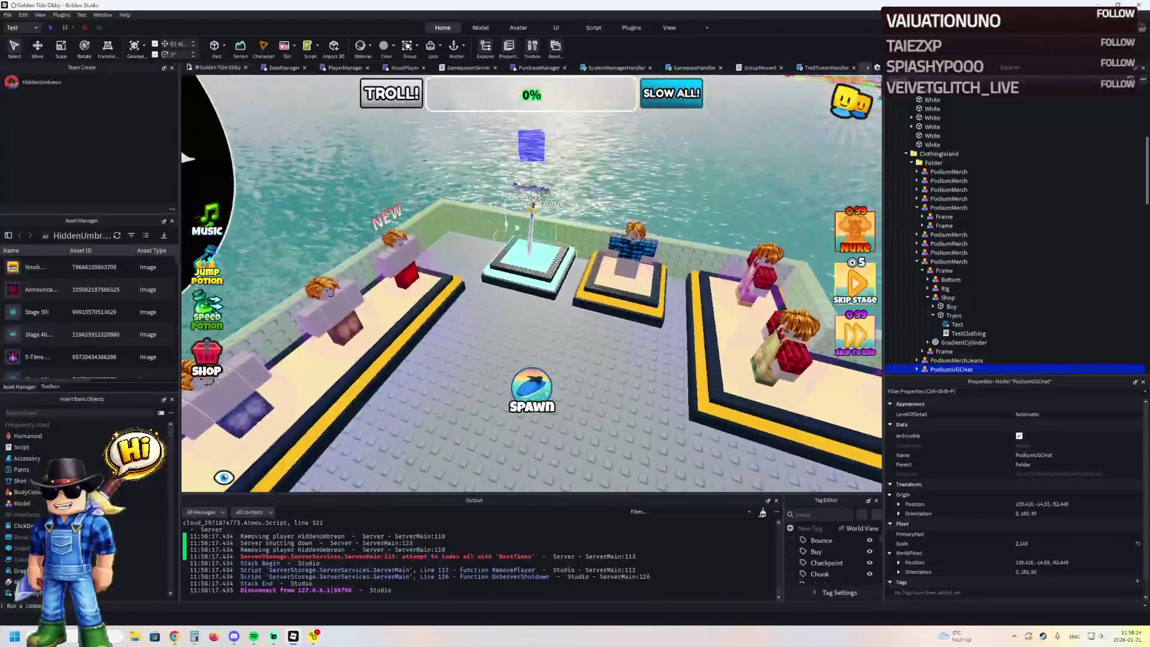
{"action": "mouse_move", "coordinate": [293, 636]}
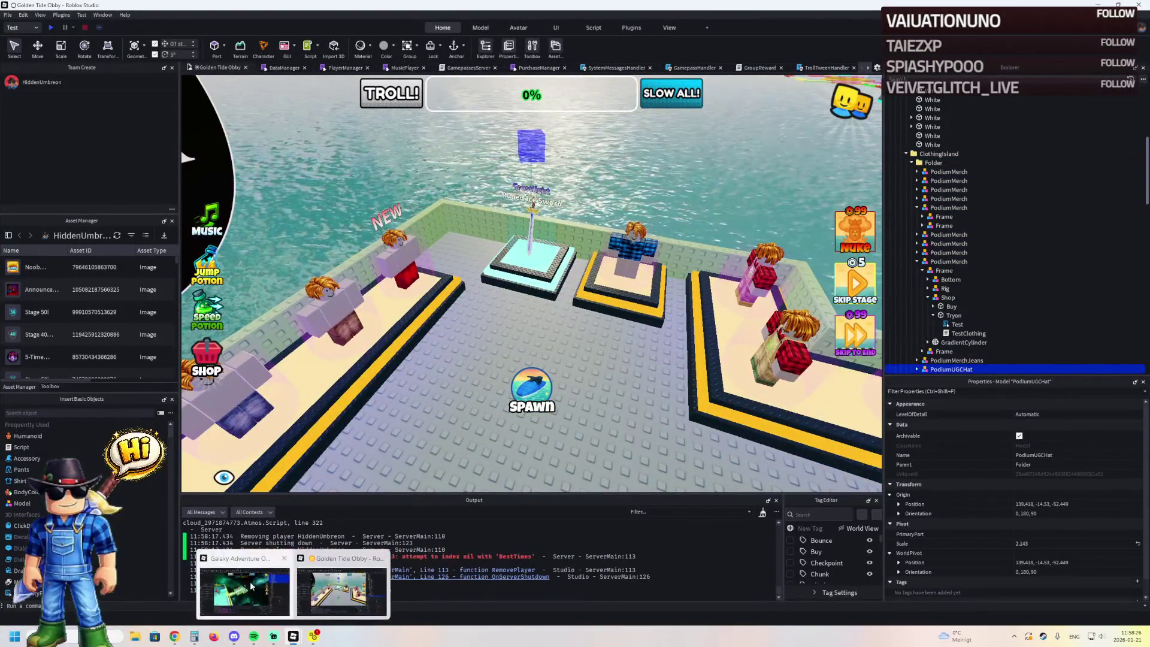
{"action": "left_click", "coordinate": [246, 584]}
{"action": "scroll", "coordinate": [530, 293], "scroll_direction": "up", "scroll_amount": 5}
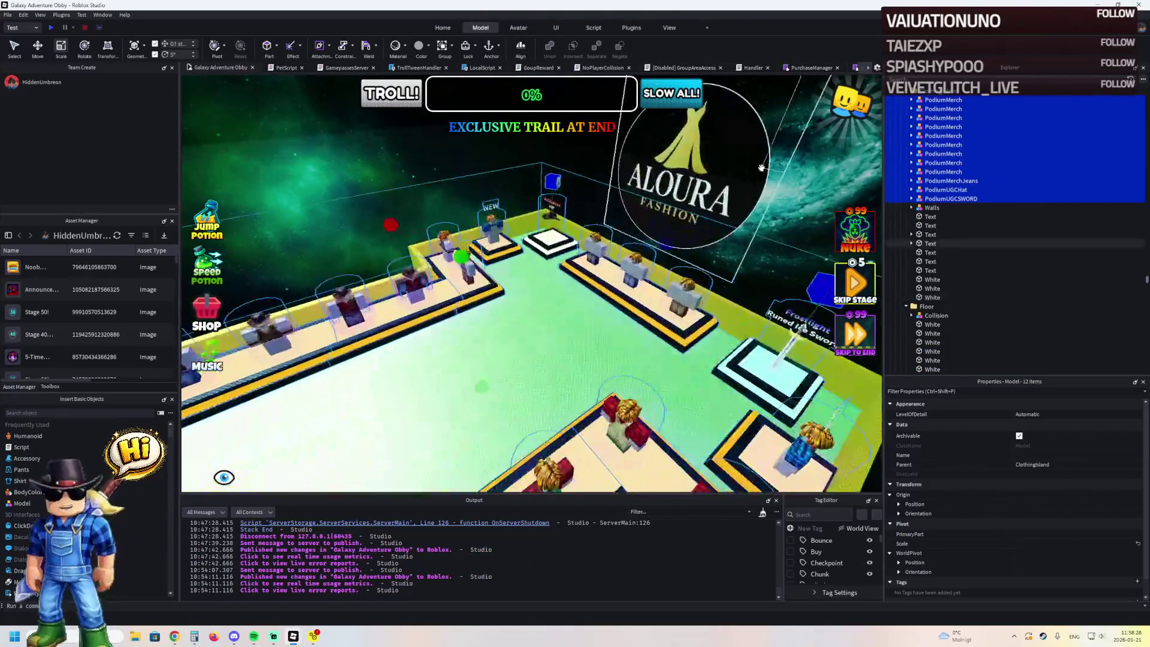
{"action": "left_click", "coordinate": [523, 205]}
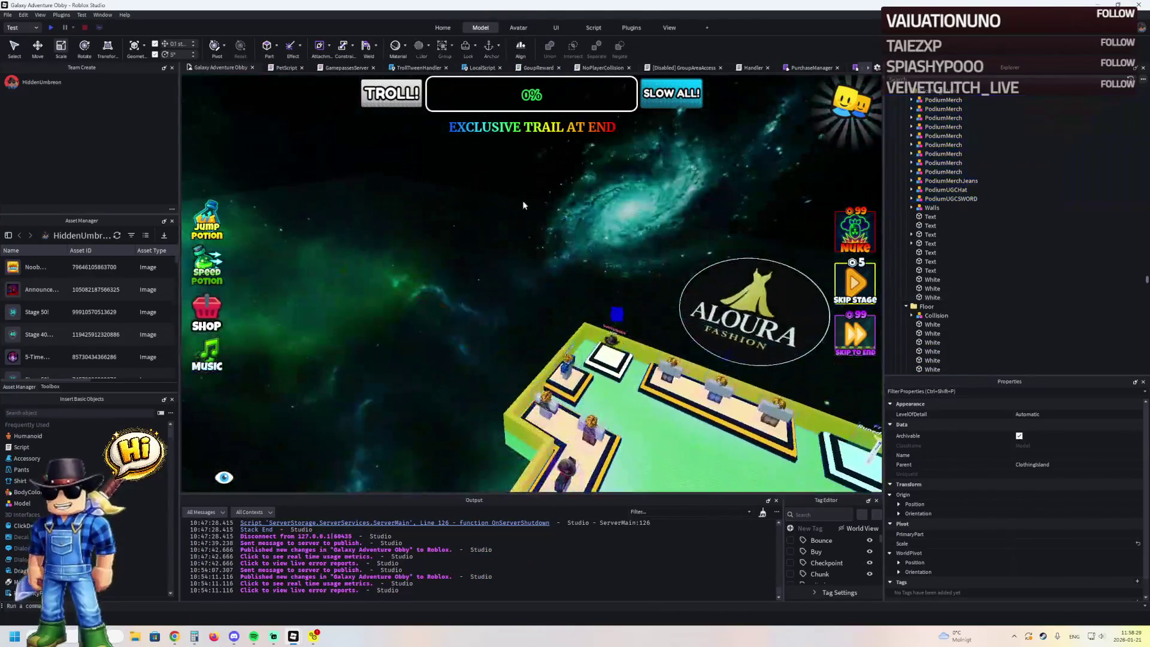
{"action": "key", "text": "f"}
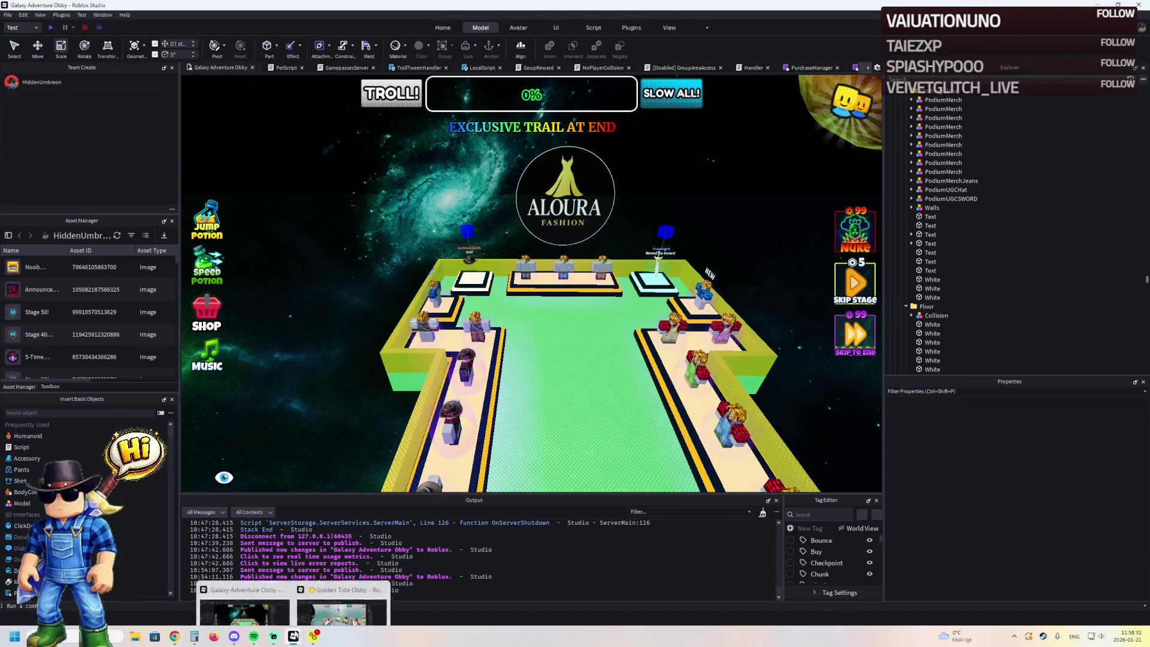
- Copy the jeans, hat and sword podiums and paste them into ClothingIsland
{"action": "left_click", "coordinate": [341, 611]}
{"action": "left_click", "coordinate": [956, 360], "text": "ctrl"}
{"action": "key", "text": "f"}
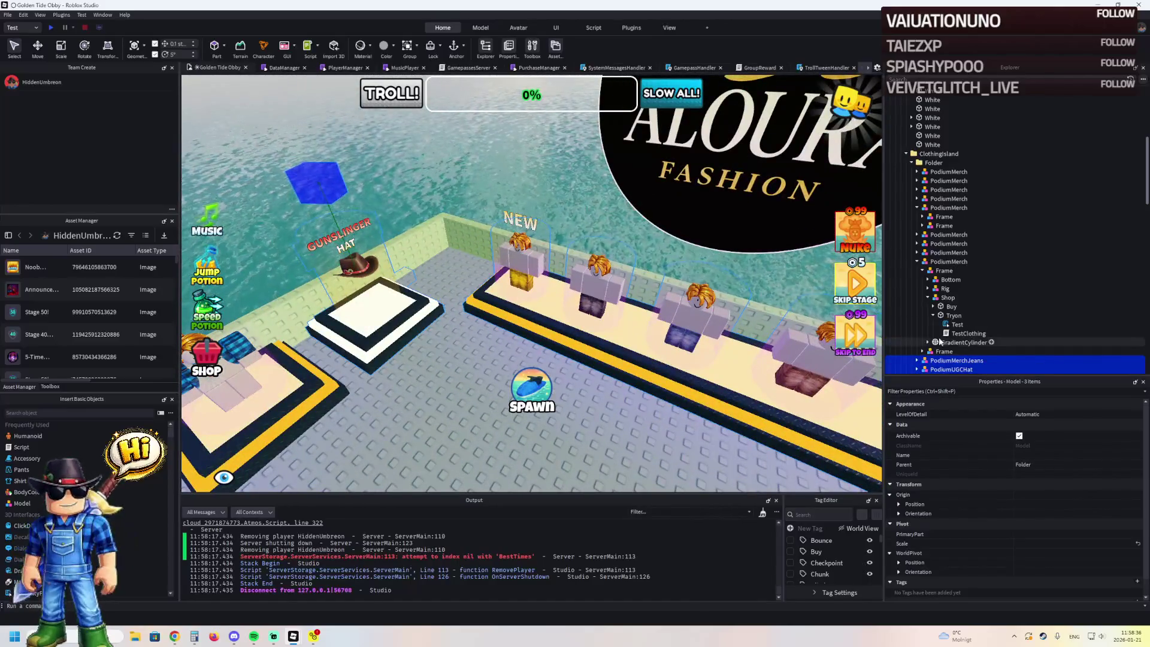
{"action": "left_click", "coordinate": [971, 372]}
{"action": "key", "text": "alt+Tab"}
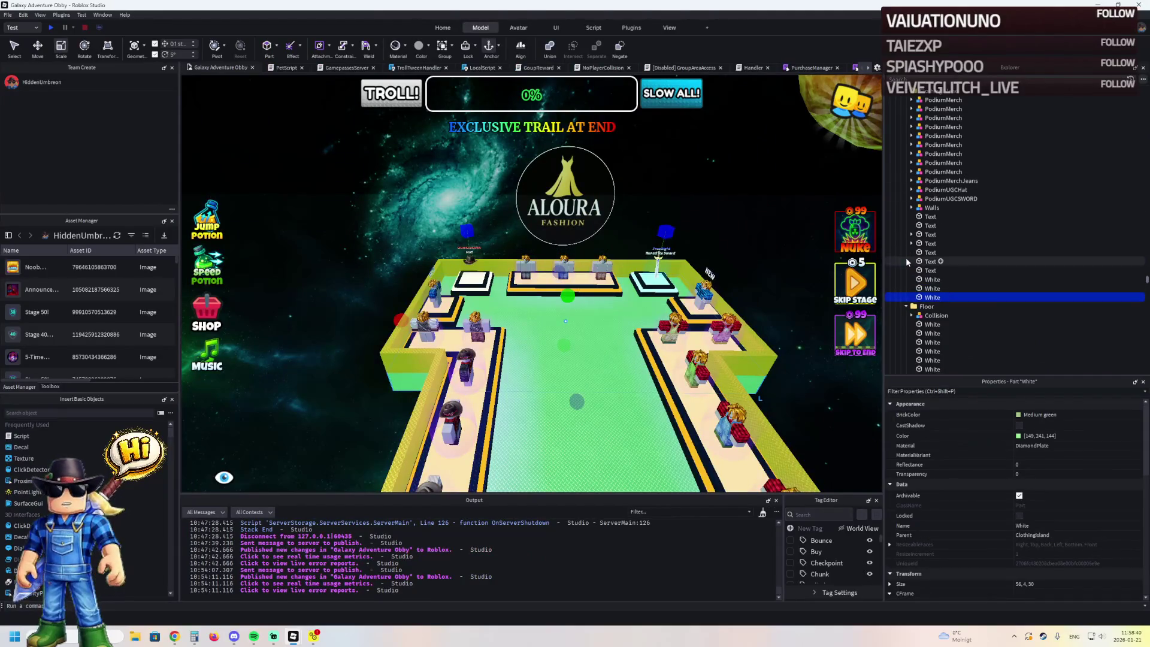
{"action": "left_click", "coordinate": [963, 115]}
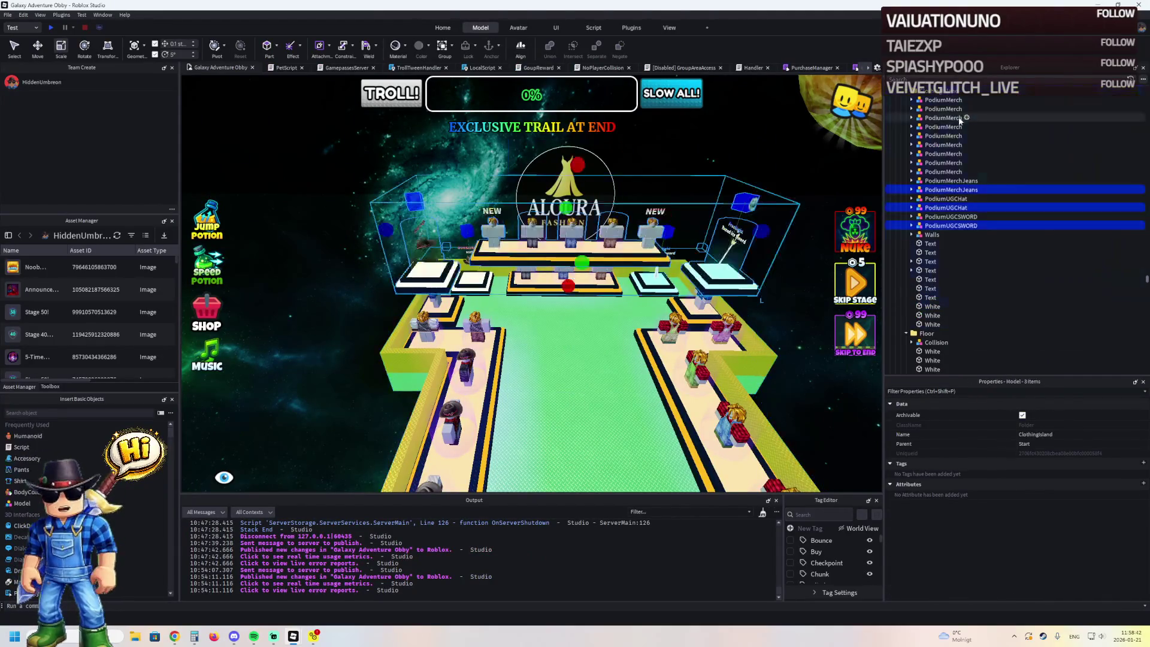
- Lower the pasted podiums to the floor and slide them sideways along the row
{"action": "key", "text": "f"}
{"action": "key", "text": "ctrl+2"}
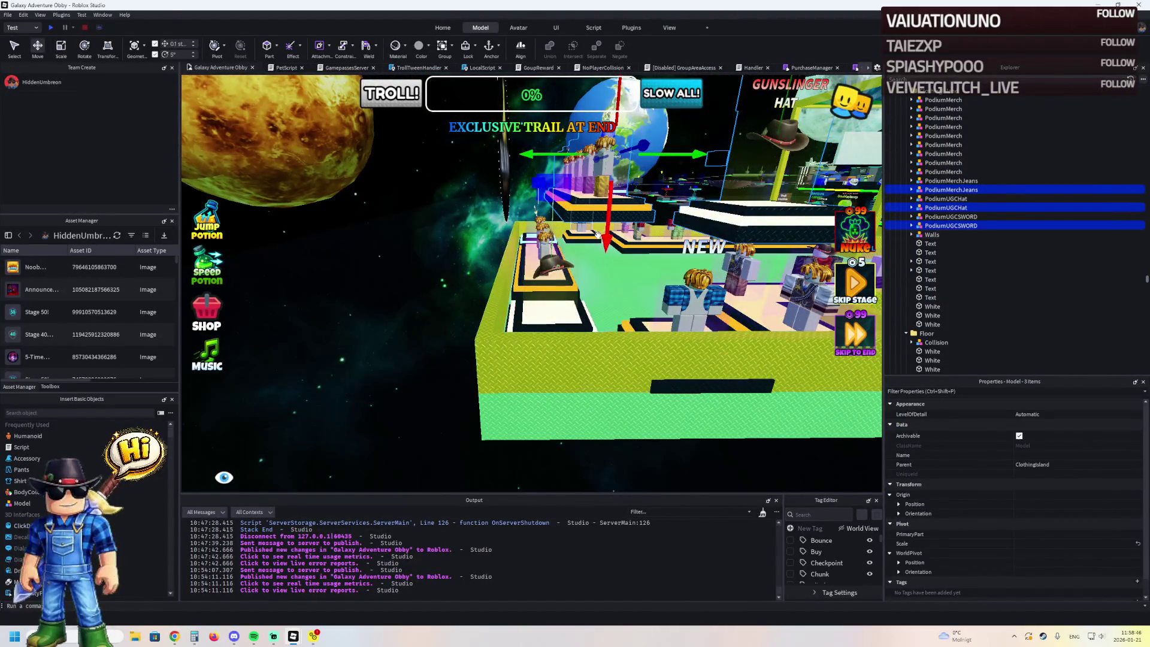
{"action": "left_click_drag", "start_coordinate": [598, 234], "coordinate": [554, 242]}
{"action": "scroll", "coordinate": [554, 243], "scroll_direction": "up", "scroll_amount": 5}
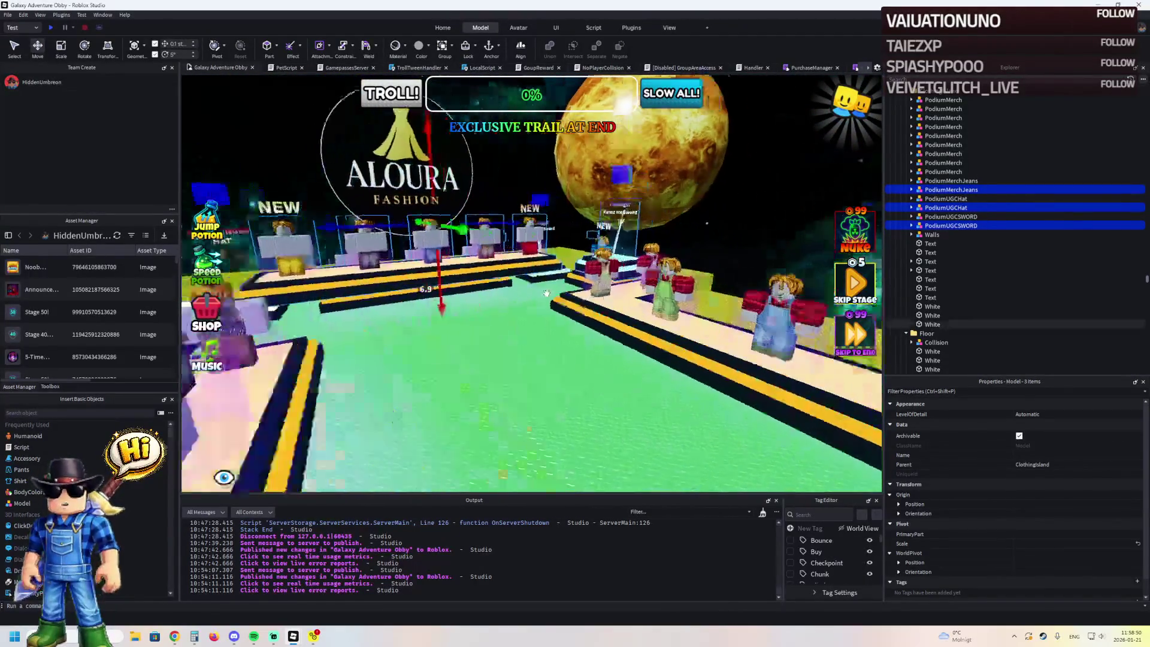
{"action": "left_click_drag", "start_coordinate": [458, 247], "coordinate": [454, 316]}
{"action": "left_click_drag", "start_coordinate": [510, 219], "coordinate": [459, 226]}
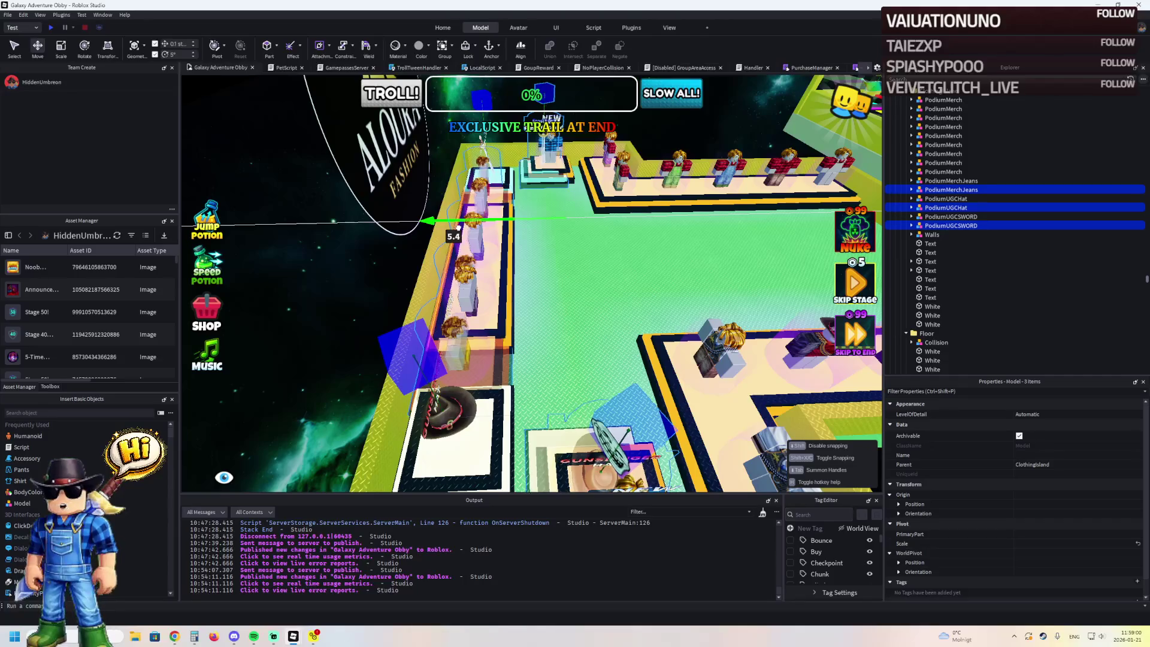
{"action": "left_click_drag", "start_coordinate": [459, 228], "coordinate": [460, 227]}
- Nudge the podiums slightly into line and view the Aloura shop from above
{"action": "scroll", "coordinate": [460, 227], "scroll_direction": "up", "scroll_amount": 10}
{"action": "scroll", "coordinate": [459, 227], "scroll_direction": "up", "scroll_amount": 10}
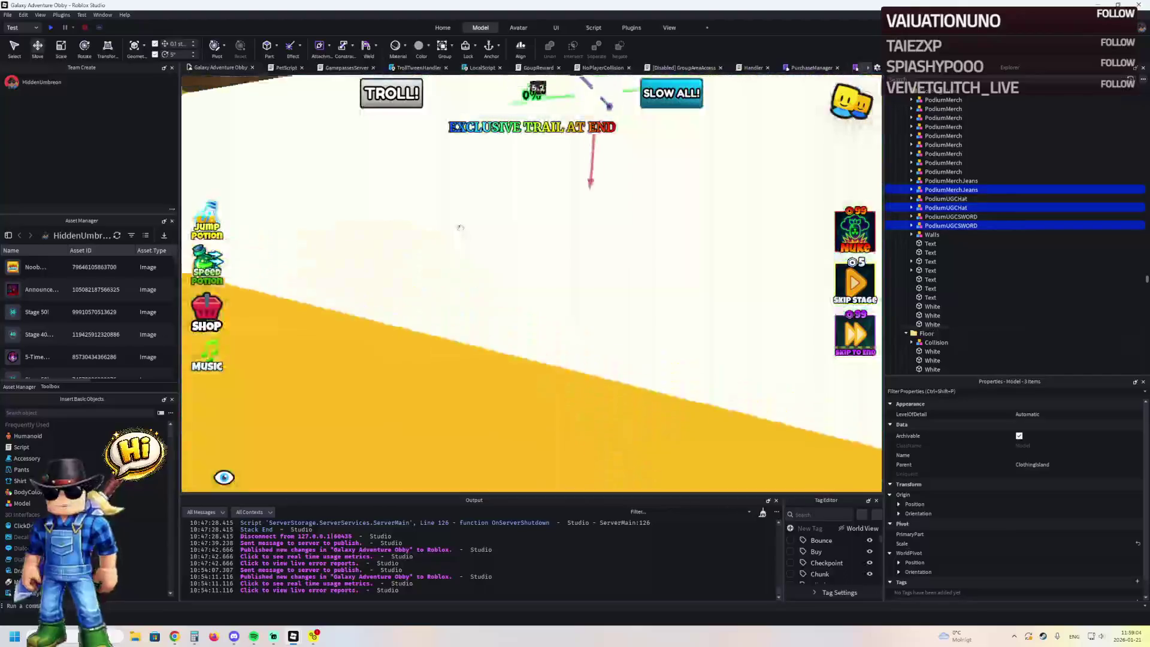
{"action": "scroll", "coordinate": [460, 227], "scroll_direction": "down", "scroll_amount": 5}
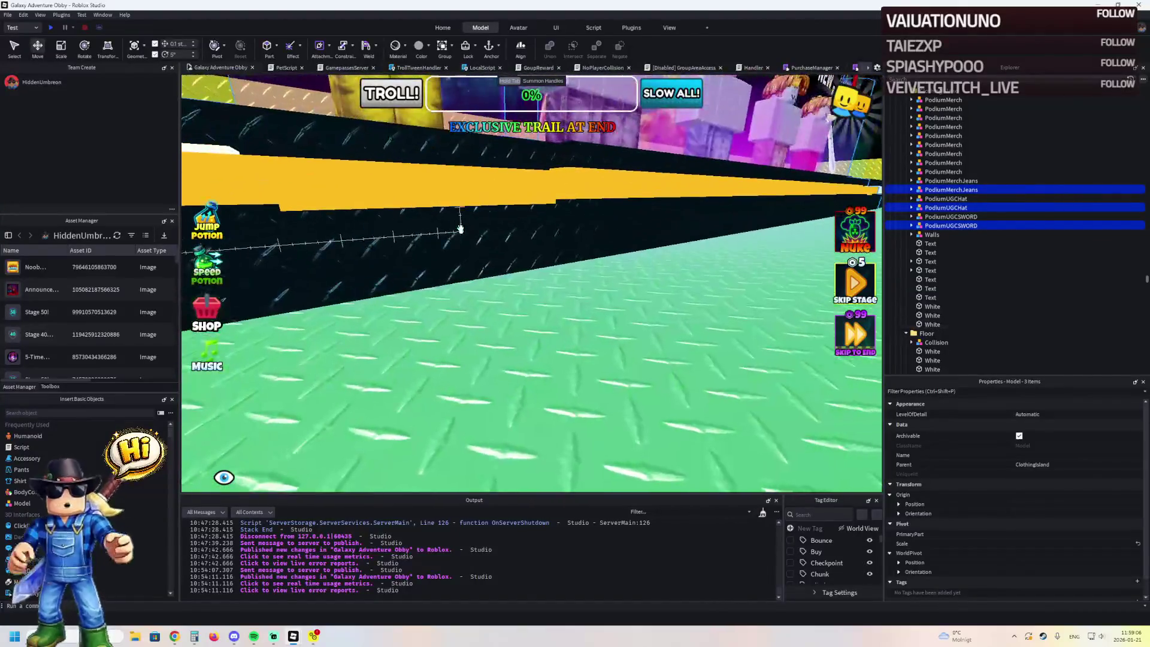
{"action": "scroll", "coordinate": [715, 194], "scroll_direction": "down", "scroll_amount": 3}
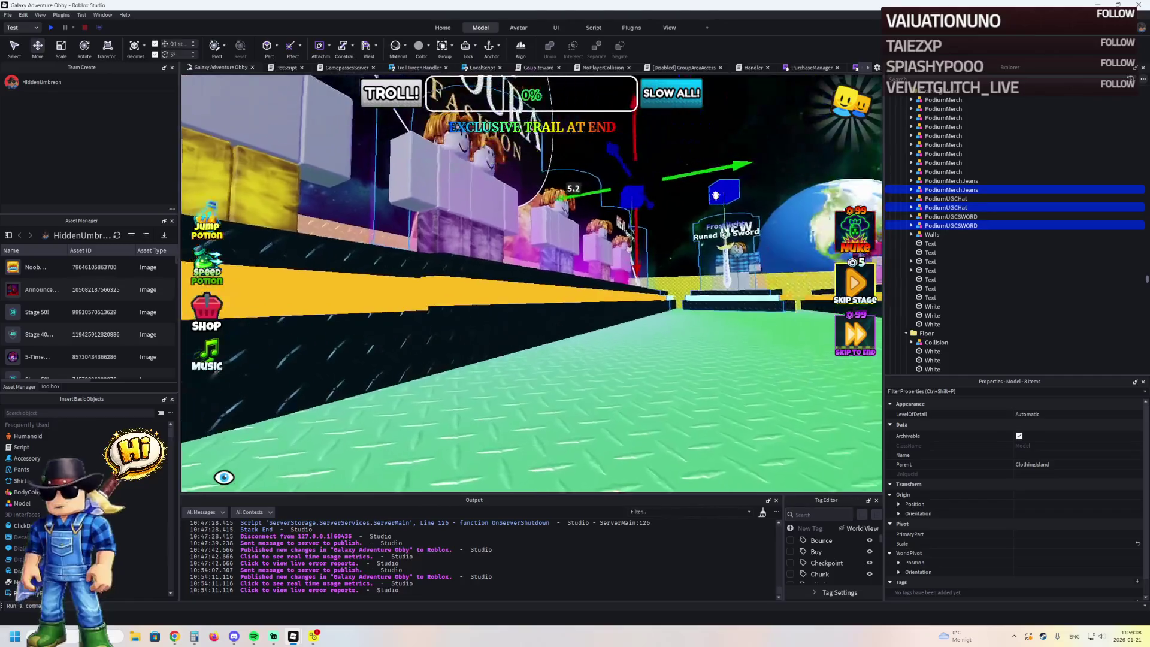
{"action": "left_click_drag", "start_coordinate": [658, 226], "coordinate": [661, 225]}
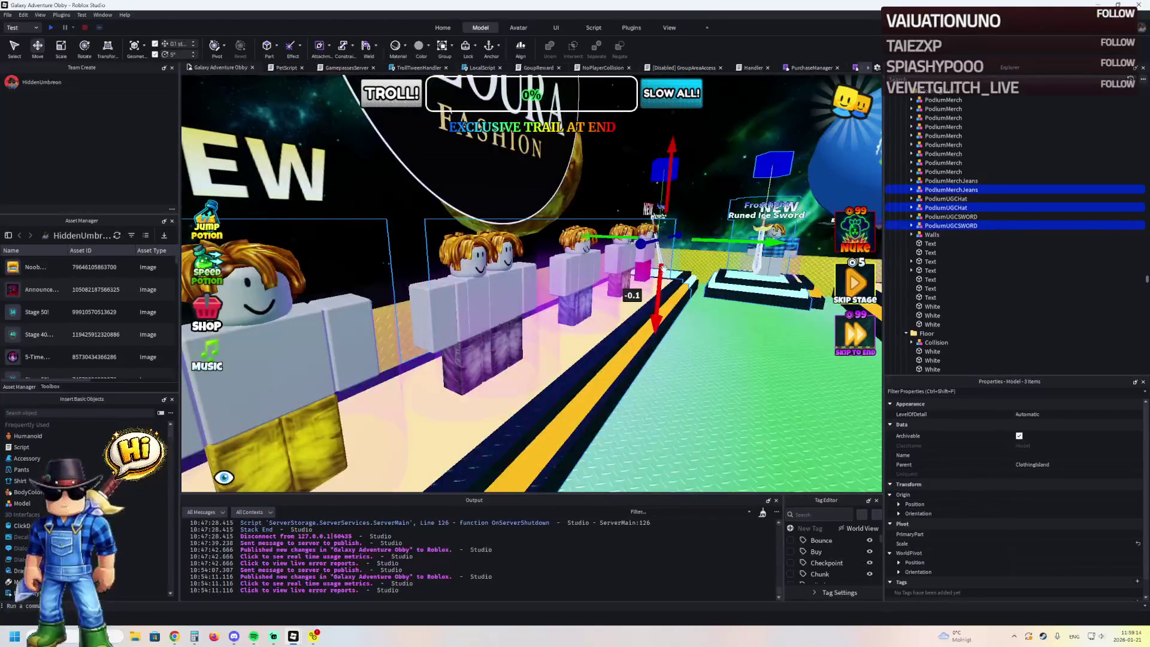
{"action": "left_click_drag", "start_coordinate": [658, 284], "coordinate": [655, 217]}
{"action": "mouse_move", "coordinate": [652, 278]}
{"action": "left_mouse_down"}
{"action": "mouse_move", "coordinate": [644, 188]}
{"action": "mouse_move", "coordinate": [596, 195]}
{"action": "left_mouse_up"}
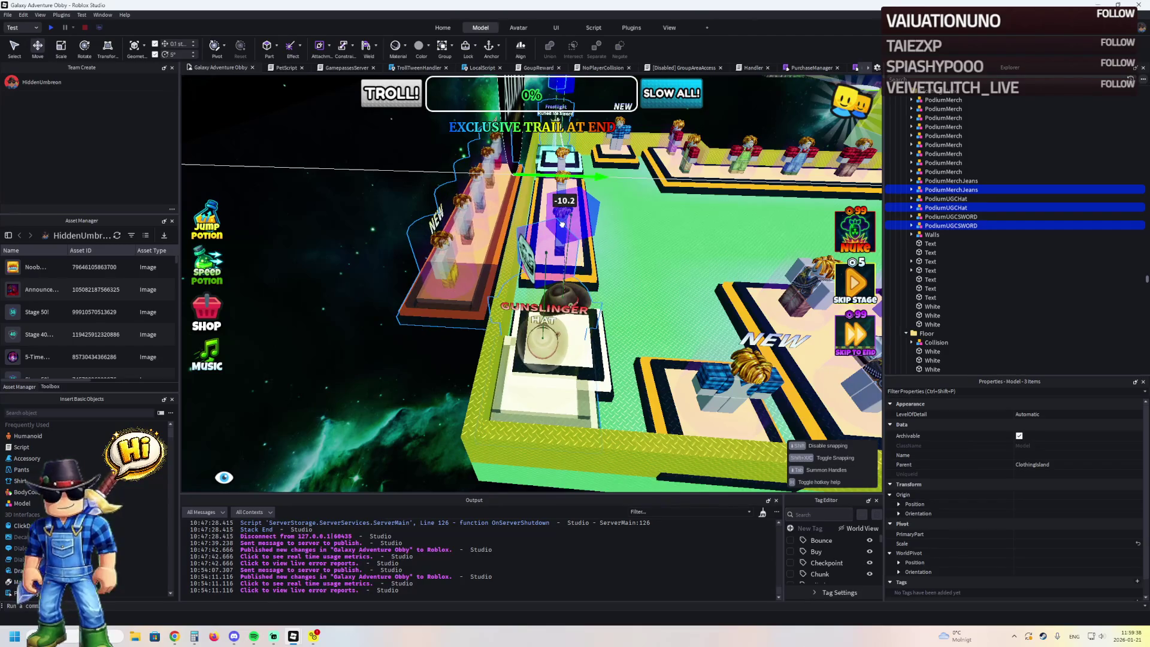
- Locate the duplicate Gunslinger Hat podium on the clothing island and delete it
{"action": "key", "text": "f"}
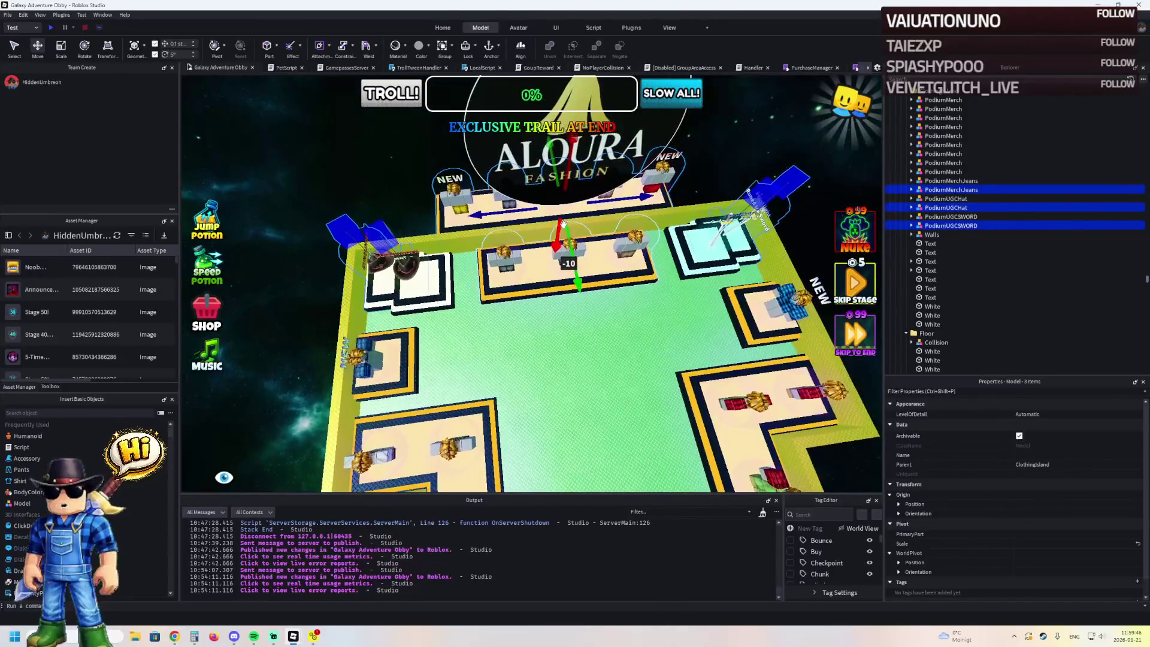
{"action": "key", "text": "d"}
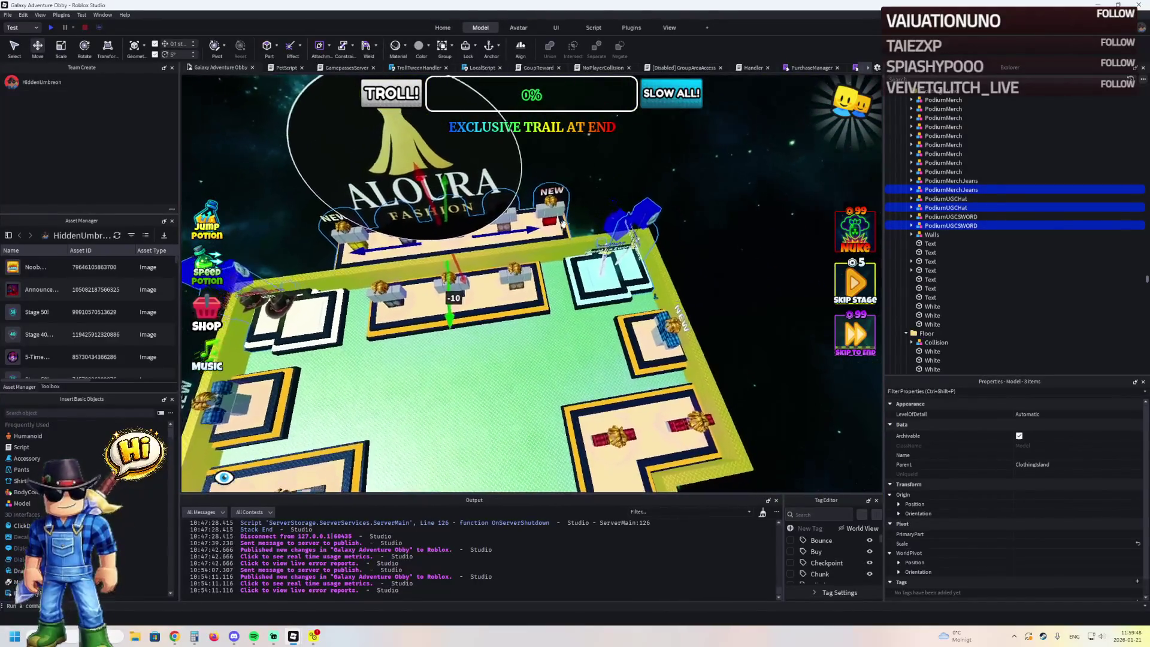
{"action": "scroll", "coordinate": [563, 224], "scroll_direction": "up", "scroll_amount": 3}
{"action": "scroll", "coordinate": [563, 224], "scroll_direction": "down", "scroll_amount": 5}
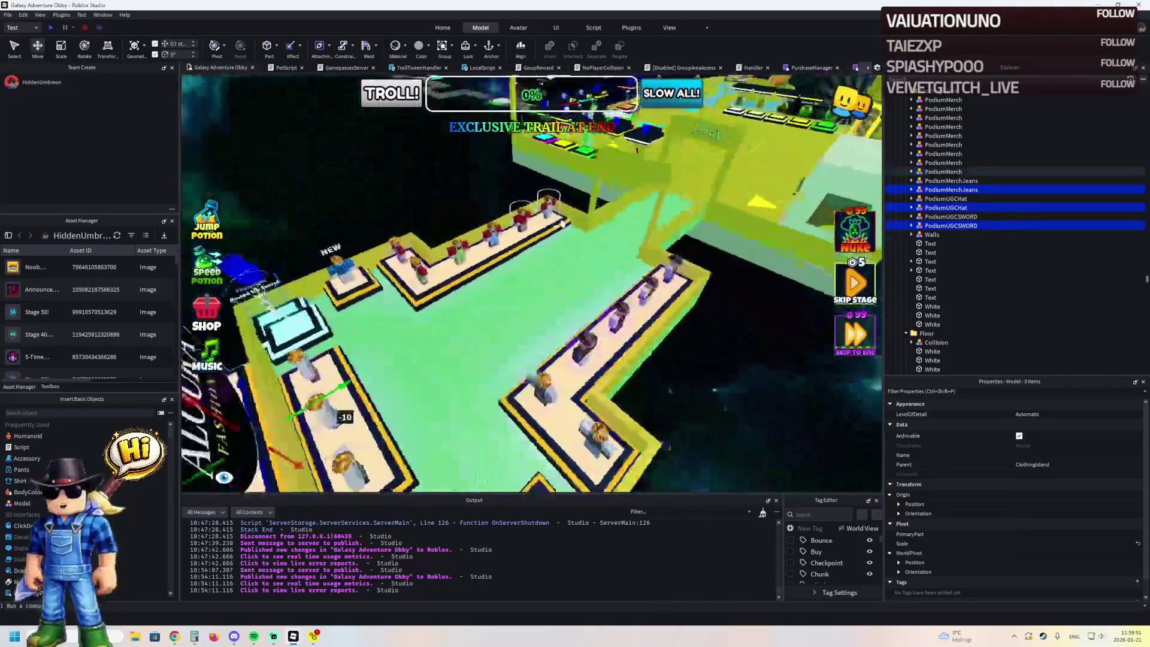
{"action": "key", "text": "a"}
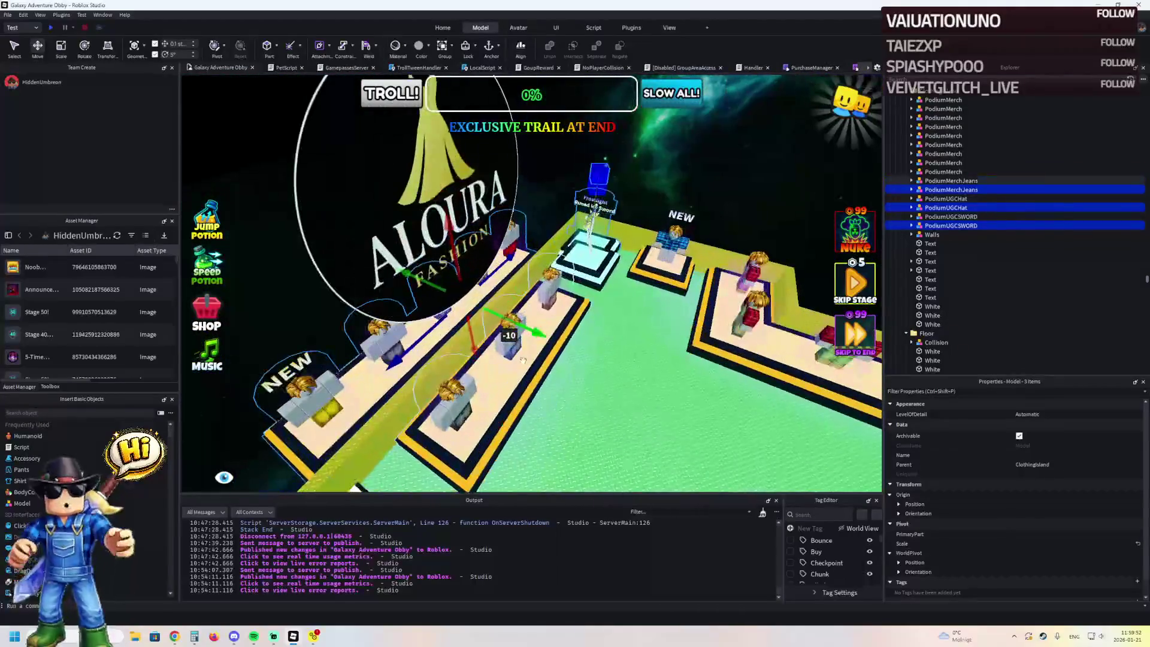
{"action": "left_click", "coordinate": [530, 382]}
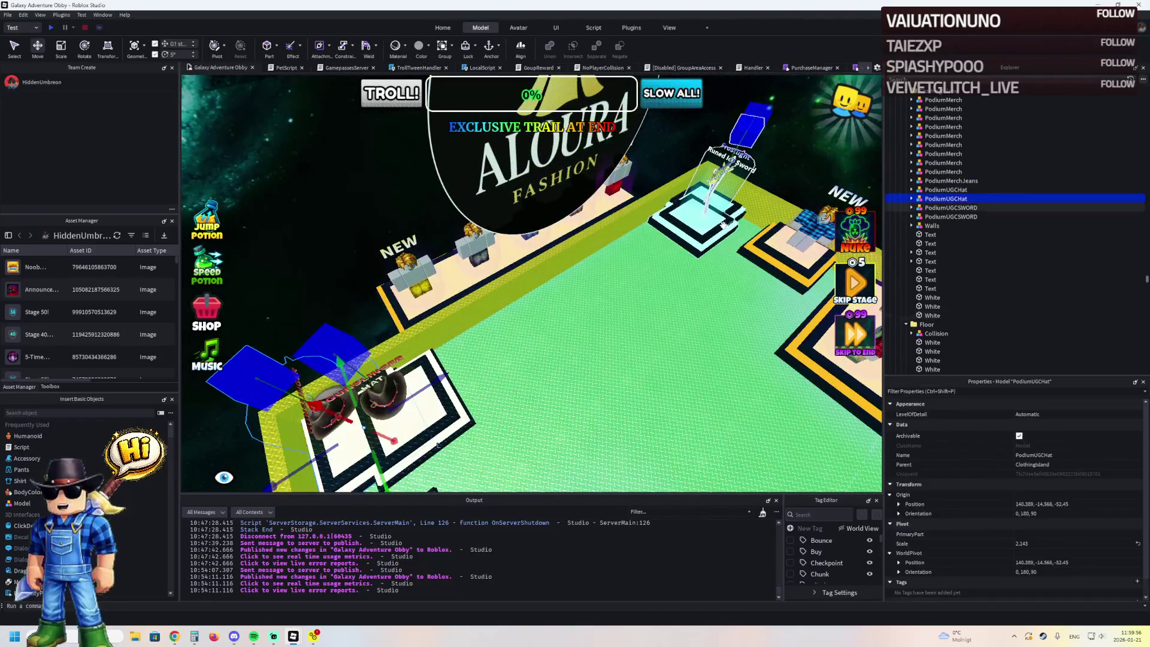
{"action": "key", "text": "Delete"}
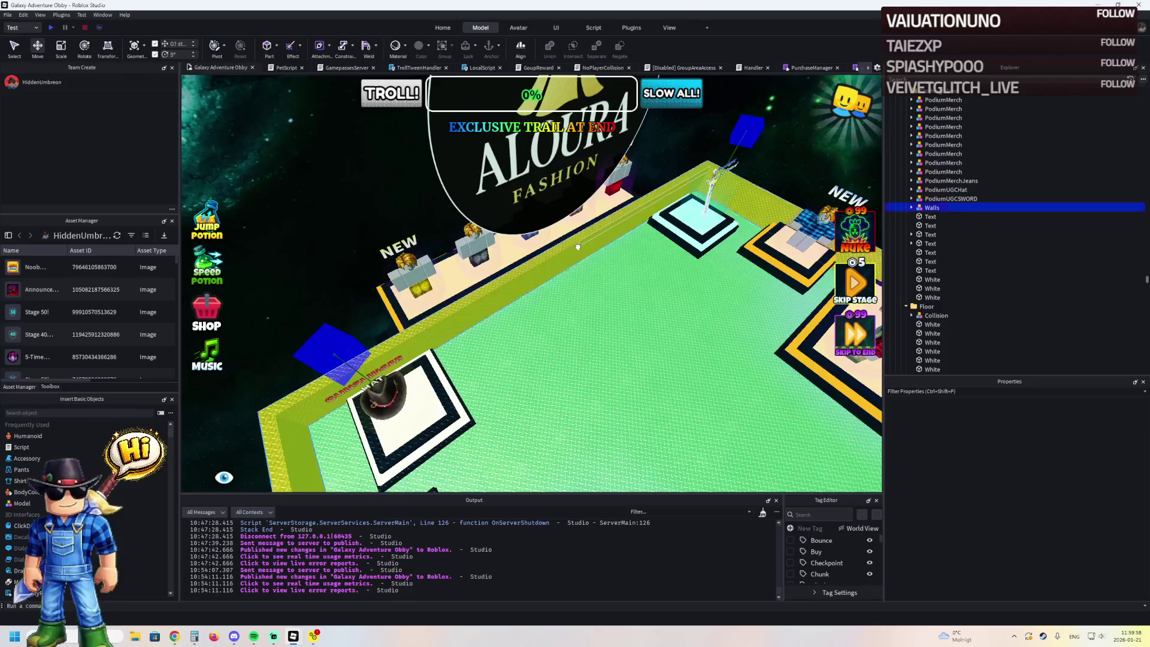
- Move one island wall part outward about 10 studs
{"action": "left_click", "coordinate": [578, 246]}
{"action": "left_click", "coordinate": [504, 157]}
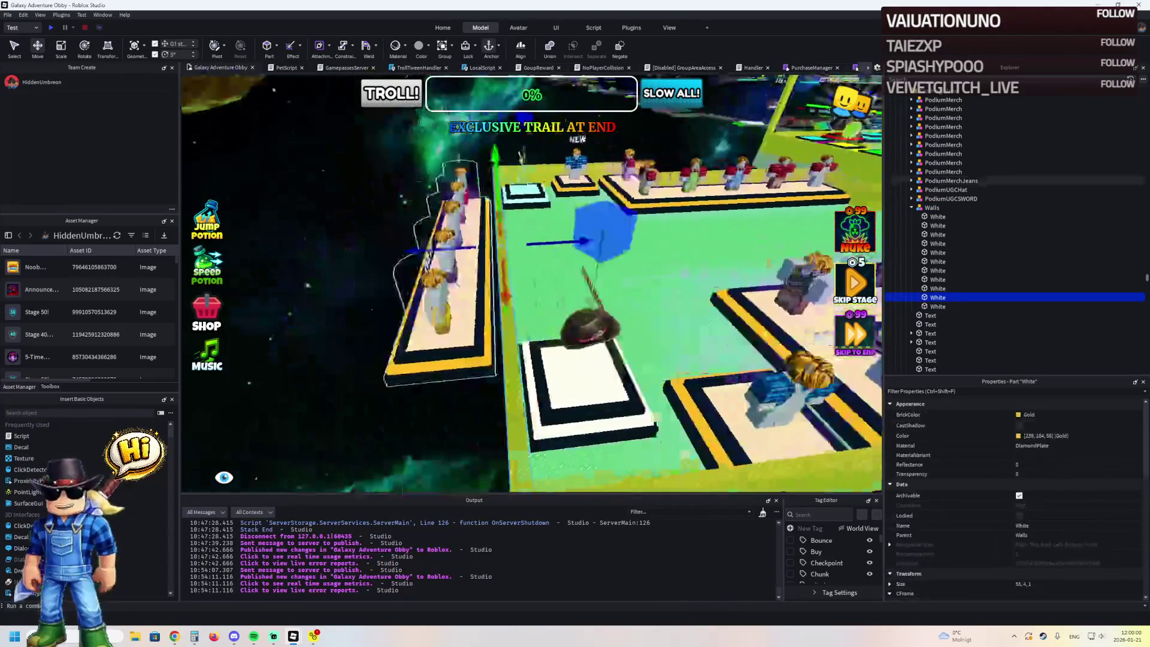
{"action": "left_click_drag", "start_coordinate": [563, 247], "coordinate": [537, 248]}
- Scale the green floor part wider, from 30 to about 39 studs
{"action": "left_click", "coordinate": [527, 281]}
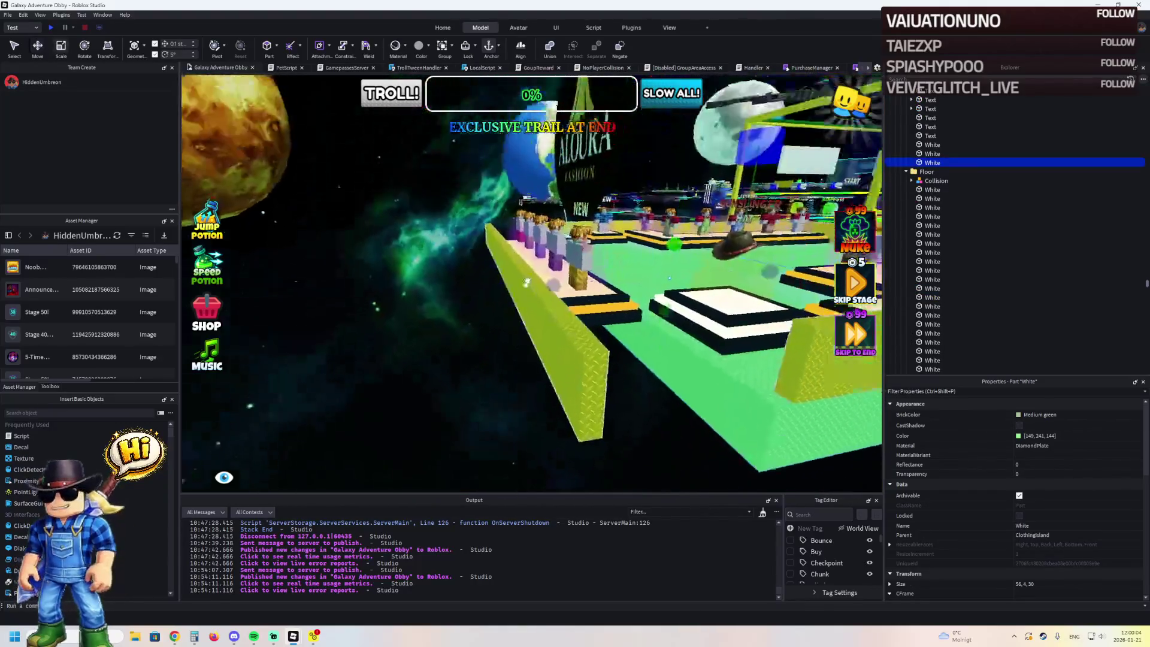
{"action": "key", "text": "f"}
{"action": "key", "text": "ctrl+3"}
{"action": "left_click_drag", "start_coordinate": [484, 247], "coordinate": [409, 266]}
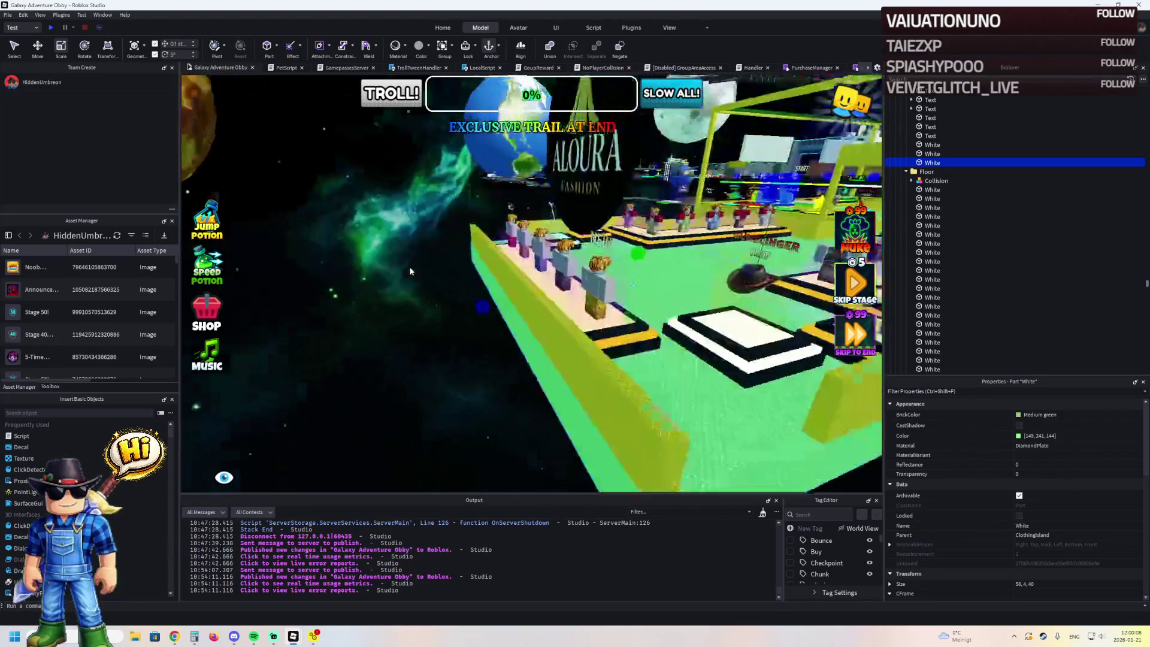
{"action": "left_click_drag", "start_coordinate": [541, 361], "coordinate": [512, 370]}
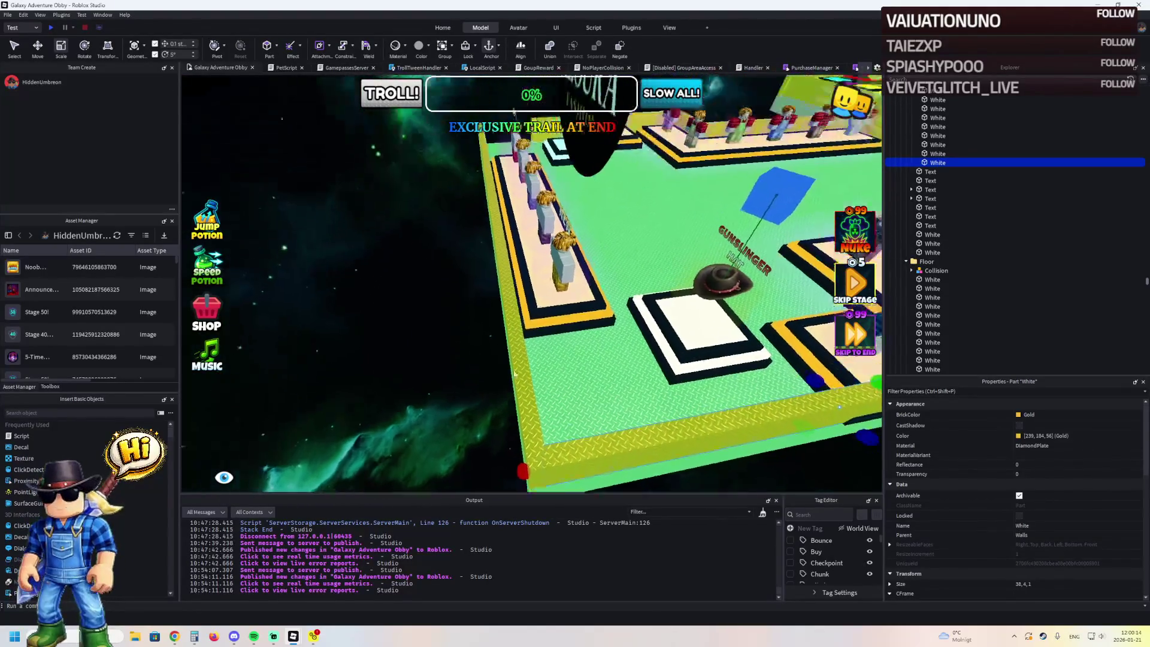
- Lengthen another wall part to match the wider floor
{"action": "left_click", "coordinate": [549, 338]}
{"action": "scroll", "coordinate": [551, 332], "scroll_direction": "up", "scroll_amount": 5}
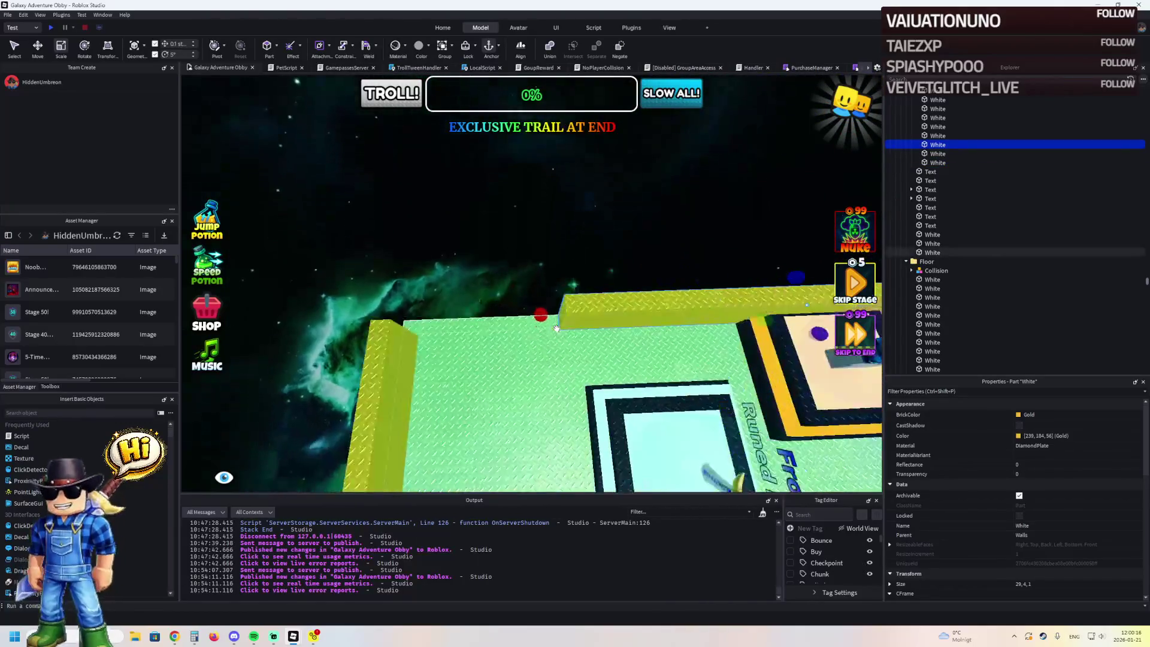
{"action": "left_click_drag", "start_coordinate": [533, 307], "coordinate": [519, 322]}
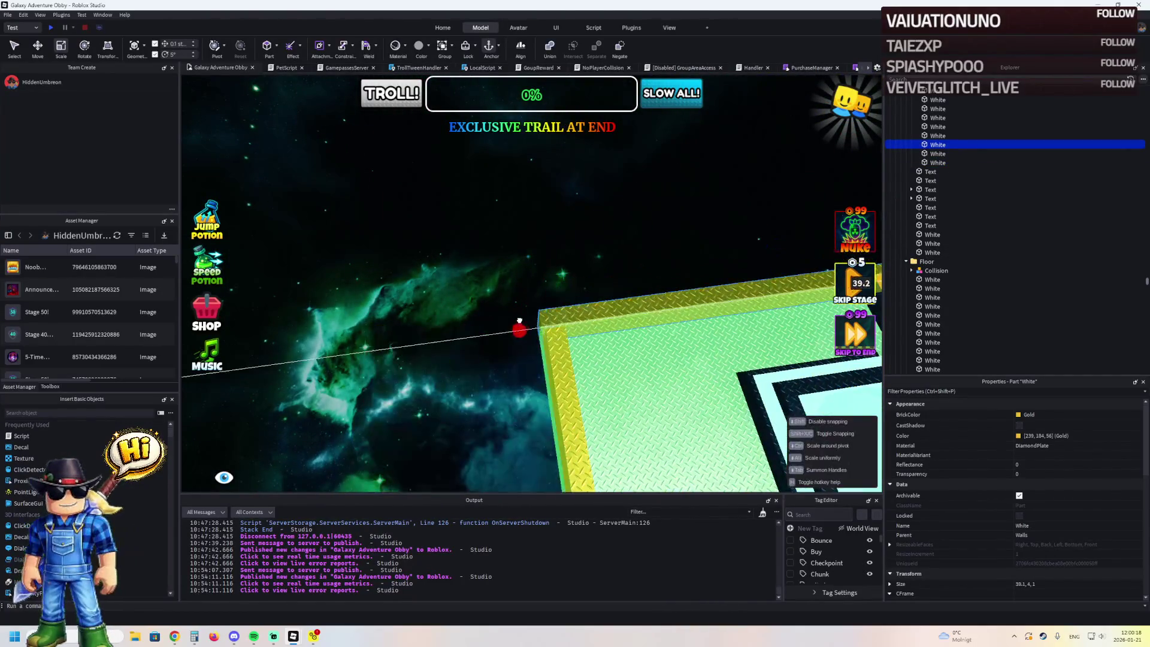
{"action": "left_click", "coordinate": [536, 303]}
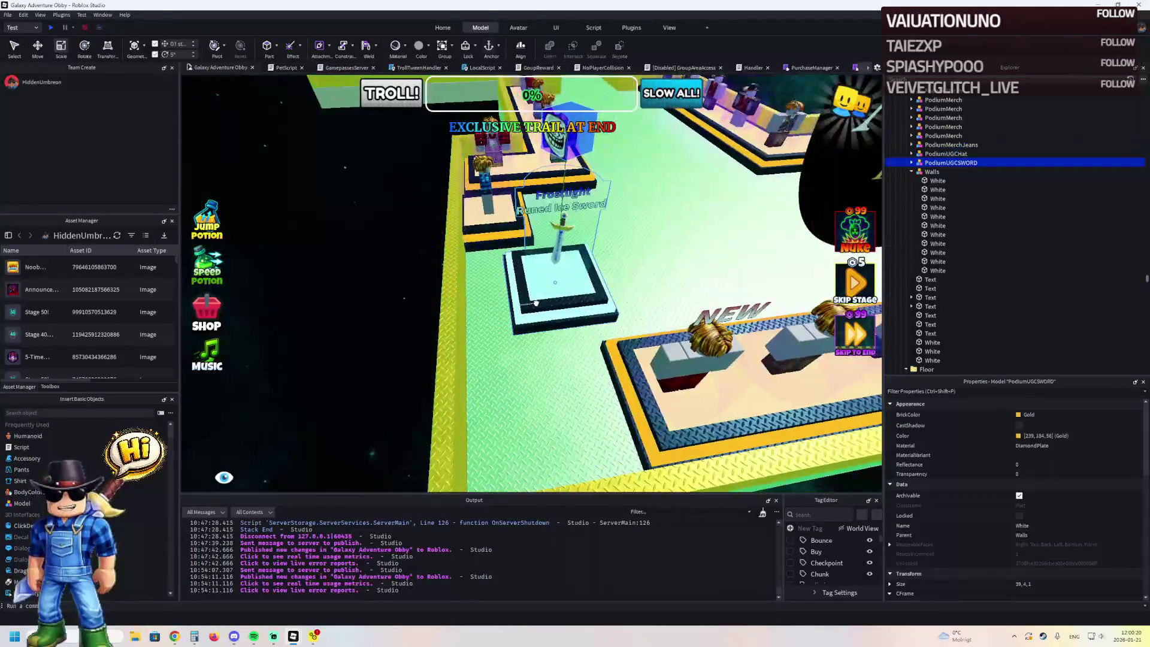
- Select the sword podium model in Golden Tide Obby for copying
{"action": "key", "text": "f"}
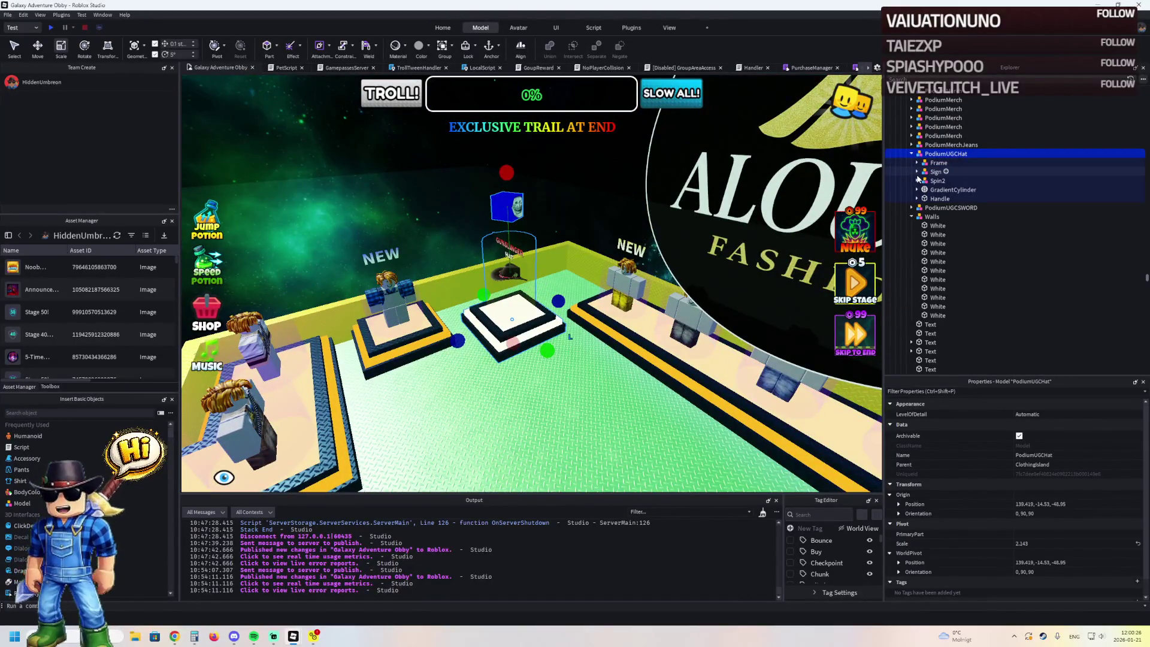
{"action": "key", "text": "d"}
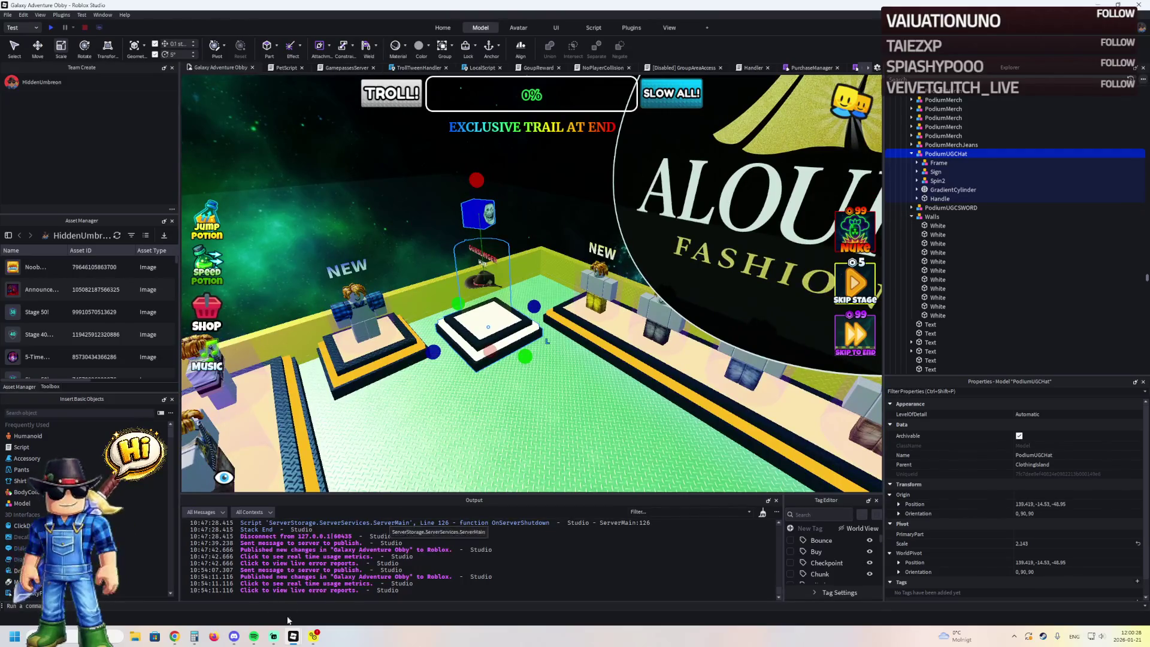
{"action": "left_click", "coordinate": [341, 608]}
{"action": "scroll", "coordinate": [954, 228], "scroll_direction": "up", "scroll_amount": 5}
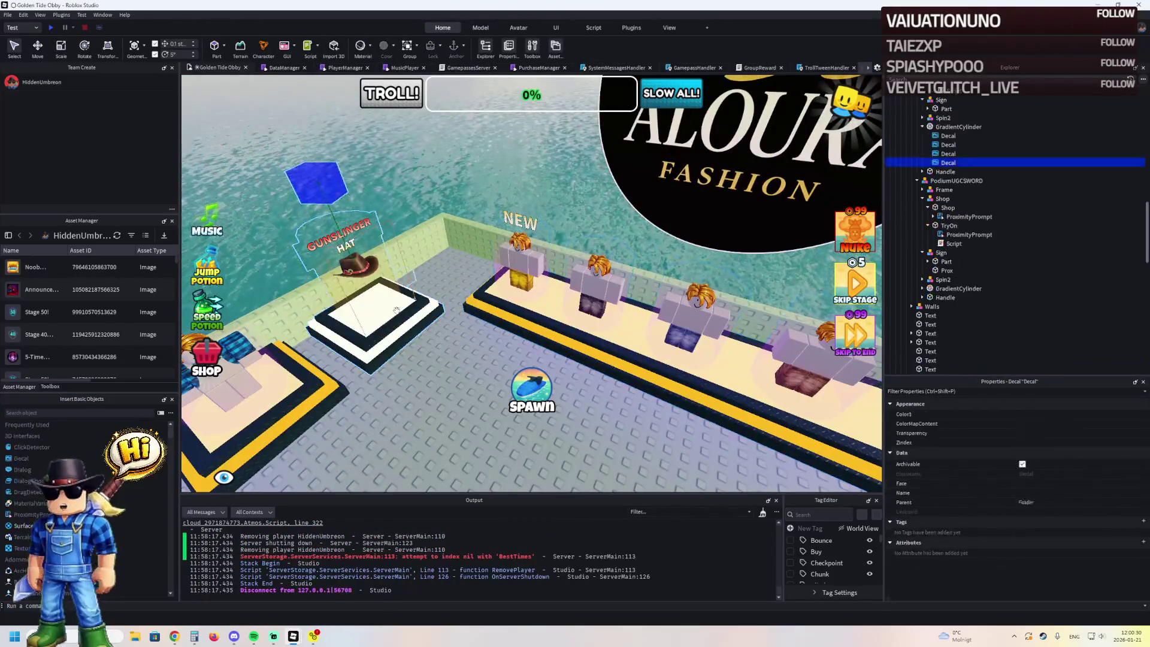
{"action": "left_click", "coordinate": [957, 180]}
{"action": "key", "text": "f"}
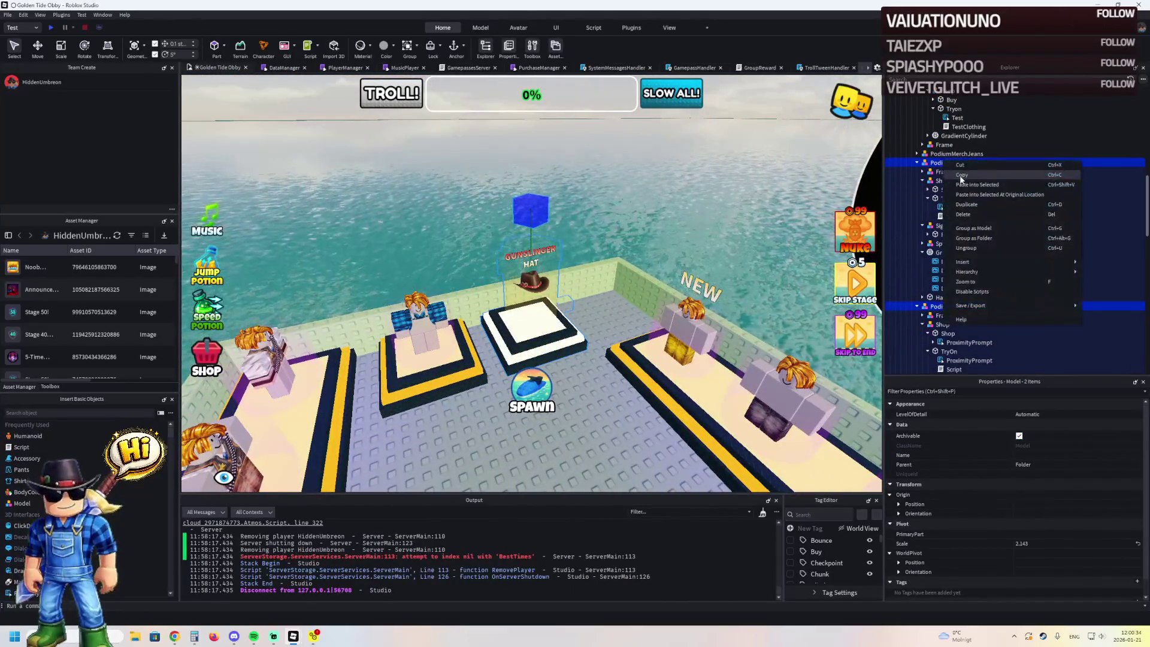
- Paste the podiums into ClothingIsland, move them about 20 studs, then undo
{"action": "key", "text": "alt+Tab"}
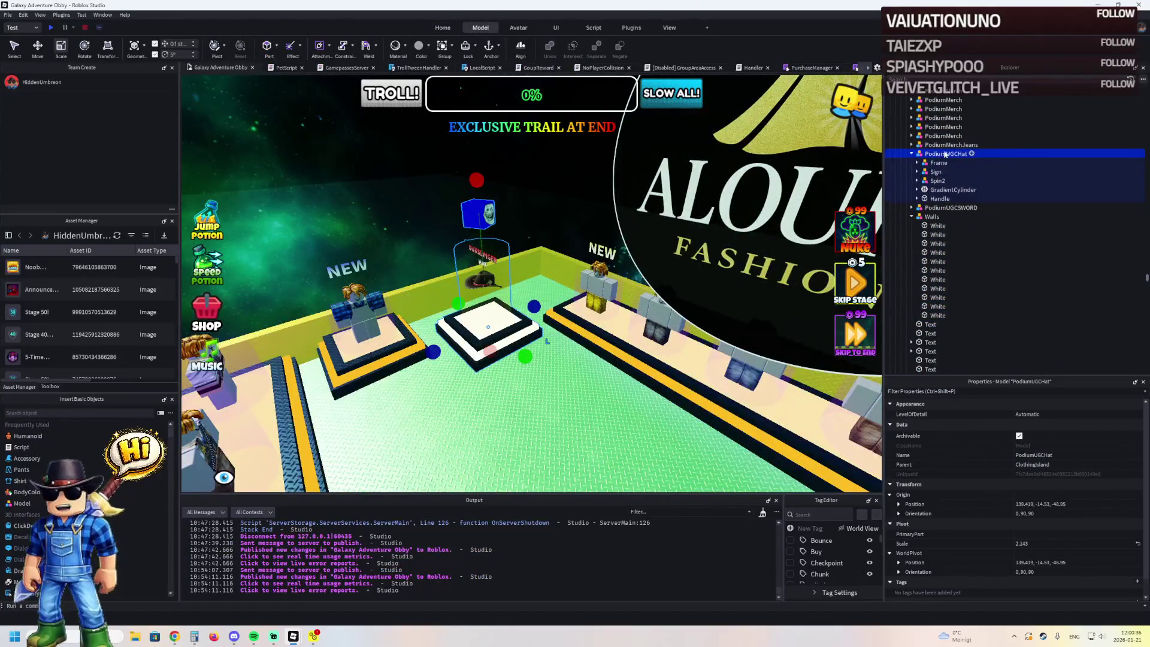
{"action": "scroll", "coordinate": [944, 154], "scroll_direction": "up", "scroll_amount": 3}
{"action": "left_click", "coordinate": [927, 130]}
{"action": "left_click", "coordinate": [952, 154]}
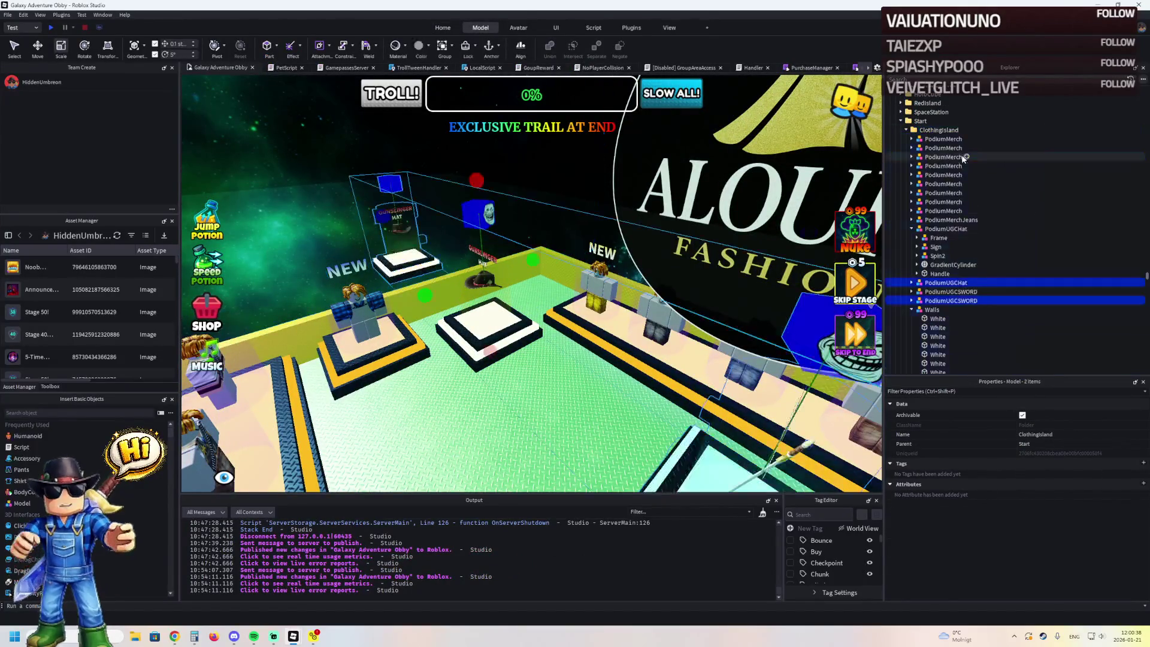
{"action": "key", "text": "f"}
{"action": "key", "text": "ctrl+2"}
{"action": "left_click_drag", "start_coordinate": [347, 314], "coordinate": [352, 318]}
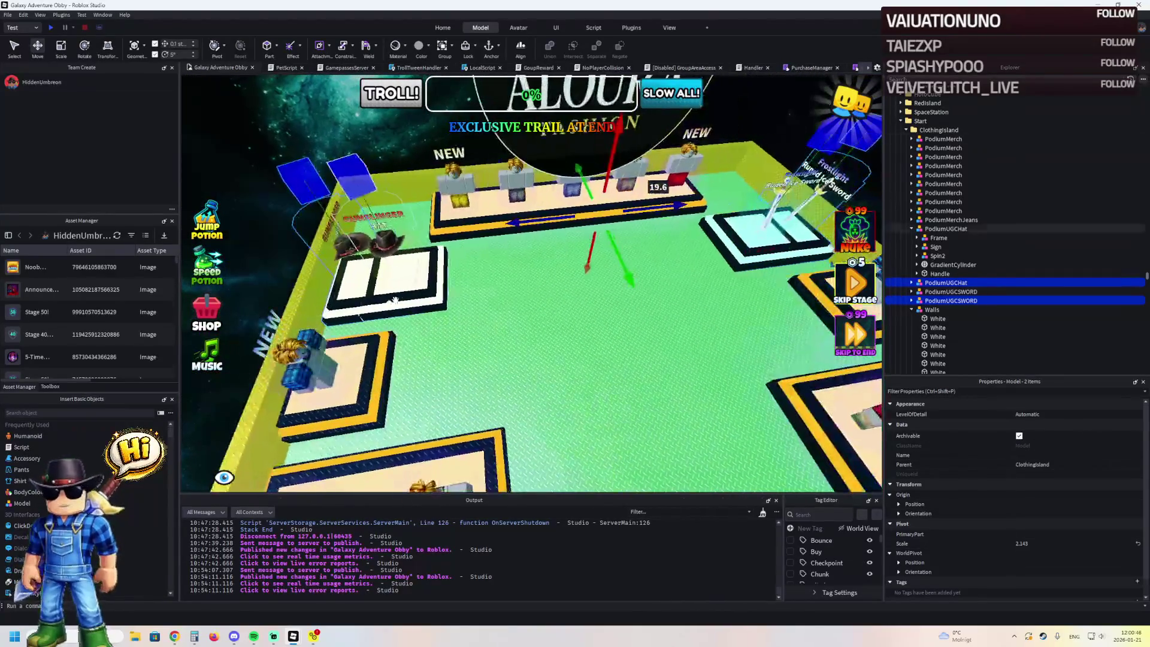
{"action": "key", "text": "ctrl+z"}
{"action": "key", "text": "ctrl+z"}
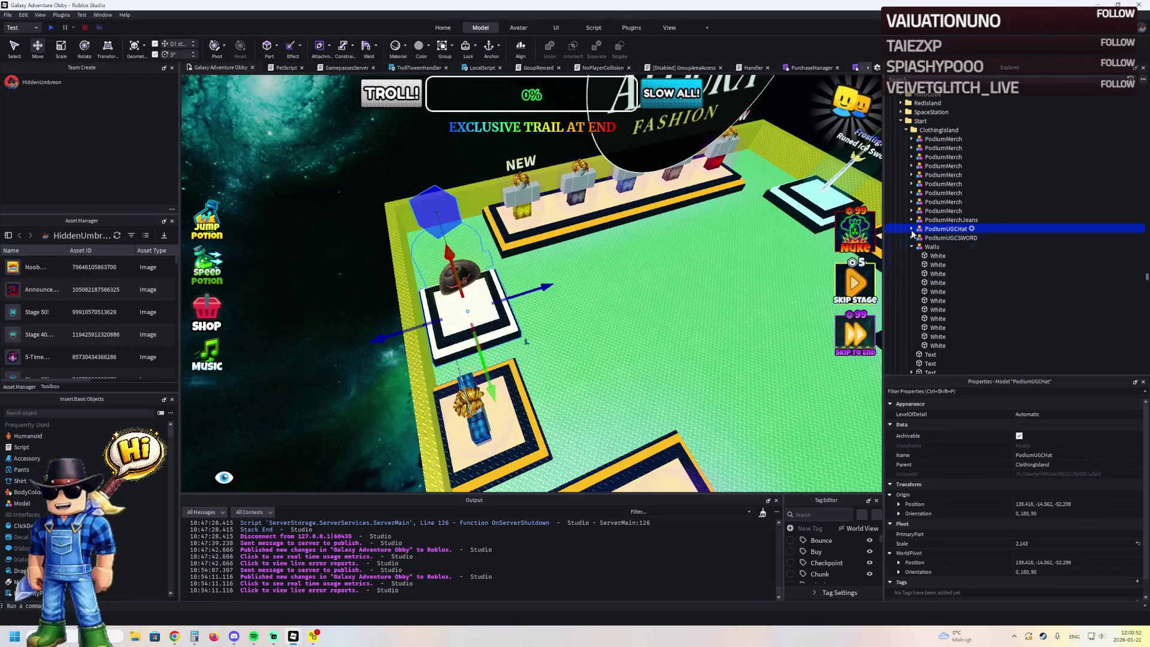
- Nudge a PodiumMerch clothing podium about 1 stud sideways to line up with the row
{"action": "left_click", "coordinate": [552, 435]}
{"action": "key", "text": "f"}
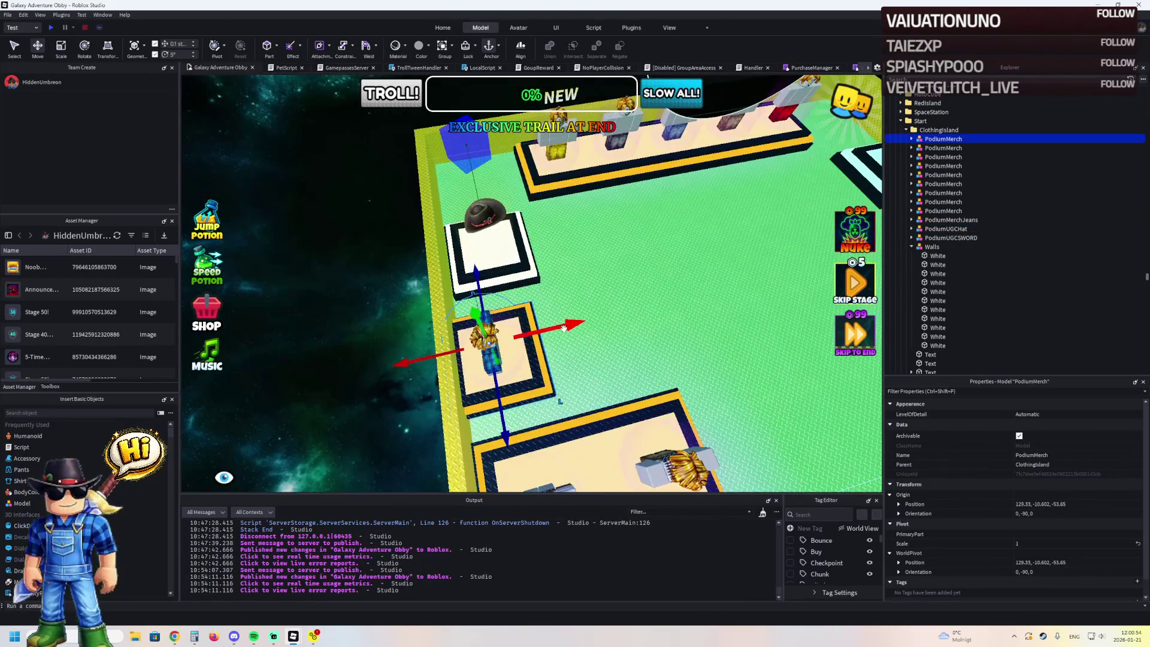
{"action": "left_click_drag", "start_coordinate": [564, 328], "coordinate": [558, 328]}
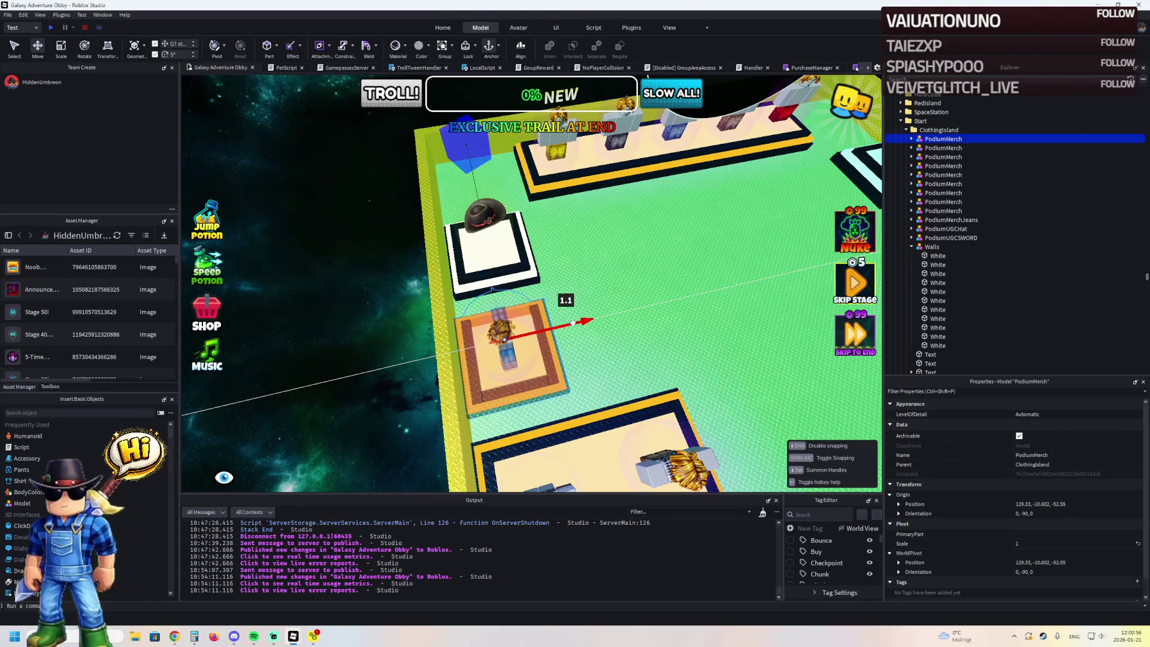
{"action": "left_click_drag", "start_coordinate": [573, 322], "coordinate": [573, 322]}
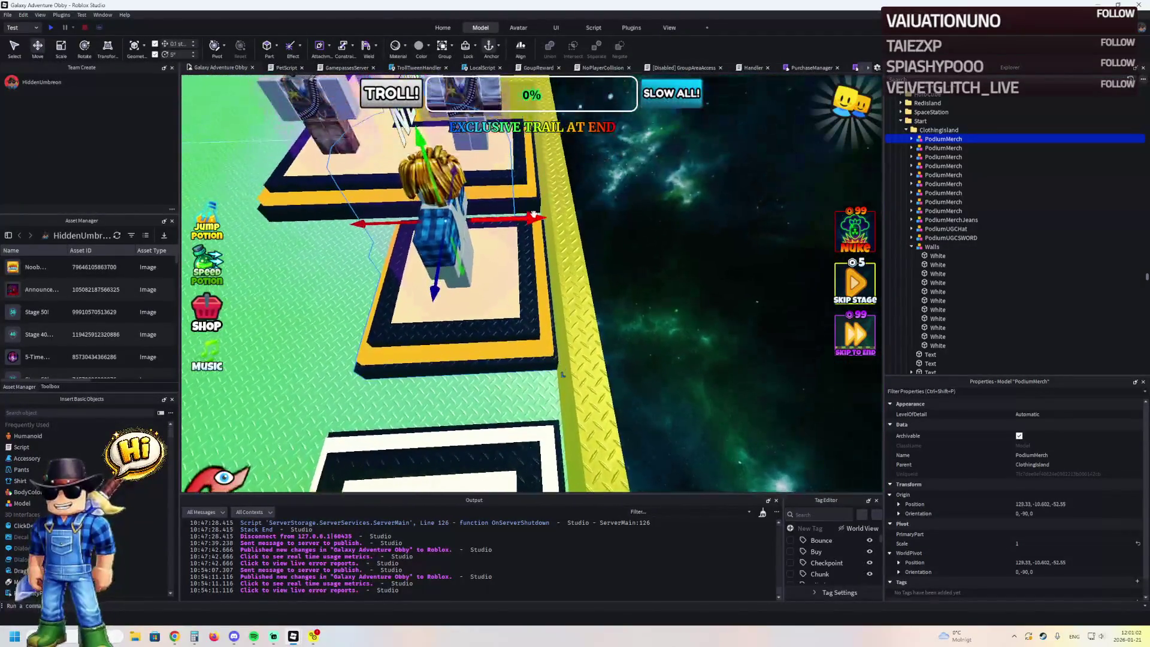
{"action": "left_click_drag", "start_coordinate": [534, 215], "coordinate": [530, 218]}
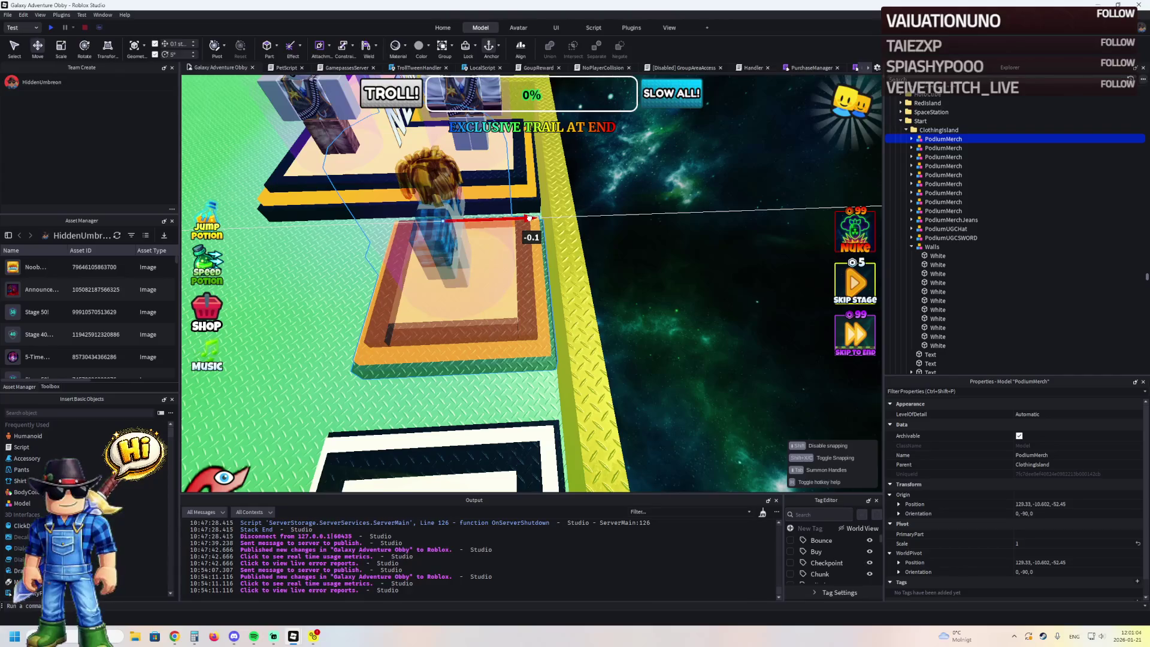
{"action": "scroll", "coordinate": [529, 218], "scroll_direction": "down", "scroll_amount": 5}
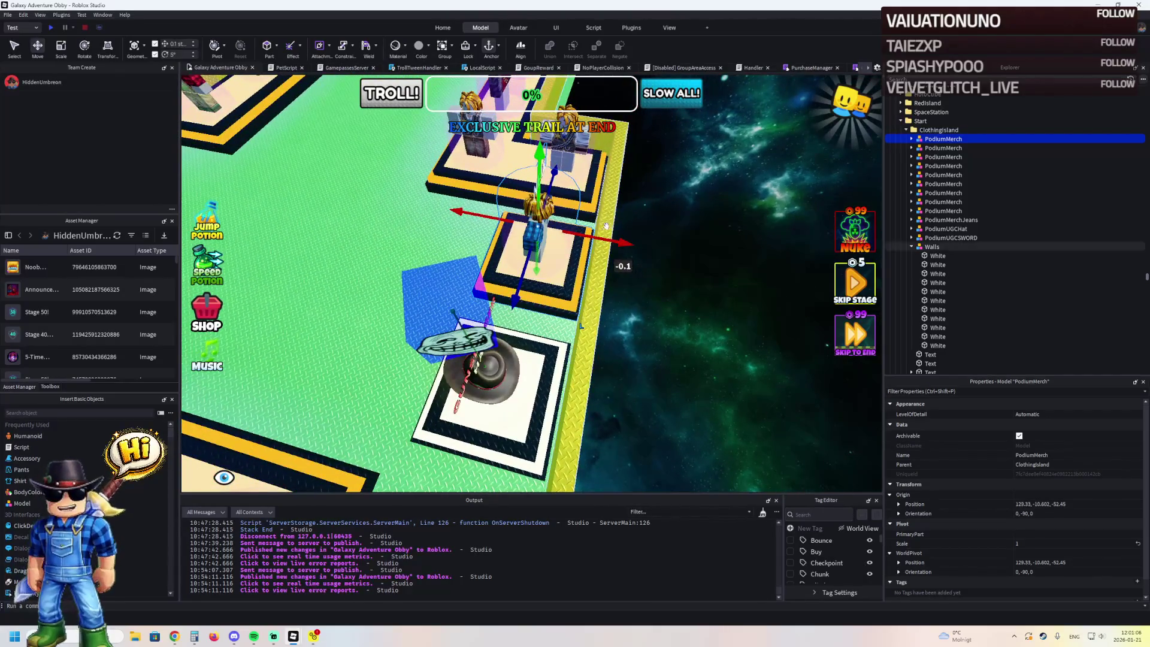
{"action": "left_click_drag", "start_coordinate": [604, 235], "coordinate": [599, 241]}
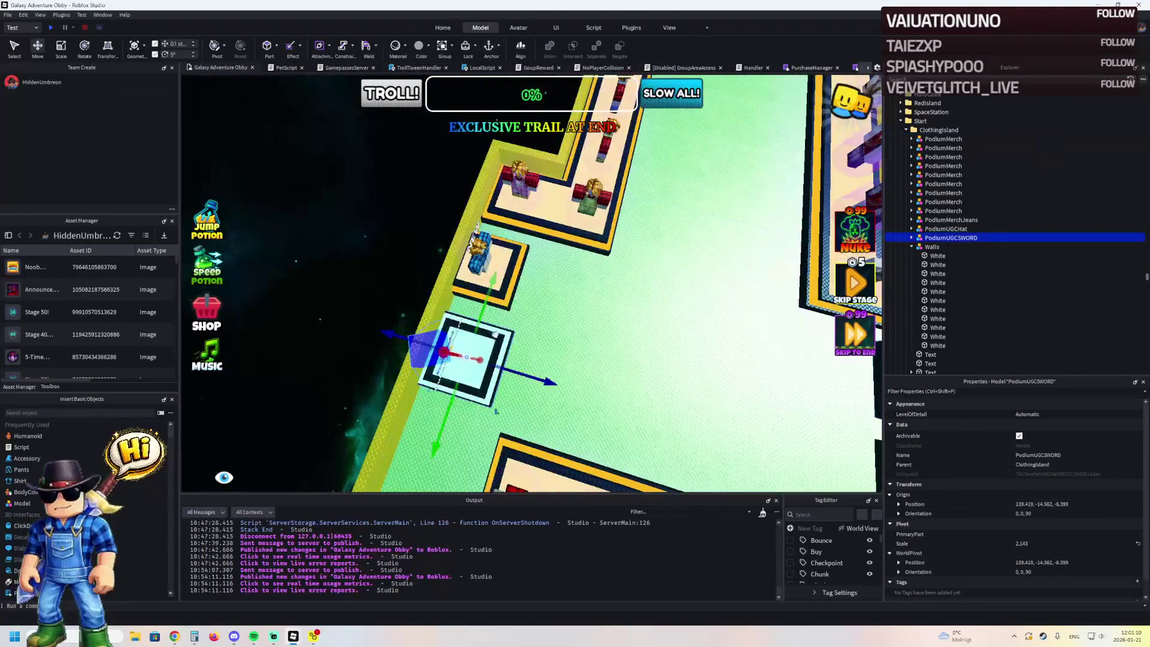
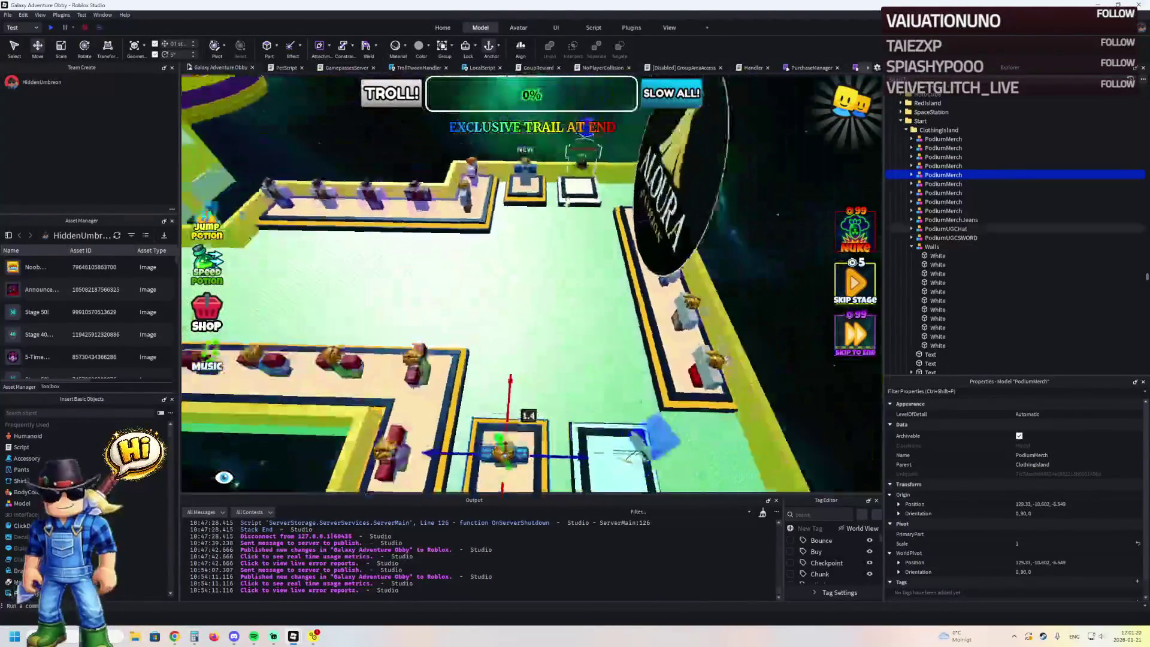
- Select the first merch podium and add the left podium's figure to the selection
{"action": "left_click", "coordinate": [529, 200]}
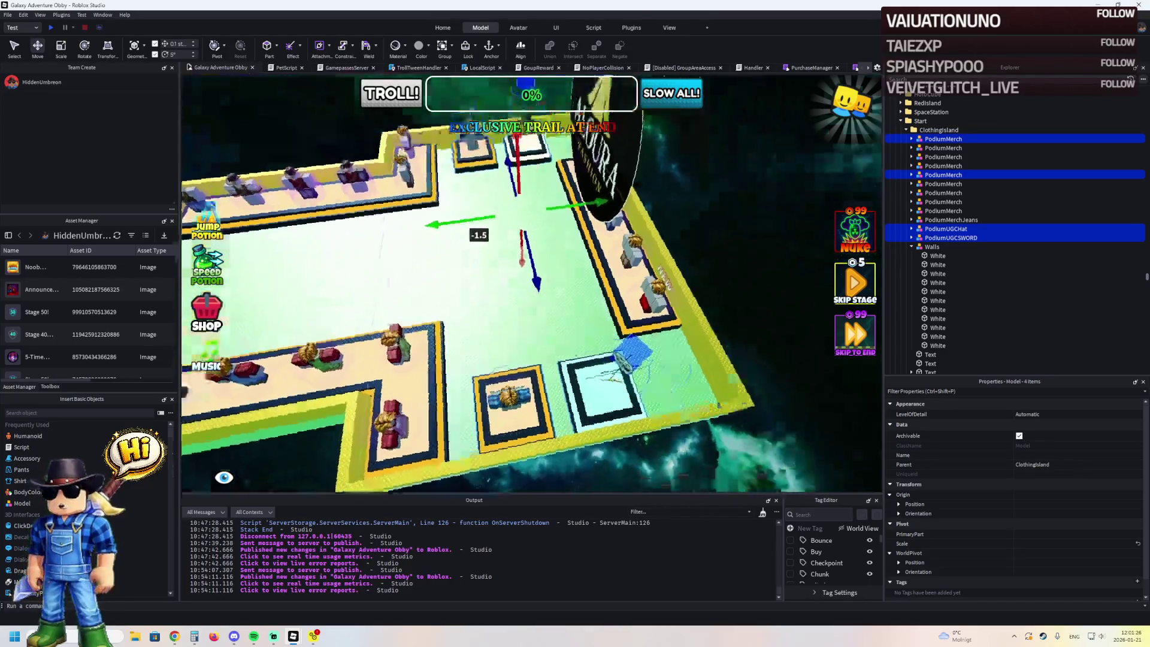
{"action": "left_click", "coordinate": [526, 262]}
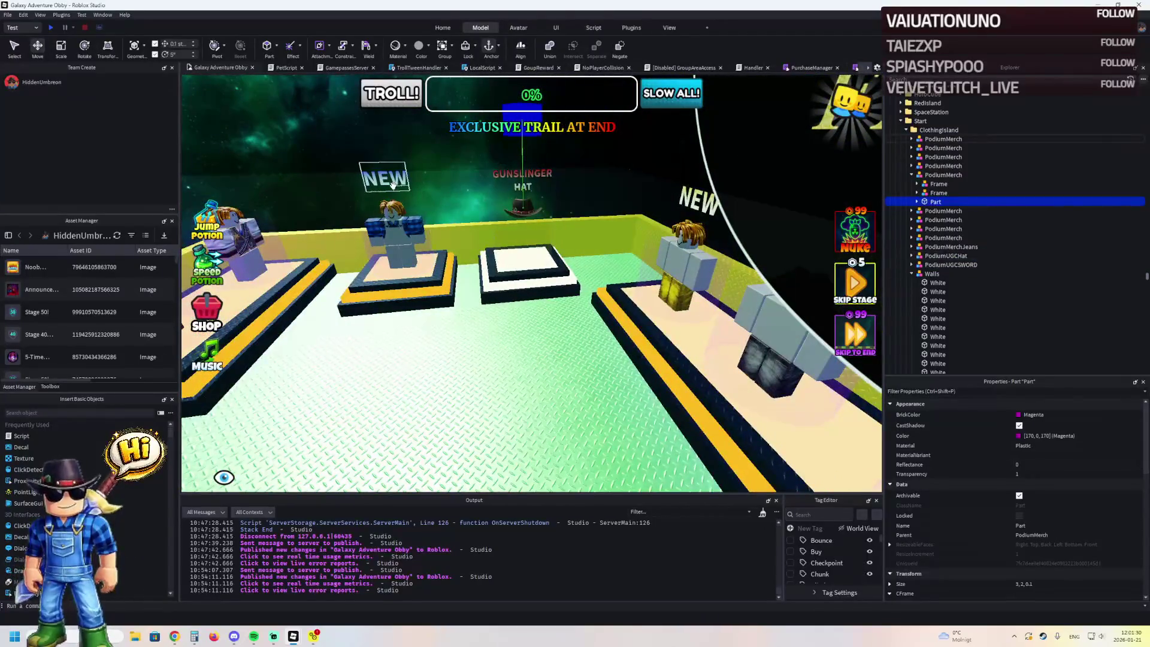
{"action": "left_click", "coordinate": [425, 209], "text": "ctrl"}
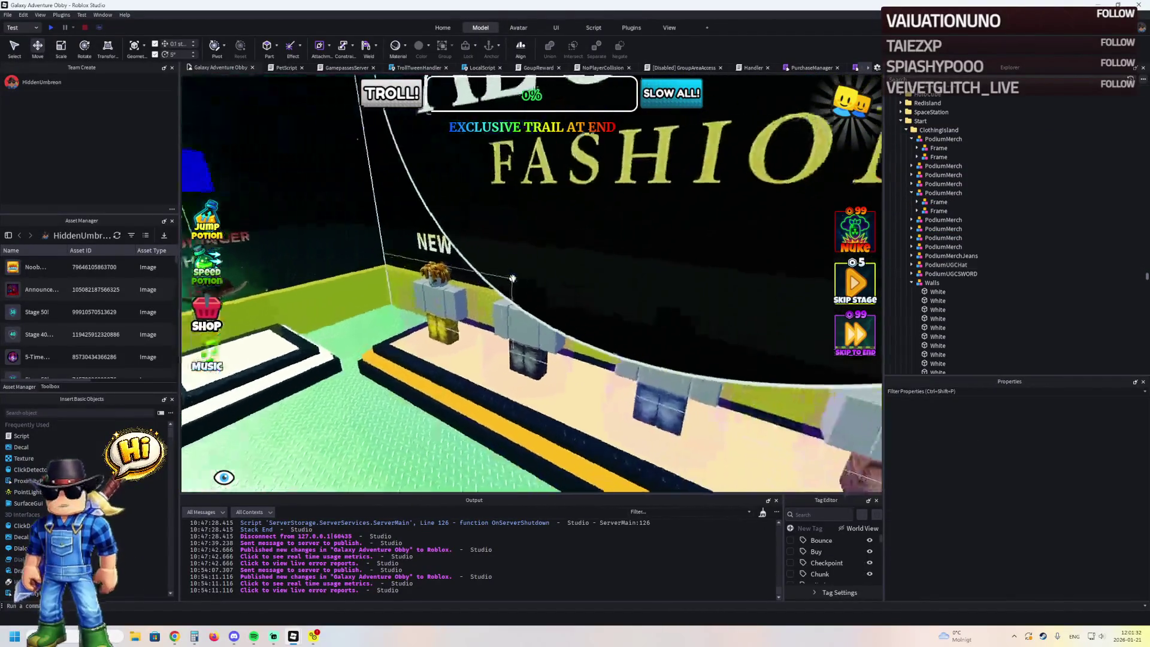
- Slide the ALOURA FASHION sign left above the clothing podiums, then start a play test with F5
{"action": "left_click", "coordinate": [670, 226]}
{"action": "left_click_drag", "start_coordinate": [668, 218], "coordinate": [605, 215]}
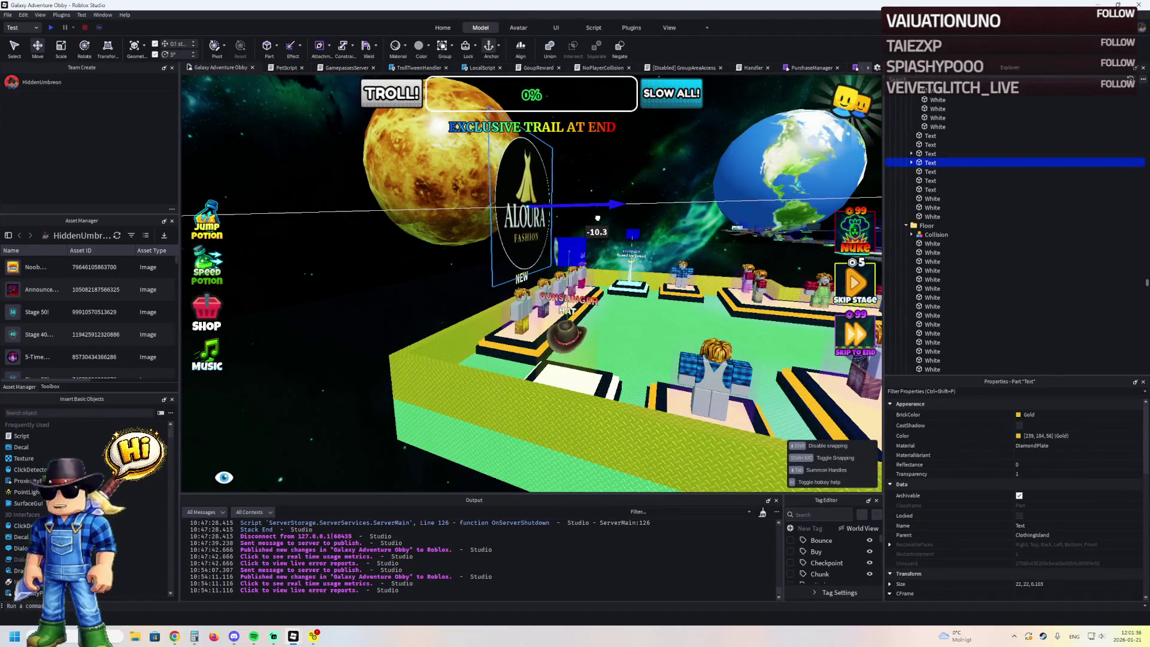
{"action": "left_click_drag", "start_coordinate": [599, 218], "coordinate": [599, 217]}
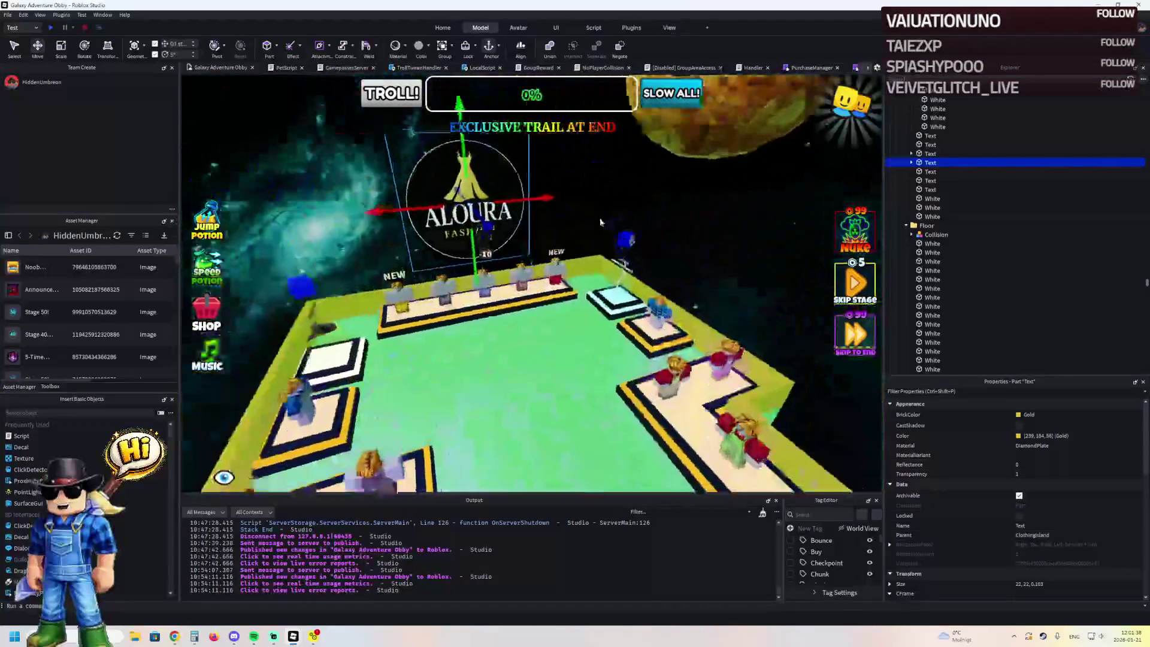
{"action": "left_click", "coordinate": [599, 217]}
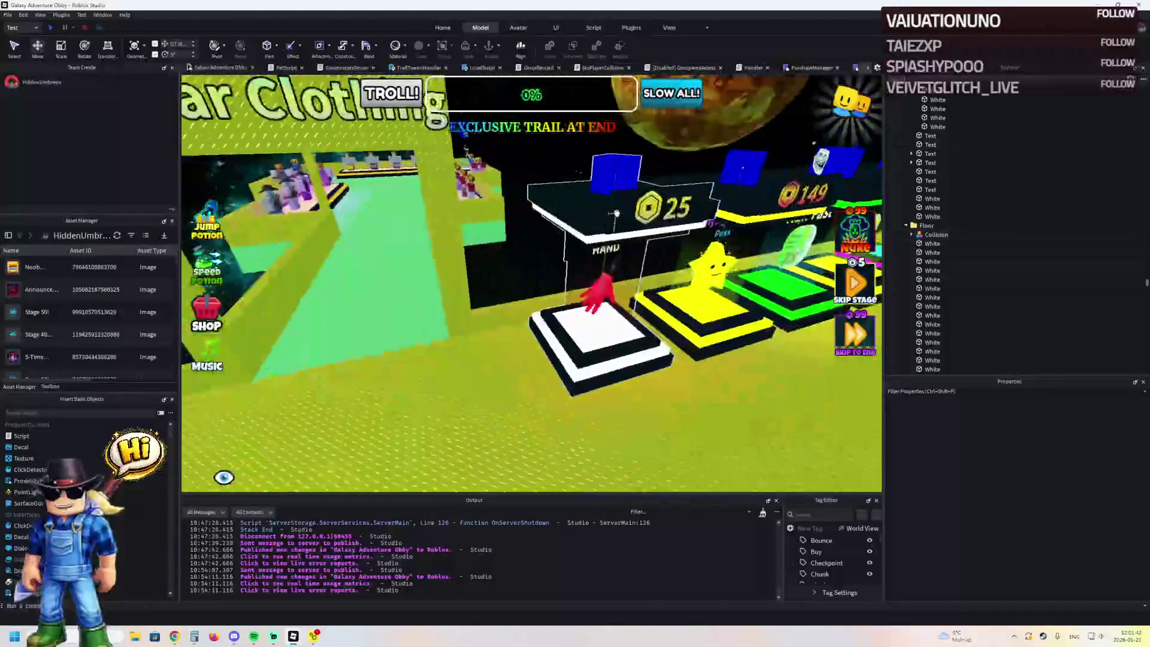
{"action": "key", "text": "F5"}
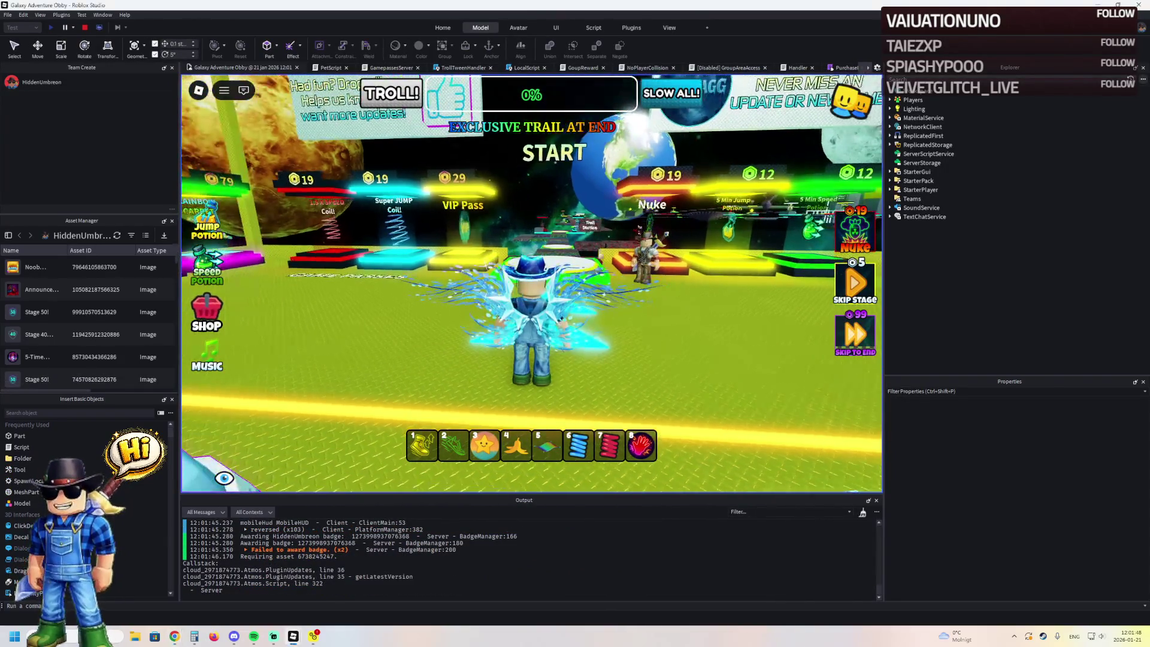
{"action": "key", "text": "w"}
{"action": "key", "text": "w"}
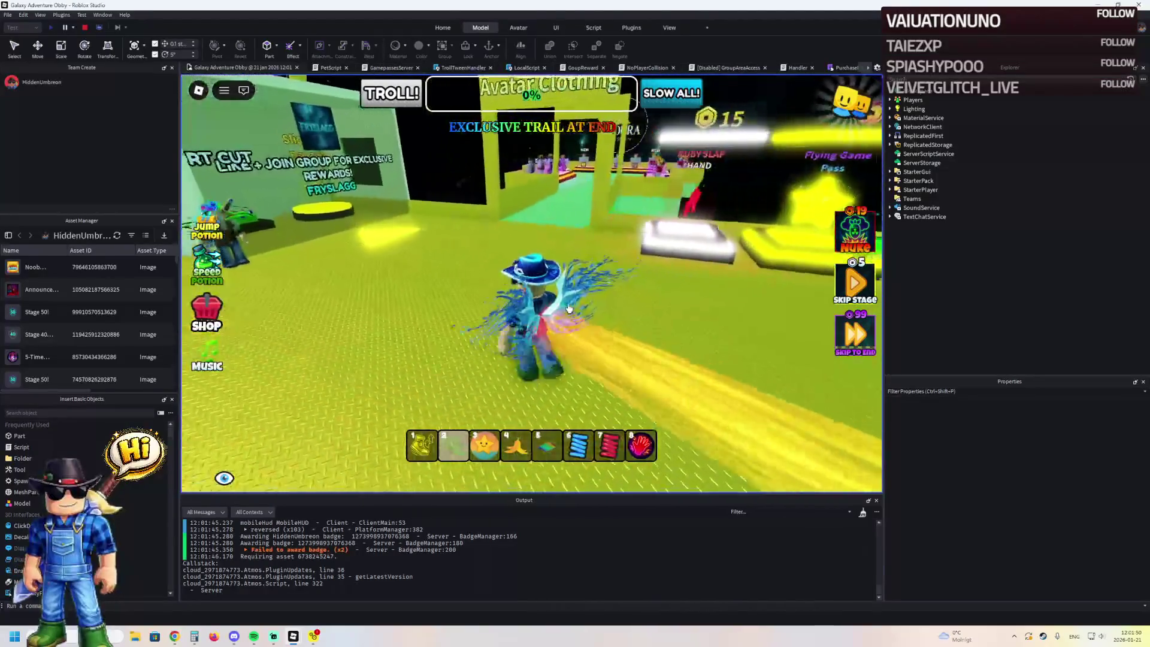
{"action": "key", "text": "w"}
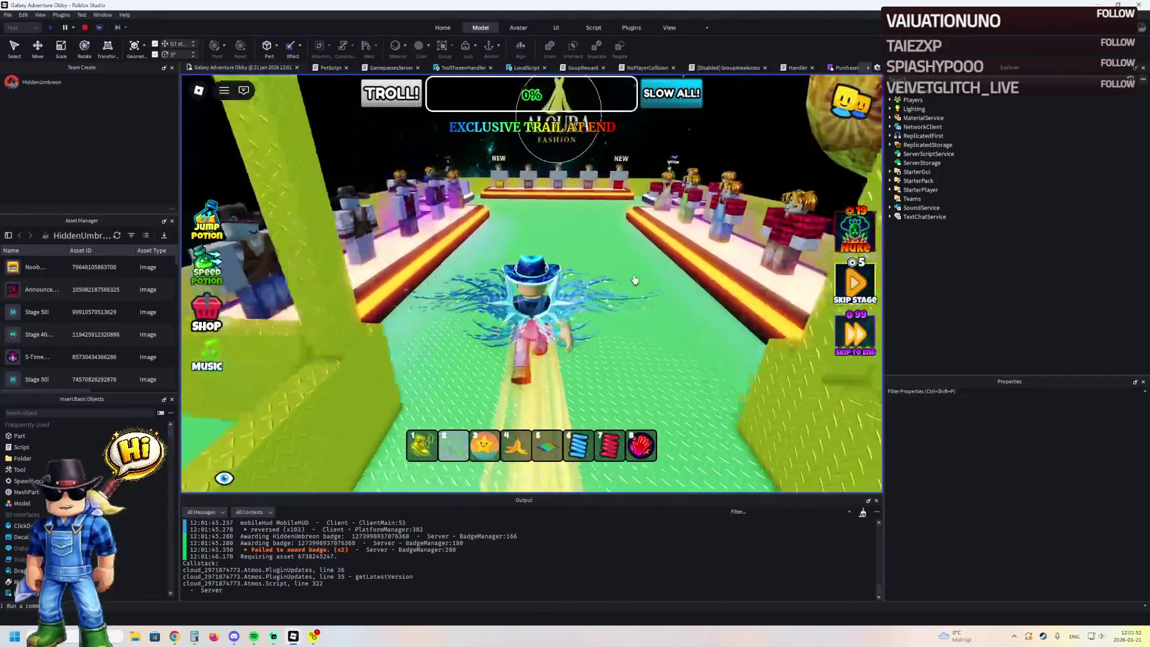
{"action": "key", "text": "w"}
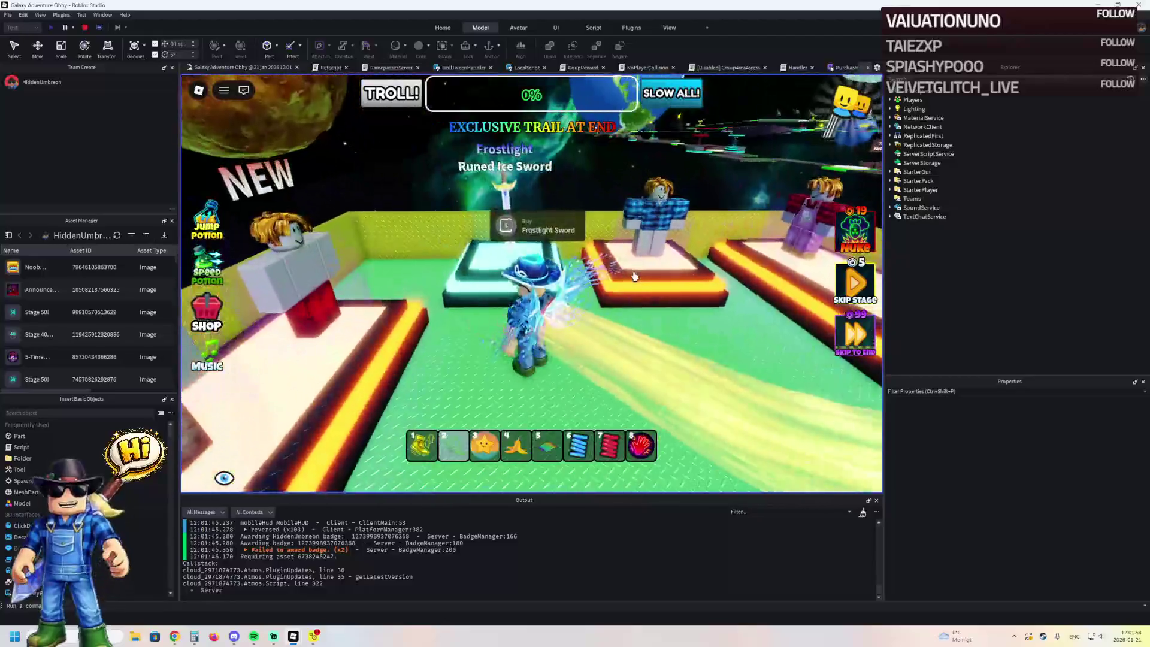
{"action": "key", "text": "w"}
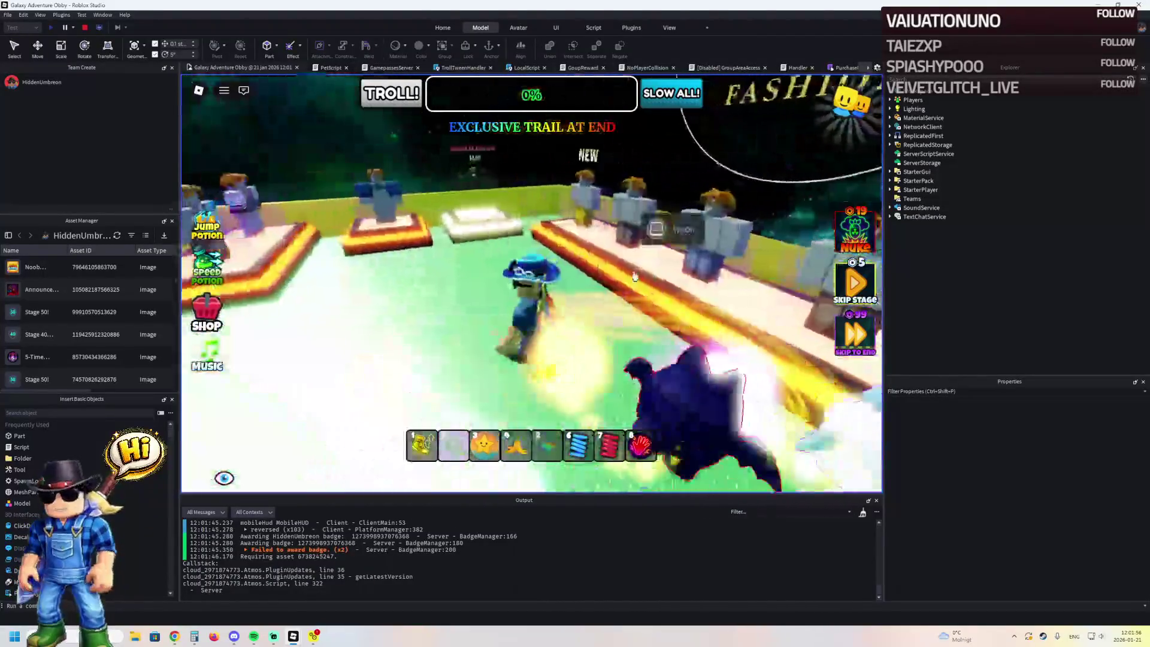
{"action": "key", "text": "w"}
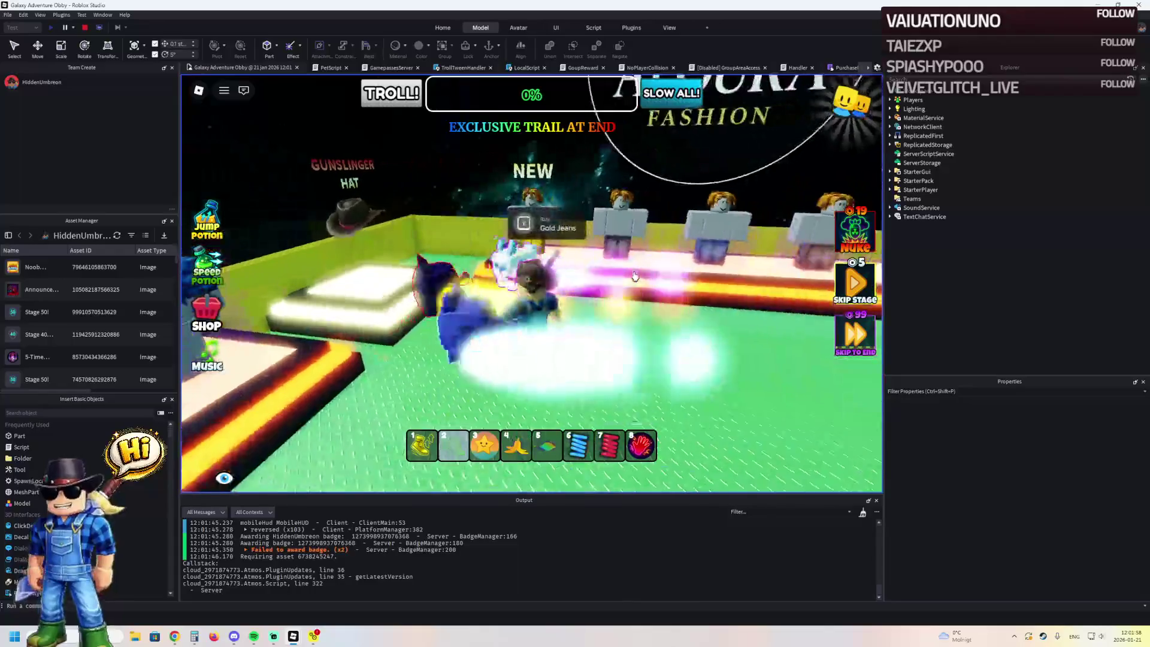
{"action": "key", "text": "w"}
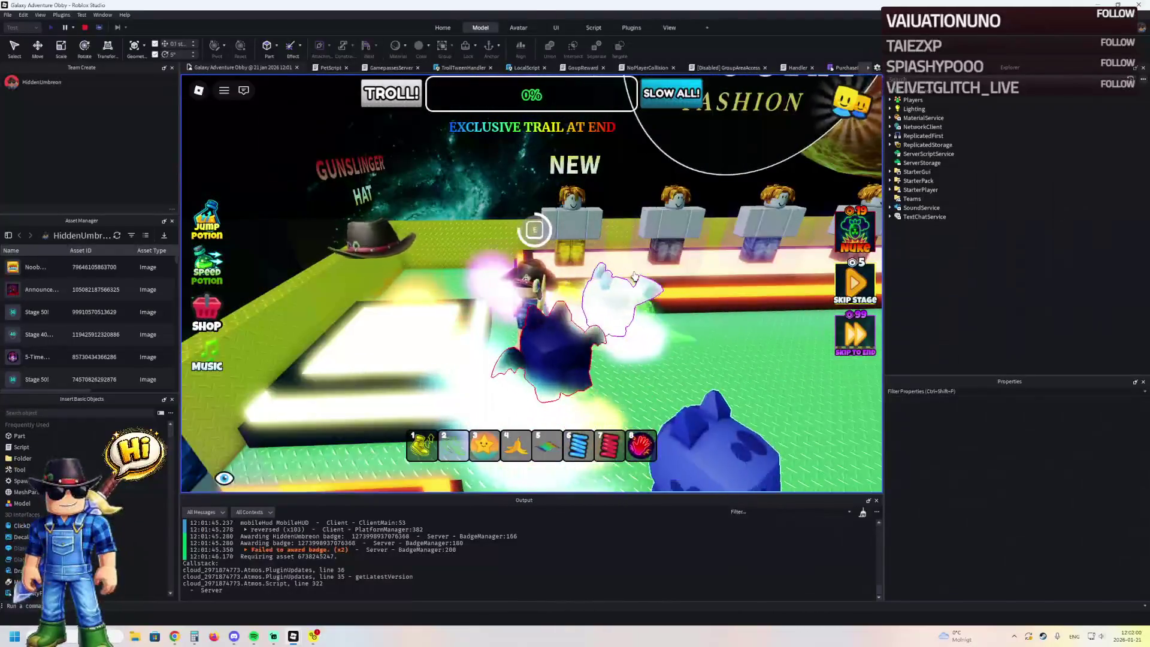
{"action": "key", "text": "w"}
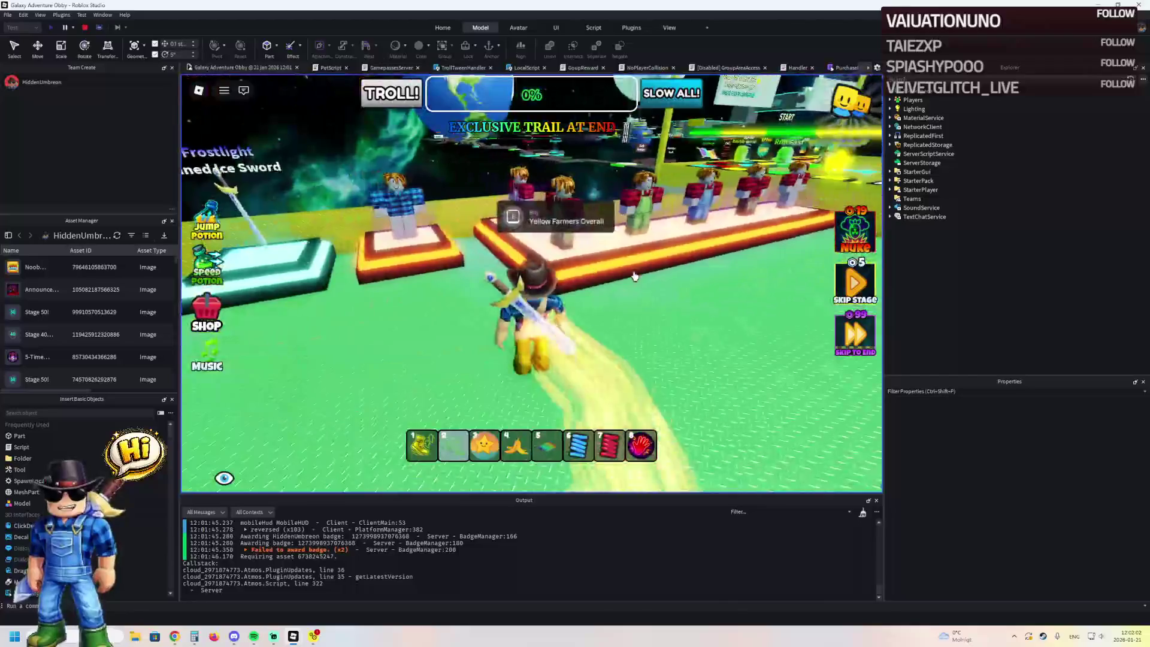
{"action": "key", "text": "w"}
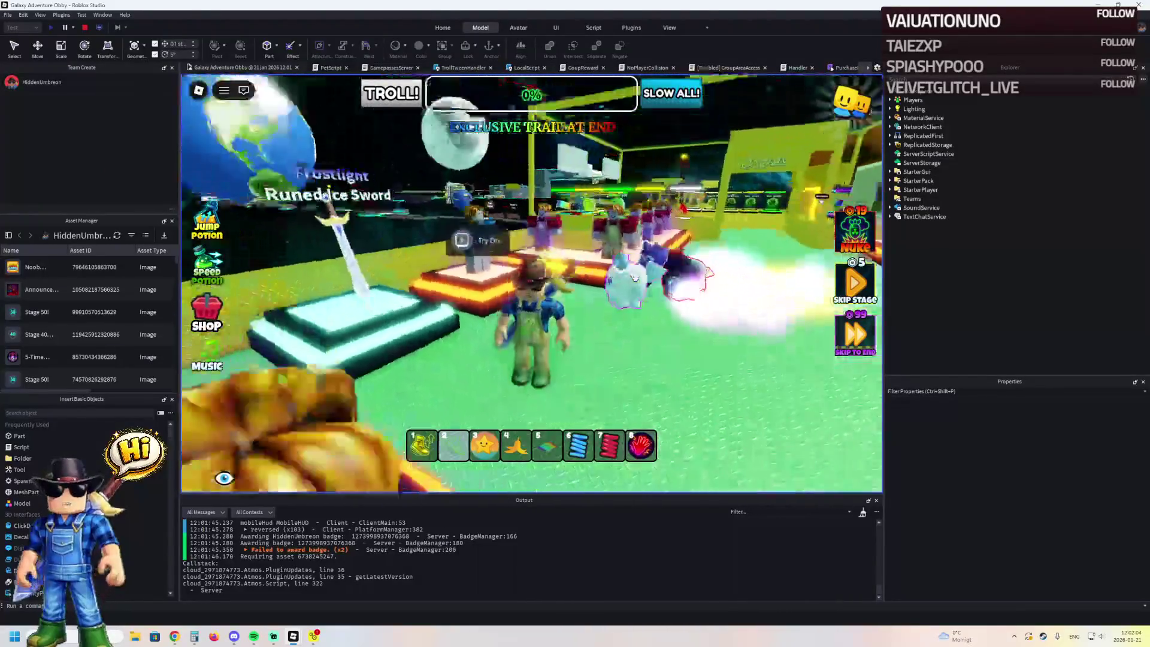
{"action": "key", "text": "e"}
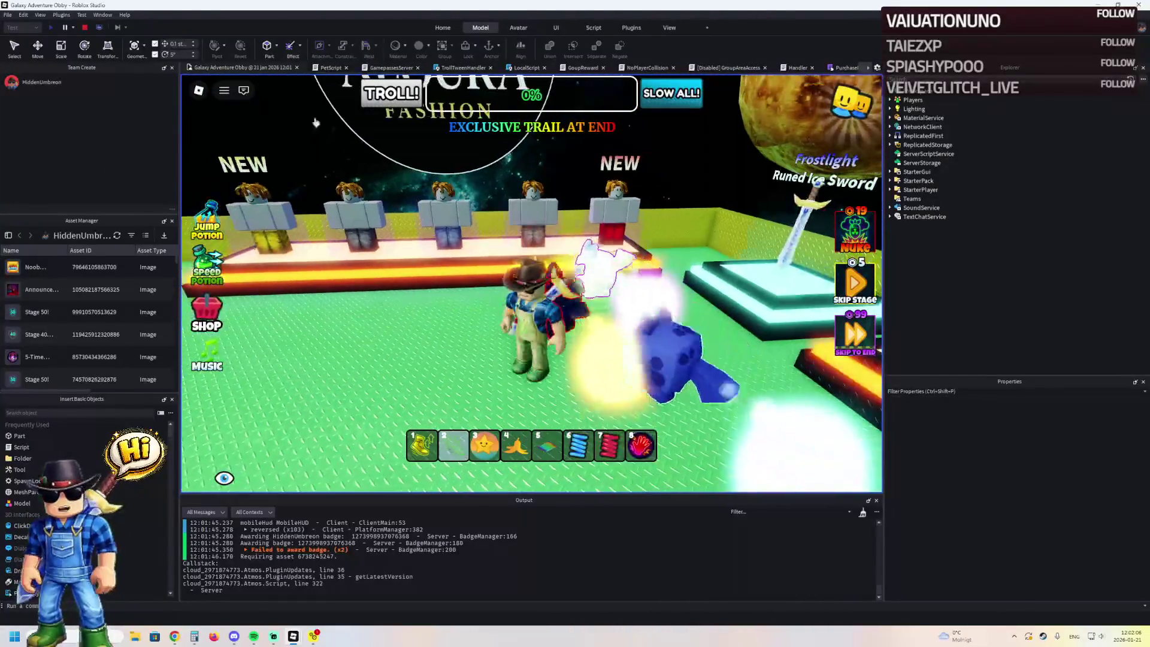
{"action": "left_click", "coordinate": [85, 29]}
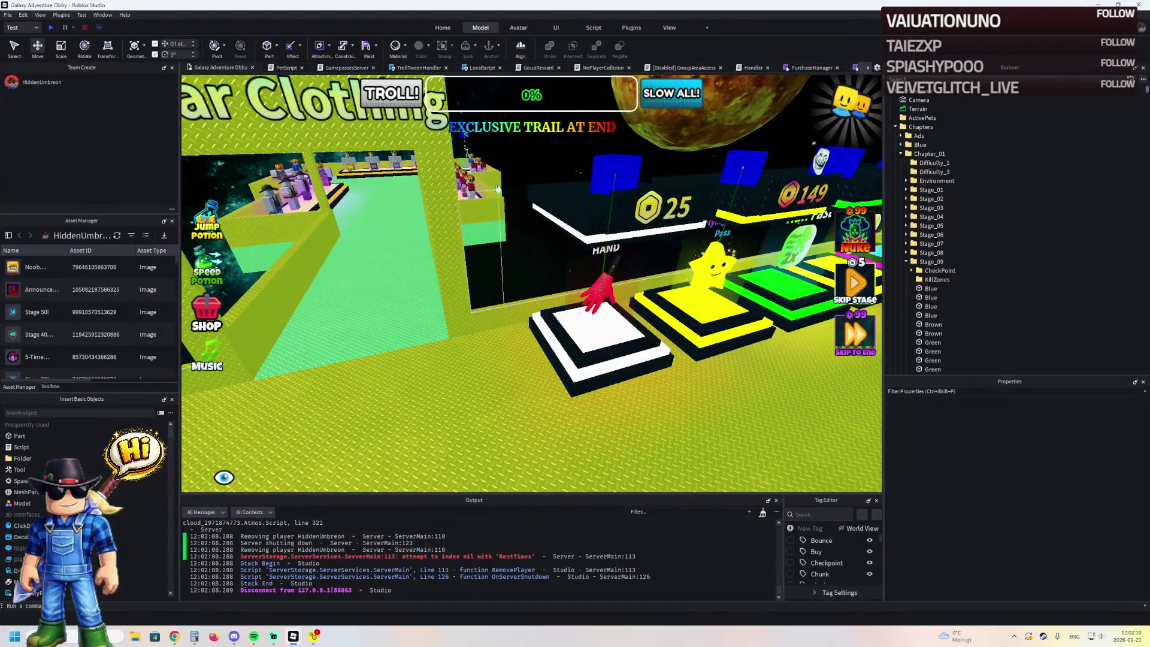
{"action": "key", "text": "s"}
{"action": "key", "text": "w"}
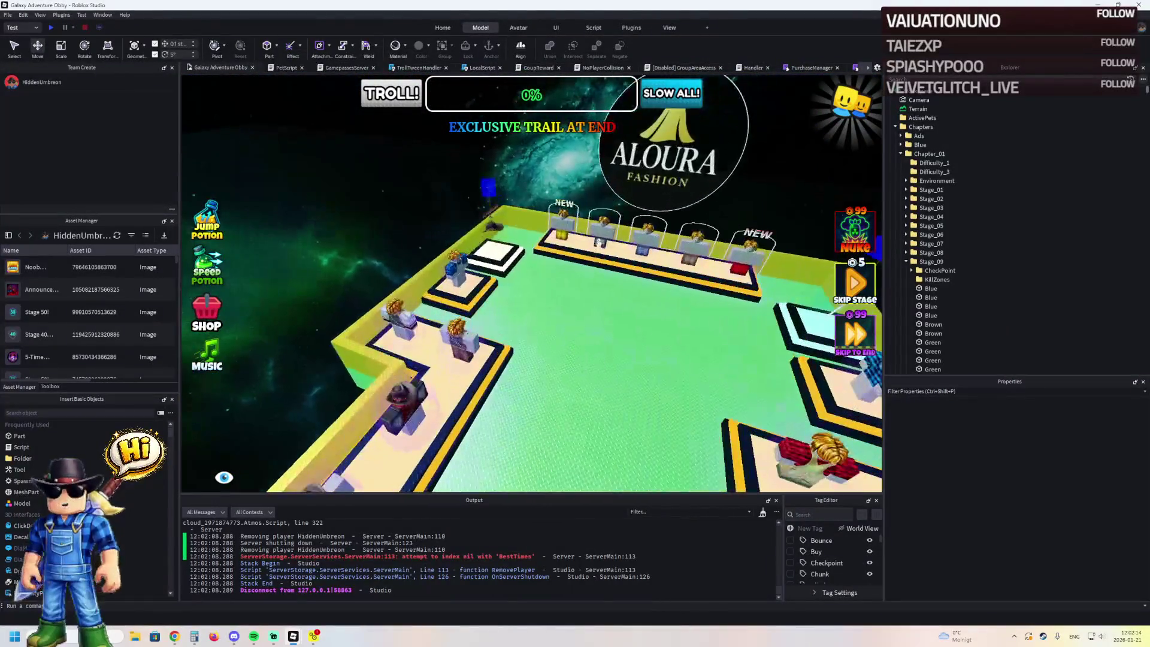
{"action": "left_click", "coordinate": [597, 241]}
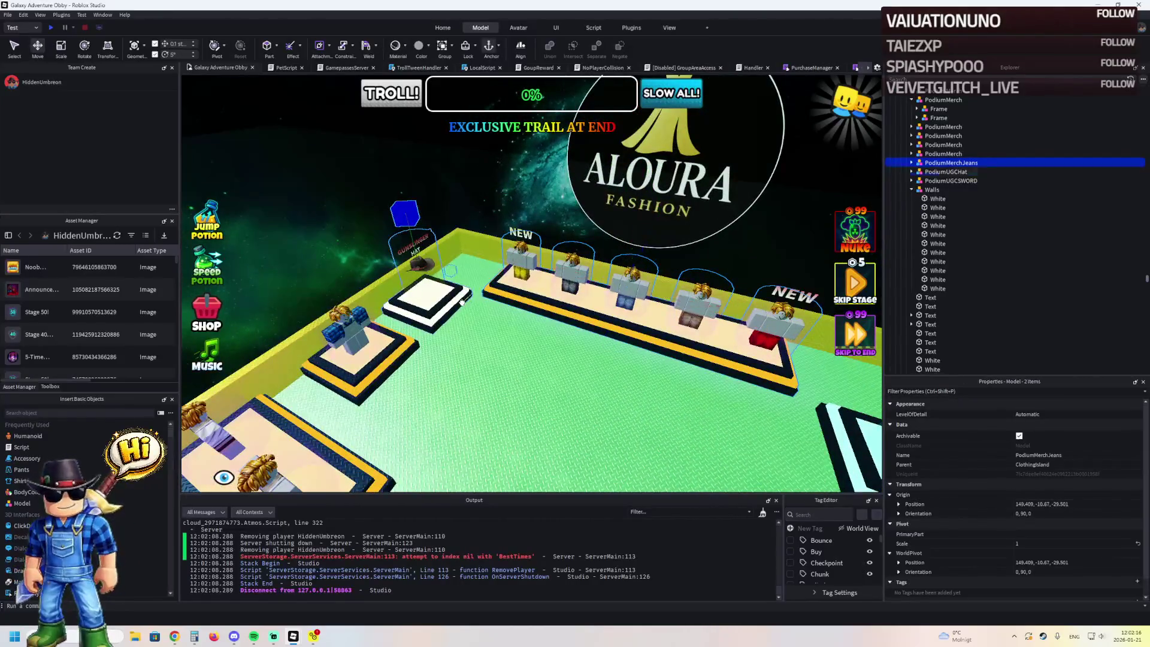
{"action": "left_click", "coordinate": [461, 301], "text": "ctrl"}
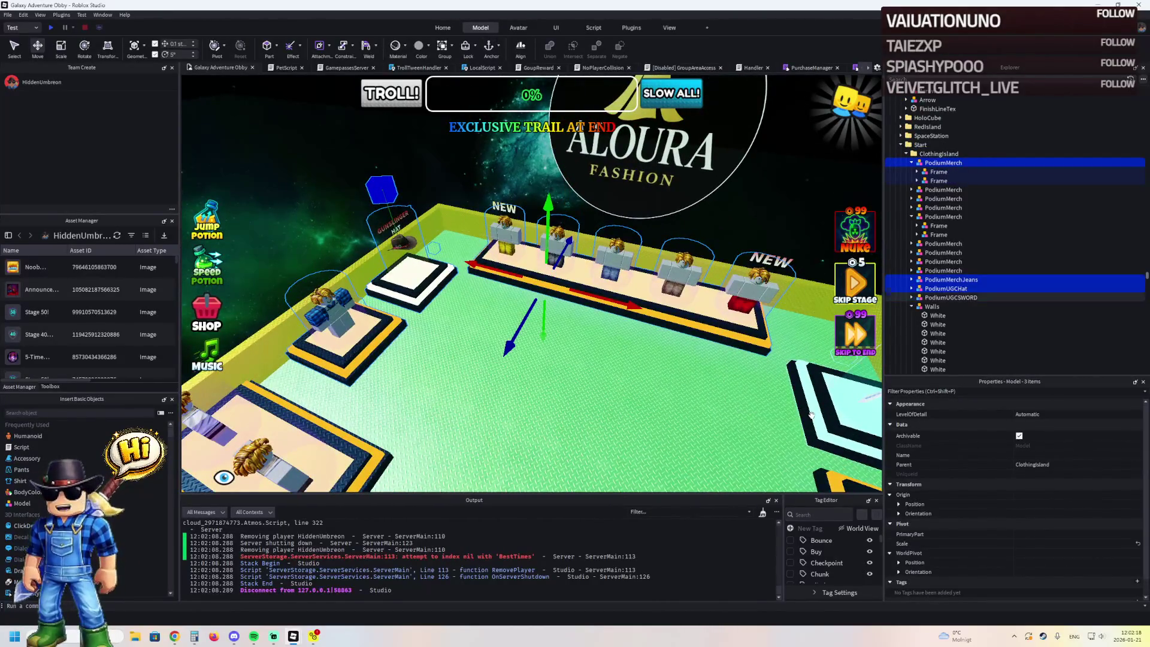
{"action": "left_click", "coordinate": [811, 415], "text": "ctrl"}
{"action": "key", "text": "ctrl+d"}
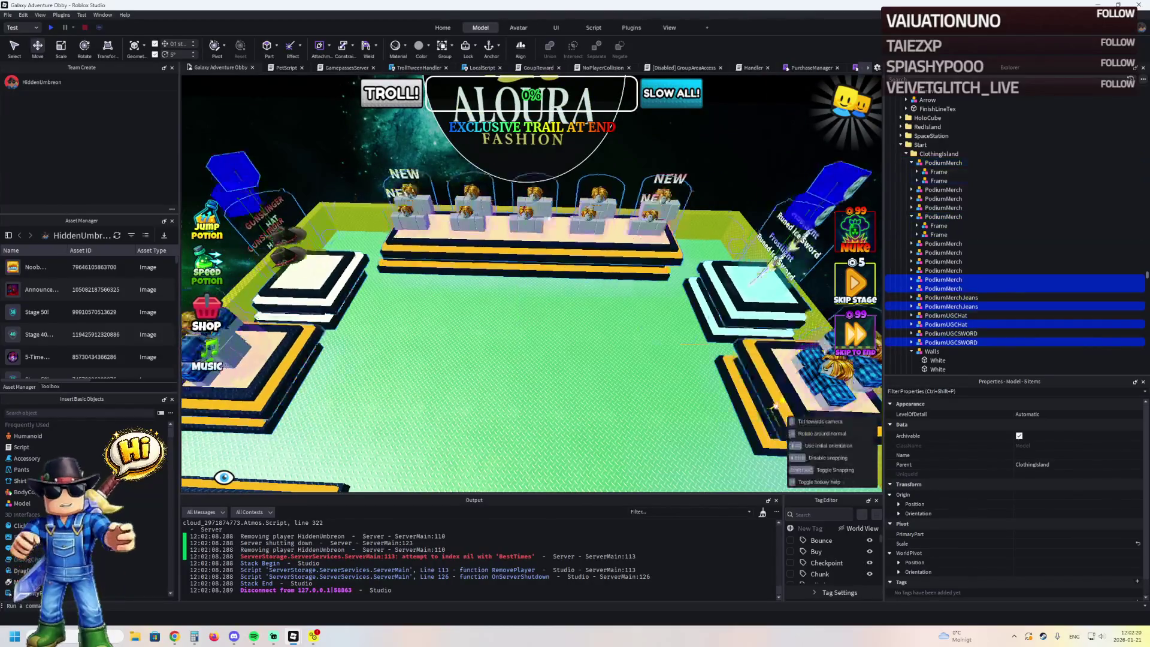
{"action": "scroll", "coordinate": [760, 411], "scroll_direction": "down", "scroll_amount": 10}
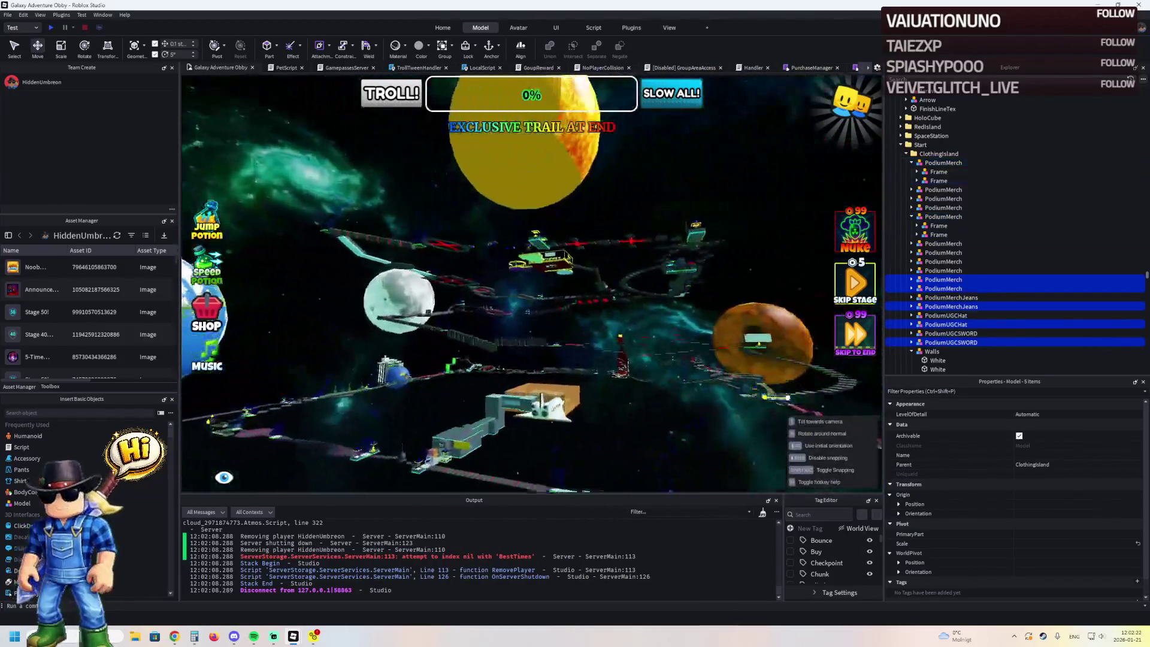
{"action": "scroll", "coordinate": [534, 332], "scroll_direction": "up", "scroll_amount": 10}
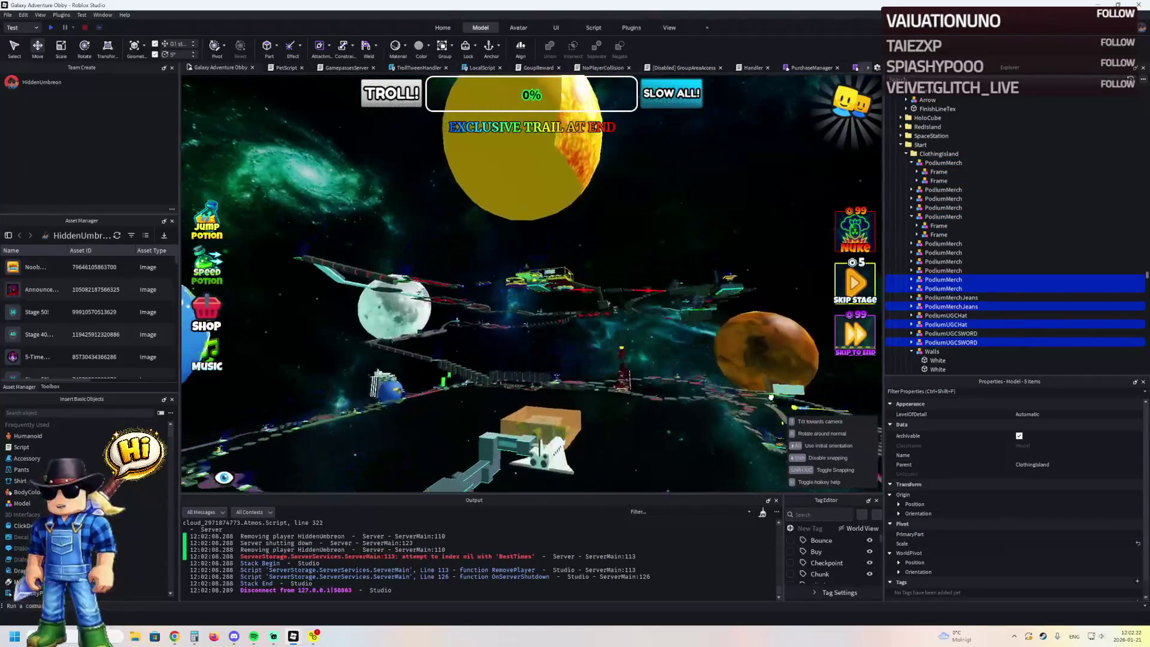
{"action": "scroll", "coordinate": [533, 332], "scroll_direction": "up", "scroll_amount": 10}
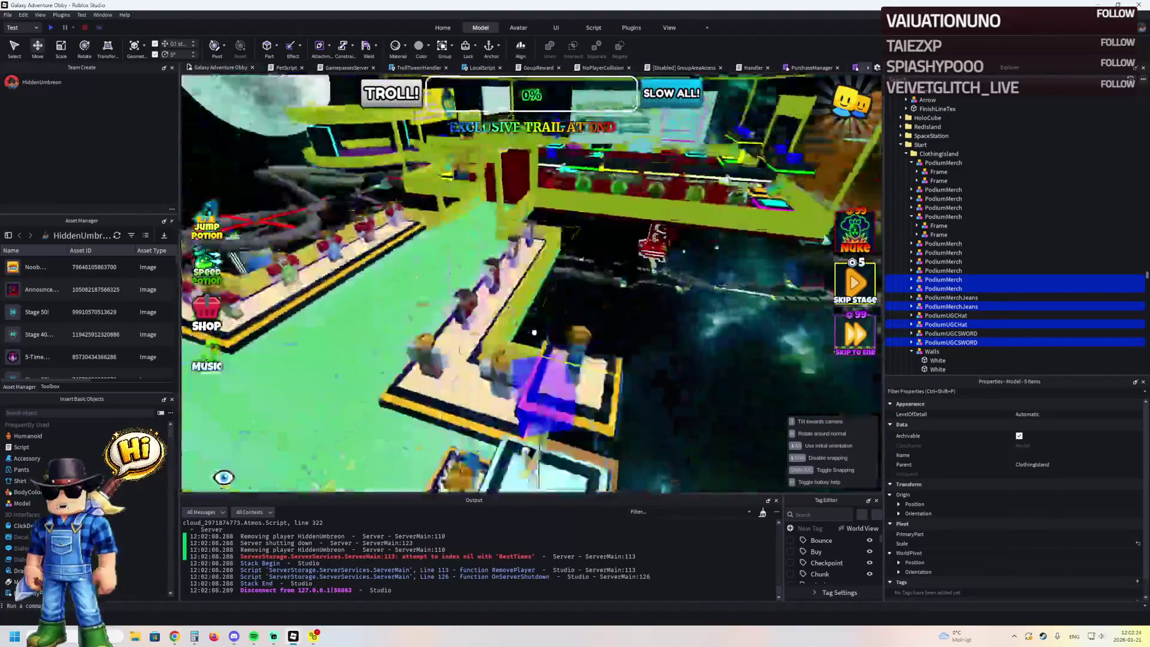
{"action": "scroll", "coordinate": [561, 324], "scroll_direction": "up", "scroll_amount": 5}
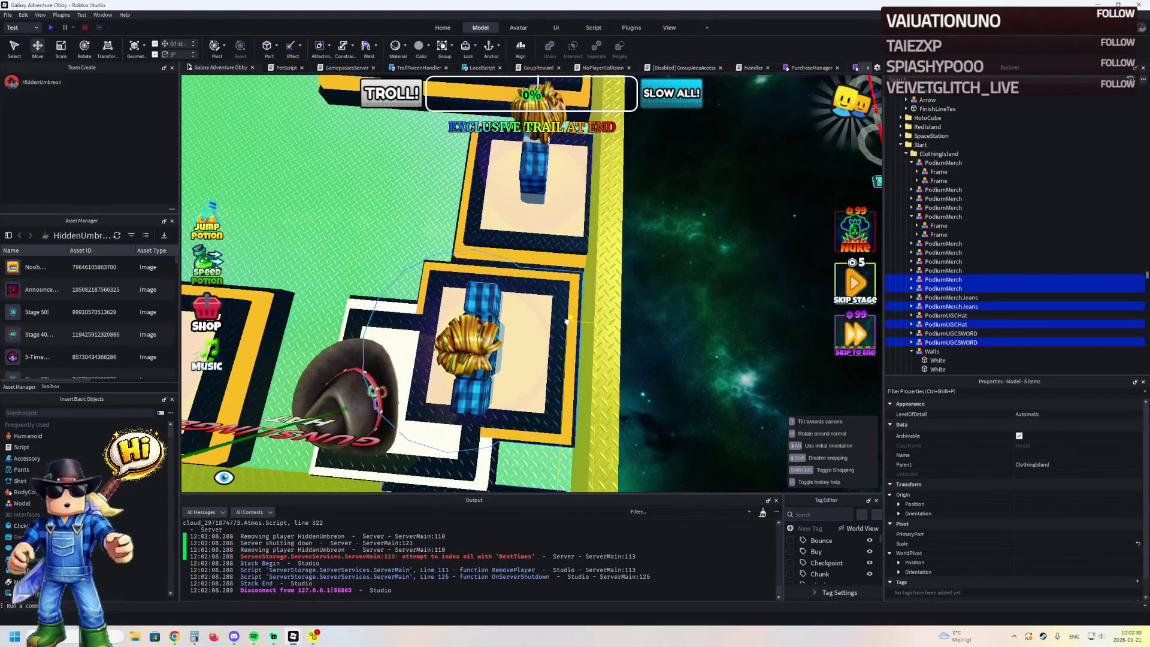
{"action": "scroll", "coordinate": [563, 369], "scroll_direction": "down", "scroll_amount": 10}
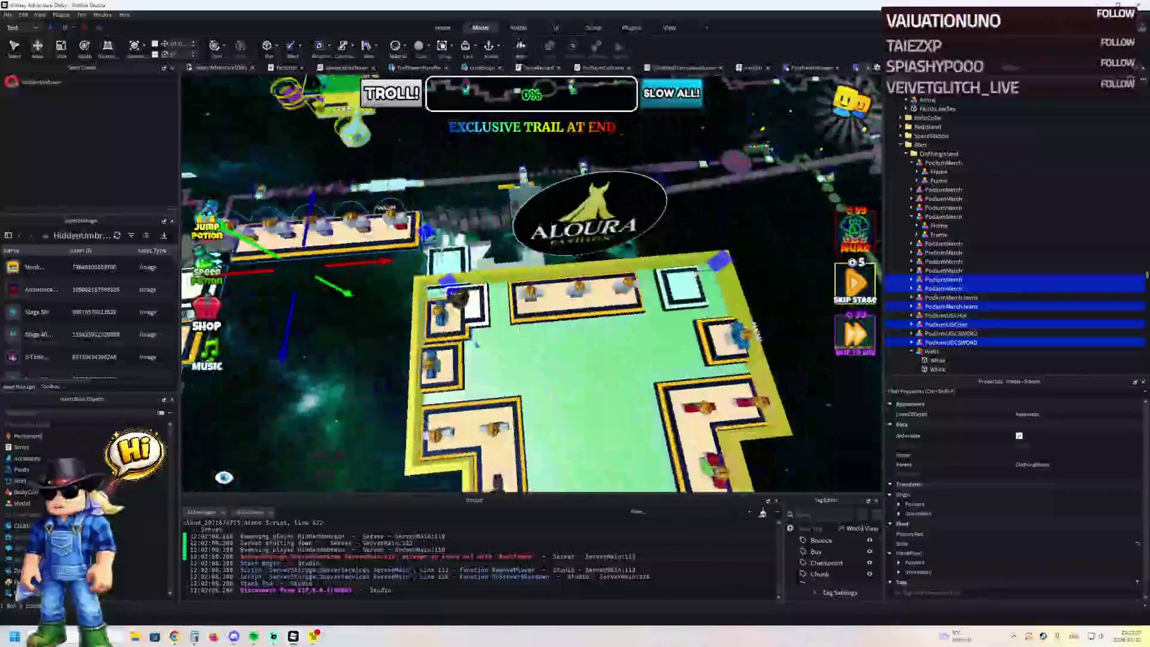
{"action": "scroll", "coordinate": [677, 240], "scroll_direction": "up", "scroll_amount": 6}
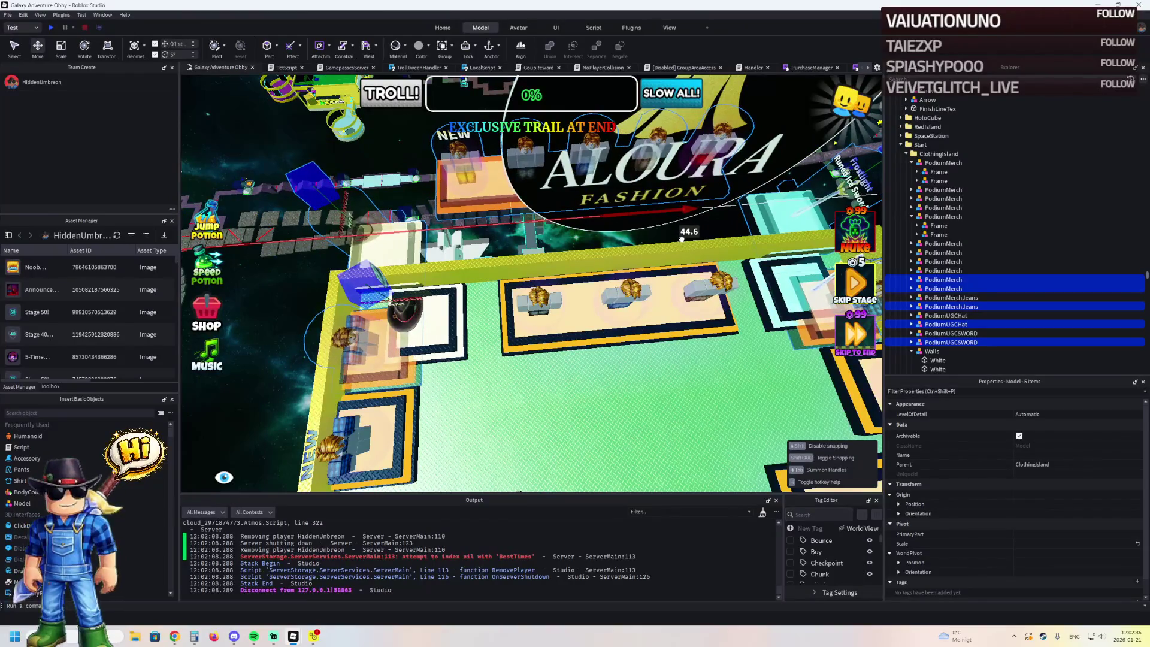
{"action": "scroll", "coordinate": [681, 239], "scroll_direction": "up", "scroll_amount": 8}
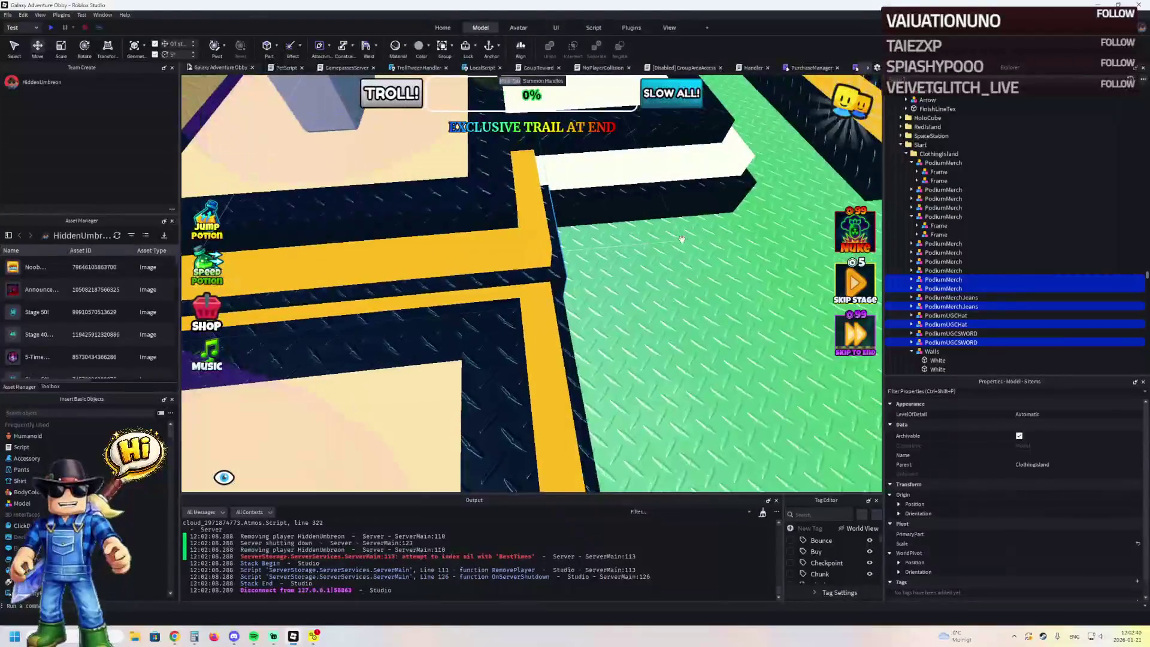
{"action": "scroll", "coordinate": [681, 239], "scroll_direction": "down", "scroll_amount": 8}
{"action": "left_click_drag", "start_coordinate": [647, 221], "coordinate": [646, 222]}
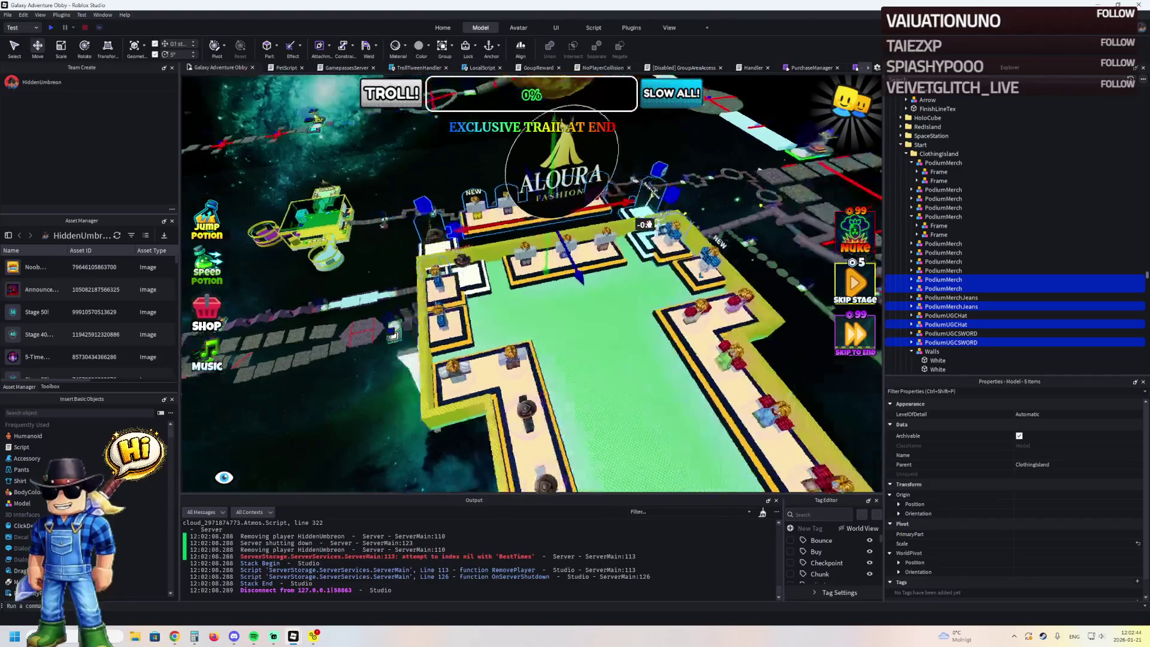
{"action": "scroll", "coordinate": [611, 225], "scroll_direction": "up", "scroll_amount": 1}
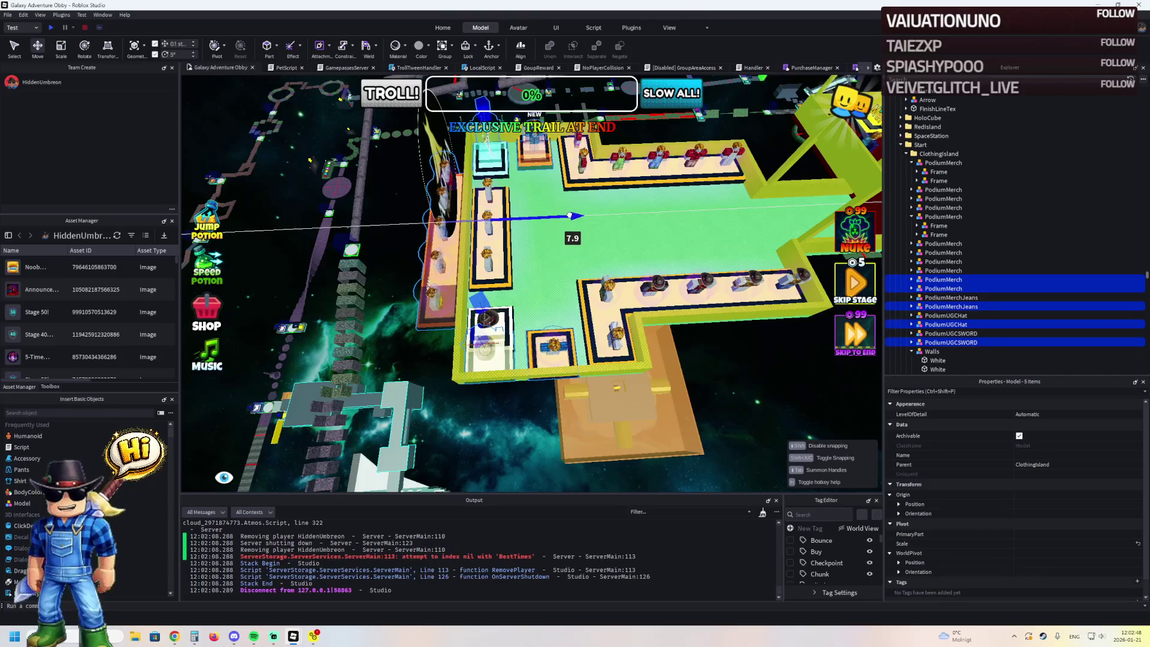
{"action": "scroll", "coordinate": [570, 215], "scroll_direction": "up", "scroll_amount": 8}
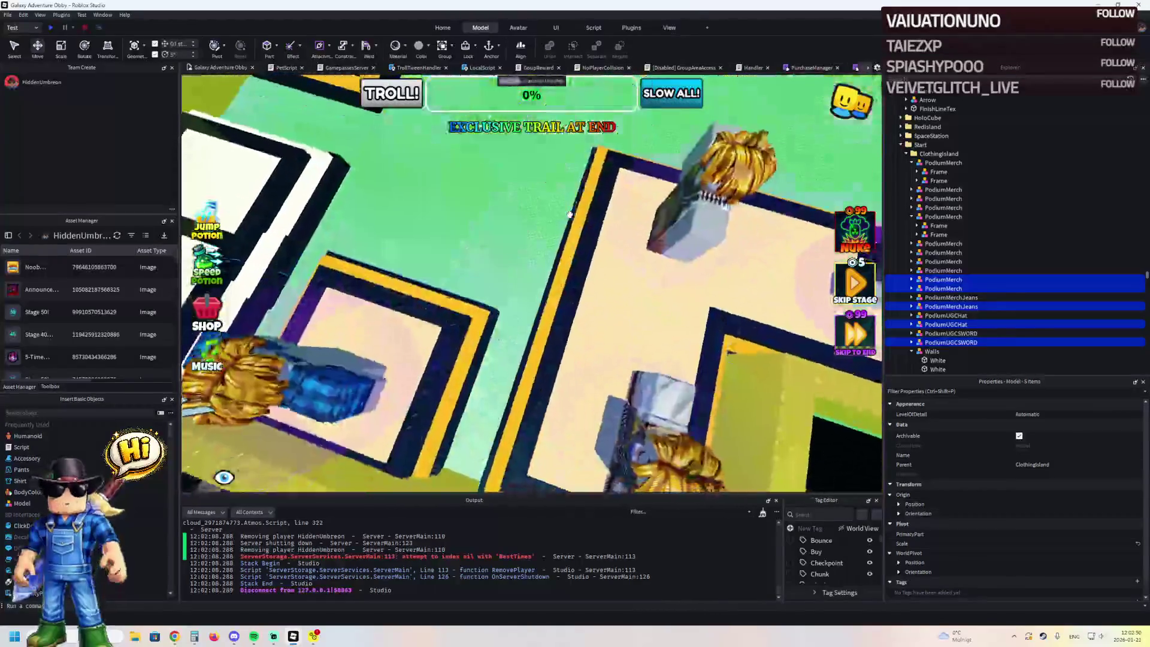
{"action": "scroll", "coordinate": [569, 215], "scroll_direction": "down", "scroll_amount": 10}
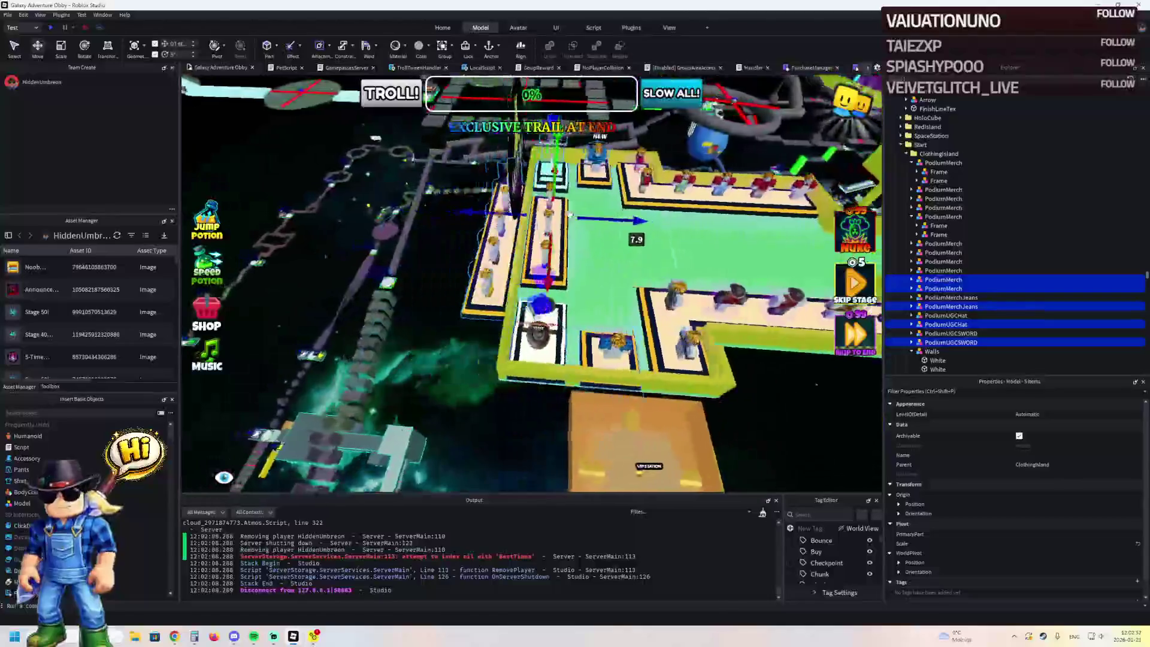
{"action": "scroll", "coordinate": [569, 215], "scroll_direction": "down", "scroll_amount": 2}
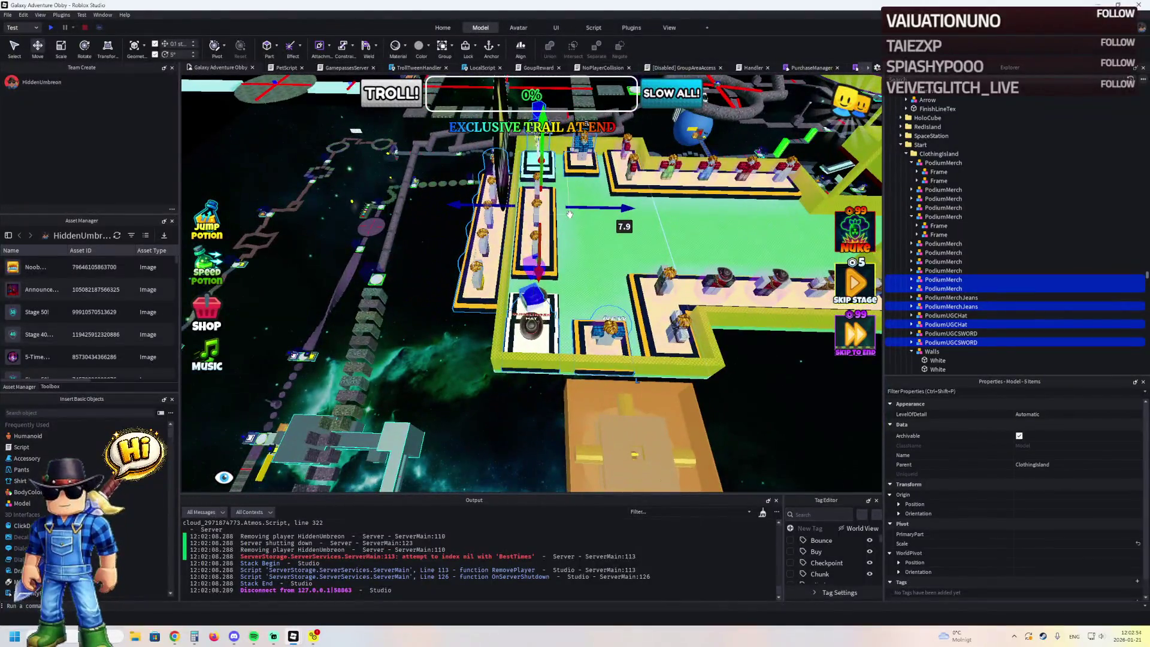
{"action": "scroll", "coordinate": [570, 215], "scroll_direction": "up", "scroll_amount": 8}
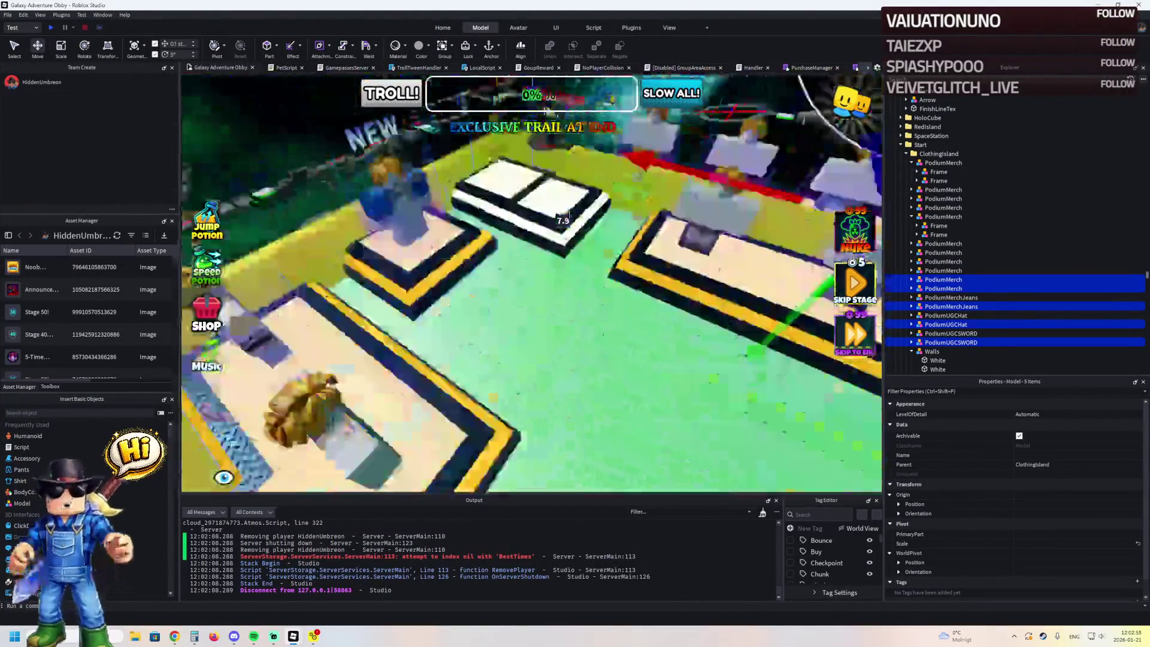
{"action": "scroll", "coordinate": [569, 216], "scroll_direction": "down", "scroll_amount": 5}
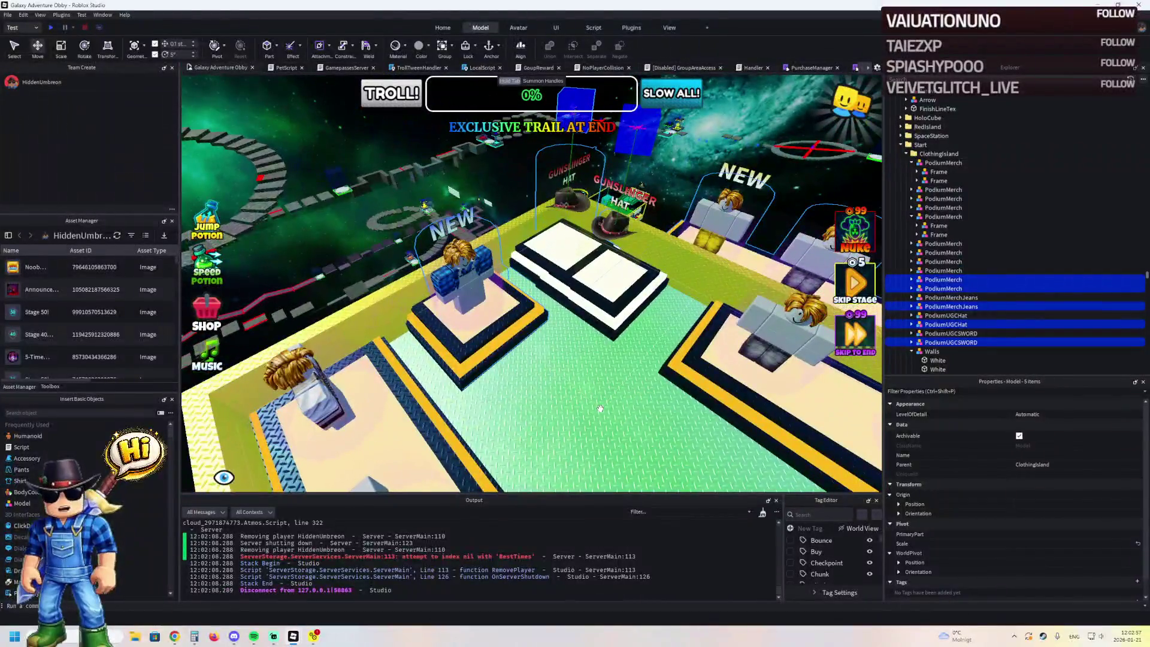
{"action": "left_click", "coordinate": [600, 408]}
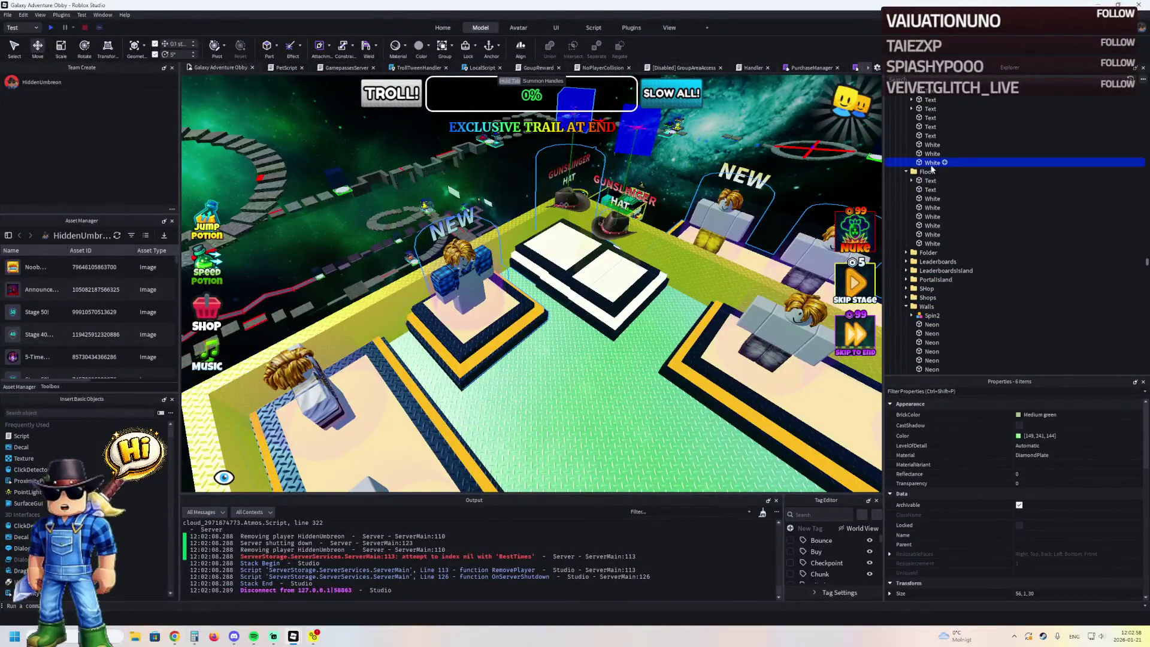
- Select the gold wall part named White and focus the view on it
{"action": "scroll", "coordinate": [933, 160], "scroll_direction": "up", "scroll_amount": 2}
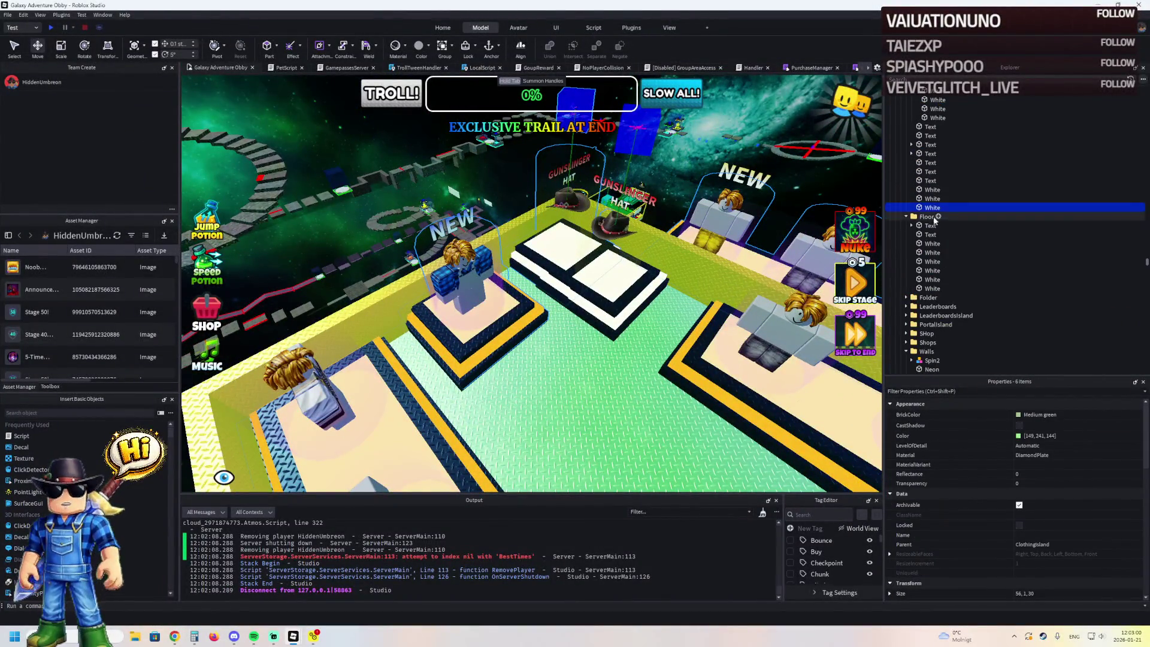
{"action": "scroll", "coordinate": [959, 195], "scroll_direction": "up", "scroll_amount": 6}
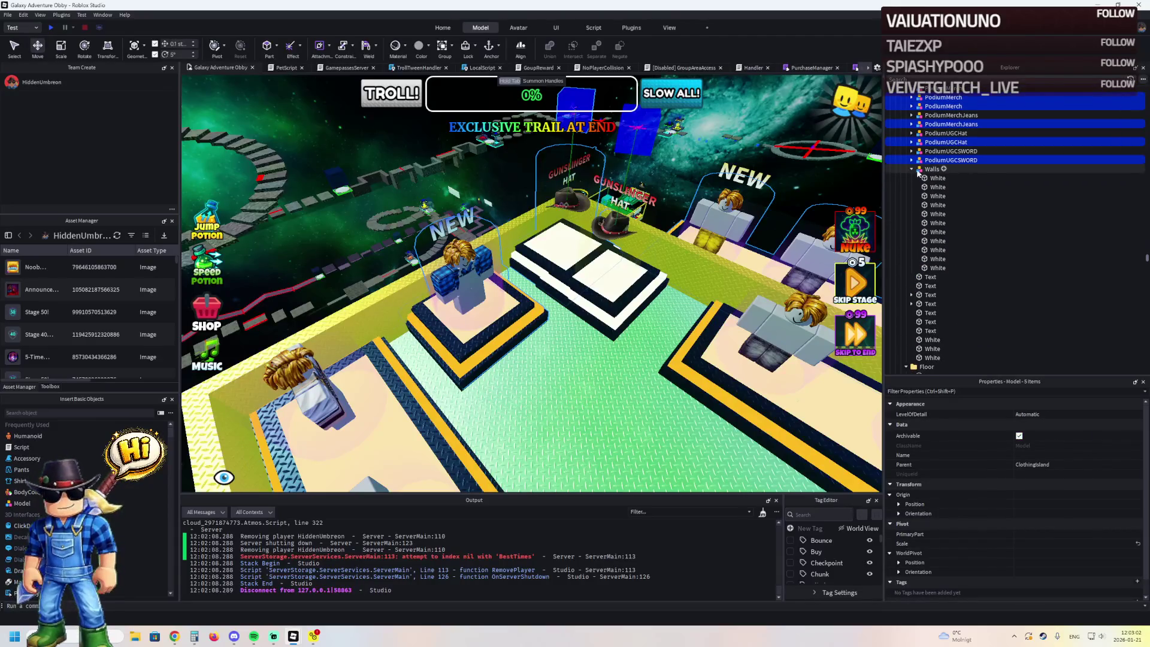
{"action": "scroll", "coordinate": [925, 168], "scroll_direction": "up", "scroll_amount": 5}
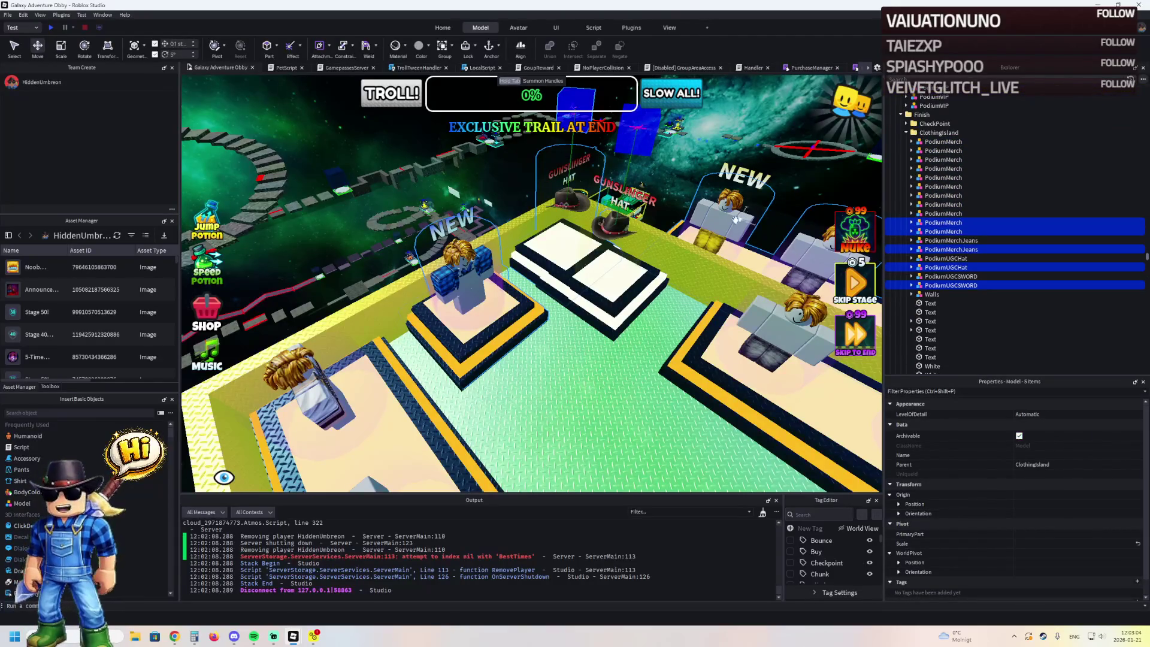
{"action": "left_click", "coordinate": [451, 394]}
{"action": "key", "text": "f"}
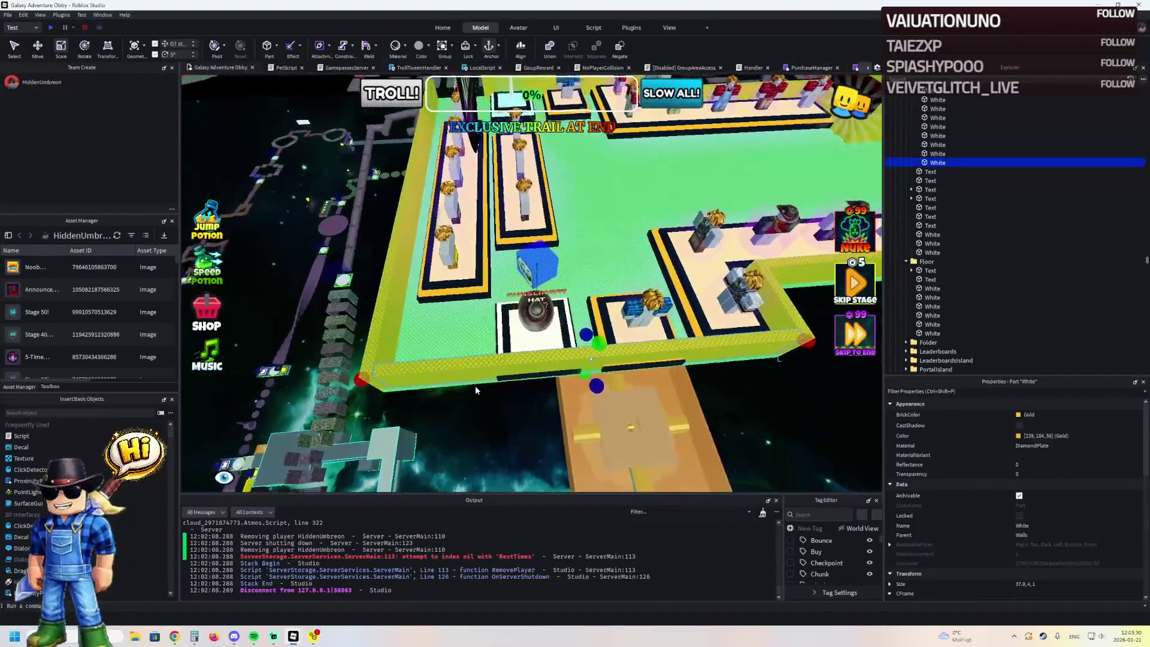
- Shift PodiumMerchJeans 1.4 studs, then it, PodiumMerch and PodiumUGCHat 1.5 studs left
{"action": "left_click", "coordinate": [484, 367]}
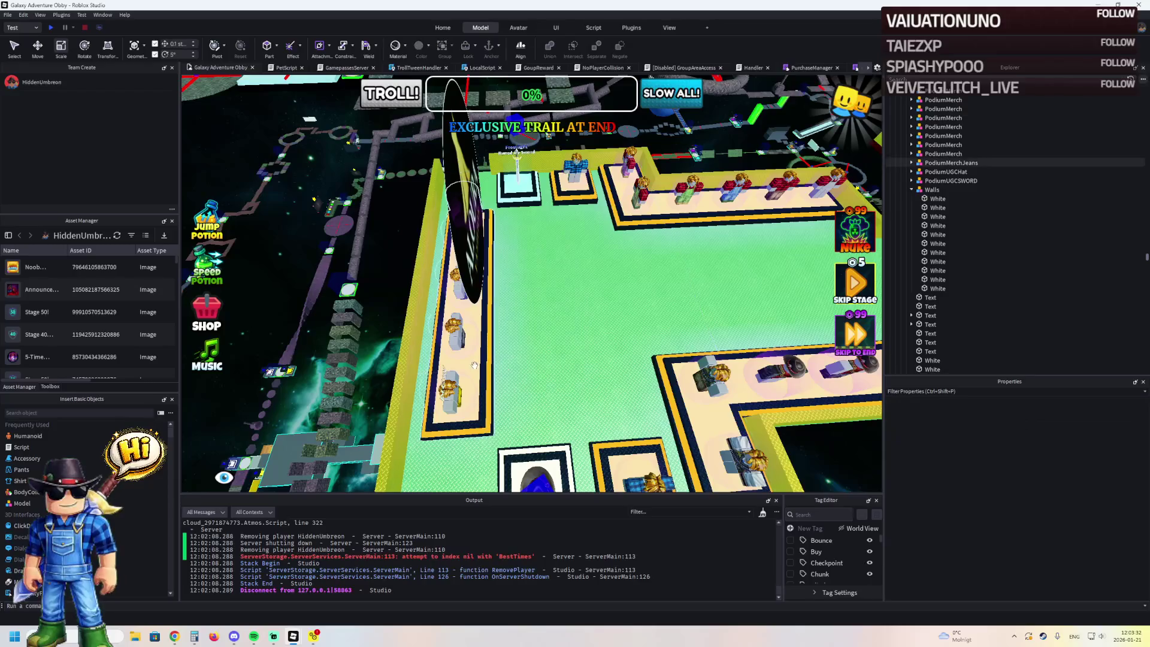
{"action": "left_click_drag", "start_coordinate": [610, 202], "coordinate": [598, 208]}
{"action": "left_click", "coordinate": [657, 344], "text": "ctrl"}
{"action": "left_click", "coordinate": [610, 346], "text": "ctrl"}
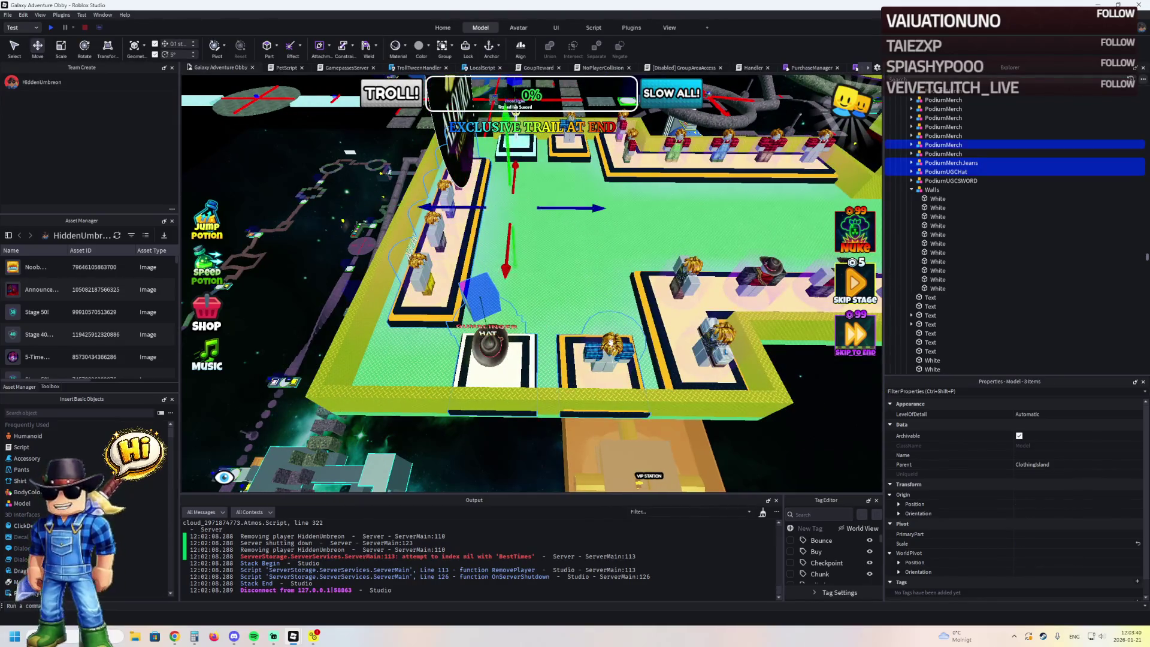
{"action": "left_click_drag", "start_coordinate": [558, 183], "coordinate": [546, 187]}
{"action": "left_click", "coordinate": [377, 235]}
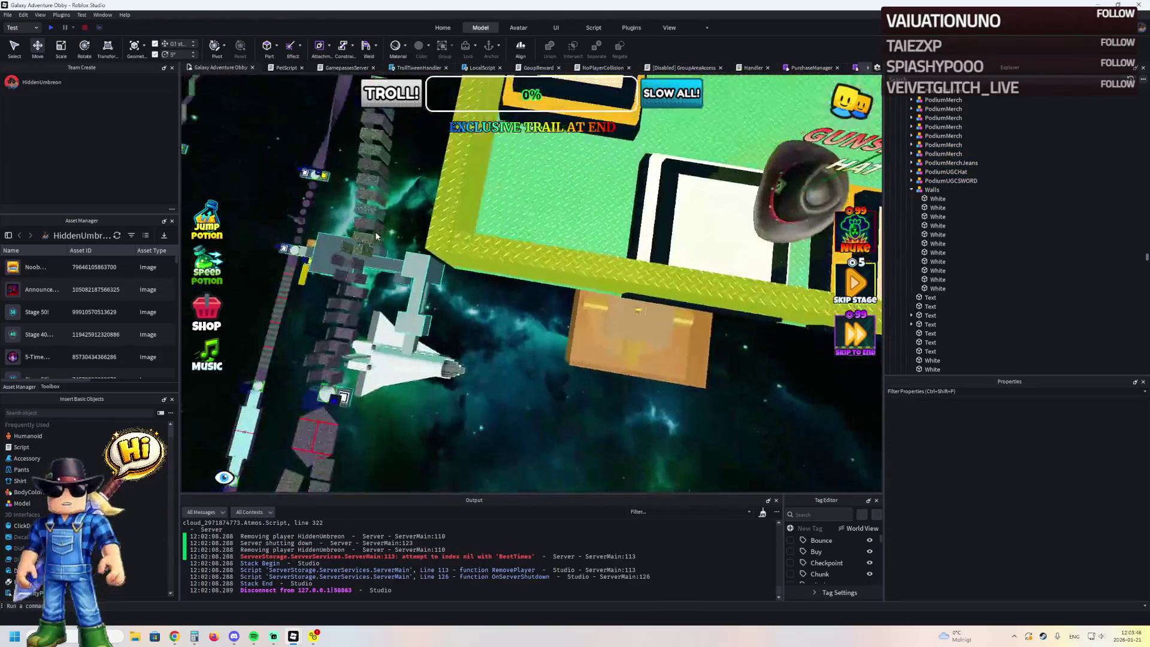
- Reposition a yellow edge wall and lengthen another gold wall from 29 to 34.7 studs
{"action": "left_click", "coordinate": [435, 345]}
{"action": "left_click_drag", "start_coordinate": [375, 371], "coordinate": [384, 378]}
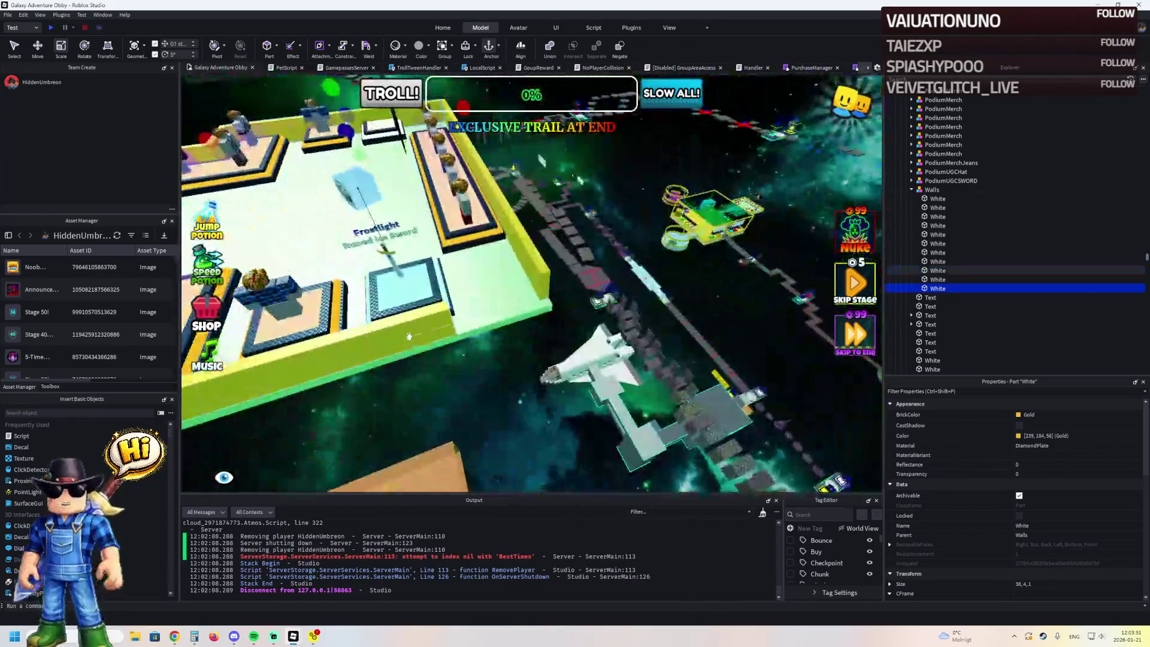
{"action": "left_click", "coordinate": [409, 336]}
{"action": "scroll", "coordinate": [412, 332], "scroll_direction": "up", "scroll_amount": 2}
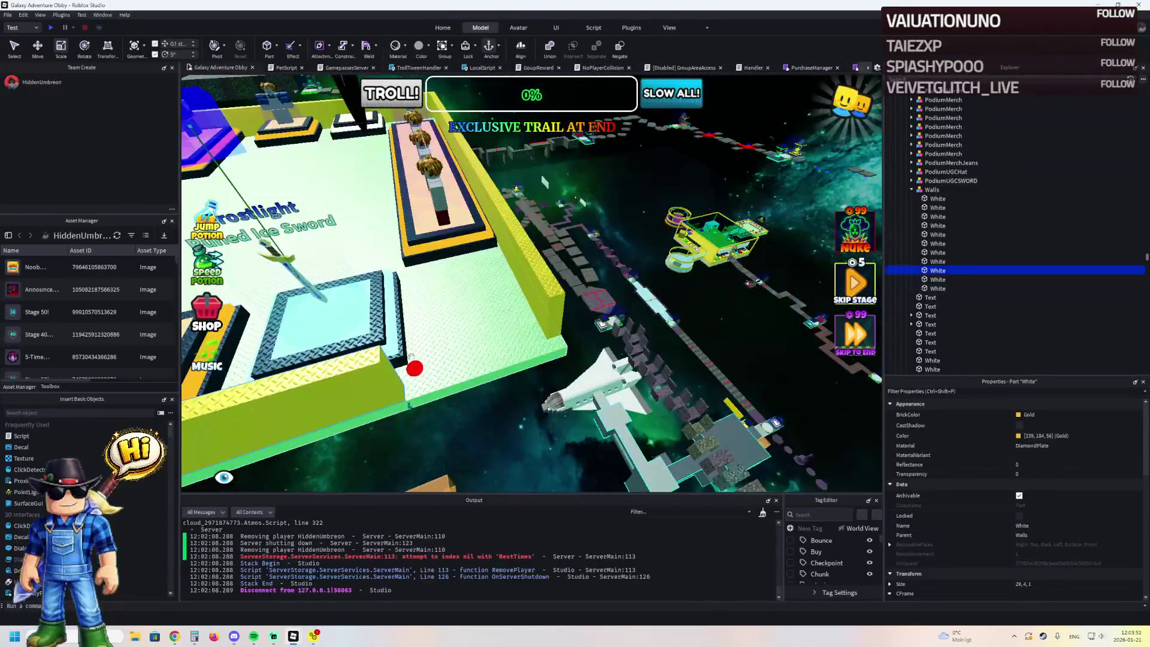
{"action": "left_click_drag", "start_coordinate": [414, 370], "coordinate": [501, 364]}
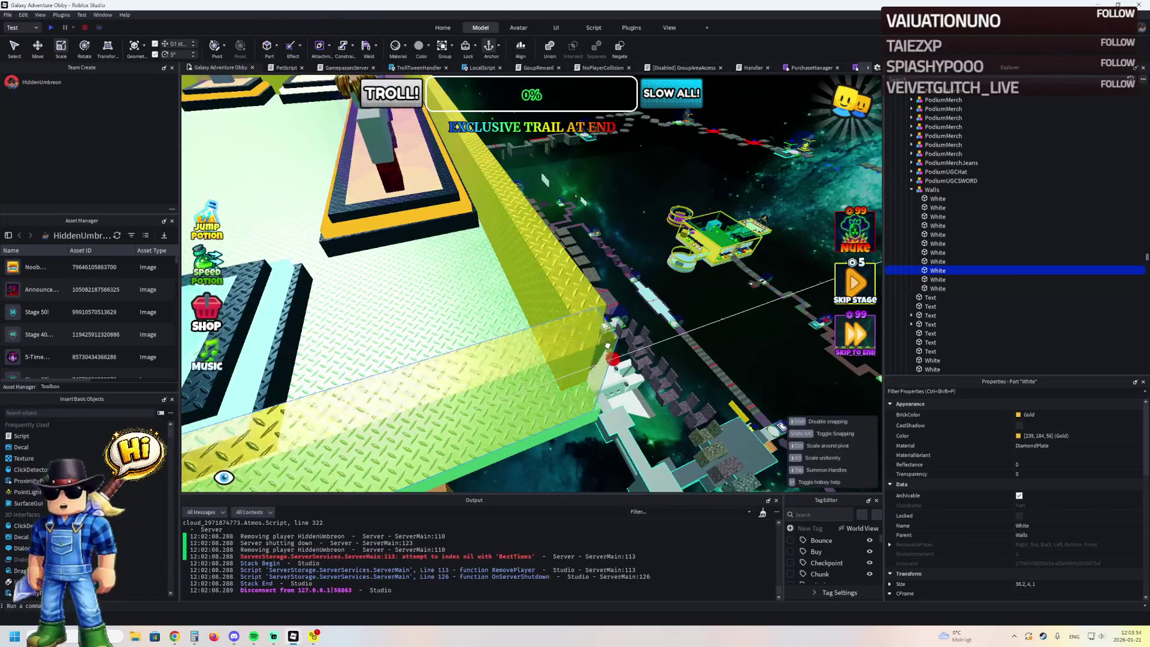
{"action": "key", "text": "w"}
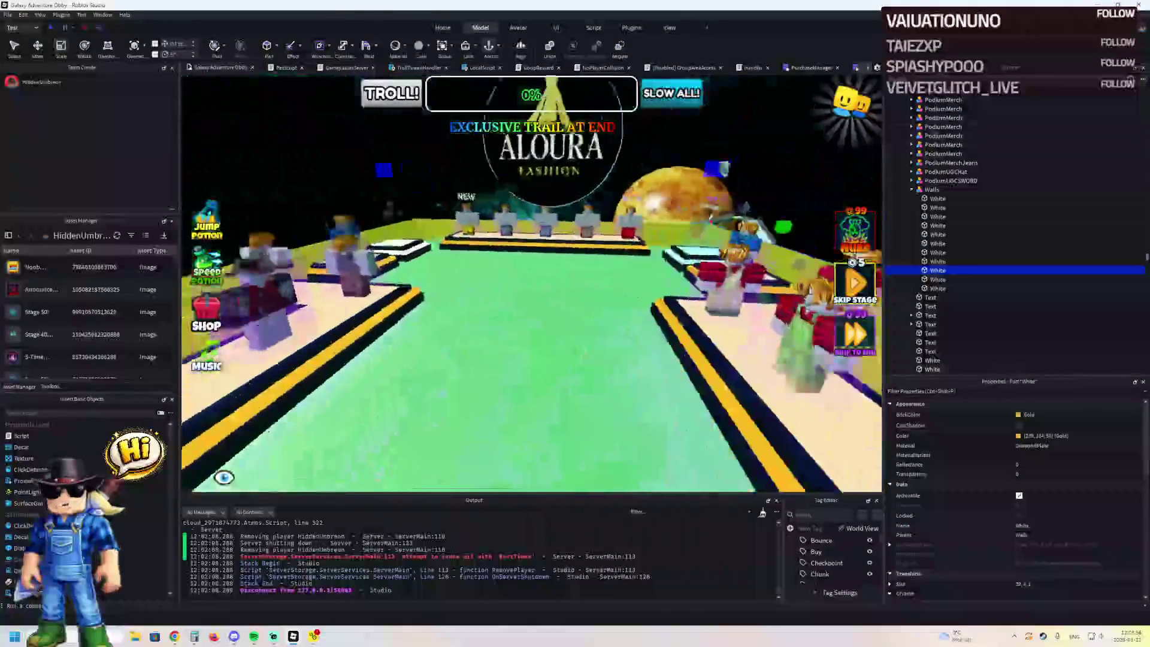
- Slide the ALOURA Fashion sign 6.6 studs sideways over the back row of merch podiums
{"action": "left_click", "coordinate": [624, 270]}
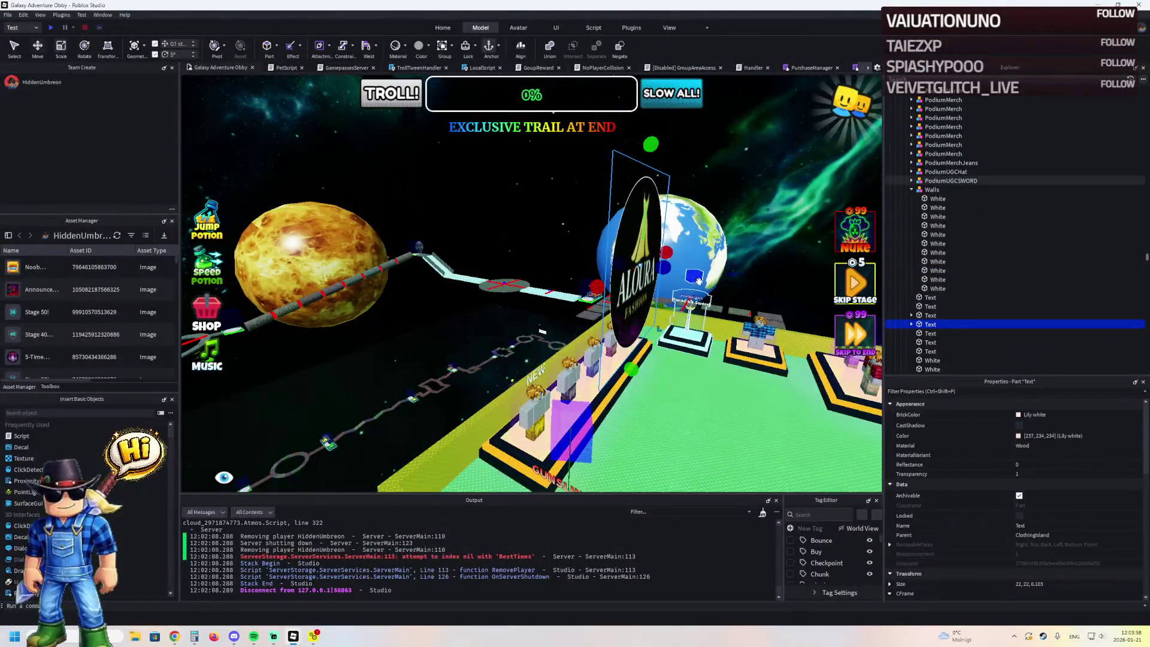
{"action": "left_click_drag", "start_coordinate": [702, 273], "coordinate": [641, 281]}
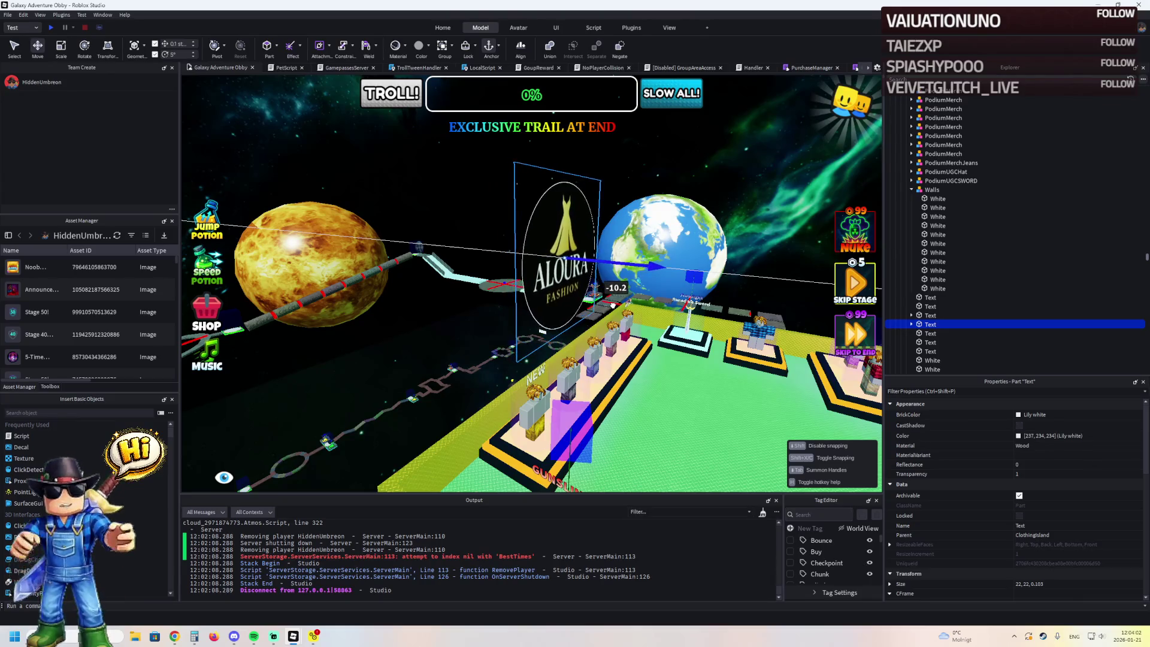
{"action": "scroll", "coordinate": [614, 305], "scroll_direction": "up", "scroll_amount": 5}
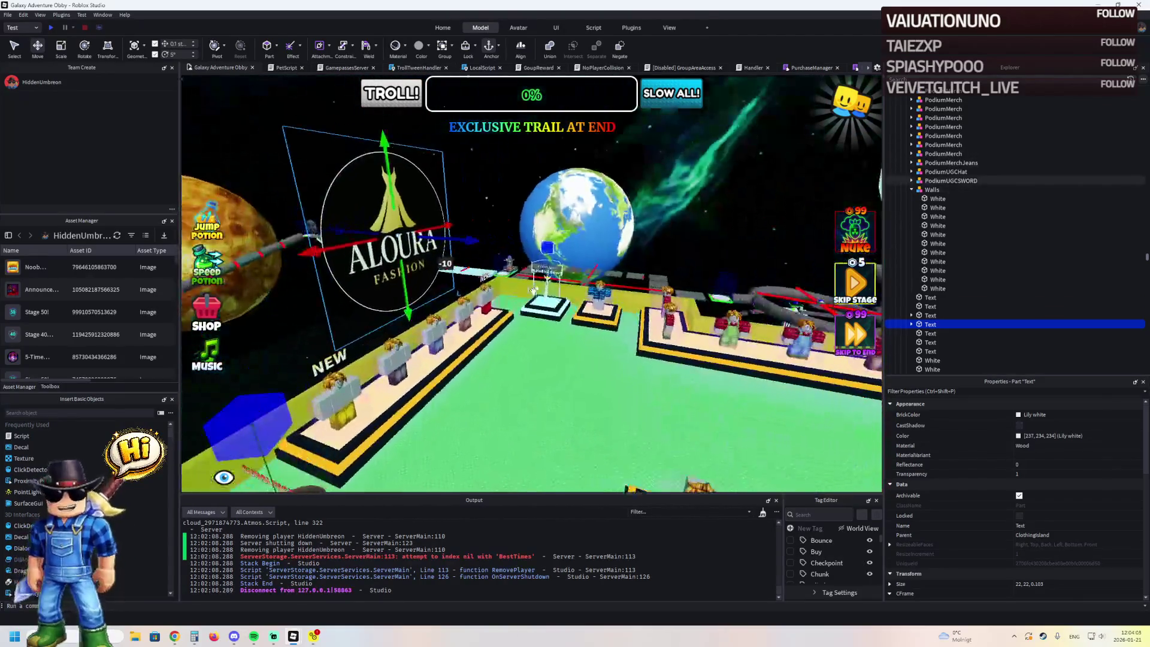
{"action": "scroll", "coordinate": [533, 290], "scroll_direction": "up", "scroll_amount": 5}
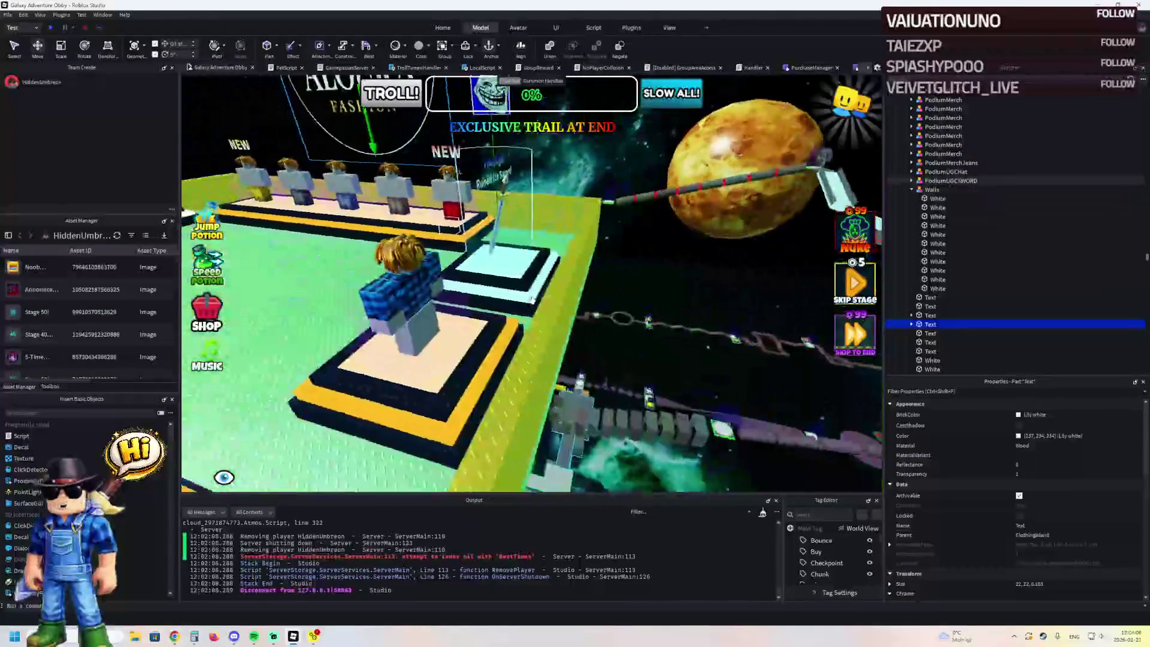
{"action": "scroll", "coordinate": [533, 300], "scroll_direction": "down", "scroll_amount": 5}
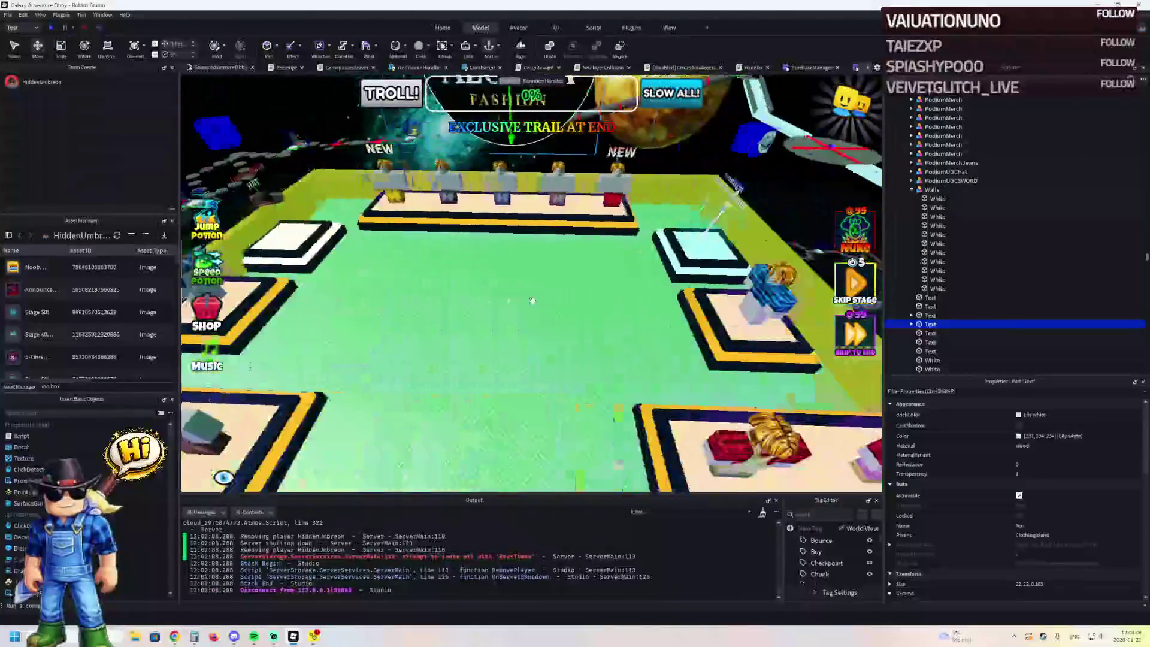
{"action": "scroll", "coordinate": [518, 312], "scroll_direction": "down", "scroll_amount": 3}
- Nudge the PodiumMerch avatar podium 0.4 studs along the blue axis
{"action": "left_click", "coordinate": [569, 258]}
{"action": "scroll", "coordinate": [522, 336], "scroll_direction": "down", "scroll_amount": 3}
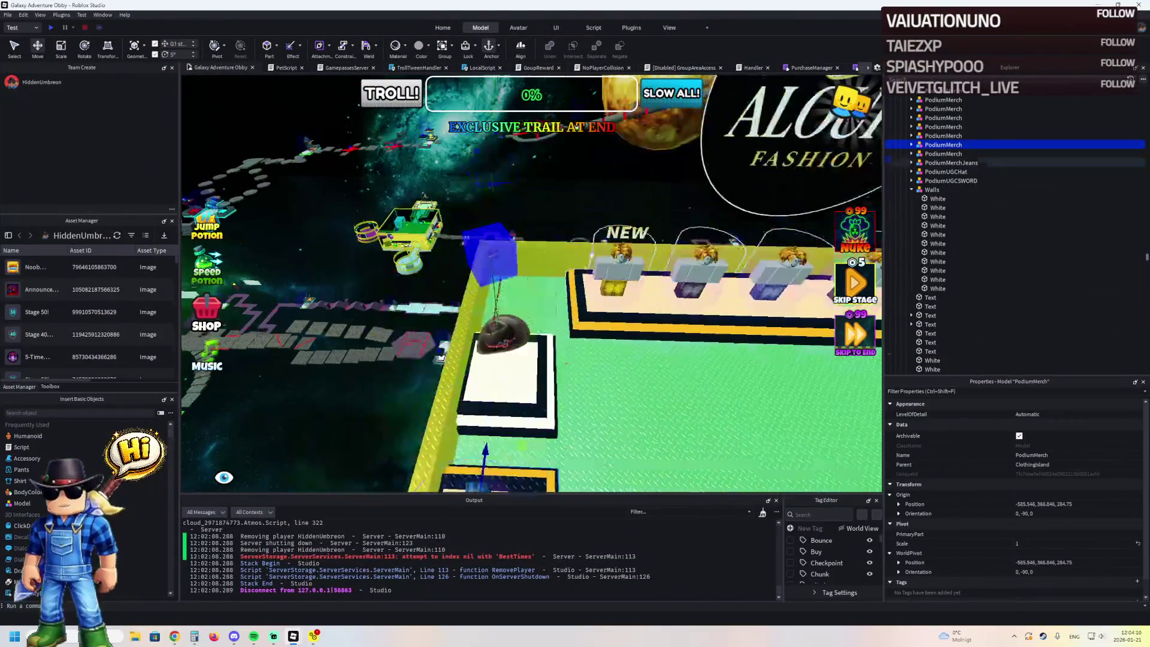
{"action": "scroll", "coordinate": [525, 335], "scroll_direction": "up", "scroll_amount": 2}
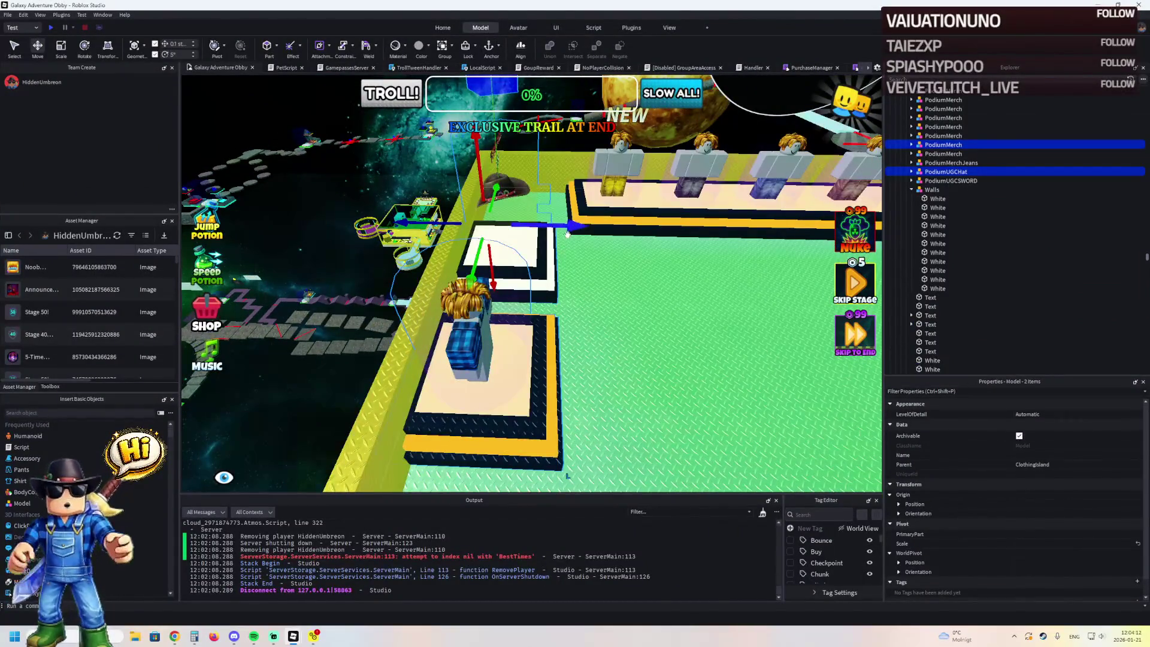
{"action": "left_click_drag", "start_coordinate": [569, 228], "coordinate": [578, 226]}
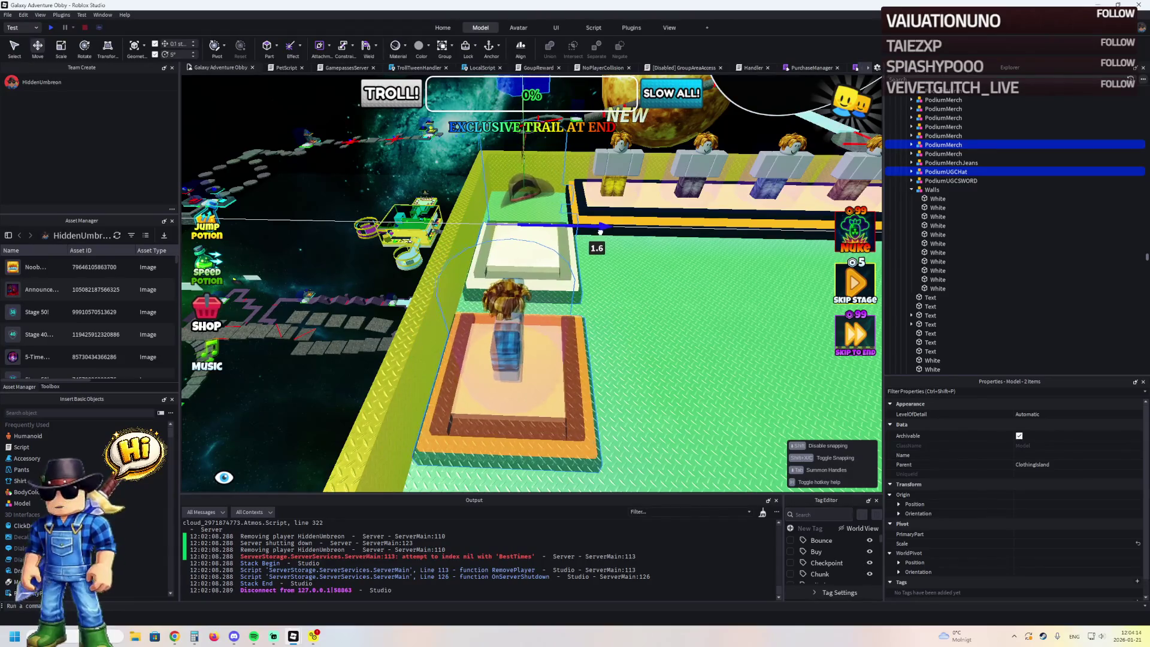
{"action": "left_click_drag", "start_coordinate": [595, 234], "coordinate": [596, 233]}
- Move PodiumUGCSWORD and a PodiumMerch podium together 0.7 studs along the red axis
{"action": "left_click", "coordinate": [481, 269]}
{"action": "left_click", "coordinate": [483, 382], "text": "ctrl"}
{"action": "scroll", "coordinate": [530, 354], "scroll_direction": "down", "scroll_amount": 2}
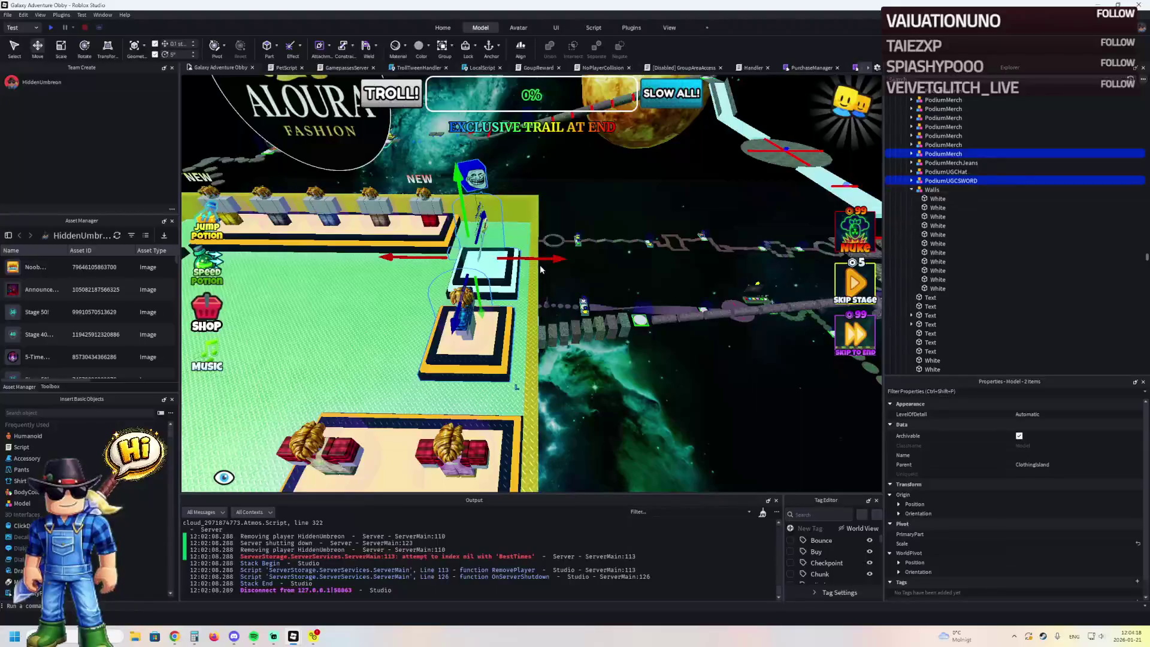
{"action": "left_click_drag", "start_coordinate": [542, 260], "coordinate": [557, 254]}
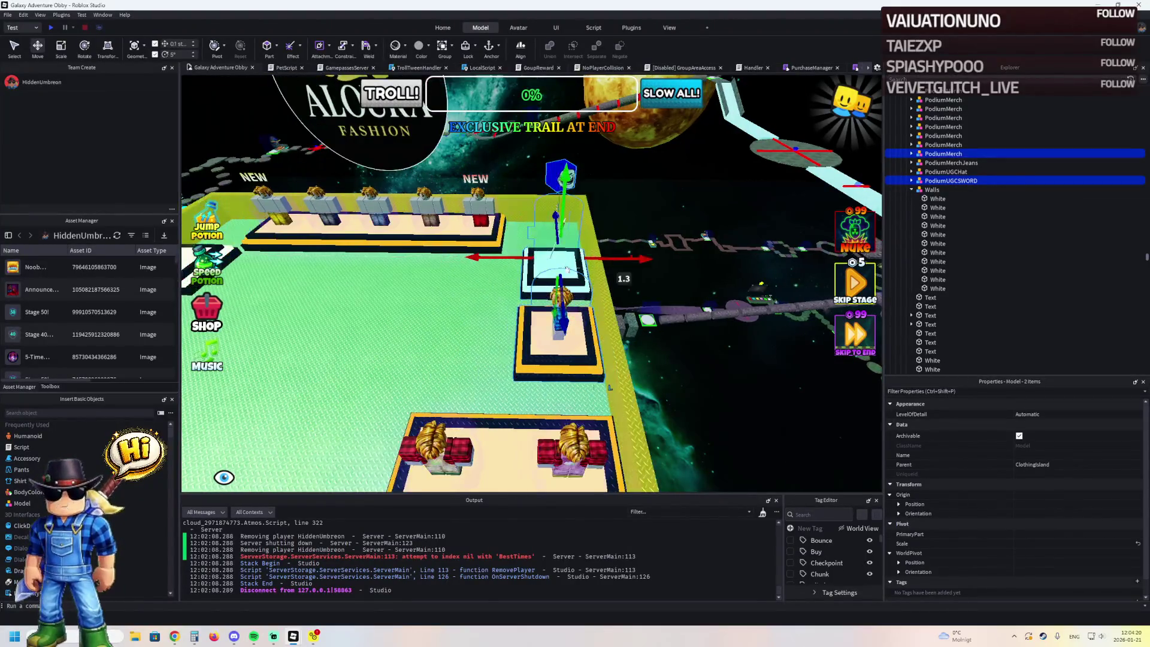
{"action": "left_click_drag", "start_coordinate": [512, 306], "coordinate": [514, 252]}
{"action": "scroll", "coordinate": [523, 256], "scroll_direction": "down", "scroll_amount": 3}
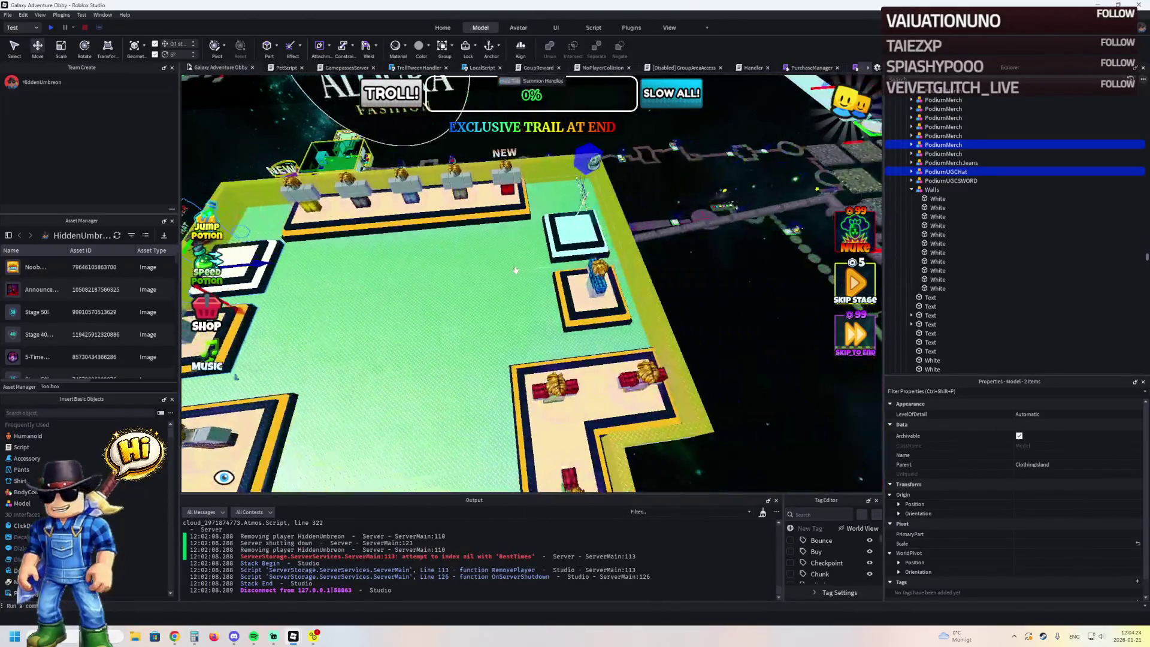
- Shift PodiumUGCHat and a PodiumMerch podium 0.7 studs right
{"action": "left_click", "coordinate": [545, 289]}
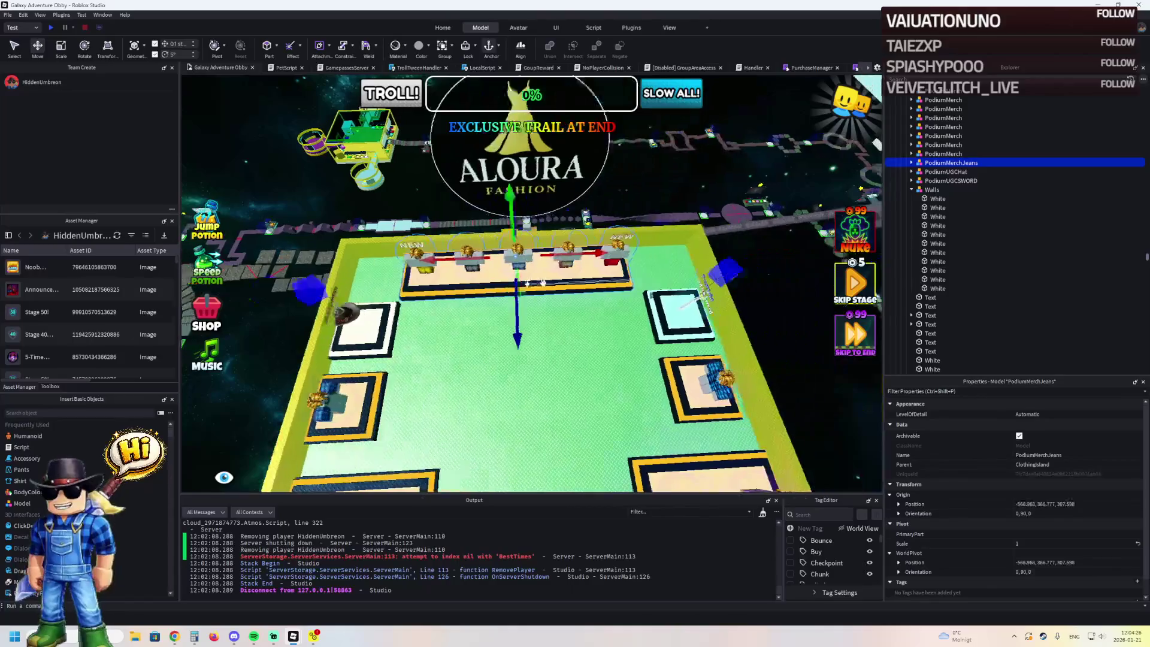
{"action": "key", "text": "d"}
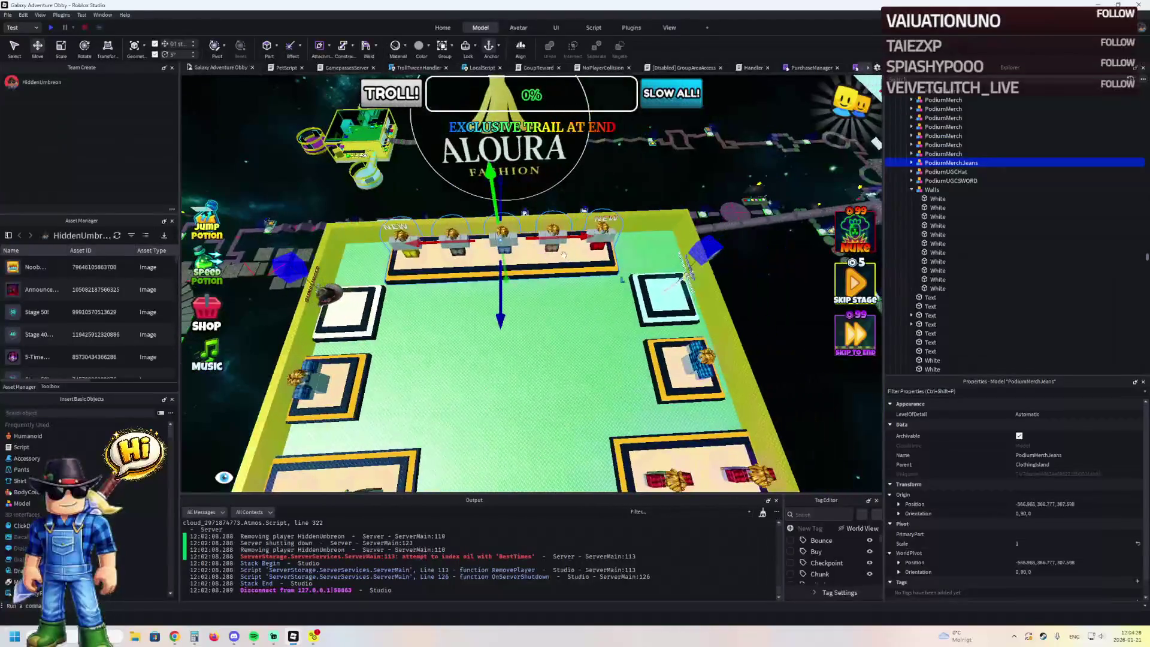
{"action": "key", "text": "a"}
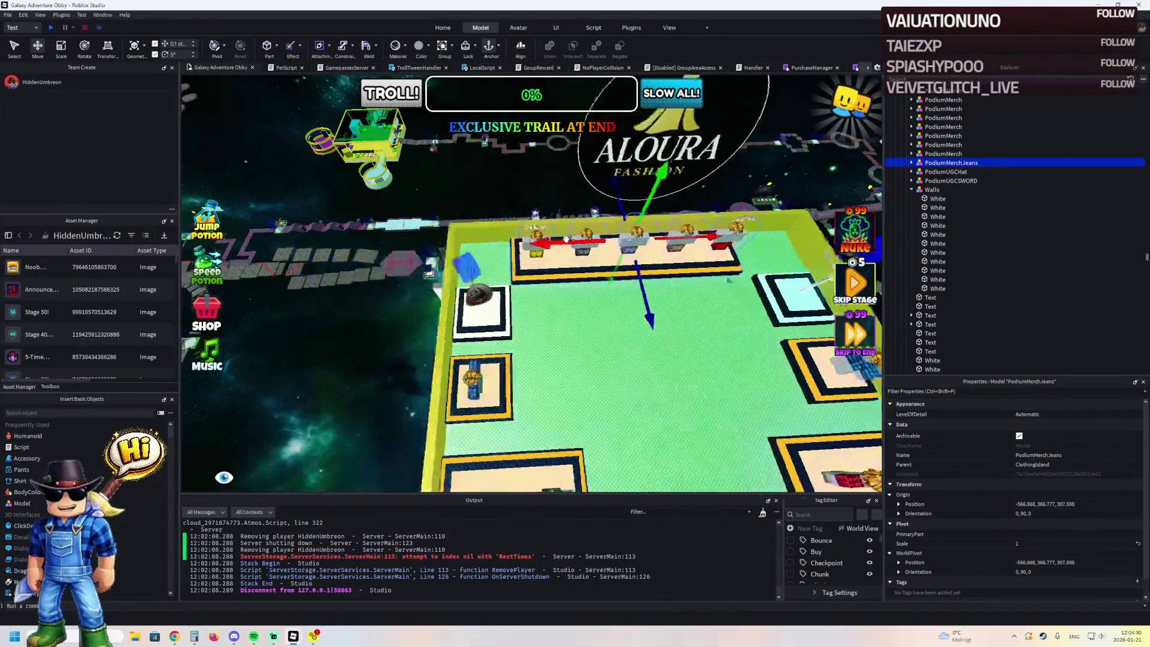
{"action": "left_click", "coordinate": [497, 297]}
{"action": "left_click", "coordinate": [521, 382], "text": "ctrl"}
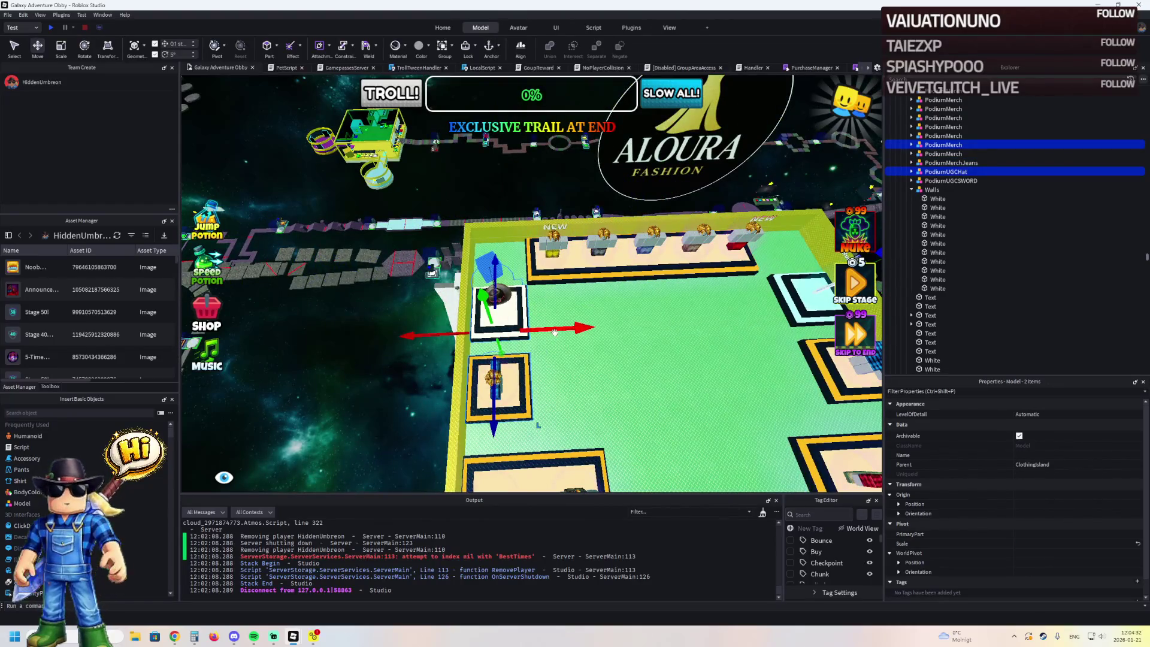
{"action": "left_click_drag", "start_coordinate": [554, 332], "coordinate": [560, 330]}
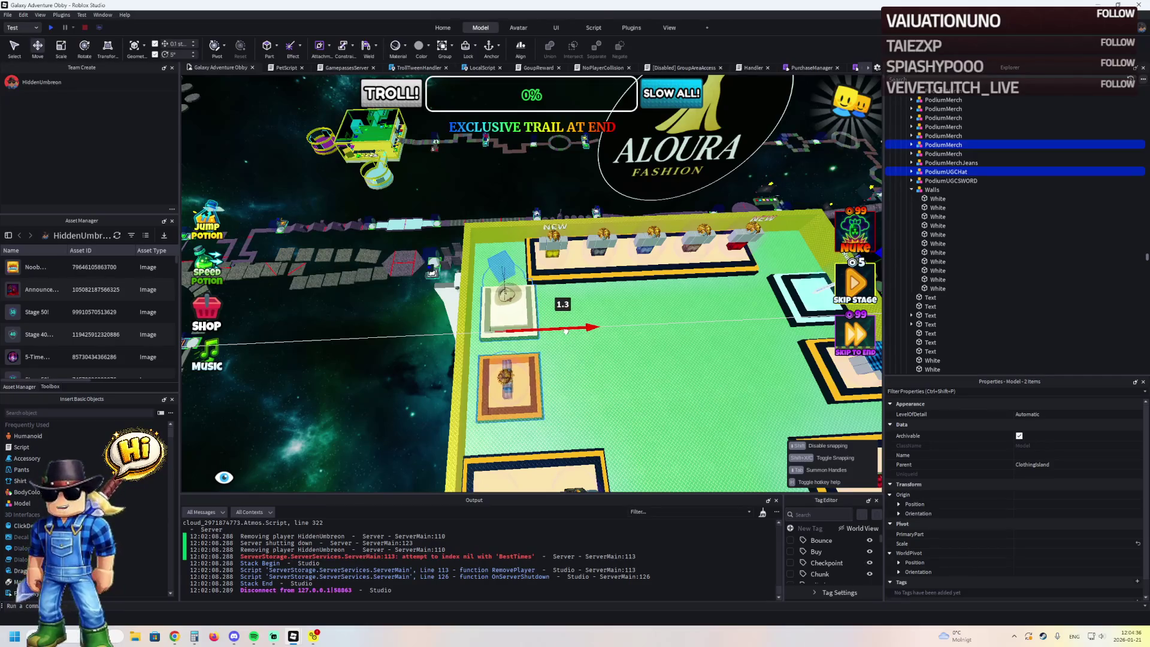
- Nudge the jeans merch podium into line, then switch to the Golden Tide Obby place
{"action": "left_click", "coordinate": [562, 259]}
{"action": "left_click_drag", "start_coordinate": [563, 238], "coordinate": [568, 238]}
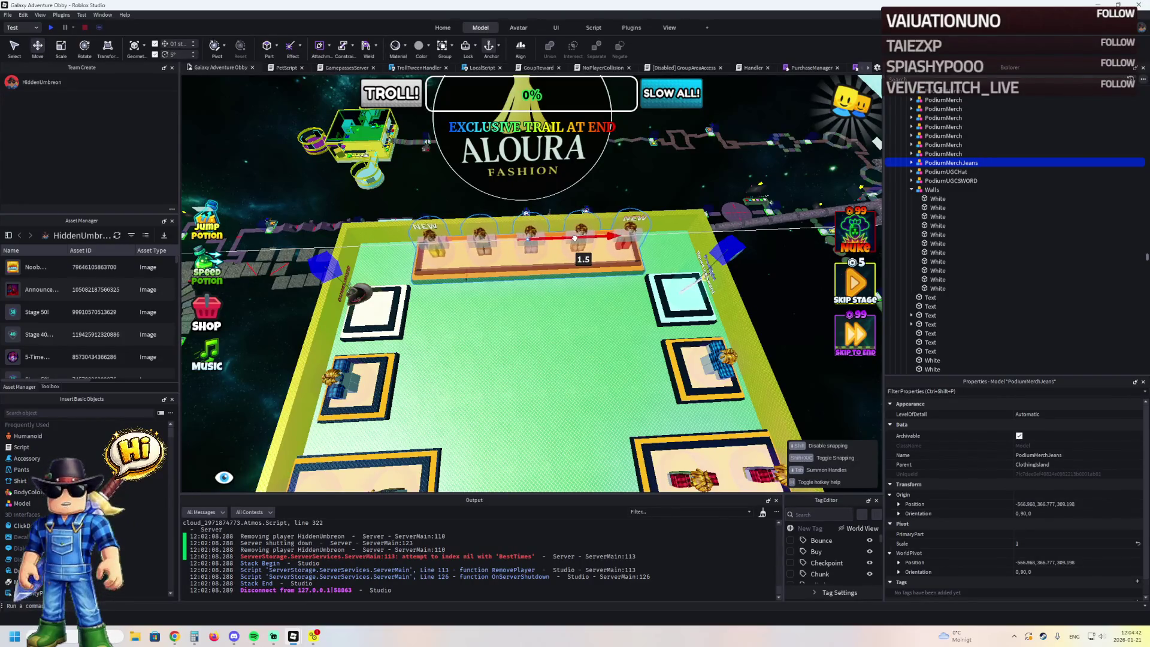
{"action": "left_click_drag", "start_coordinate": [575, 238], "coordinate": [572, 239]}
{"action": "scroll", "coordinate": [572, 238], "scroll_direction": "down", "scroll_amount": 5}
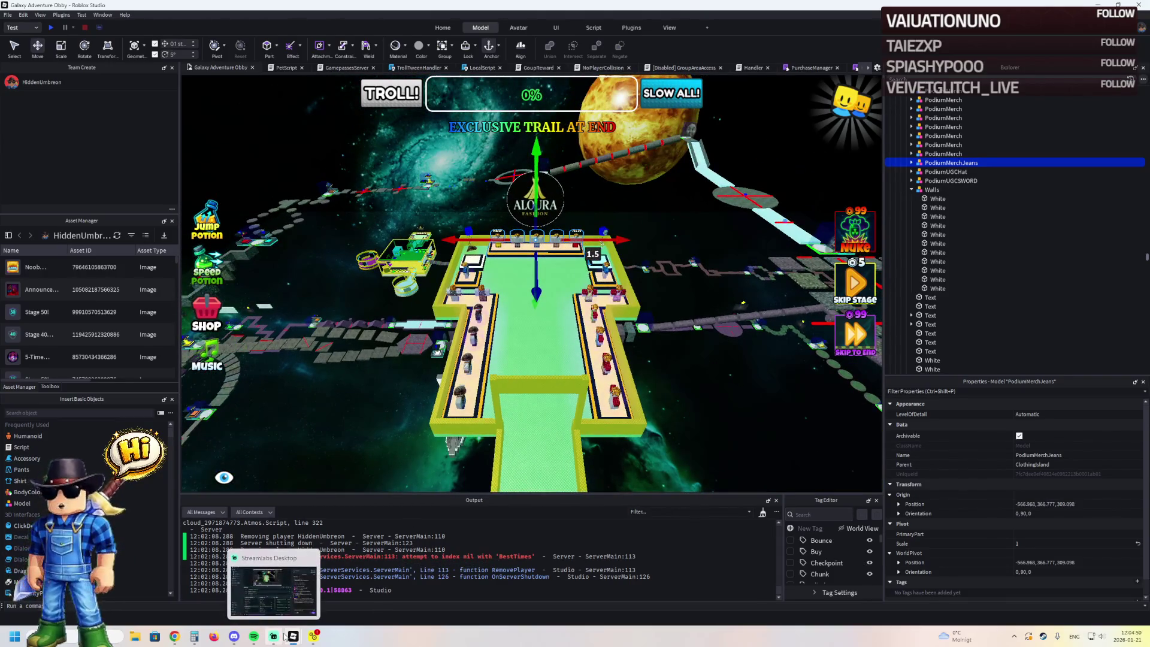
{"action": "mouse_move", "coordinate": [294, 636]}
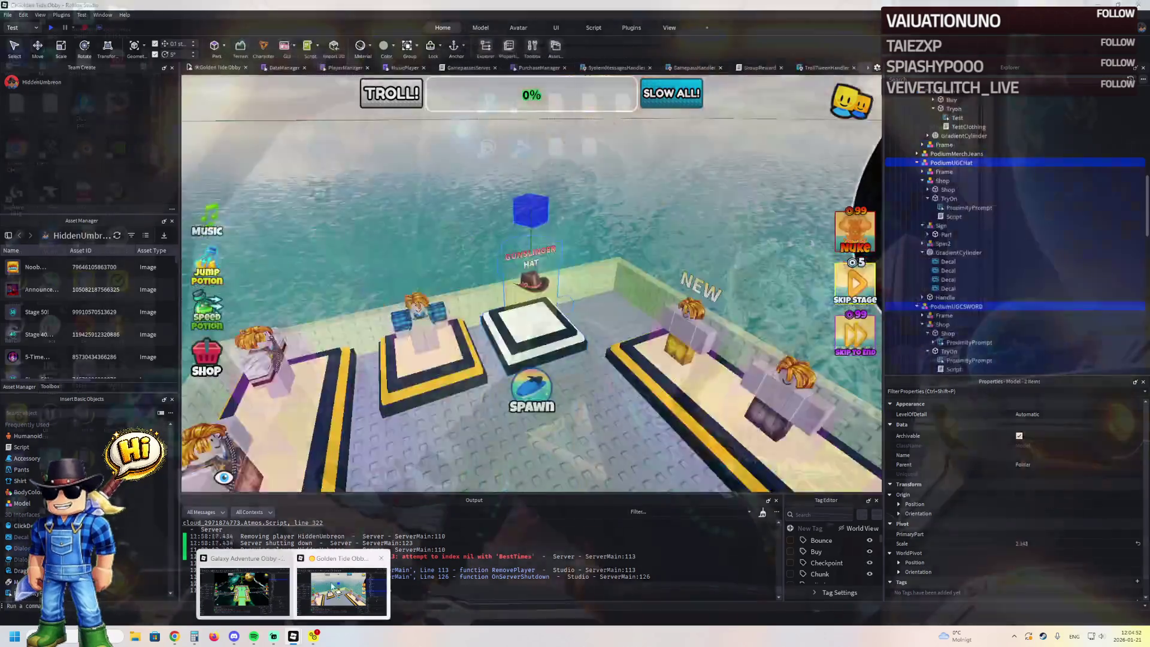
{"action": "left_click", "coordinate": [342, 590]}
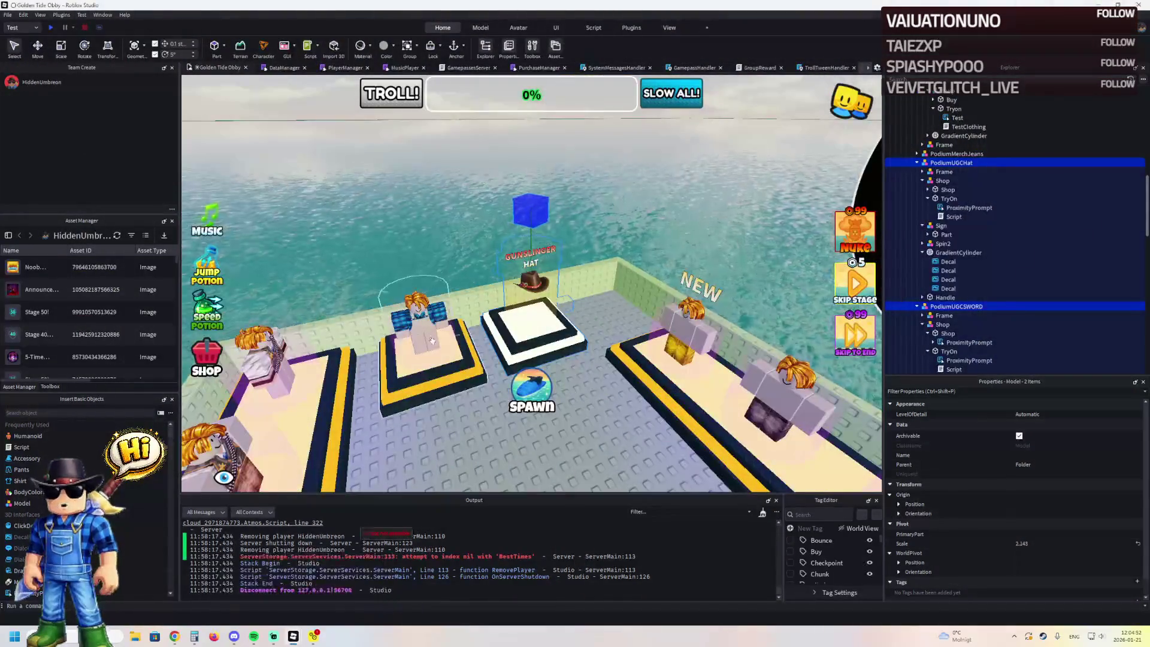
- Select the UGC hat podium and orbit around the Golden Tide podium area
{"action": "left_click", "coordinate": [543, 303]}
{"action": "mouse_move", "coordinate": [660, 310]}
{"action": "left_mouse_down"}
{"action": "mouse_move", "coordinate": [724, 293]}
{"action": "mouse_move", "coordinate": [609, 252]}
{"action": "left_mouse_up"}
{"action": "left_click_drag", "start_coordinate": [498, 273], "coordinate": [472, 254]}
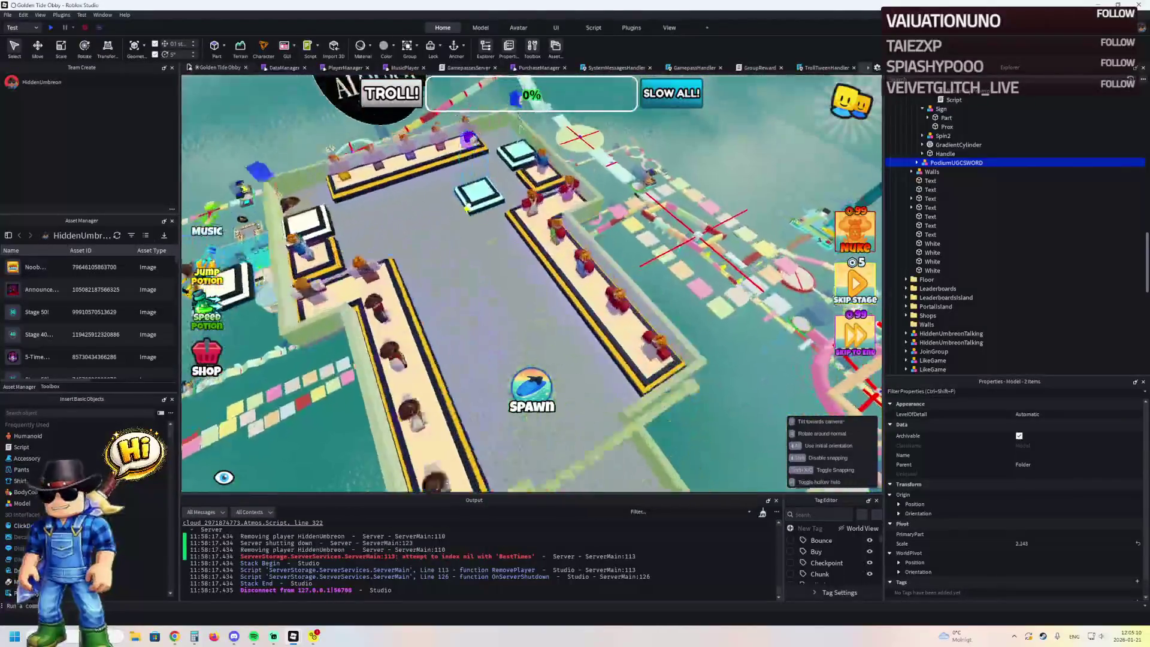
{"action": "scroll", "coordinate": [460, 227], "scroll_direction": "down", "scroll_amount": 3}
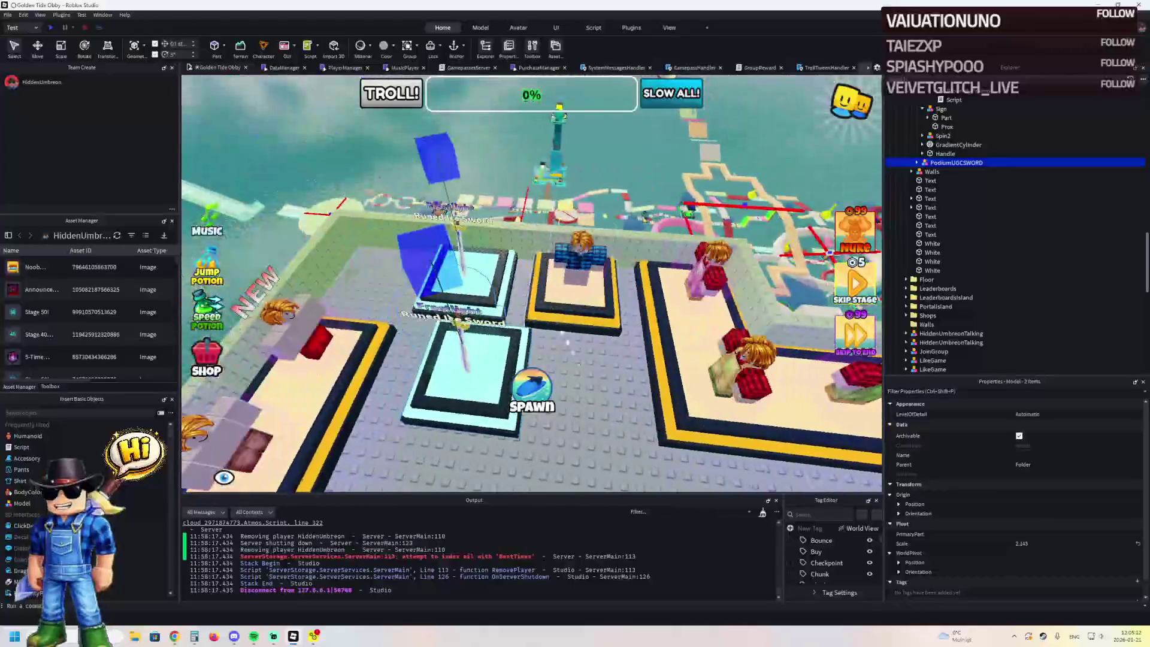
- Move the three White wall parts to a new place in the Explorer hierarchy
{"action": "left_click", "coordinate": [841, 270]}
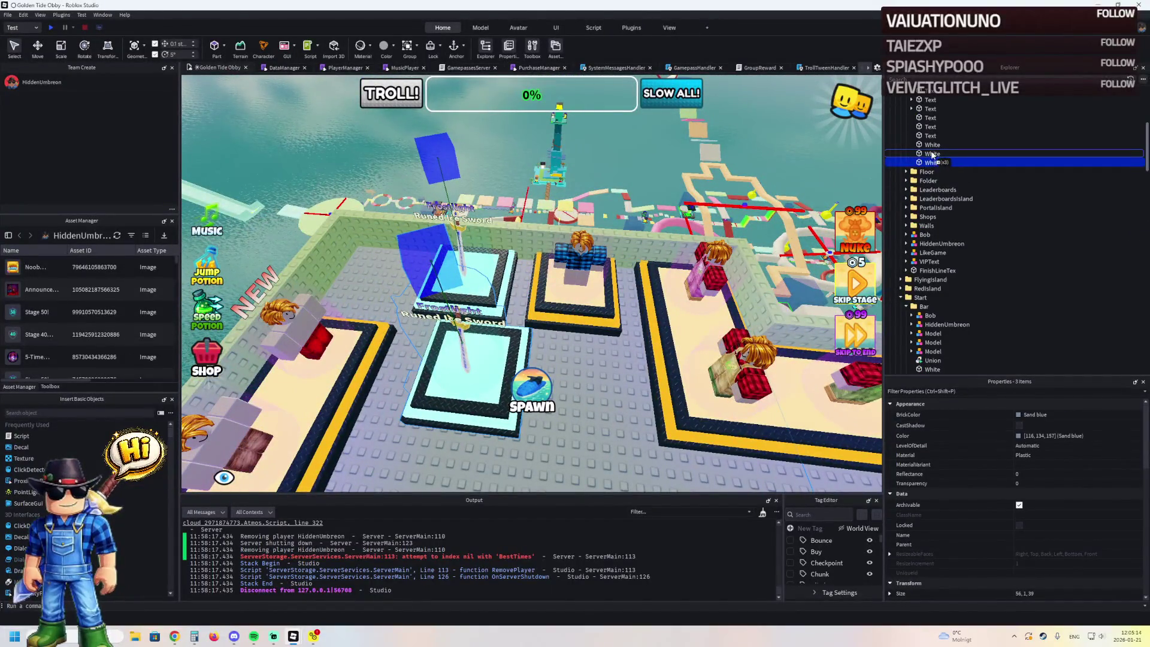
{"action": "left_click_drag", "start_coordinate": [933, 155], "coordinate": [930, 184]}
{"action": "scroll", "coordinate": [754, 201], "scroll_direction": "up", "scroll_amount": 10}
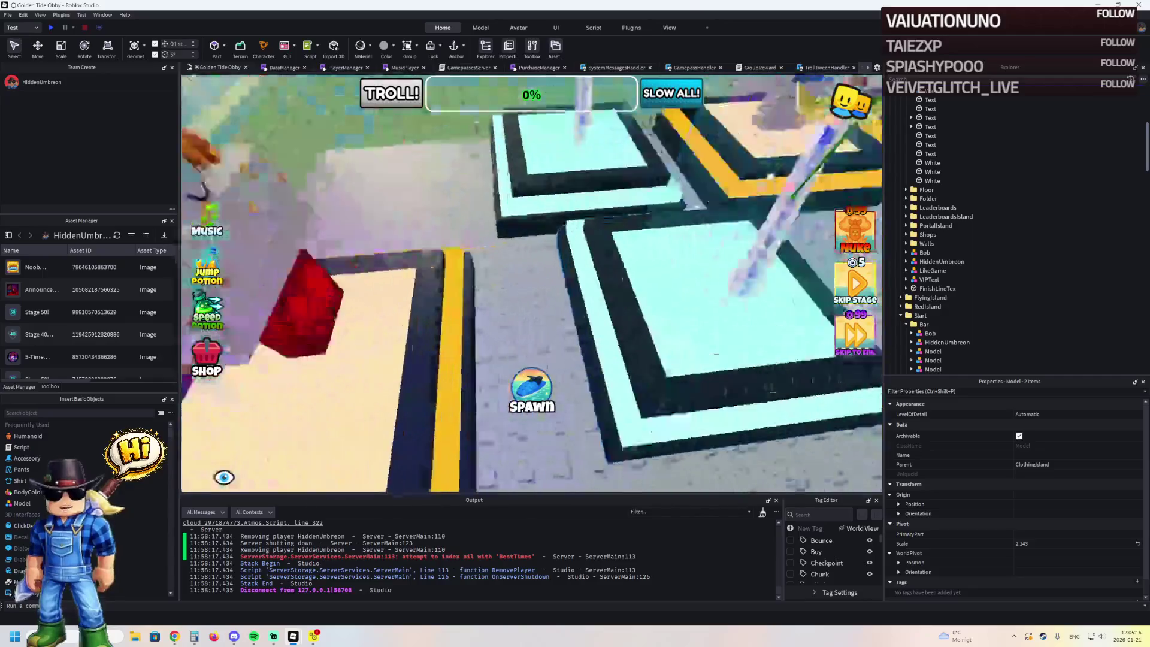
{"action": "left_click_drag", "start_coordinate": [603, 280], "coordinate": [533, 293]}
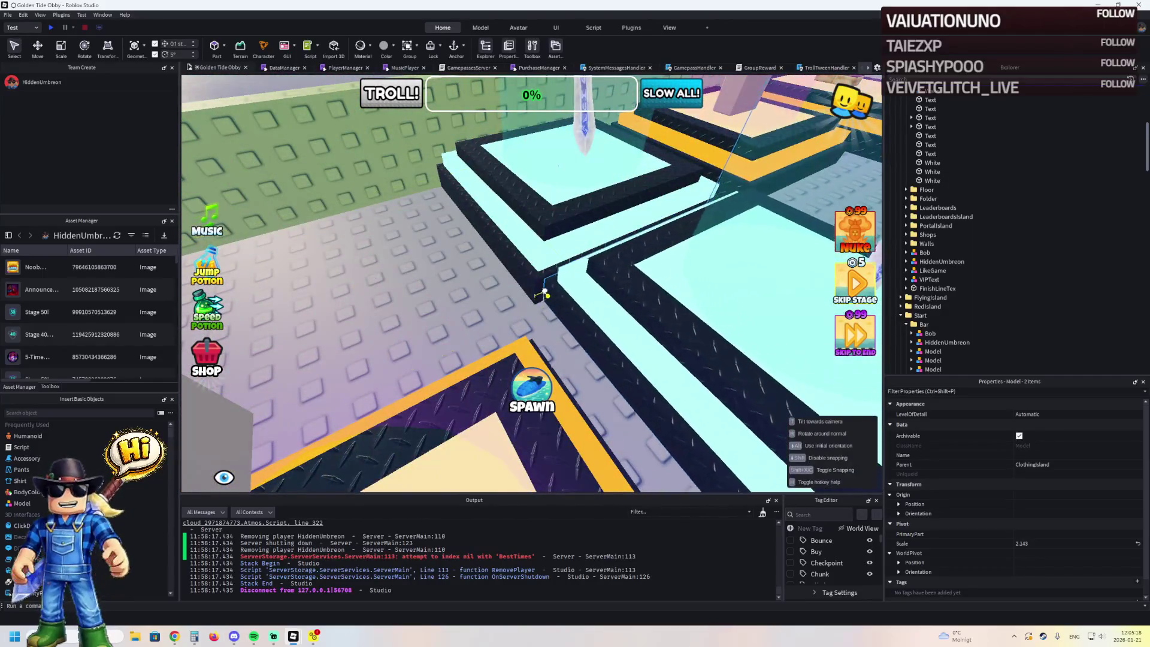
{"action": "scroll", "coordinate": [509, 284], "scroll_direction": "down", "scroll_amount": 10}
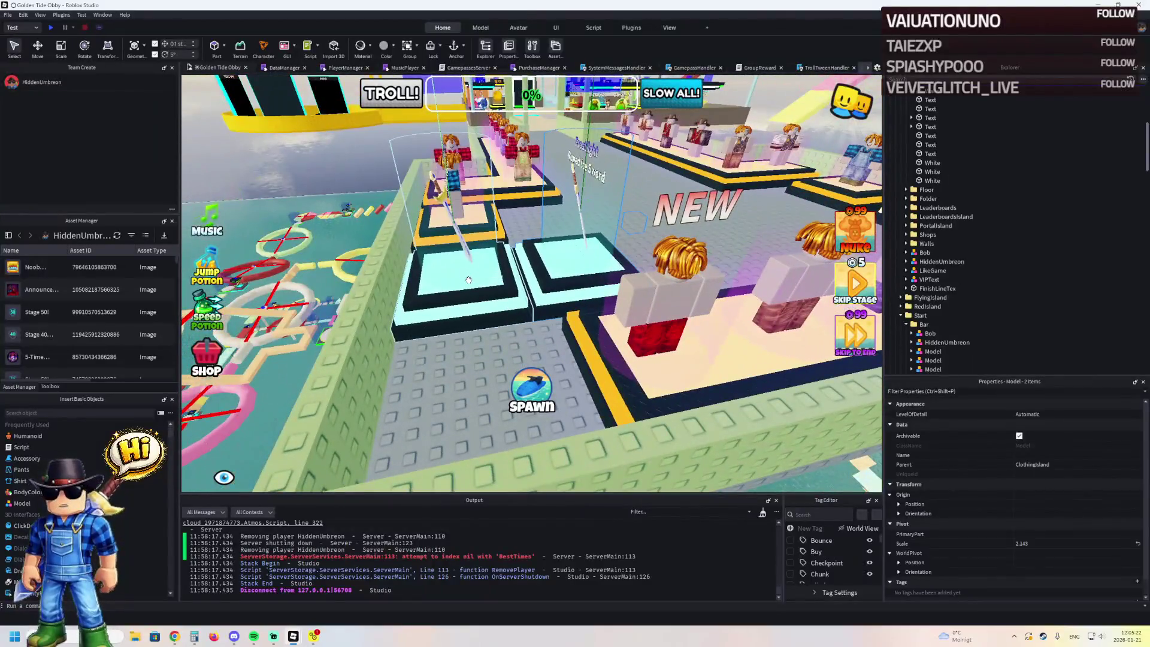
{"action": "left_click", "coordinate": [469, 279]}
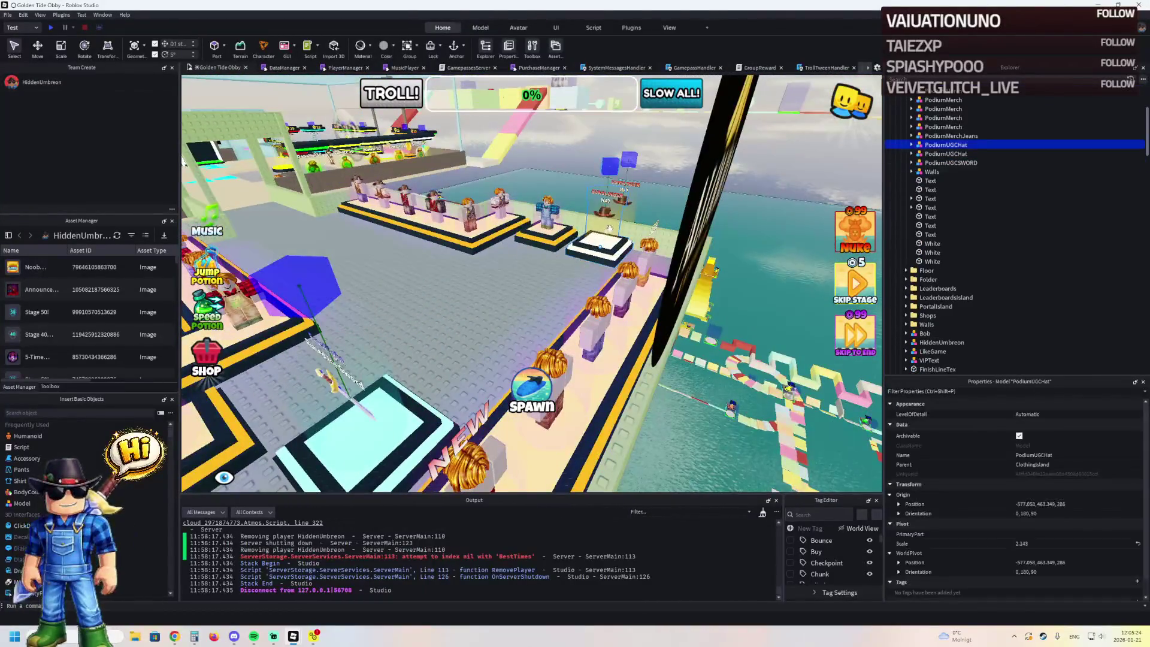
- Slide the UGC hat and sword podiums about 7.8 studs left
{"action": "key", "text": "f"}
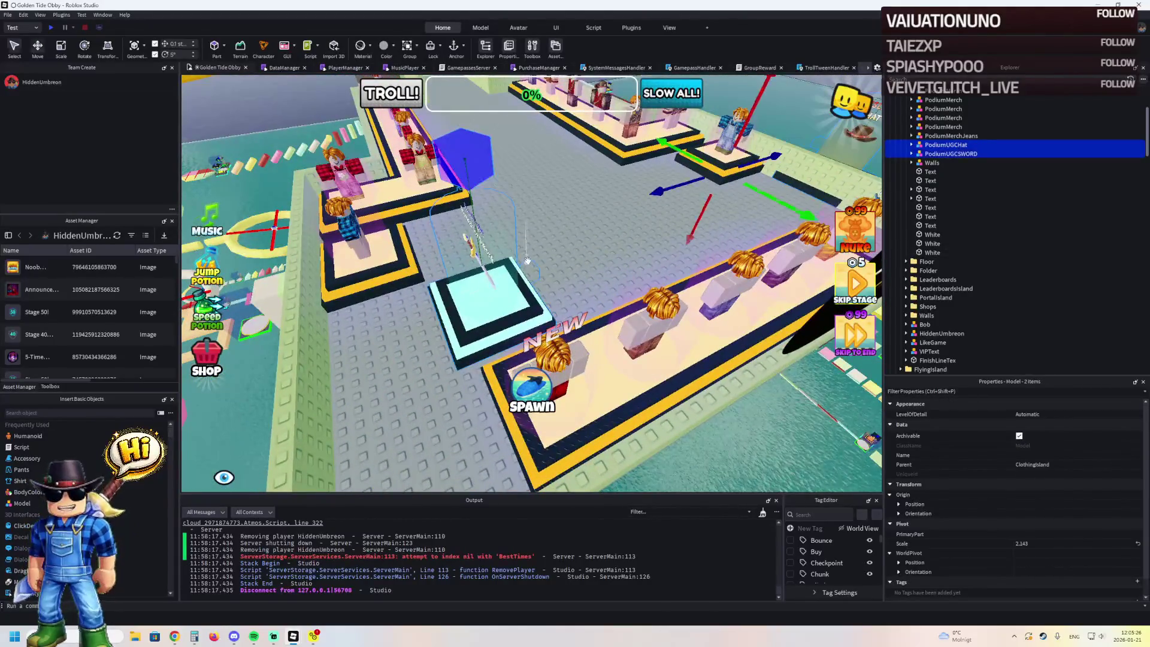
{"action": "left_click_drag", "start_coordinate": [649, 193], "coordinate": [582, 223]}
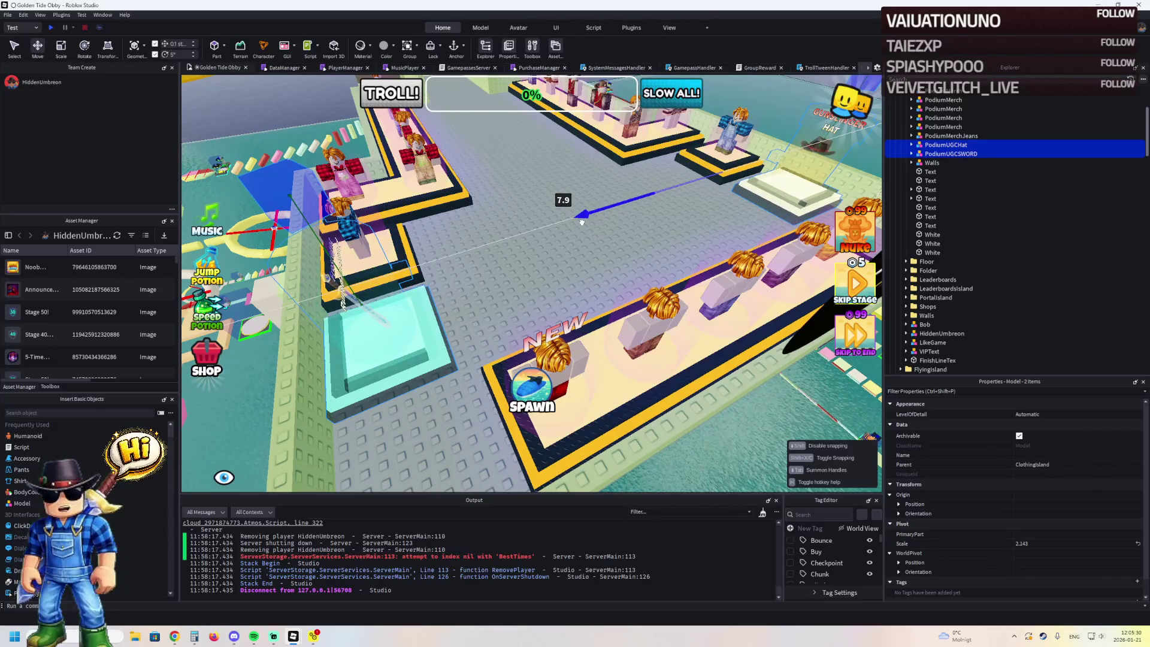
{"action": "mouse_move", "coordinate": [580, 222]}
{"action": "left_mouse_down"}
{"action": "mouse_move", "coordinate": [613, 220]}
{"action": "mouse_move", "coordinate": [703, 476]}
{"action": "mouse_move", "coordinate": [791, 336]}
{"action": "left_mouse_up"}
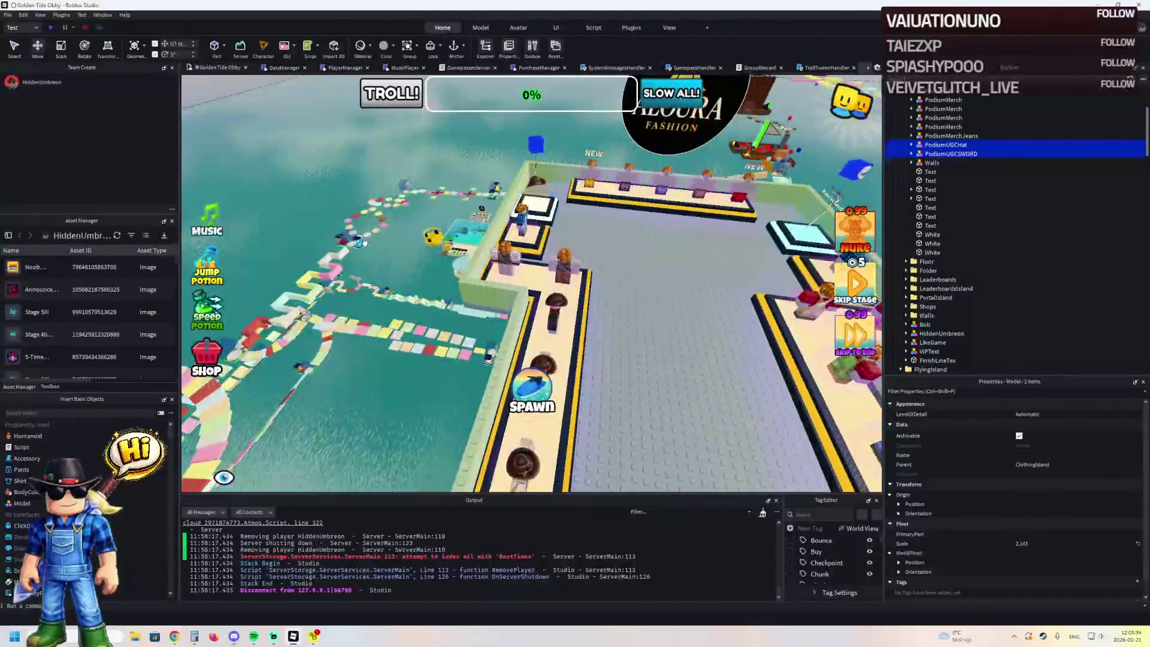
{"action": "left_click", "coordinate": [364, 242]}
{"action": "key", "text": "s"}
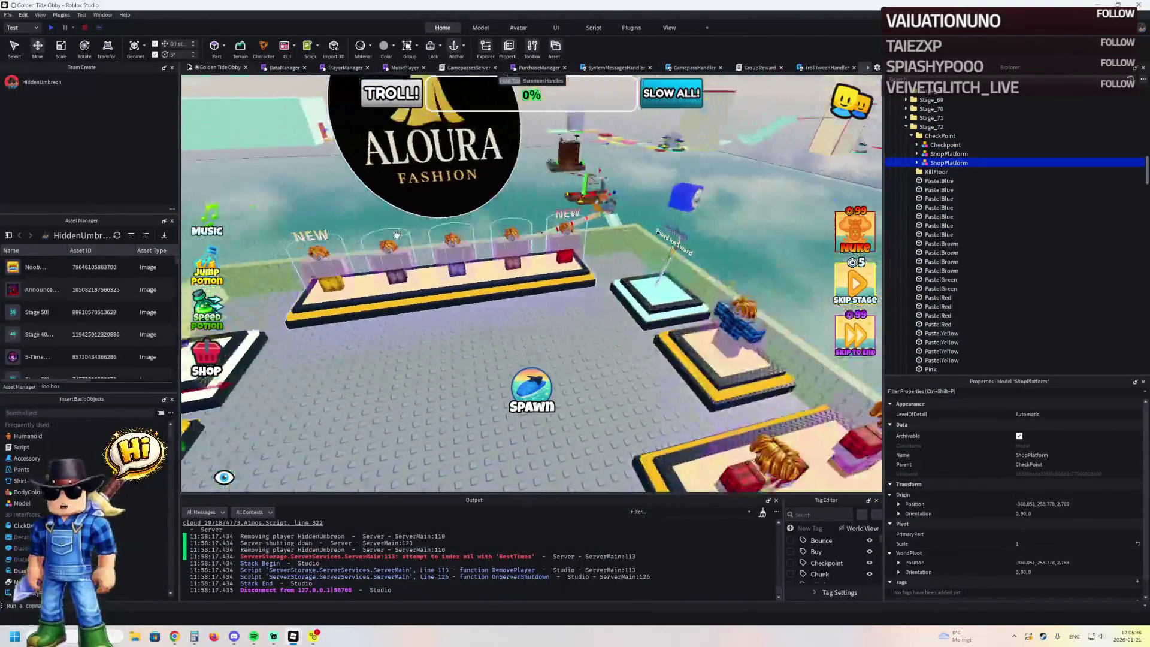
{"action": "left_click", "coordinate": [553, 244]}
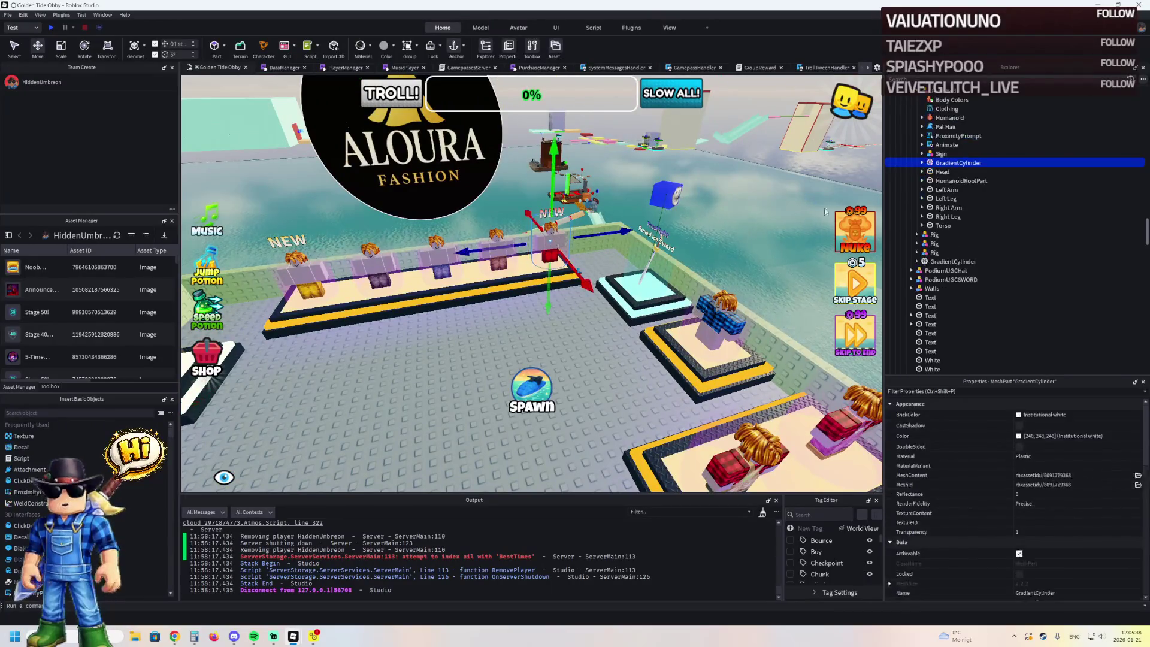
{"action": "key", "text": "Left"}
{"action": "key", "text": "Left"}
{"action": "key", "text": "Left"}
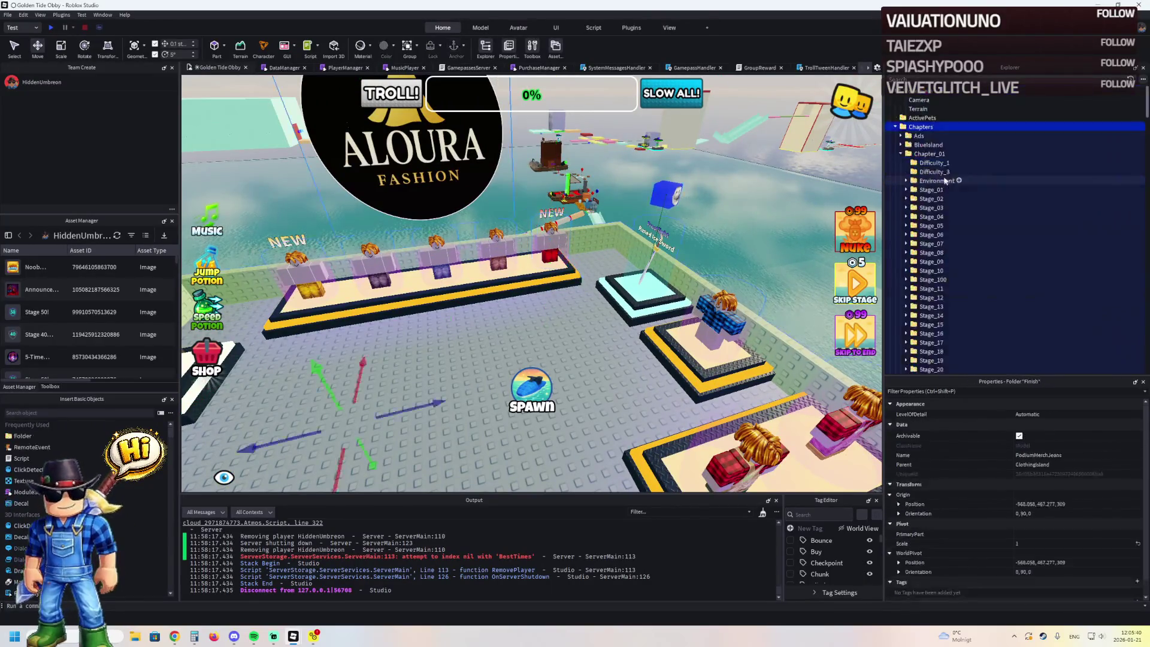
{"action": "left_click", "coordinate": [544, 229]}
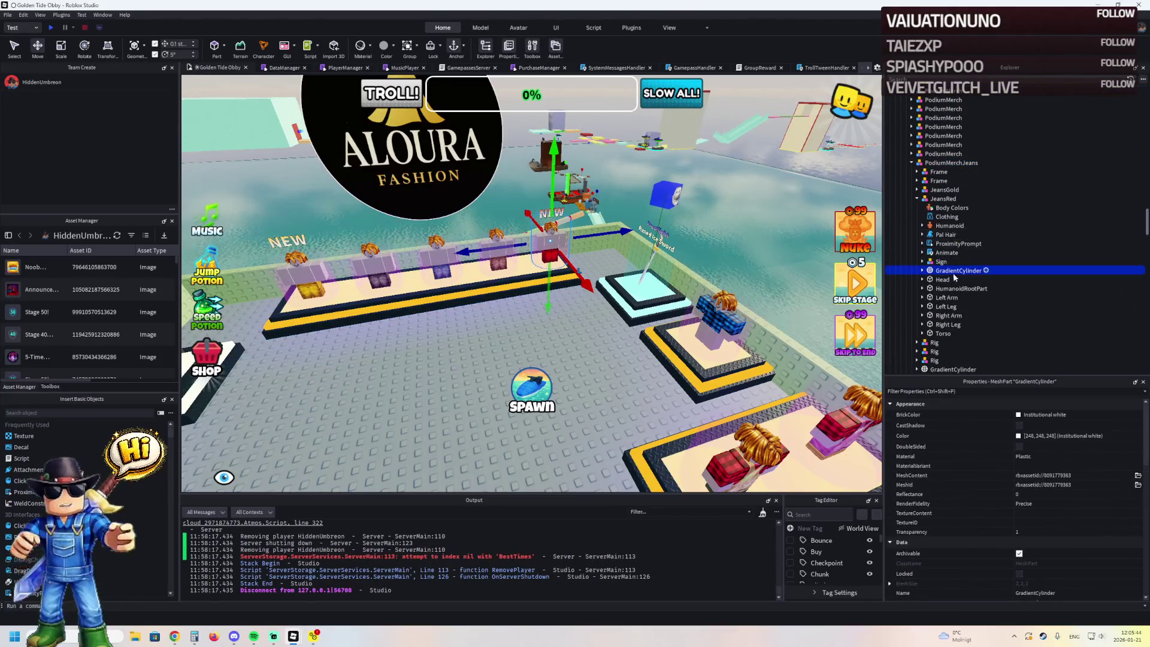
{"action": "key", "text": "a"}
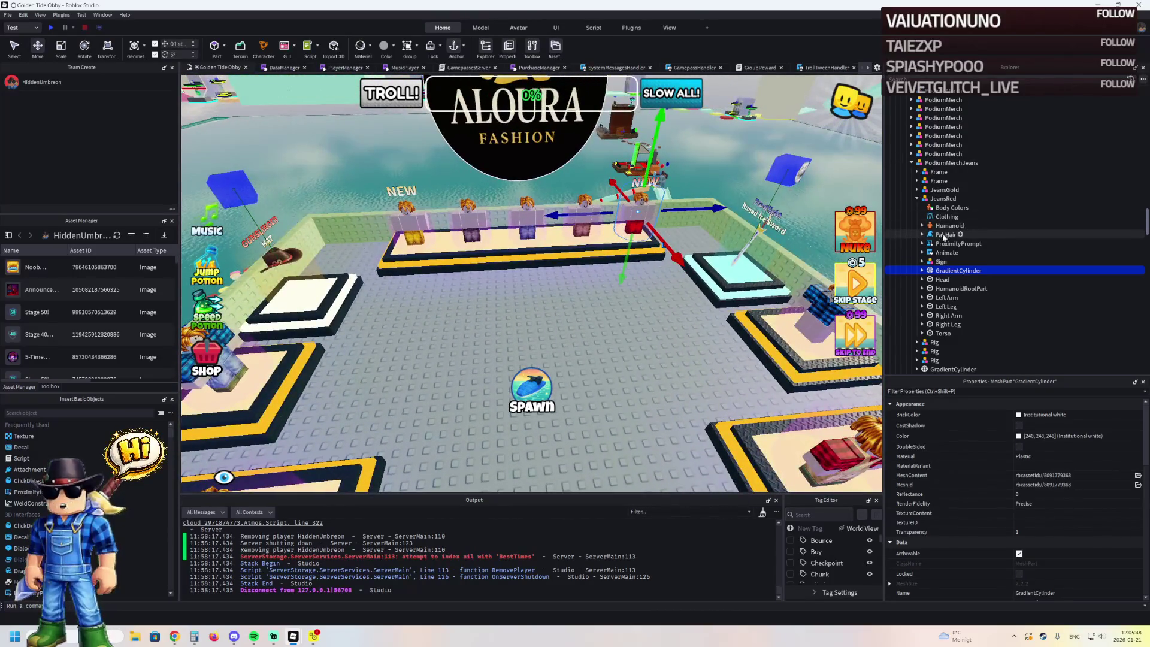
{"action": "scroll", "coordinate": [558, 261], "scroll_direction": "down", "scroll_amount": 10}
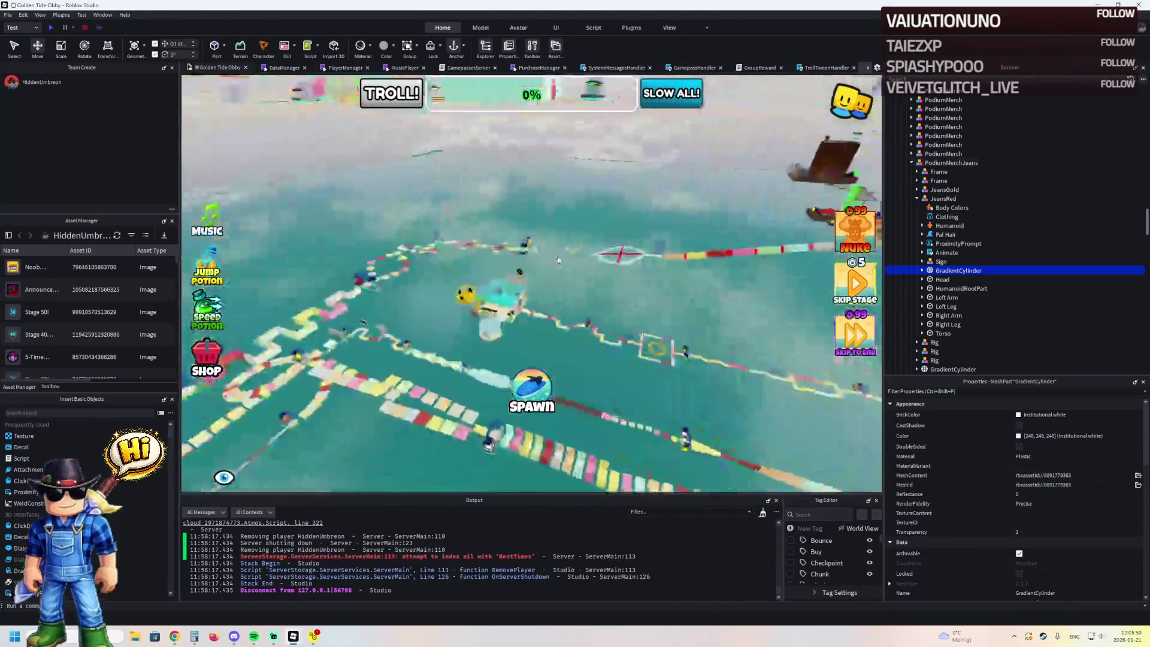
{"action": "left_click", "coordinate": [557, 256]}
{"action": "key", "text": "f"}
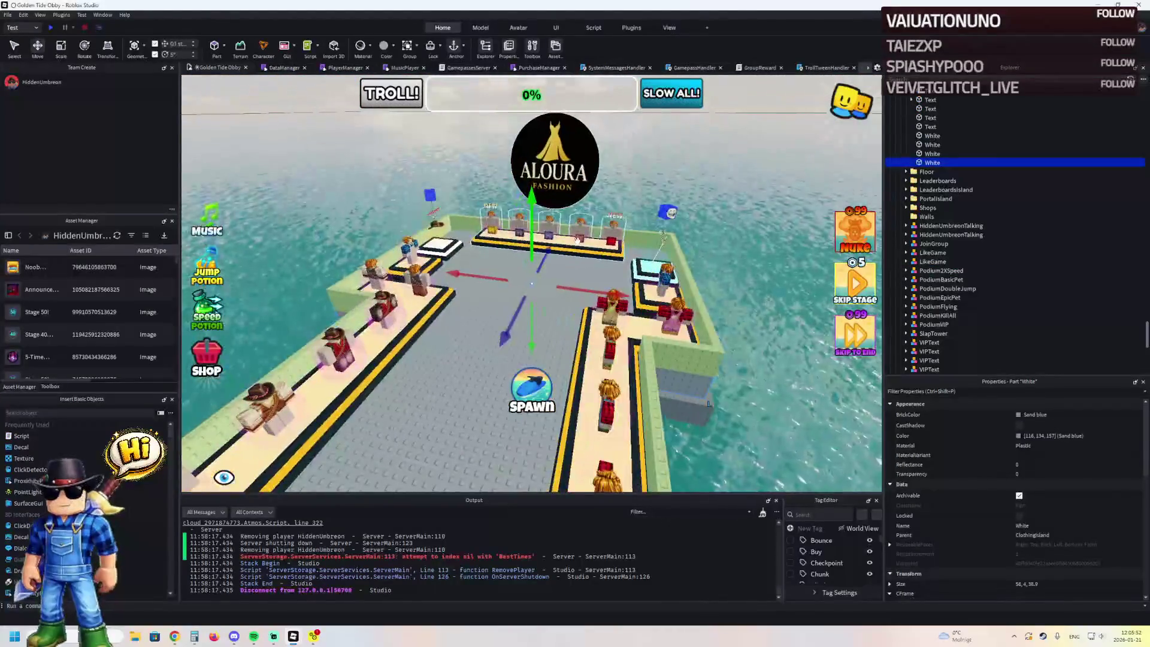
- Duplicate the jeans merch podium and pull the copy 17.8 studs forward
{"action": "left_click", "coordinate": [577, 240]}
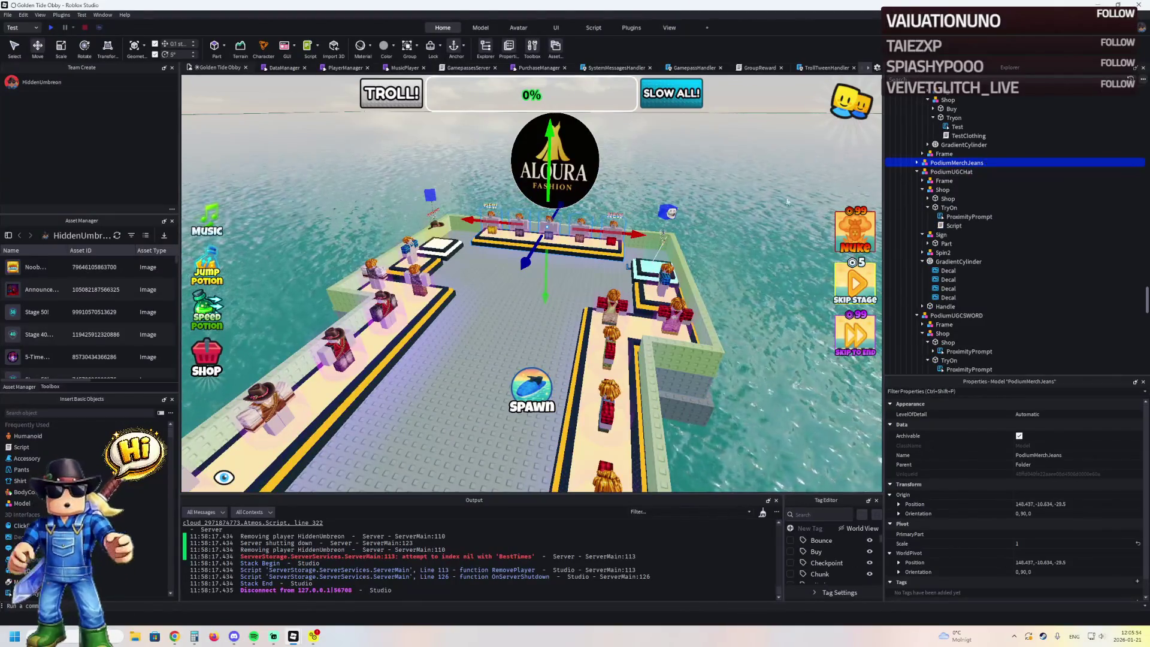
{"action": "key", "text": "ctrl+d"}
{"action": "mouse_move", "coordinate": [529, 256]}
{"action": "left_mouse_down"}
{"action": "mouse_move", "coordinate": [542, 283]}
{"action": "mouse_move", "coordinate": [645, 267]}
{"action": "mouse_move", "coordinate": [575, 273]}
{"action": "mouse_move", "coordinate": [581, 245]}
{"action": "left_mouse_up"}
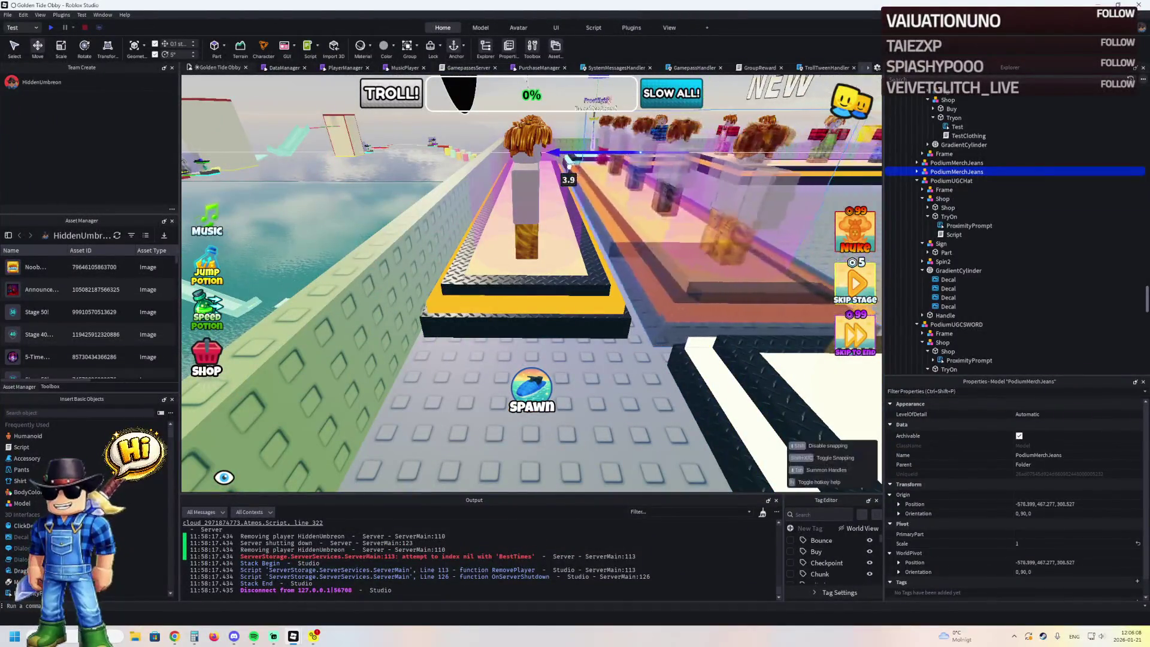
{"action": "scroll", "coordinate": [567, 157], "scroll_direction": "up", "scroll_amount": 5}
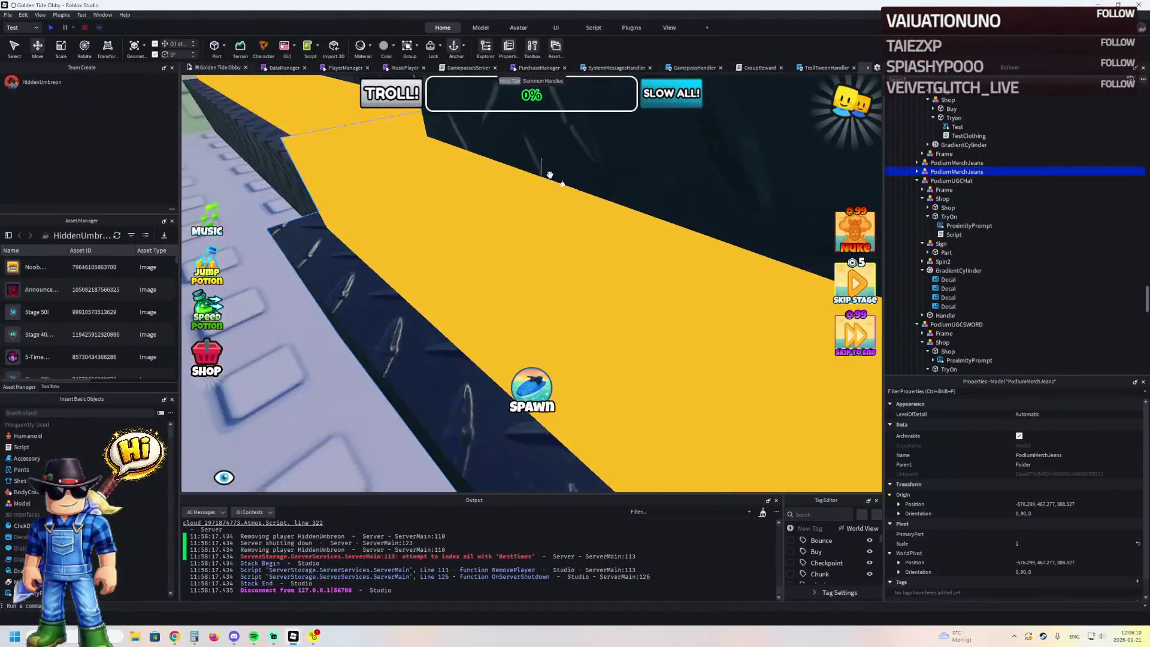
- Undo the misplaced move and shift the jeans podium 8.6 studs along X
{"action": "left_click_drag", "start_coordinate": [323, 248], "coordinate": [342, 192]}
{"action": "key", "text": "ctrl+z"}
{"action": "key", "text": "f"}
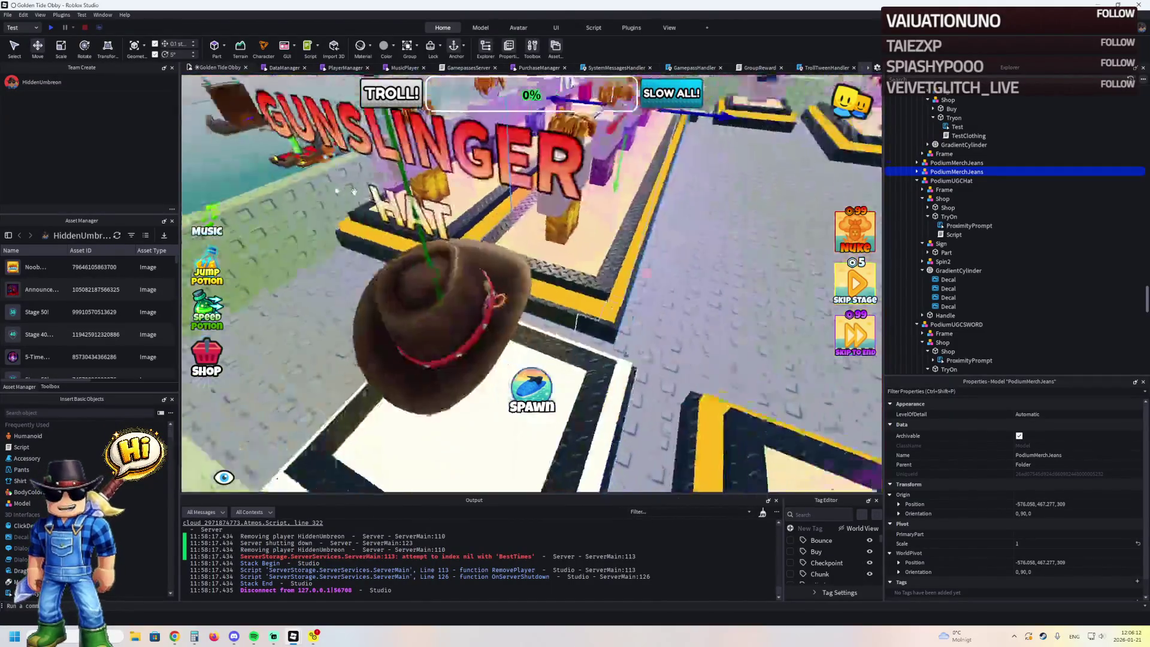
{"action": "key", "text": "ctrl+z"}
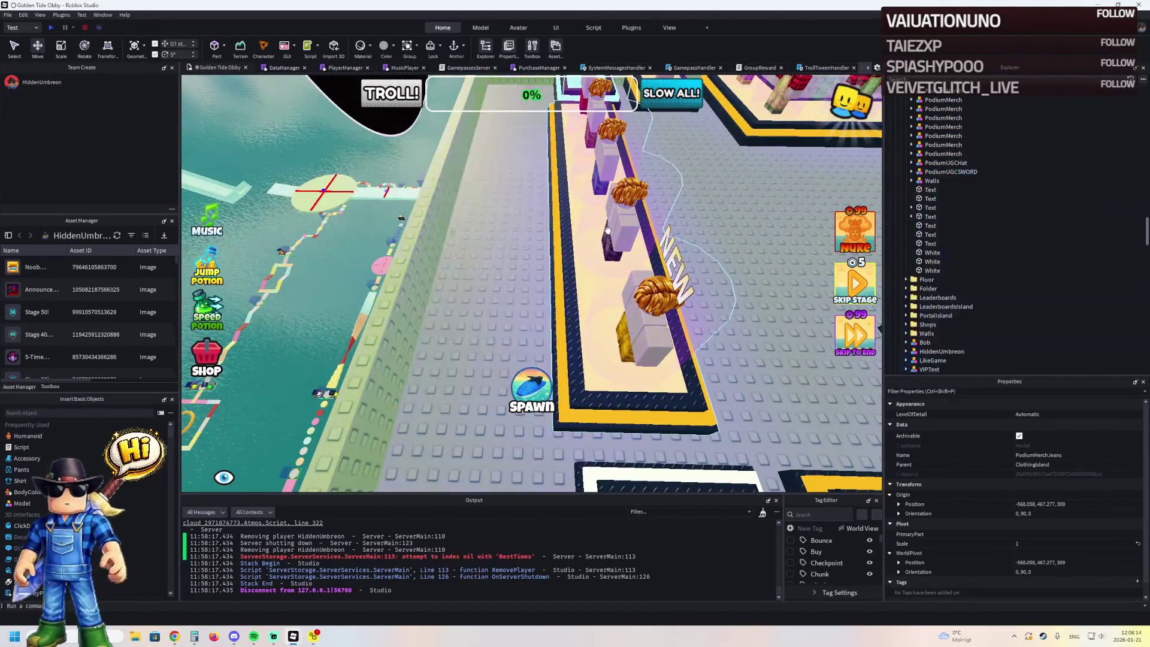
{"action": "left_click_drag", "start_coordinate": [666, 158], "coordinate": [552, 175]}
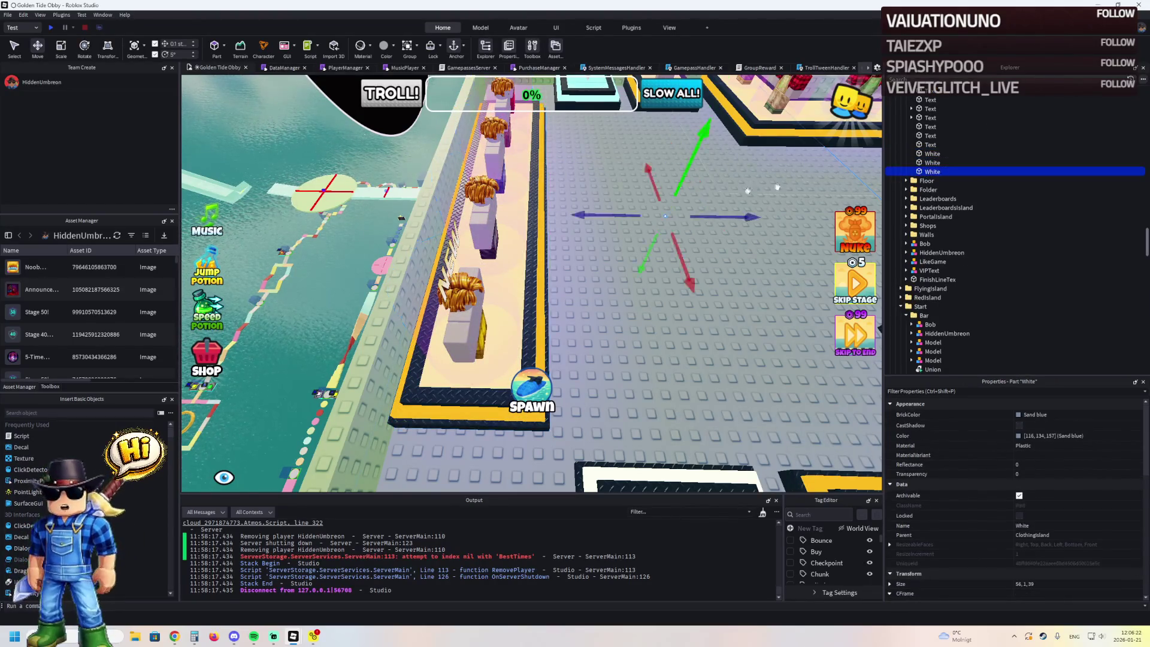
{"action": "key", "text": "F2"}
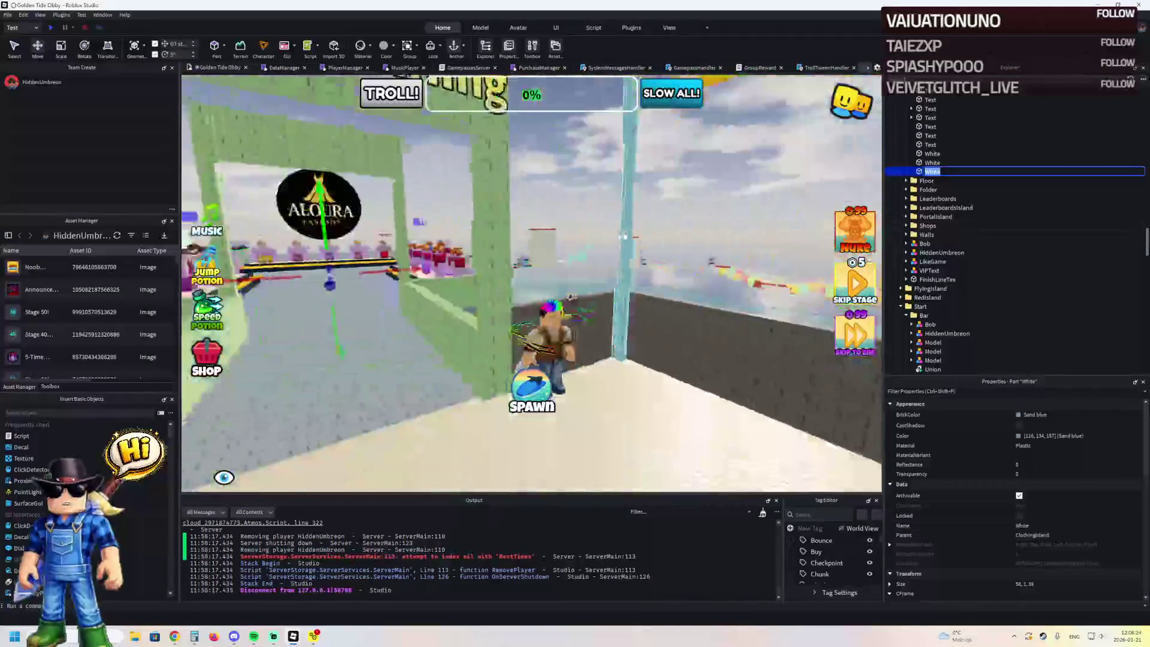
- Play-test by walking past the shirt, vest, pants and Gunslinger Hat podiums, then stop
{"action": "left_click", "coordinate": [51, 27]}
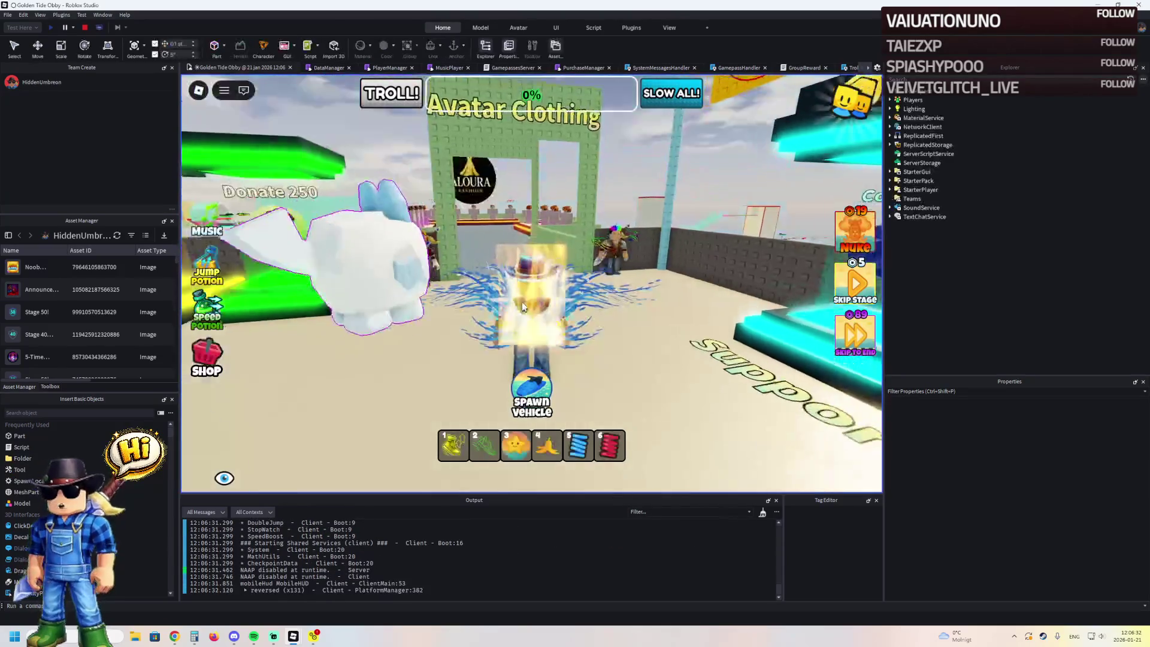
{"action": "key", "text": "w"}
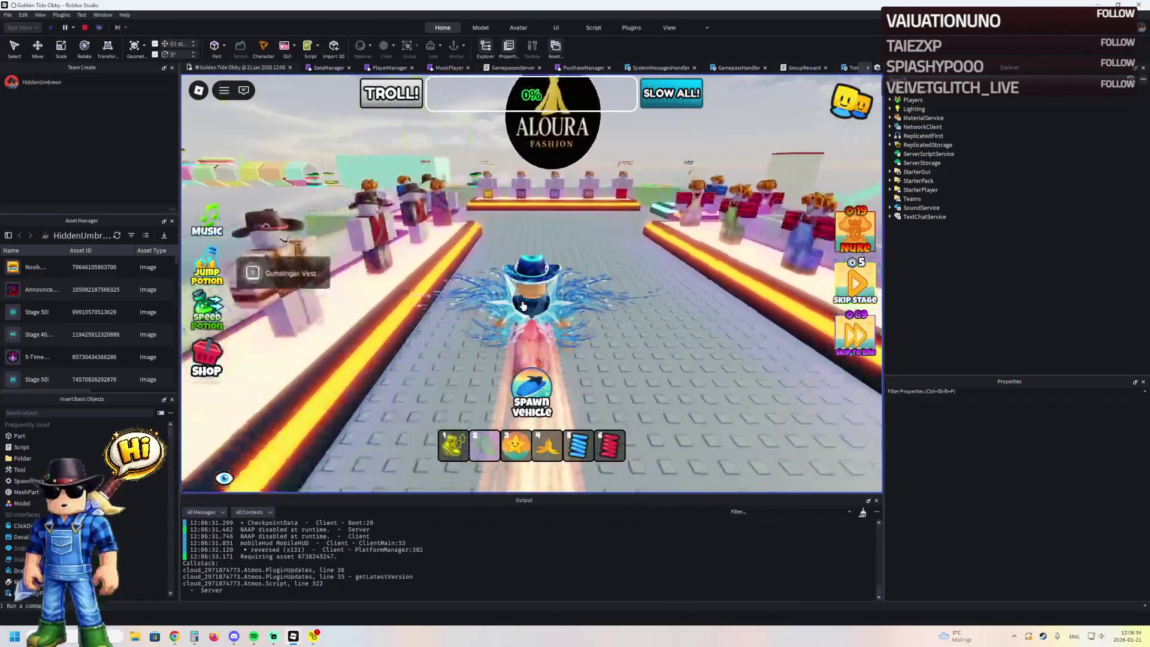
{"action": "key", "text": "w"}
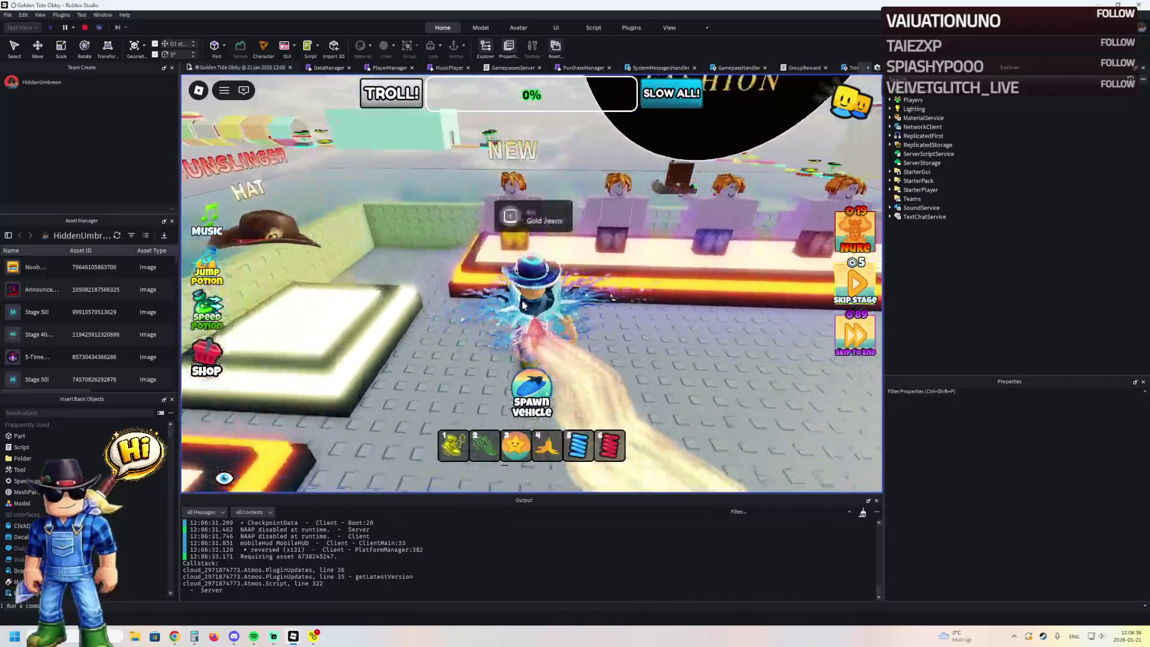
{"action": "key", "text": "w"}
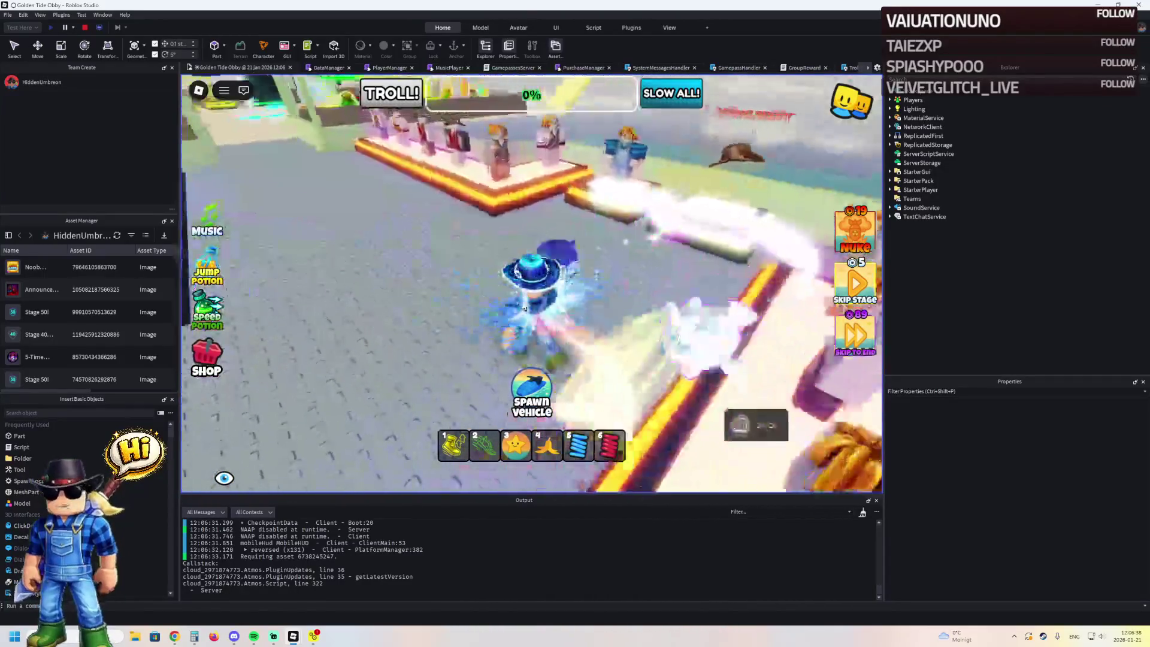
{"action": "key", "text": "w"}
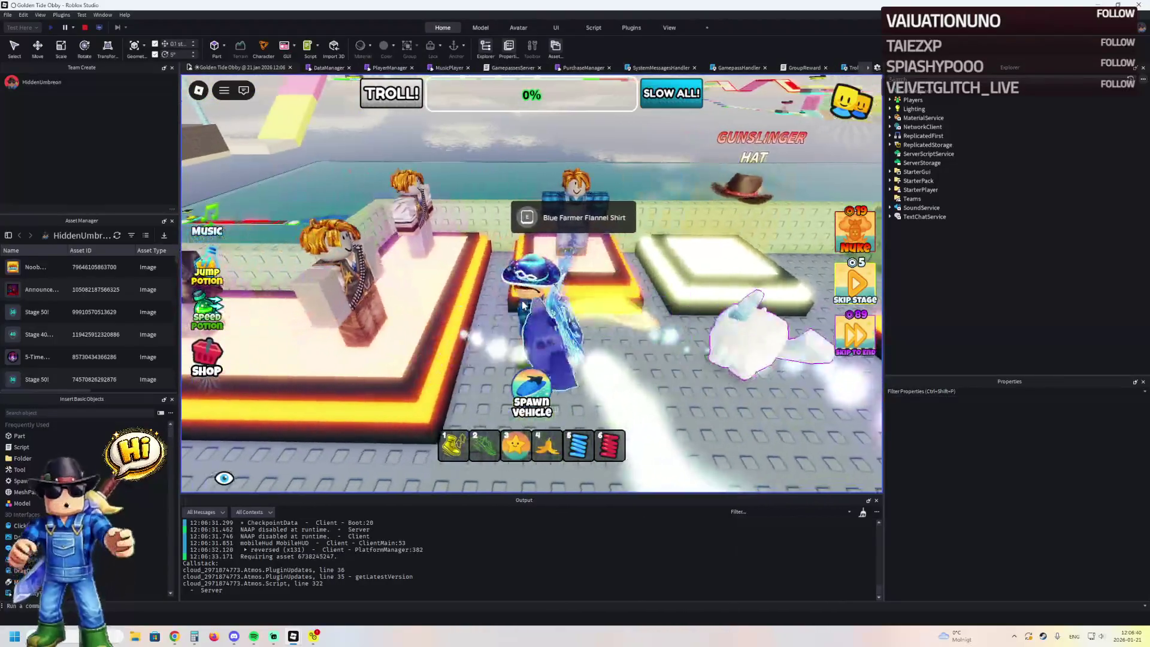
{"action": "key", "text": "w"}
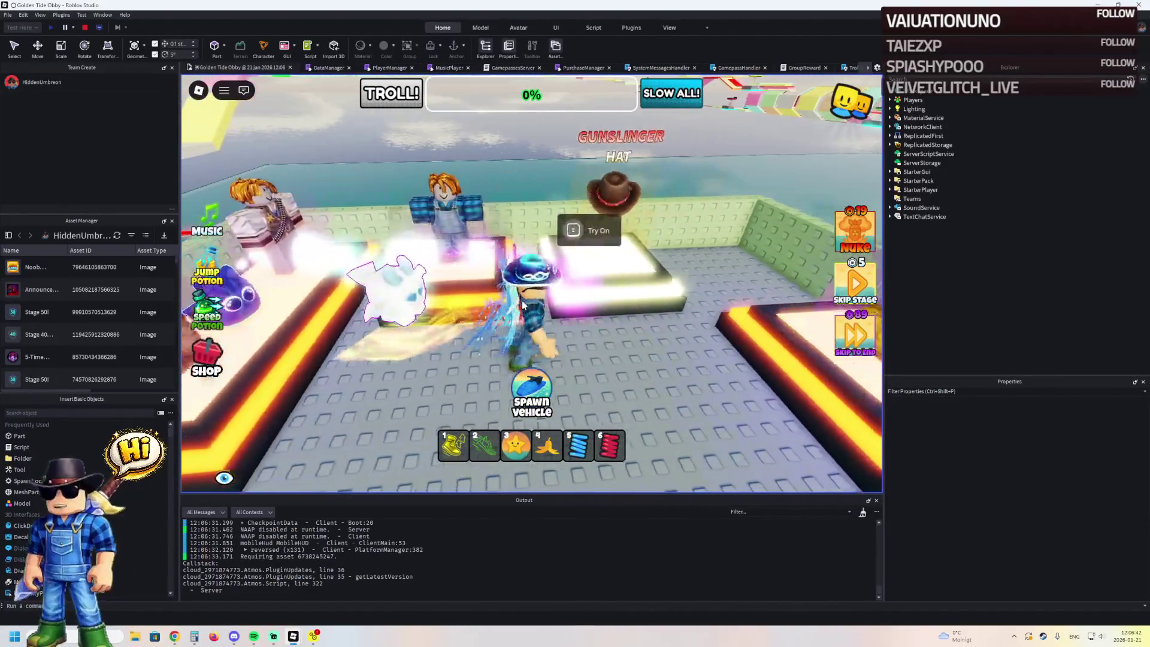
{"action": "key", "text": "w"}
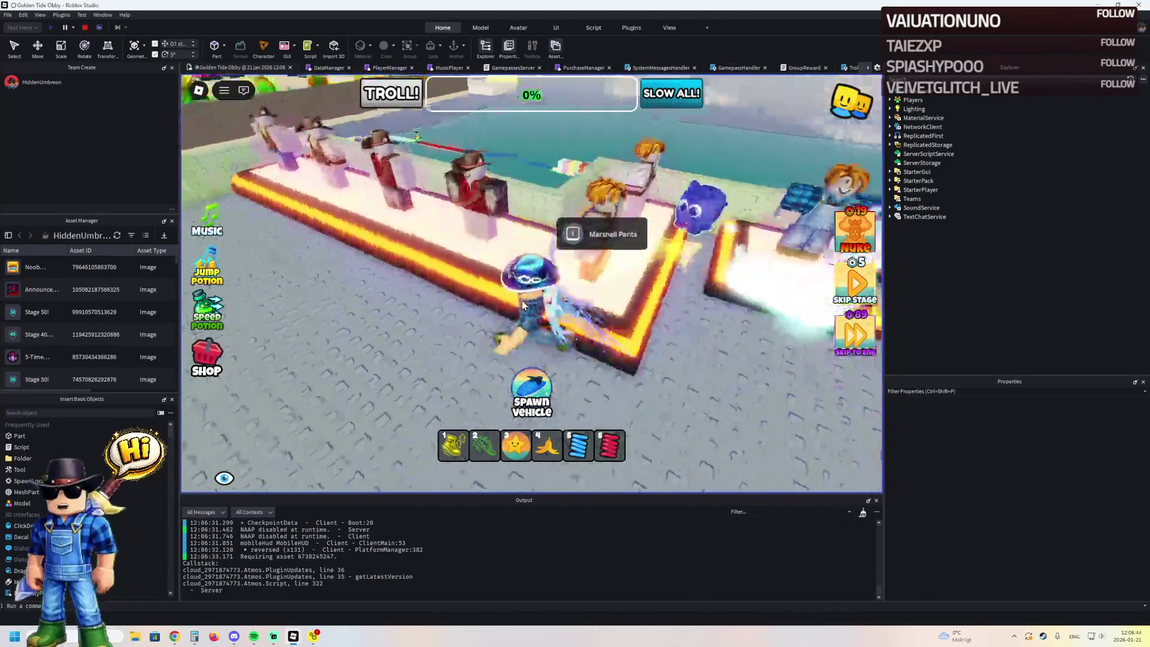
{"action": "key", "text": "a"}
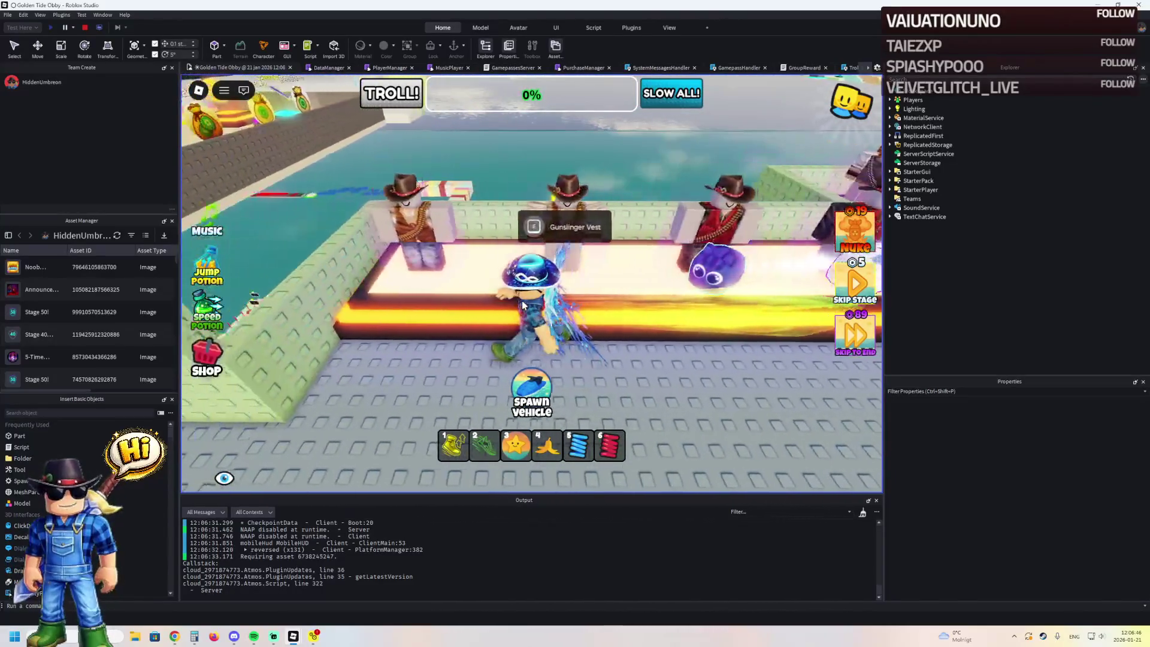
{"action": "key", "text": "w"}
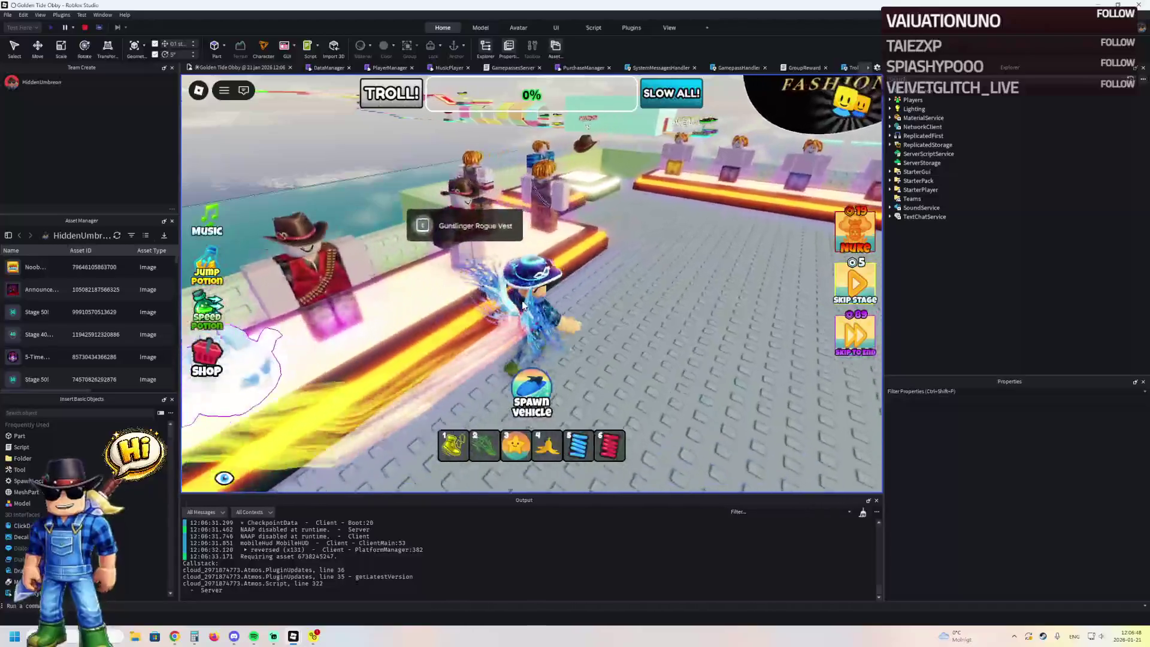
{"action": "key", "text": "w"}
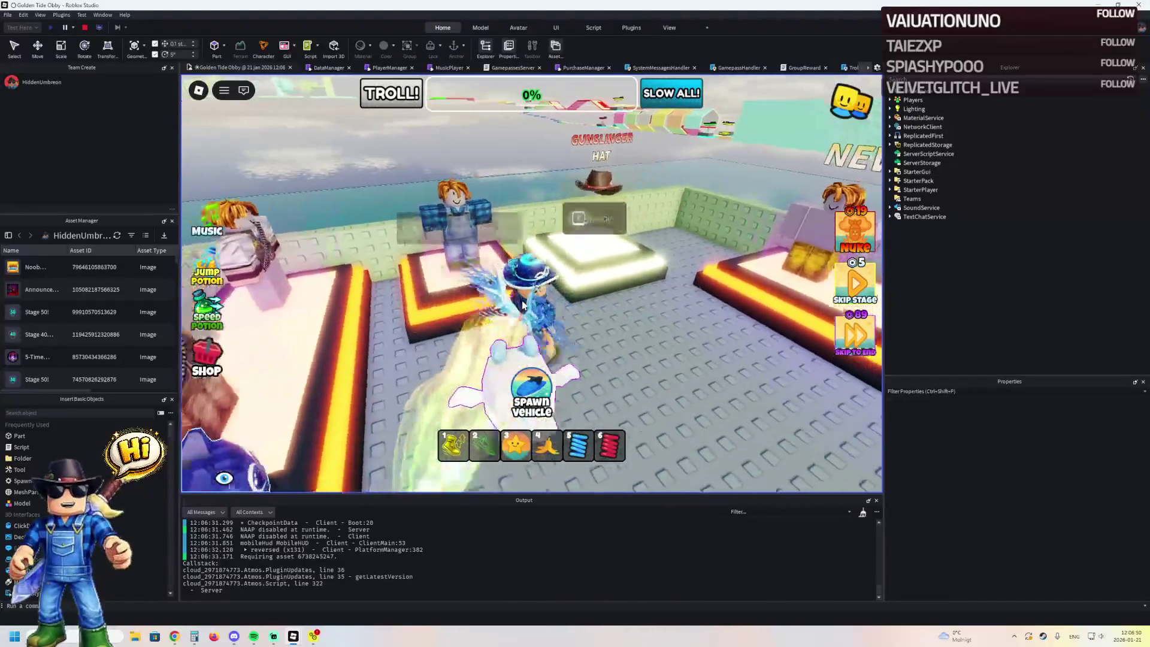
{"action": "key", "text": "s"}
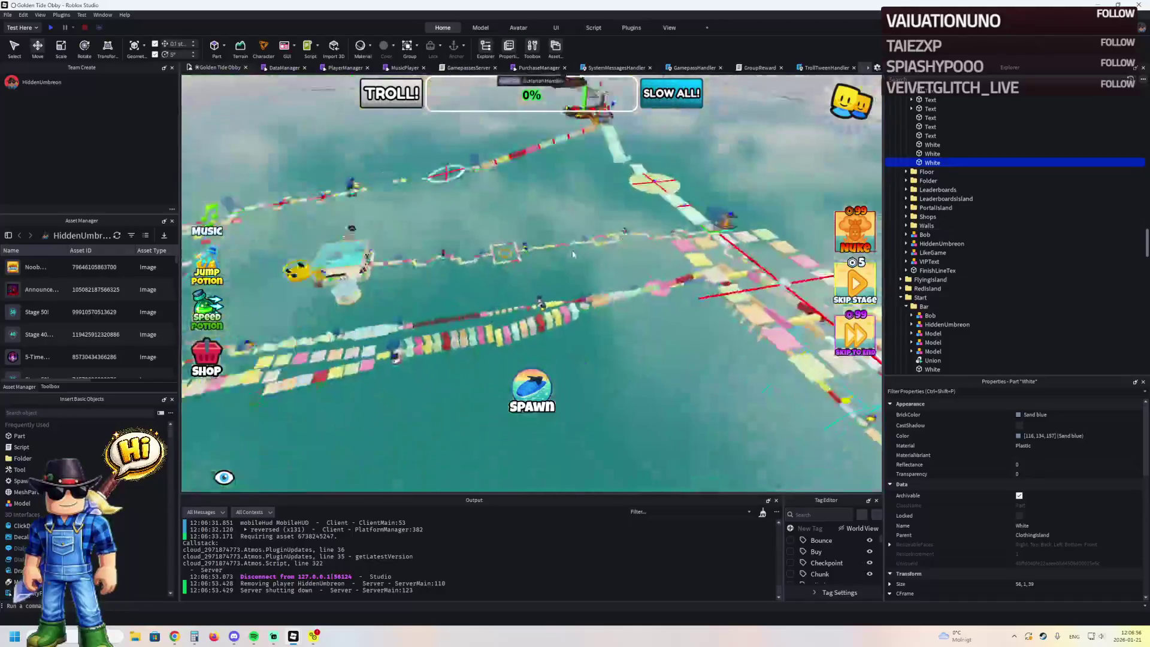
- Select all nine PodiumMerch podiums, duplicate them with Ctrl+D, and drag the copies off the island
{"action": "left_click", "coordinate": [572, 254]}
{"action": "scroll", "coordinate": [574, 239], "scroll_direction": "down", "scroll_amount": 10}
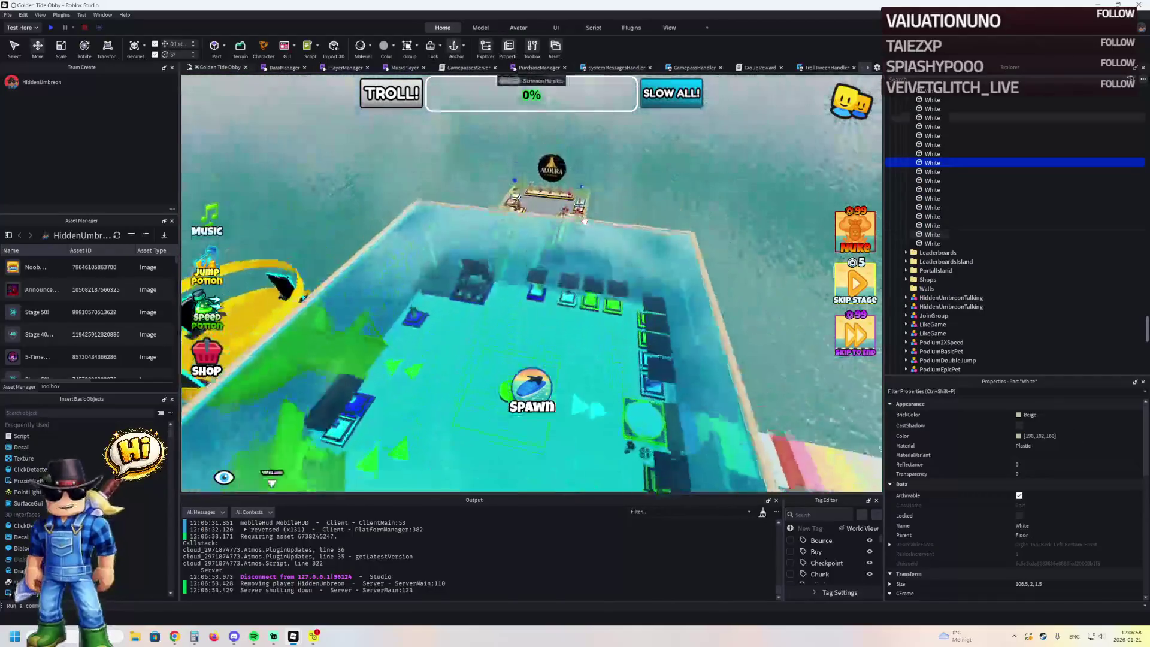
{"action": "left_click", "coordinate": [584, 223]}
{"action": "key", "text": "f"}
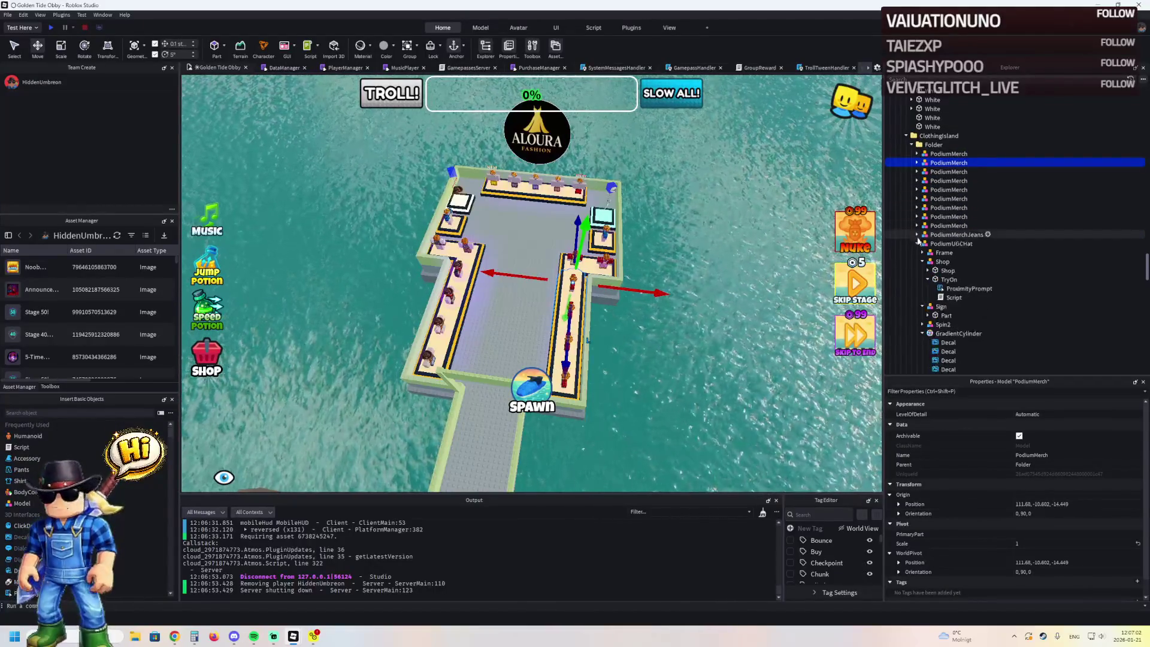
{"action": "left_click", "coordinate": [951, 154], "text": "shift"}
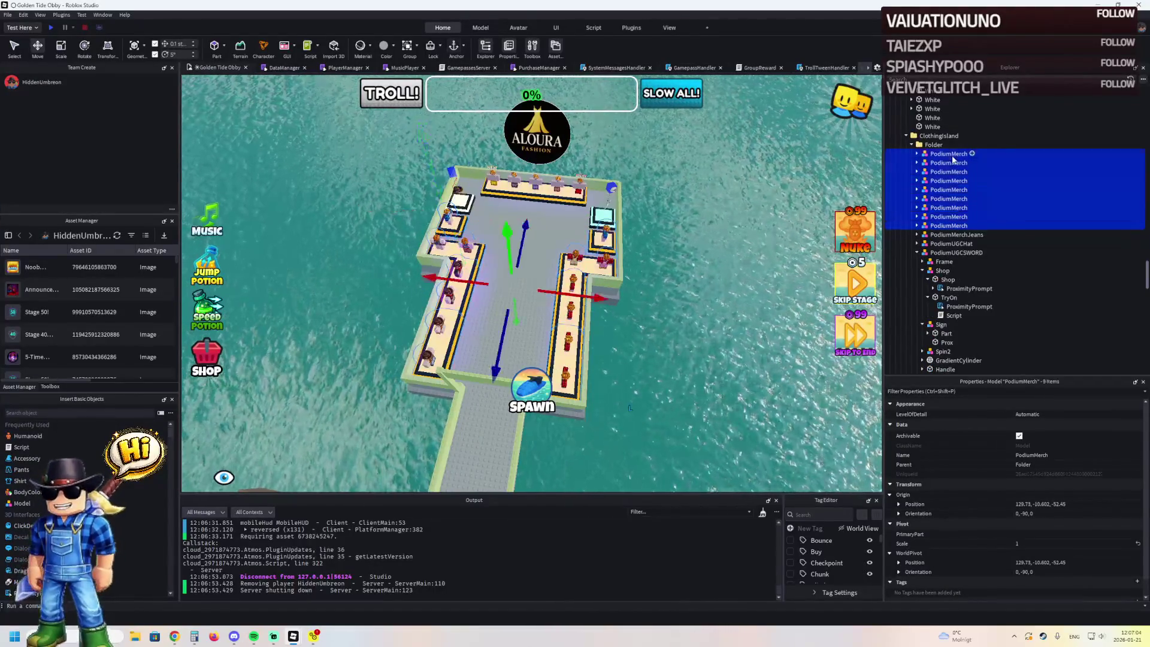
{"action": "left_click_drag", "start_coordinate": [694, 191], "coordinate": [694, 192]}
{"action": "key", "text": "ctrl+d"}
{"action": "left_click_drag", "start_coordinate": [634, 133], "coordinate": [650, 217]}
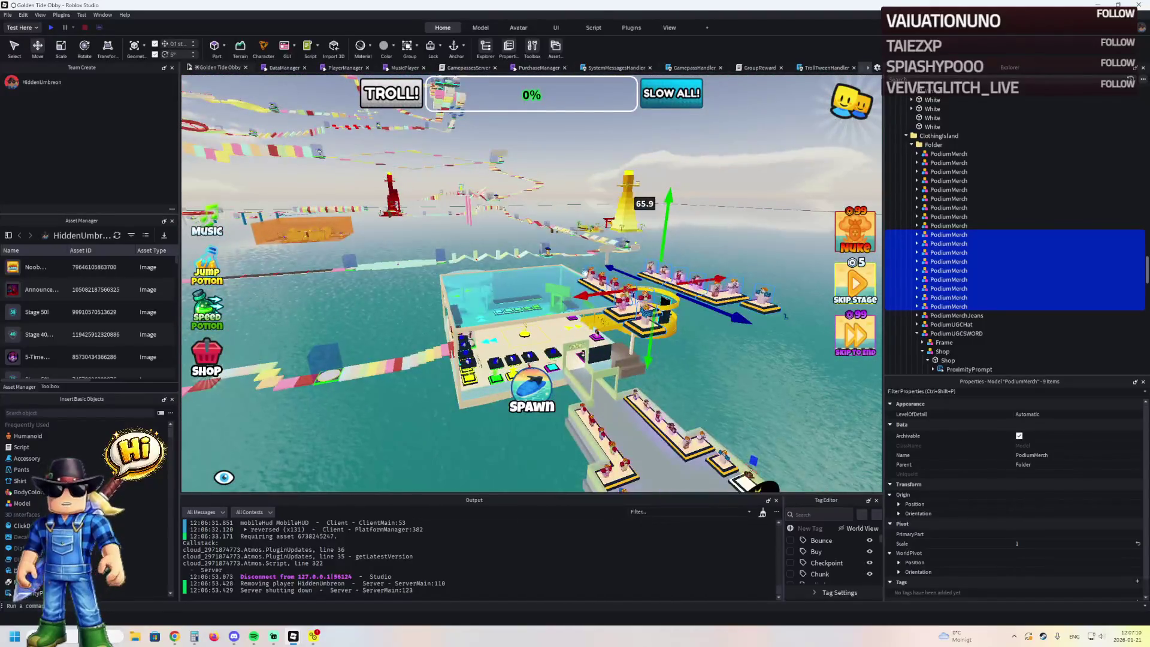
{"action": "left_click_drag", "start_coordinate": [574, 257], "coordinate": [557, 244]}
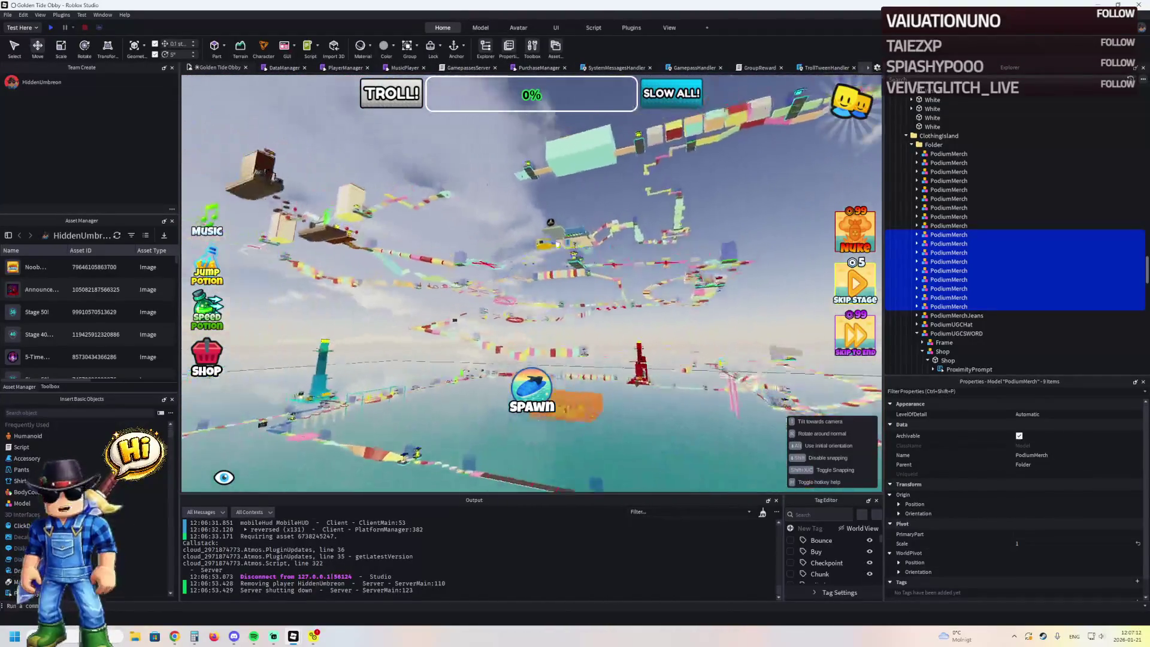
{"action": "key", "text": "f"}
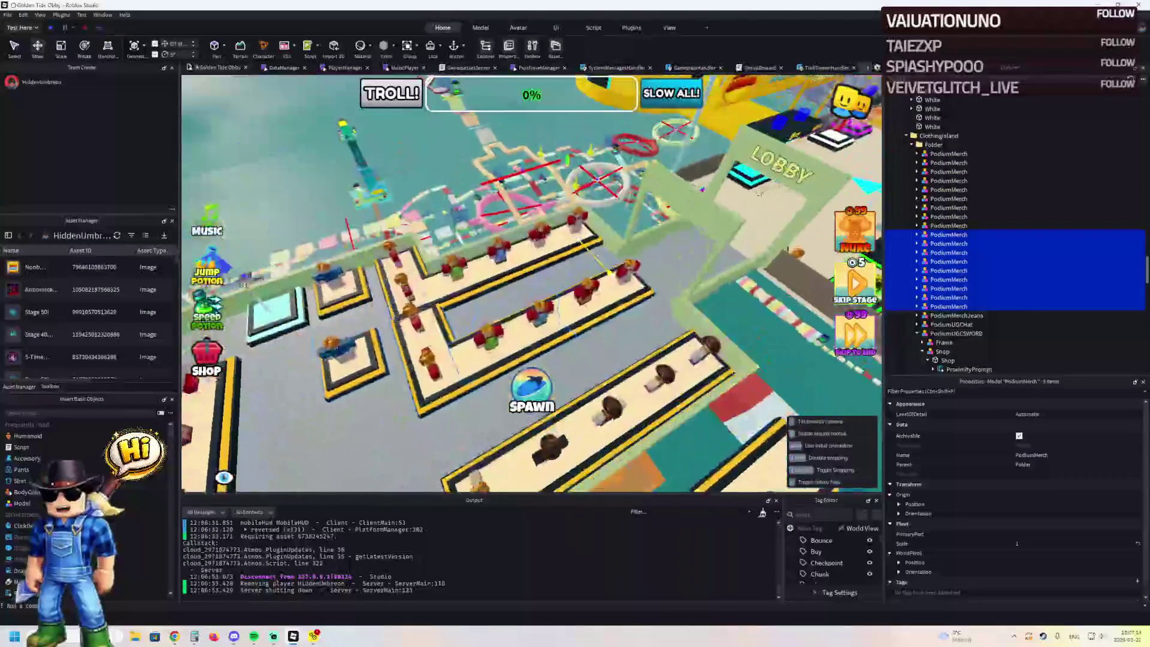
{"action": "left_click", "coordinate": [635, 317]}
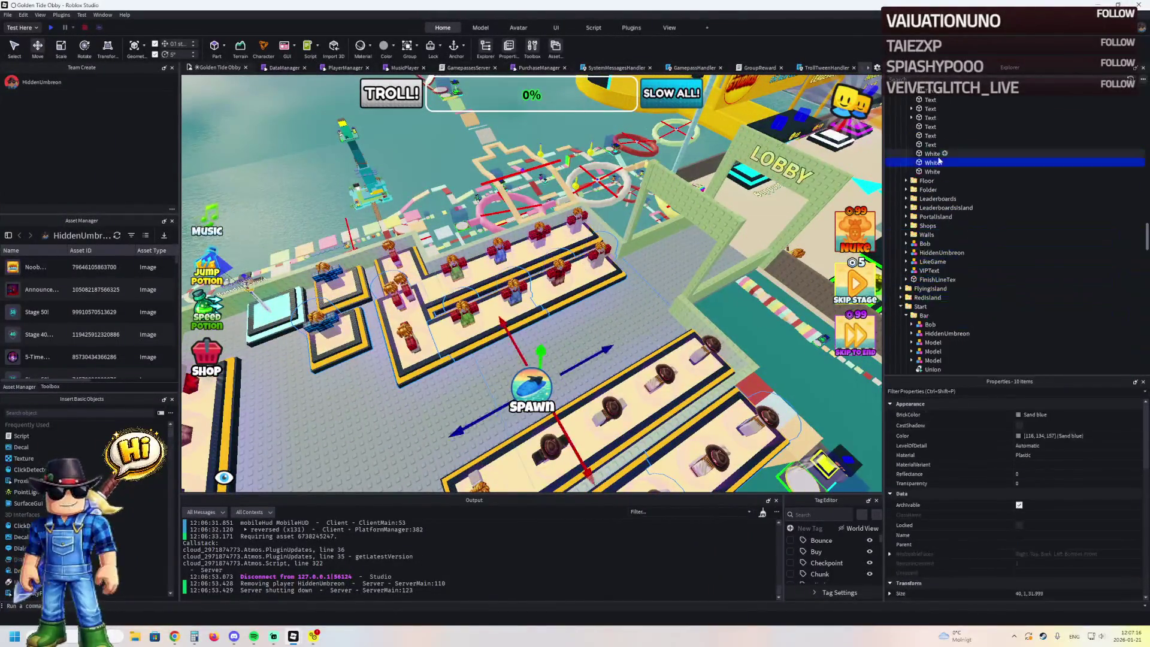
- Select the copied podium group and hide the game GUI overlay in the viewport
{"action": "key", "text": "f"}
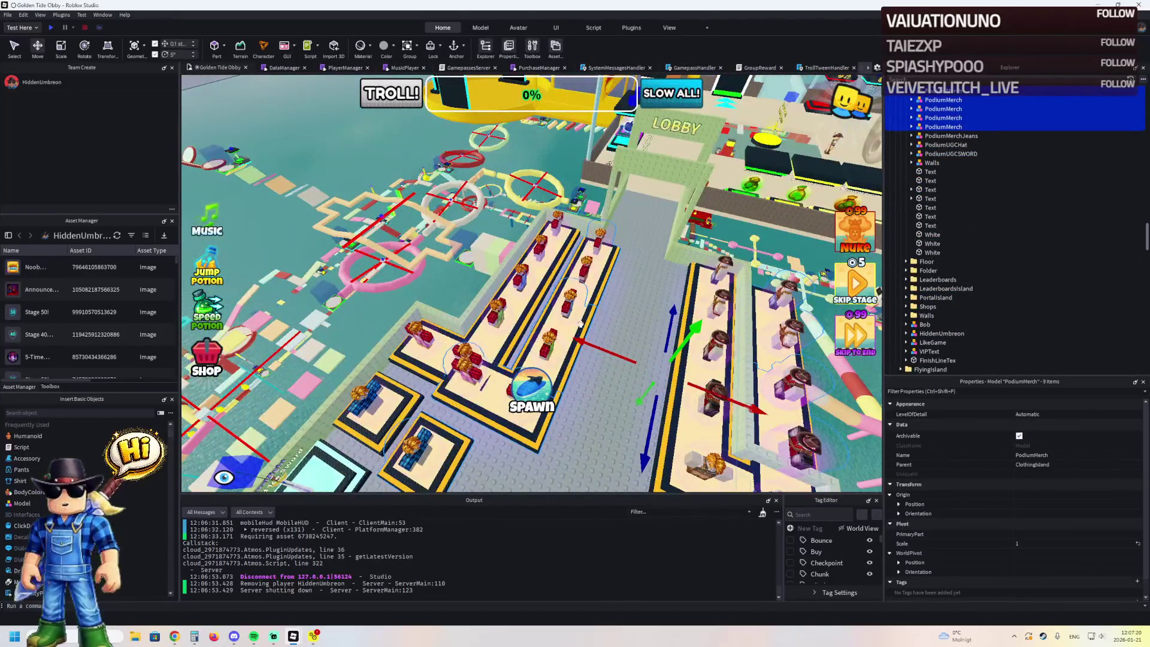
{"action": "left_click", "coordinate": [593, 345]}
{"action": "scroll", "coordinate": [569, 345], "scroll_direction": "up", "scroll_amount": 10}
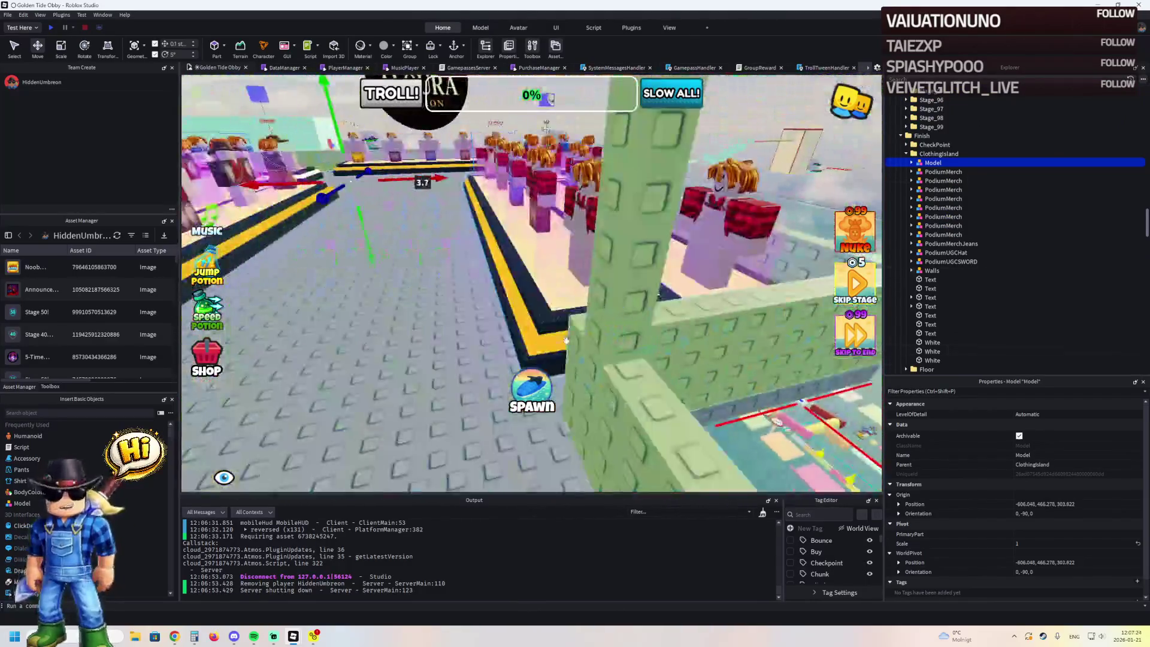
{"action": "scroll", "coordinate": [566, 340], "scroll_direction": "down", "scroll_amount": 10}
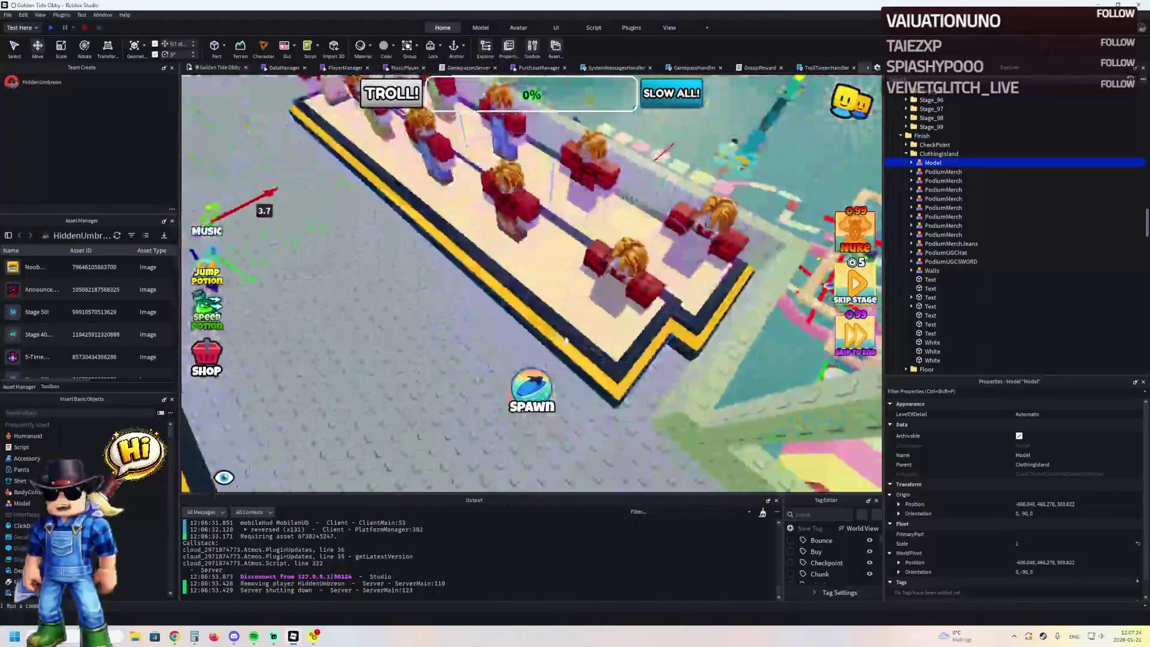
{"action": "scroll", "coordinate": [565, 341], "scroll_direction": "up", "scroll_amount": 5}
{"action": "scroll", "coordinate": [565, 341], "scroll_direction": "down", "scroll_amount": 5}
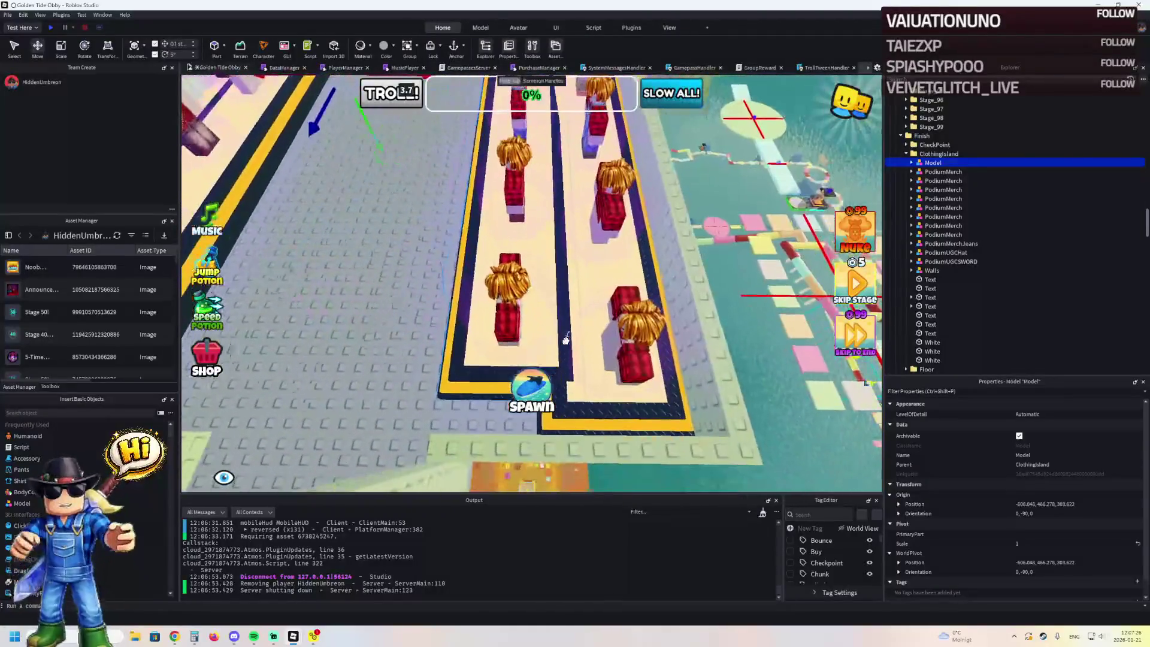
{"action": "left_click", "coordinate": [877, 69]}
{"action": "left_click", "coordinate": [748, 145]}
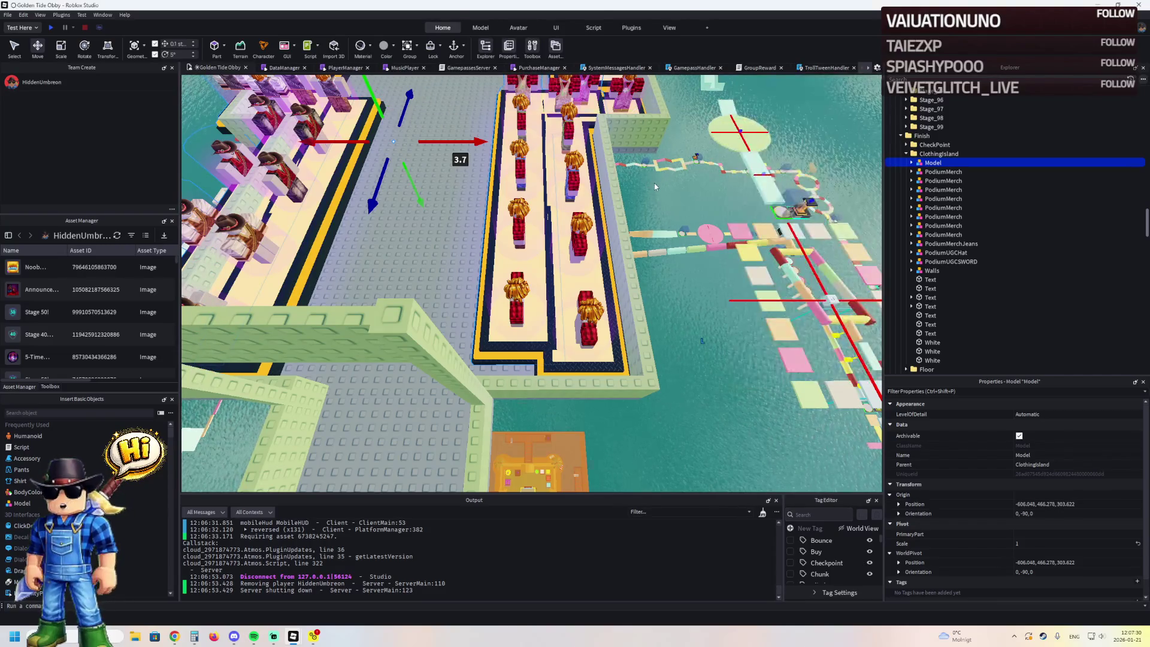
- Slide the copied podium group right along the platform into a parallel row
{"action": "scroll", "coordinate": [666, 227], "scroll_direction": "up", "scroll_amount": 5}
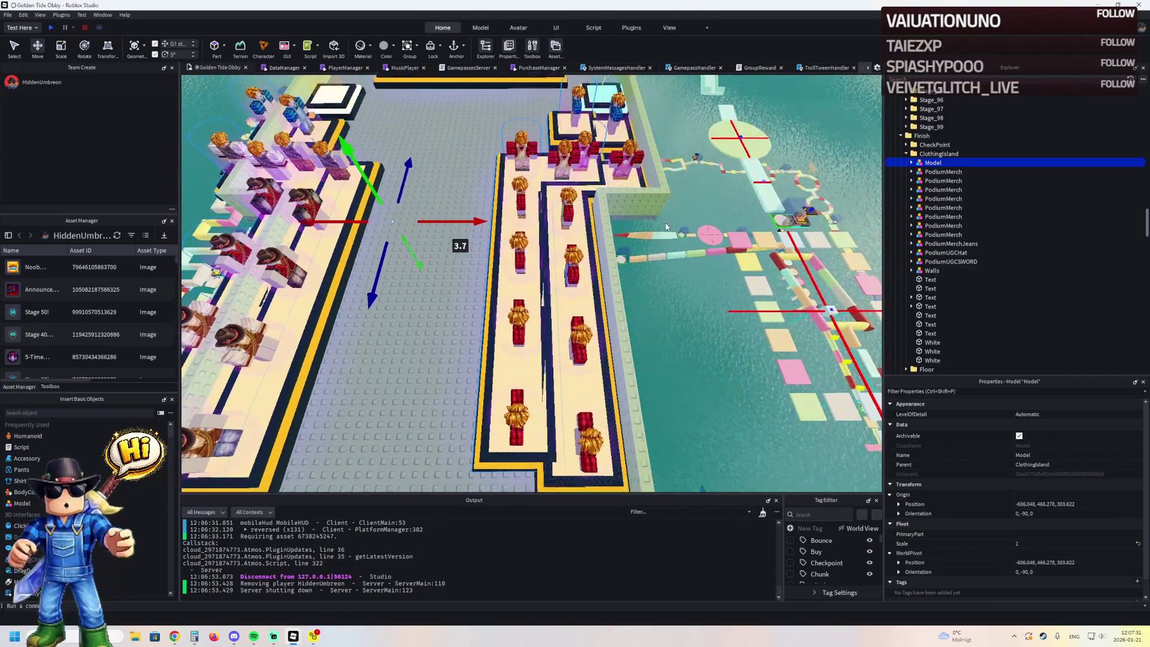
{"action": "key", "text": "s"}
{"action": "left_click_drag", "start_coordinate": [468, 183], "coordinate": [515, 177]}
{"action": "scroll", "coordinate": [516, 176], "scroll_direction": "up", "scroll_amount": 3}
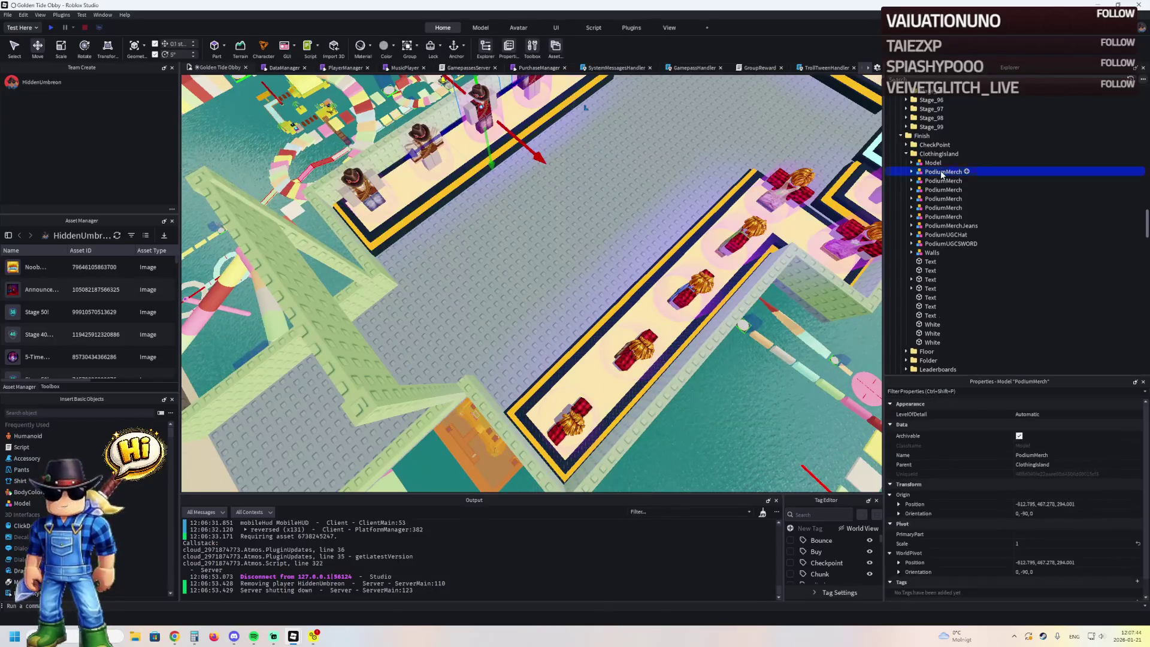
- Delete three surplus PodiumMerch podiums
{"action": "key", "text": "Delete"}
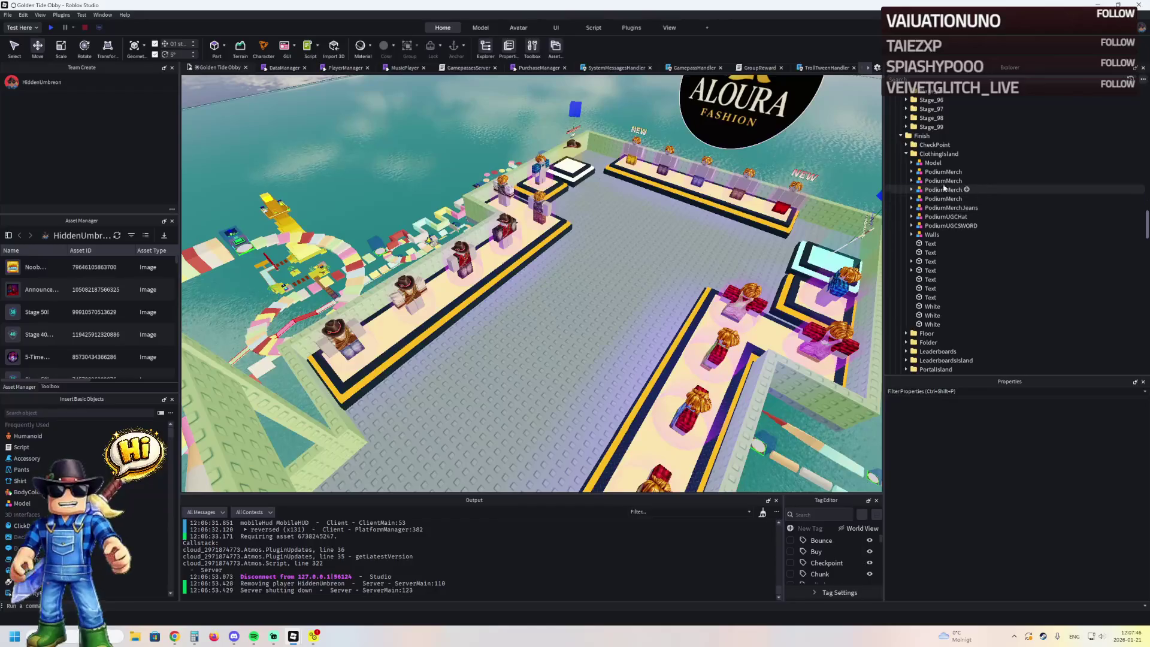
{"action": "key", "text": "Delete"}
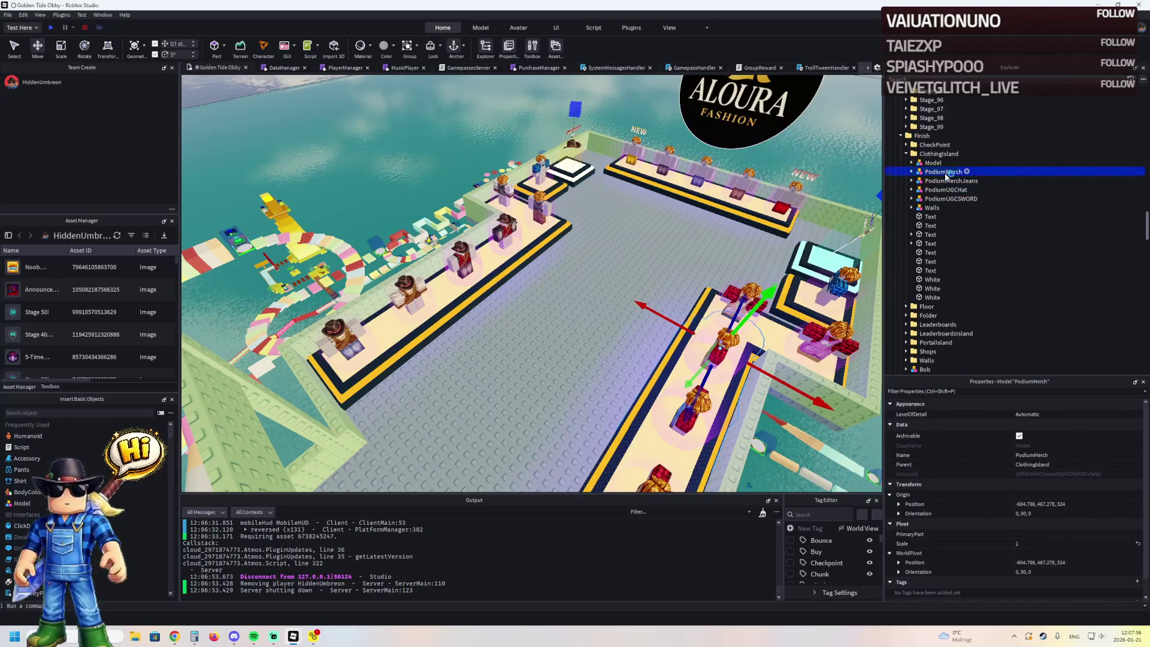
{"action": "key", "text": "Delete"}
- Ungroup the nine copied podiums into ClothingIsland and start a playtest
{"action": "double_click", "coordinate": [933, 166]}
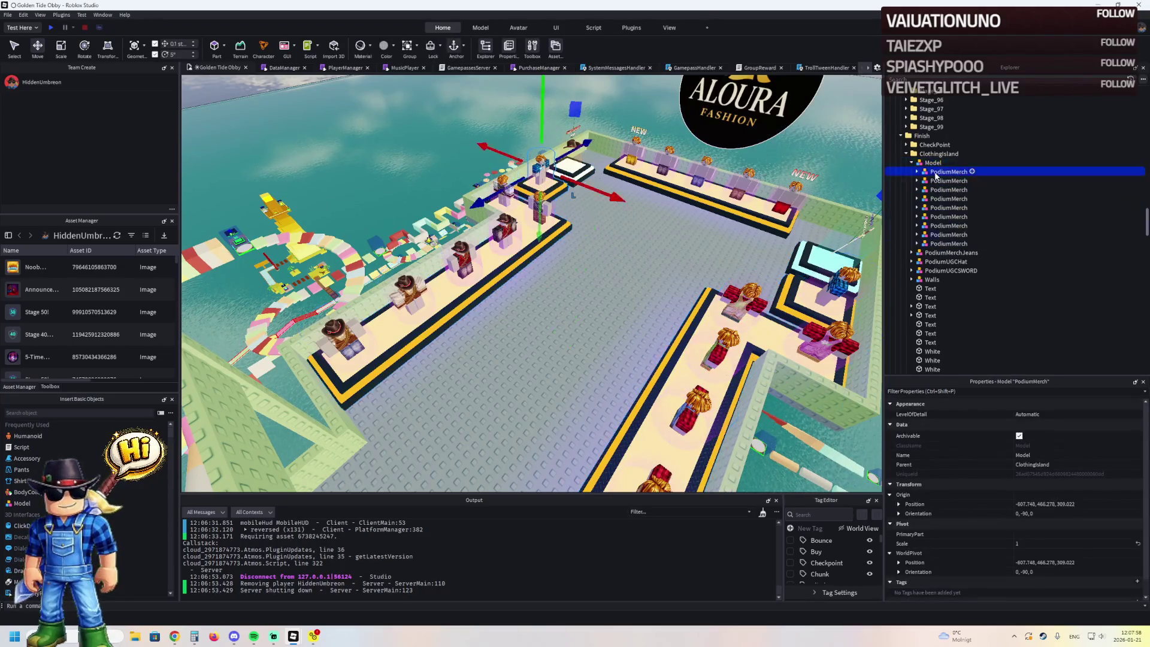
{"action": "left_click", "coordinate": [938, 242], "text": "shift"}
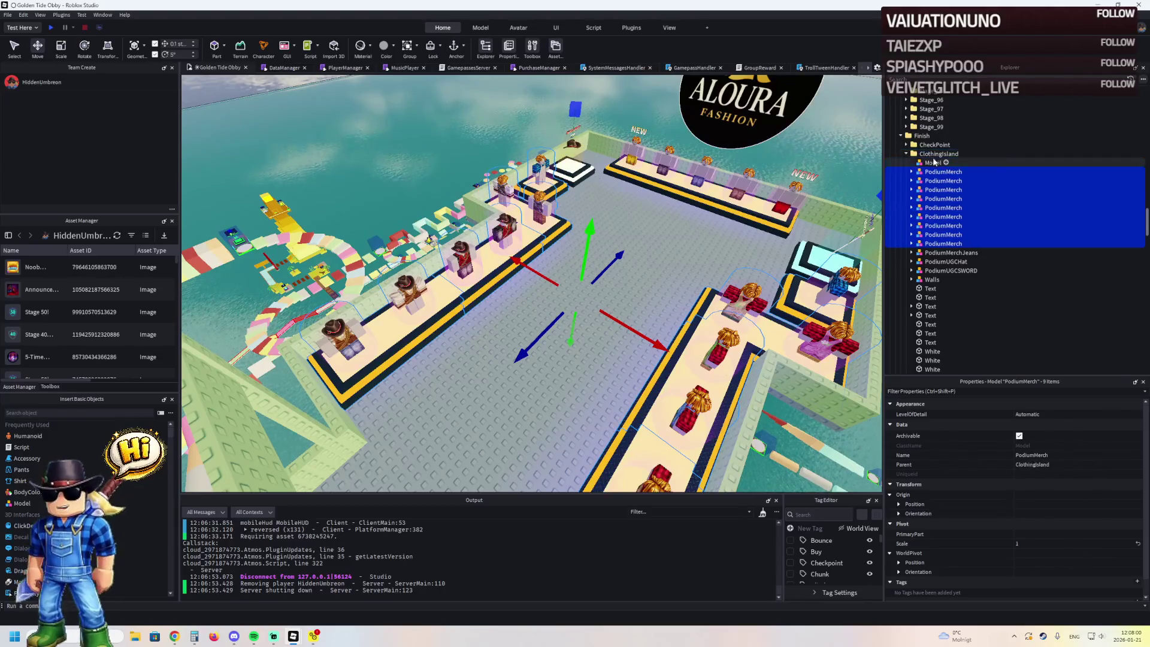
{"action": "left_click", "coordinate": [734, 213]}
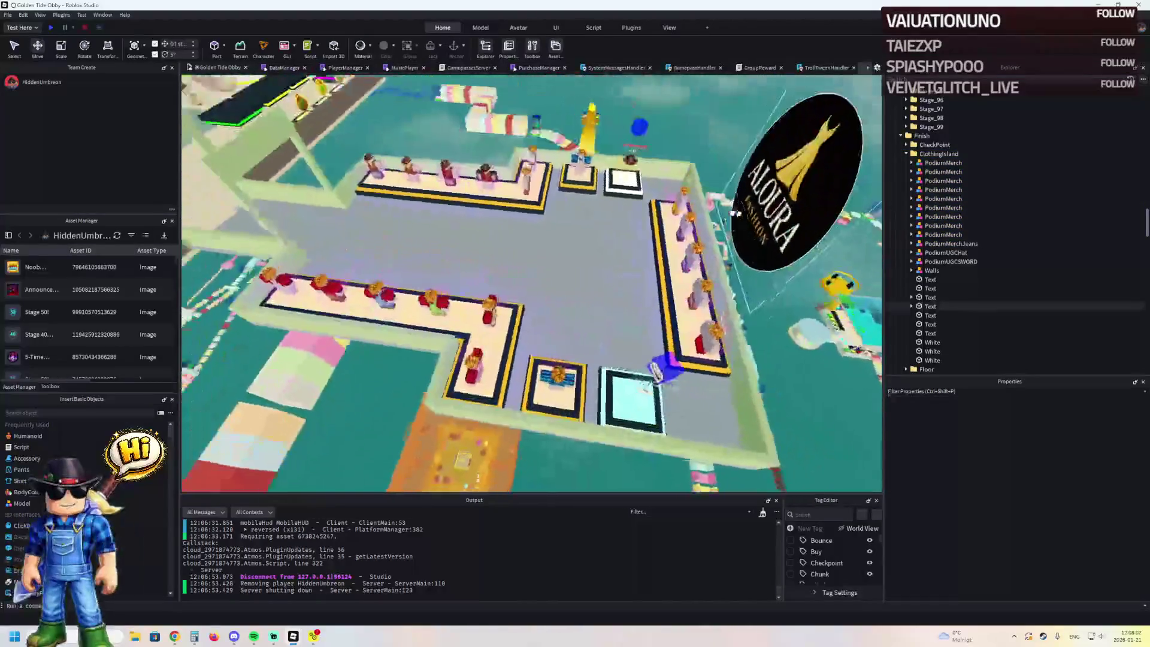
{"action": "key", "text": "w"}
{"action": "key", "text": "w"}
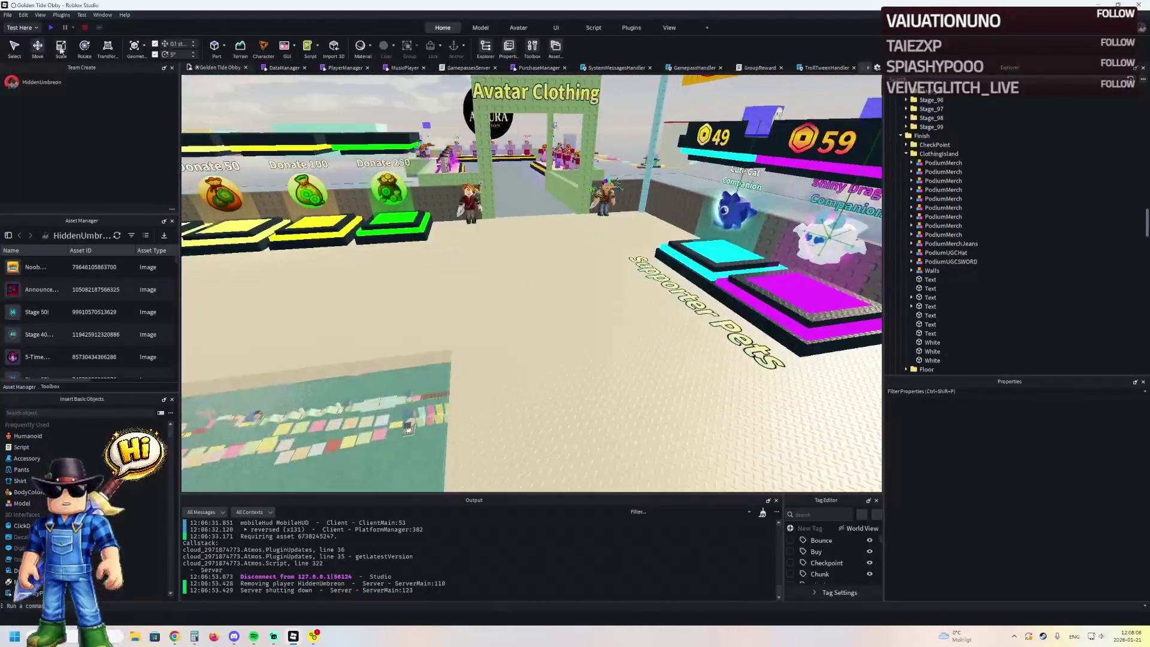
{"action": "left_click", "coordinate": [52, 28]}
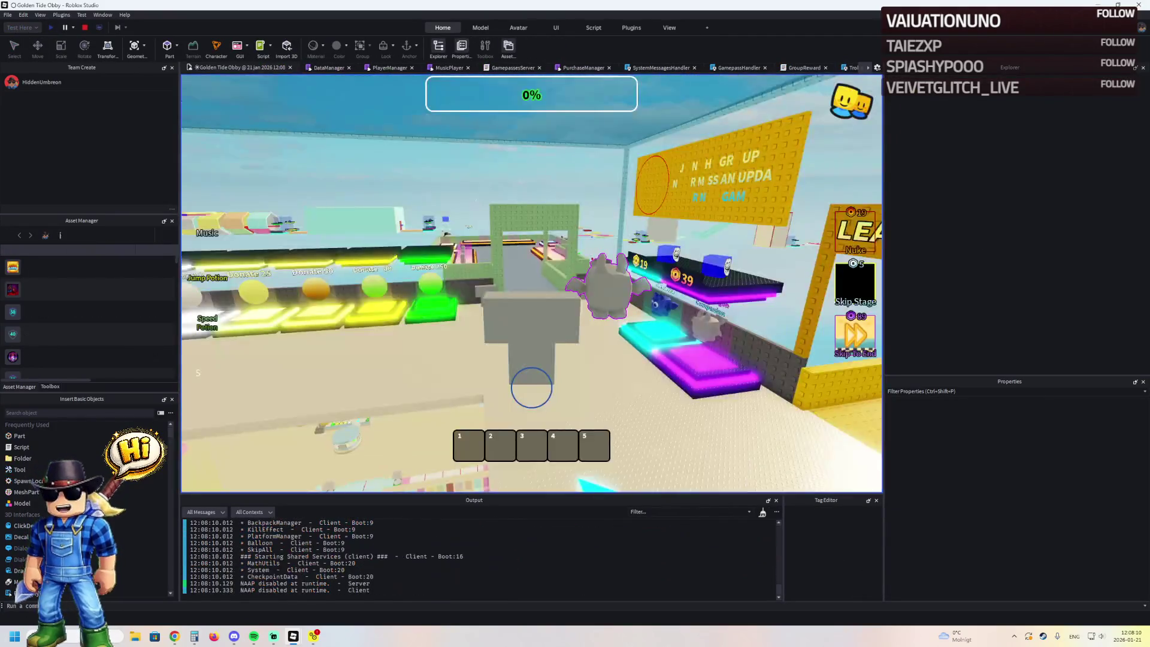
- Walk the character into the fashion area, past the mannequin platform, Gunslinger Hat and Frostlight Runed Ice Sword displays
{"action": "key", "text": "w"}
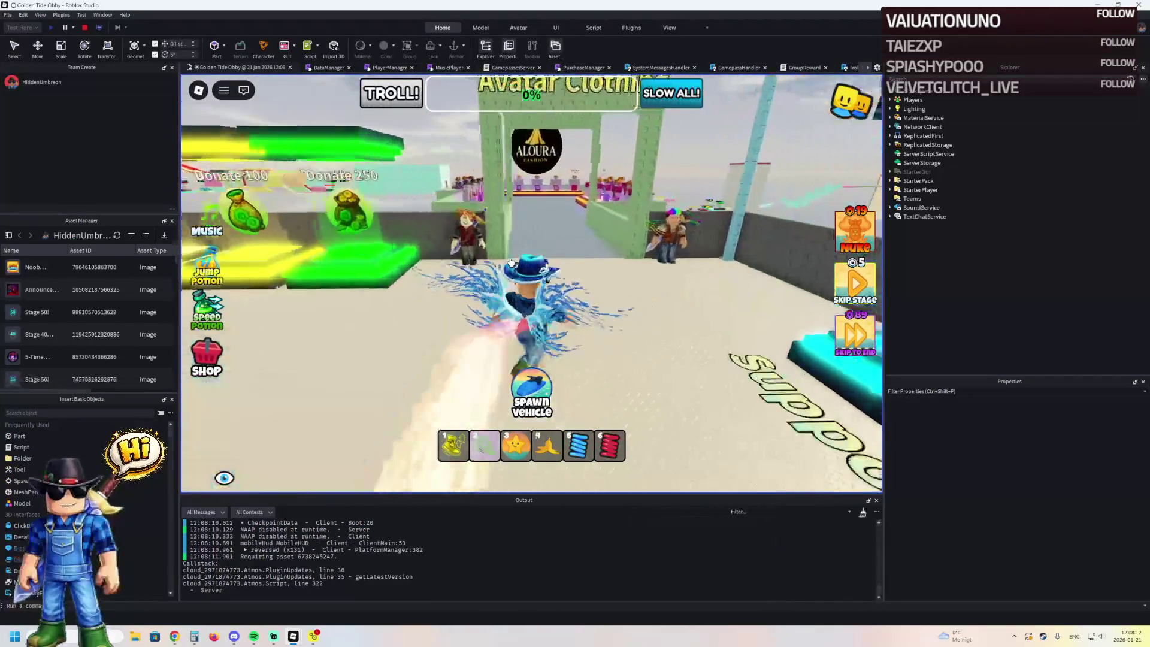
{"action": "key", "text": "w"}
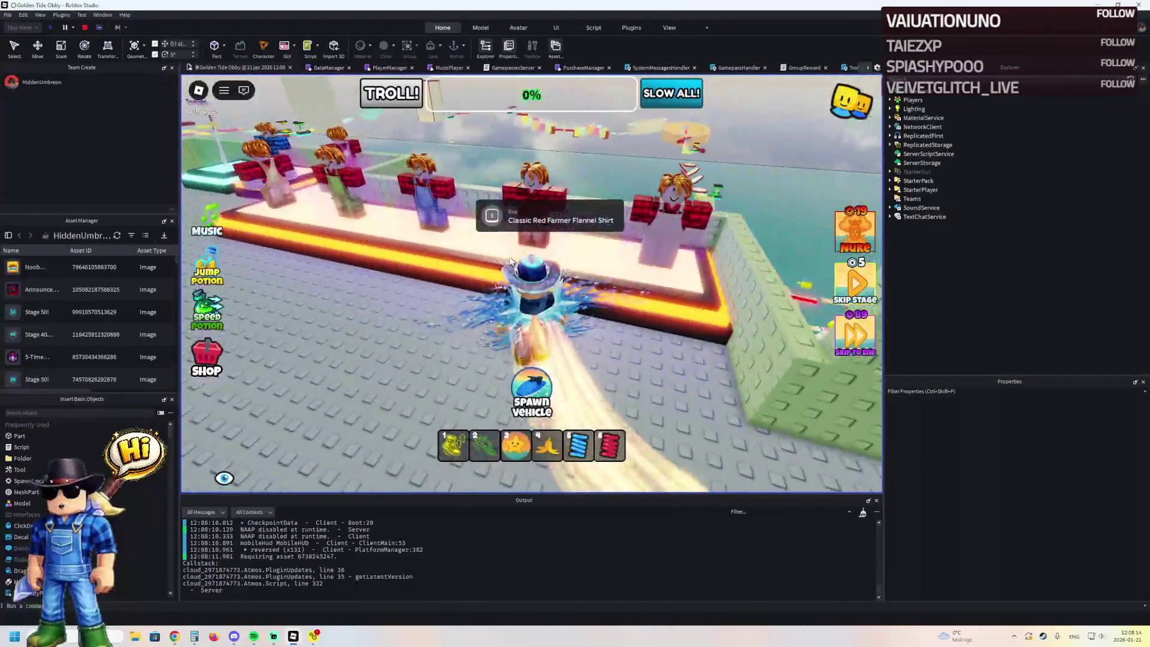
{"action": "key", "text": "s"}
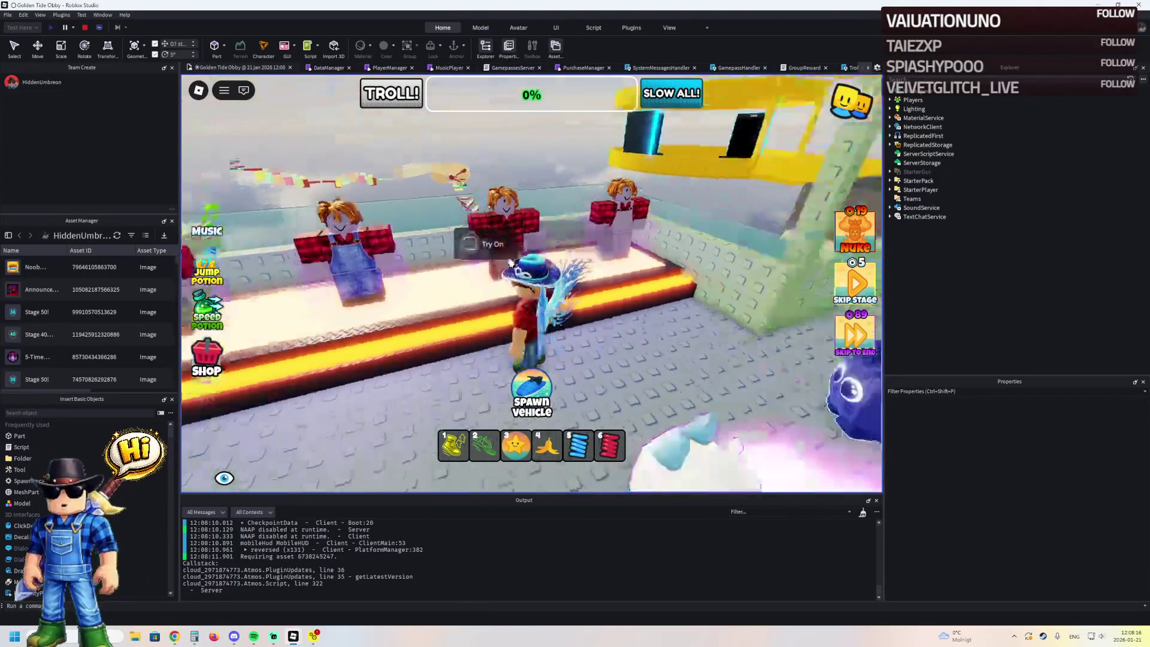
{"action": "key", "text": "a"}
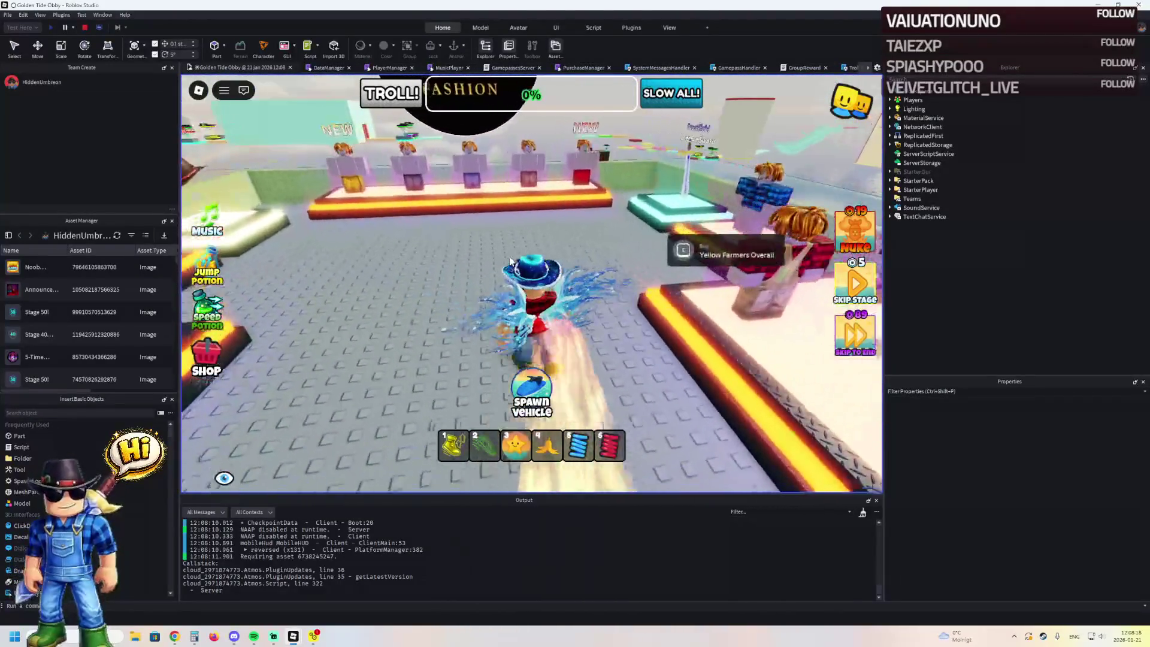
{"action": "key", "text": "a"}
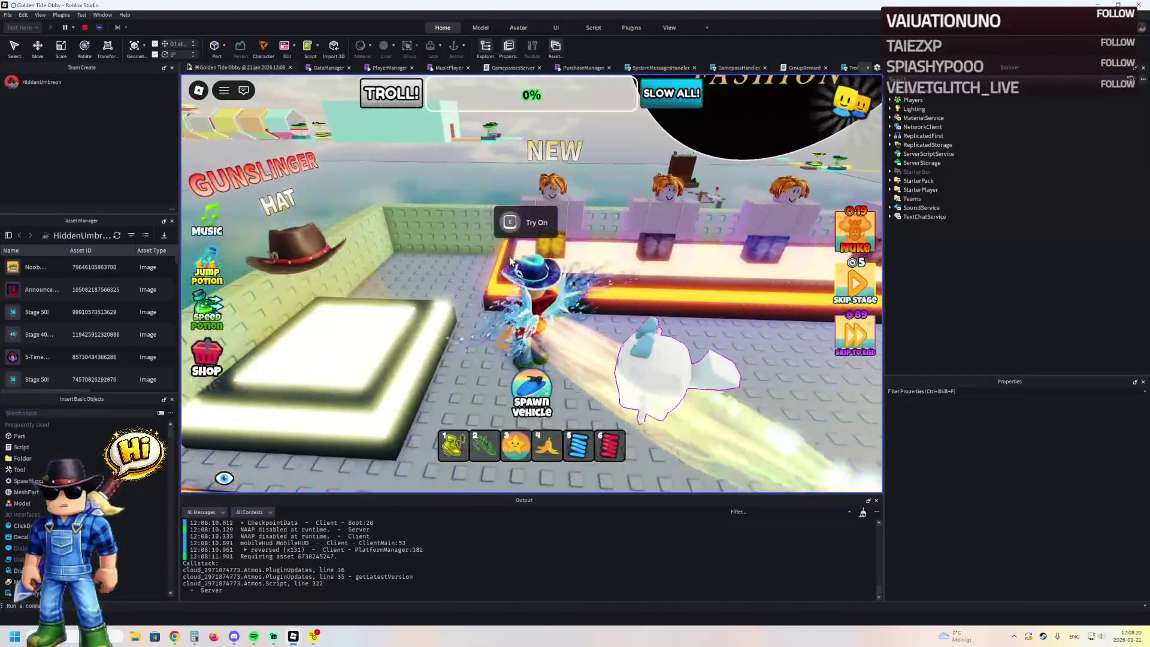
{"action": "key", "text": "a"}
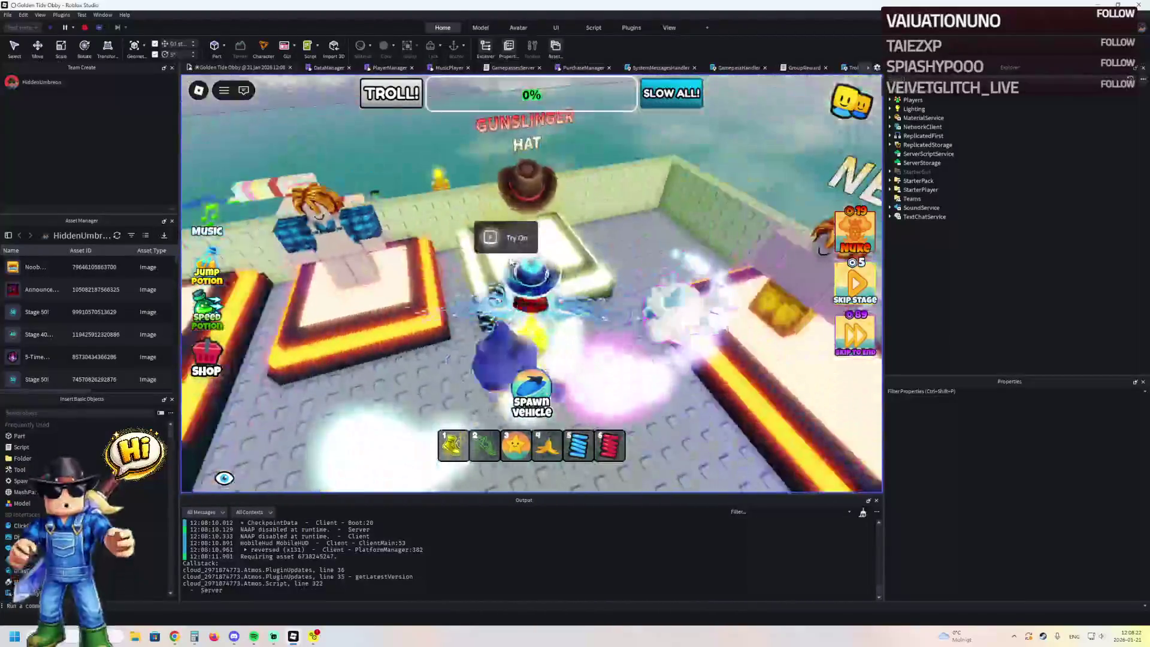
{"action": "key", "text": "w"}
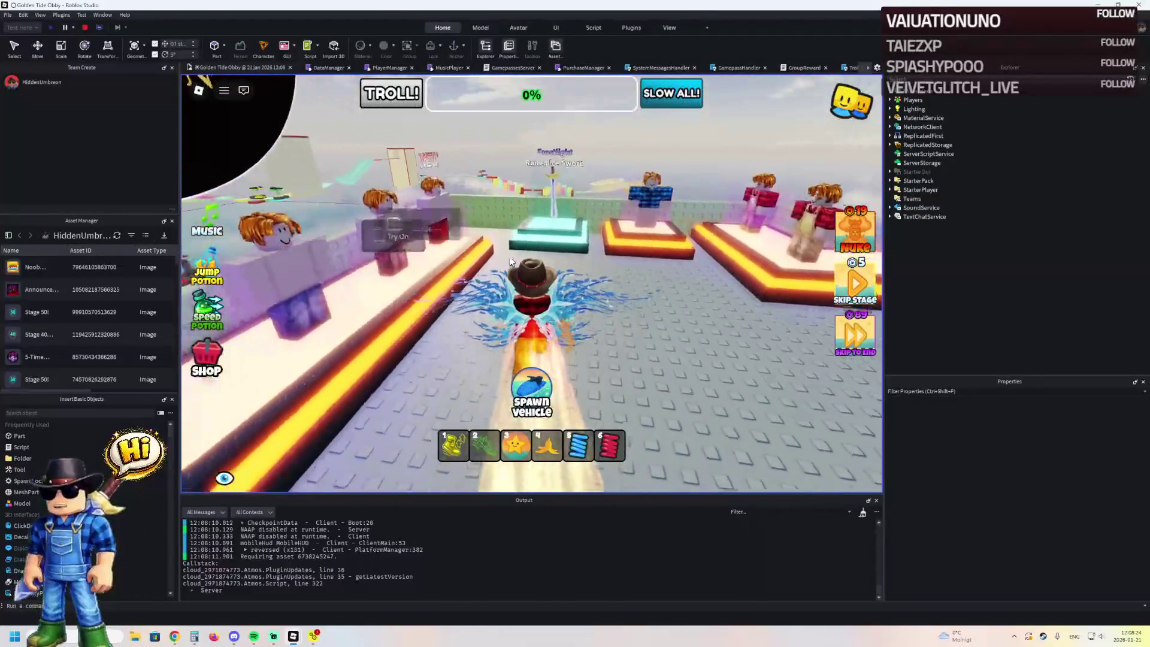
{"action": "key", "text": "d"}
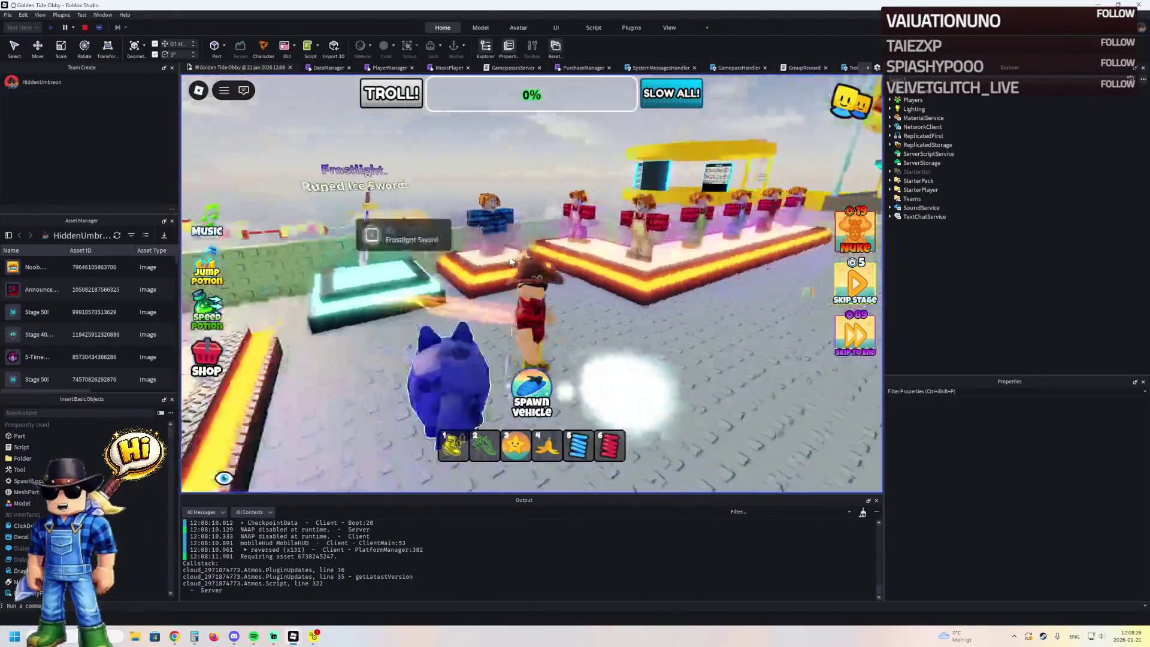
- Run past the overalls mannequin, down the lane toward the Aloura sign and back, then stop the playtest
{"action": "key", "text": "w"}
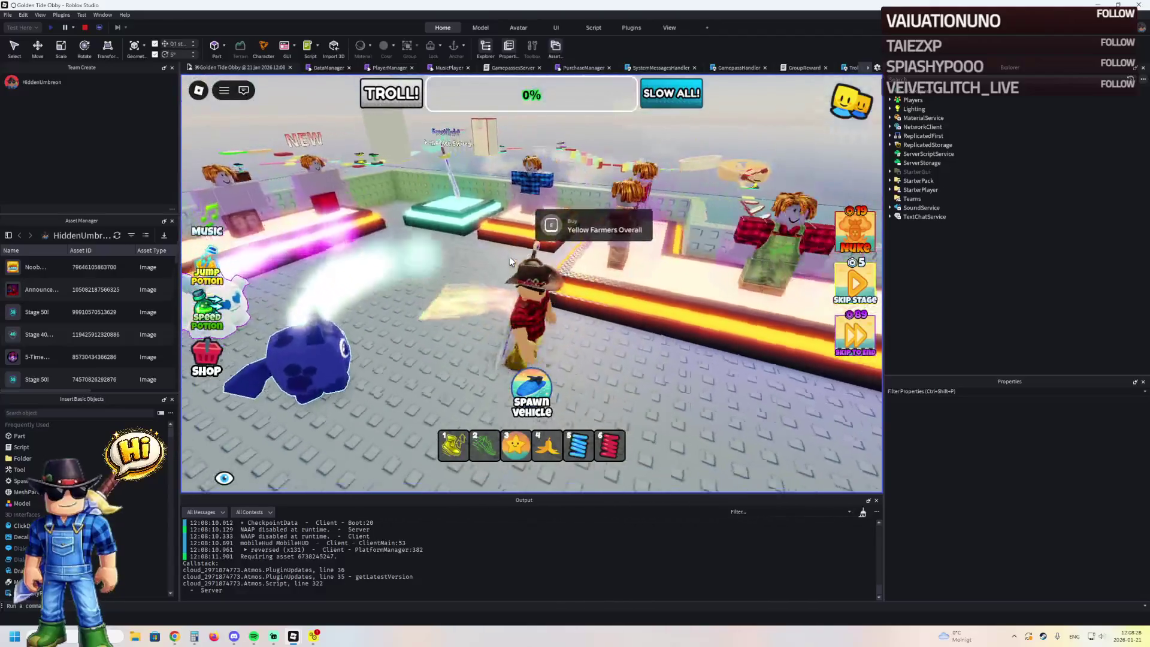
{"action": "key", "text": "w"}
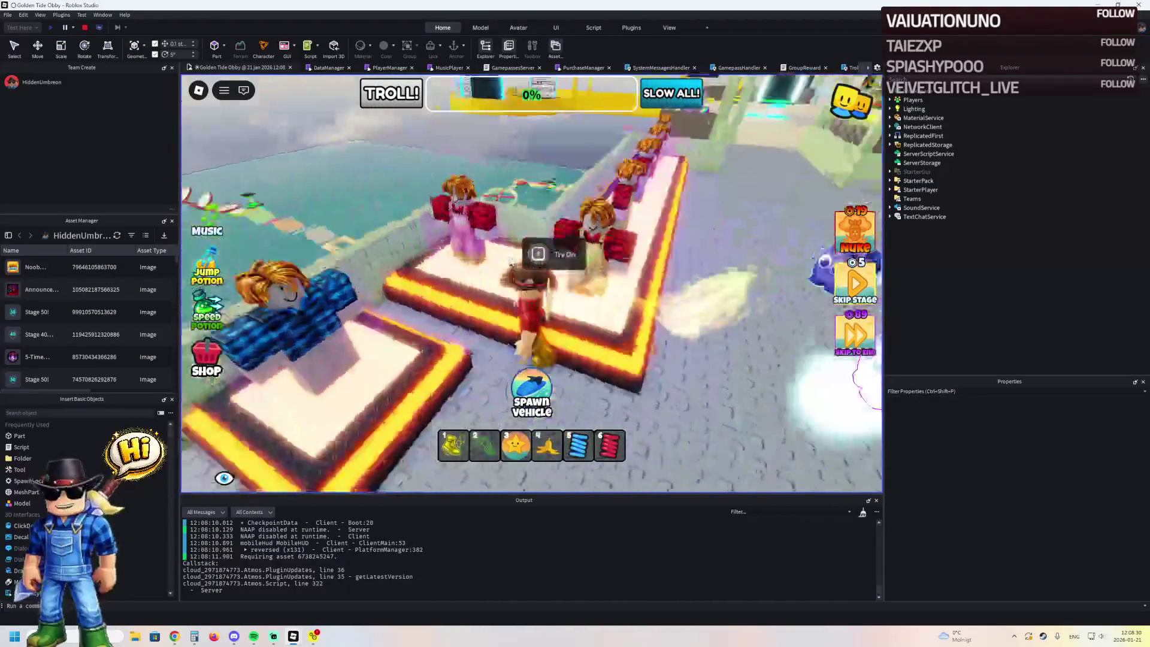
{"action": "key", "text": "w"}
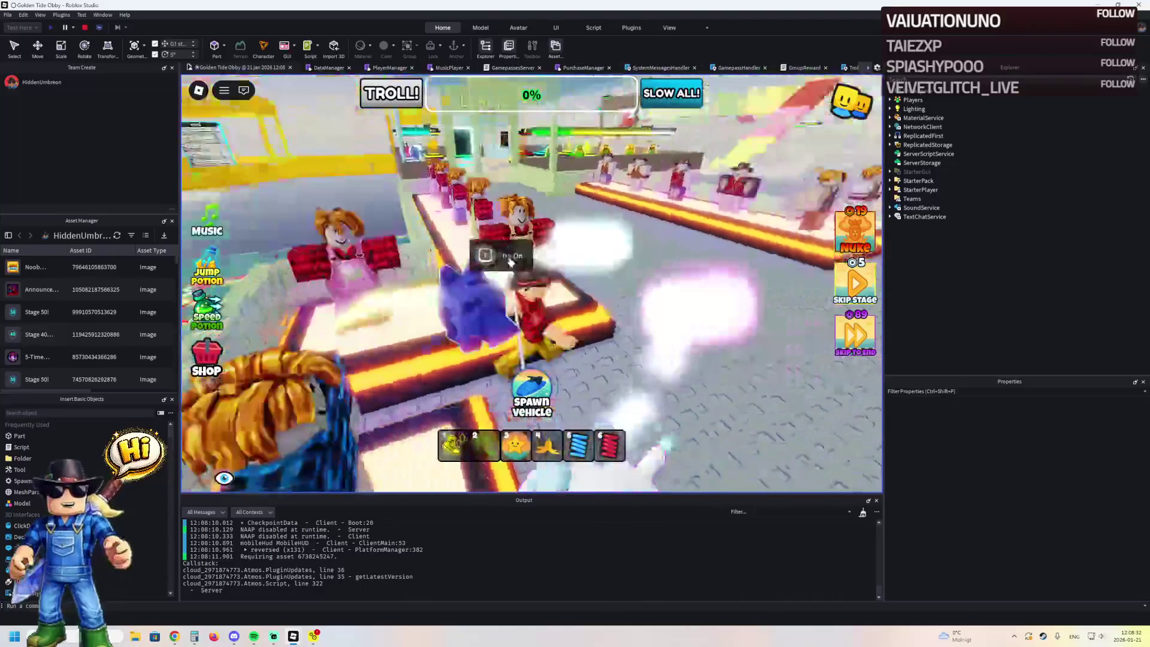
{"action": "key", "text": "w"}
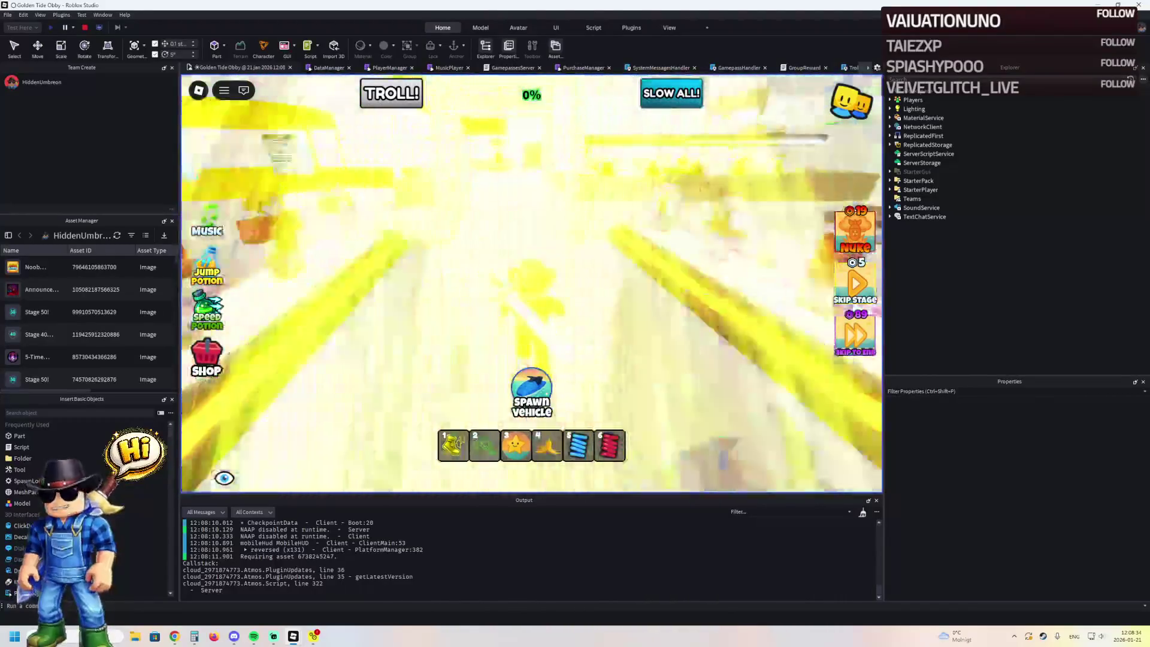
{"action": "key", "text": "d"}
{"action": "key", "text": "w"}
{"action": "key", "text": "a"}
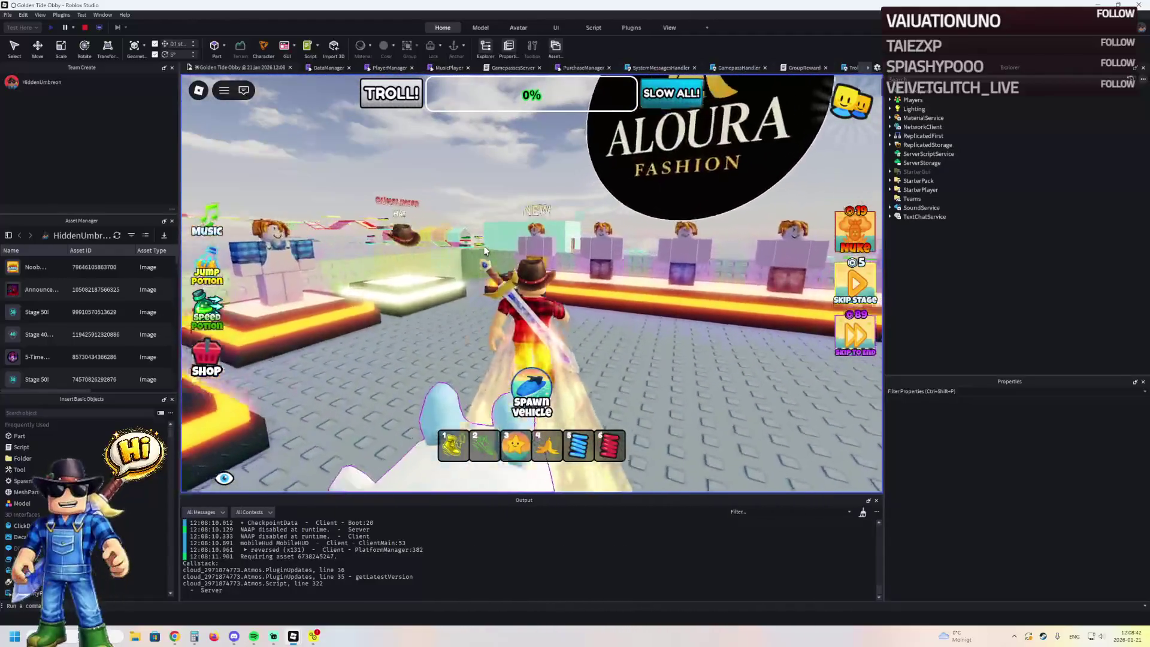
{"action": "key", "text": "a"}
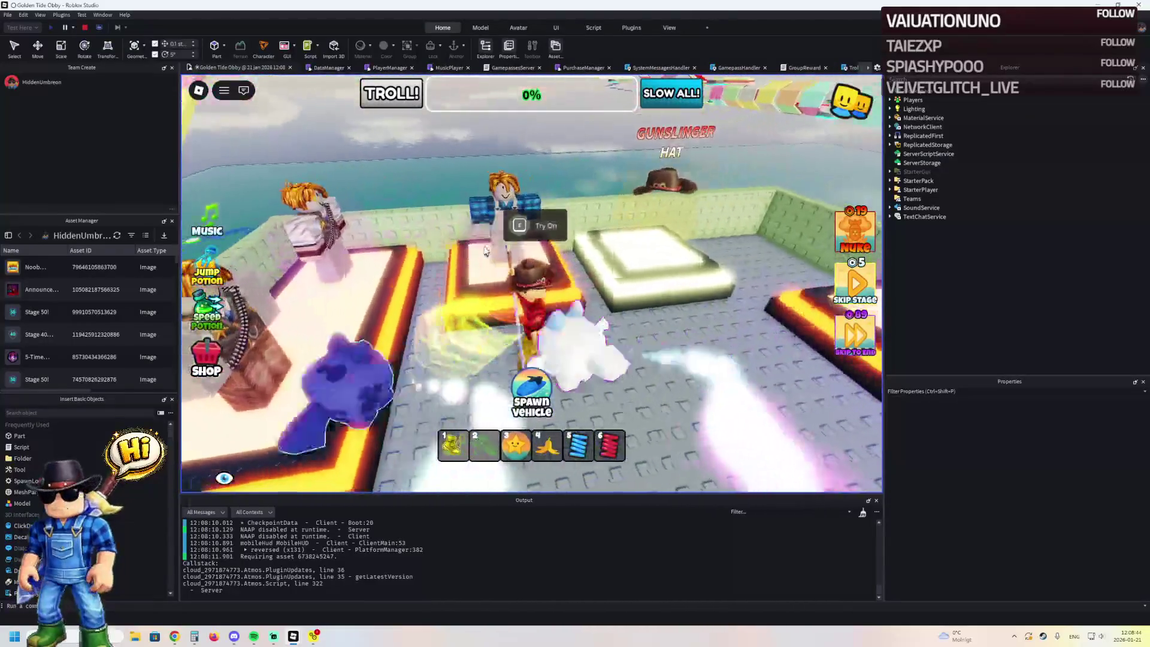
{"action": "key", "text": "a"}
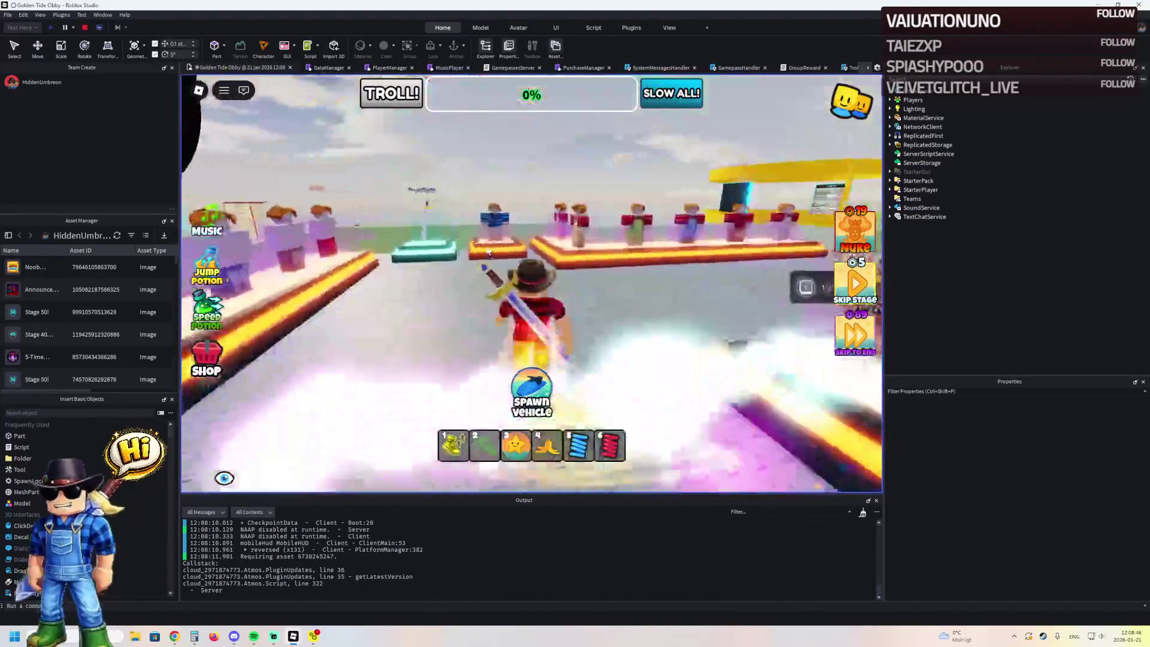
{"action": "key", "text": "w"}
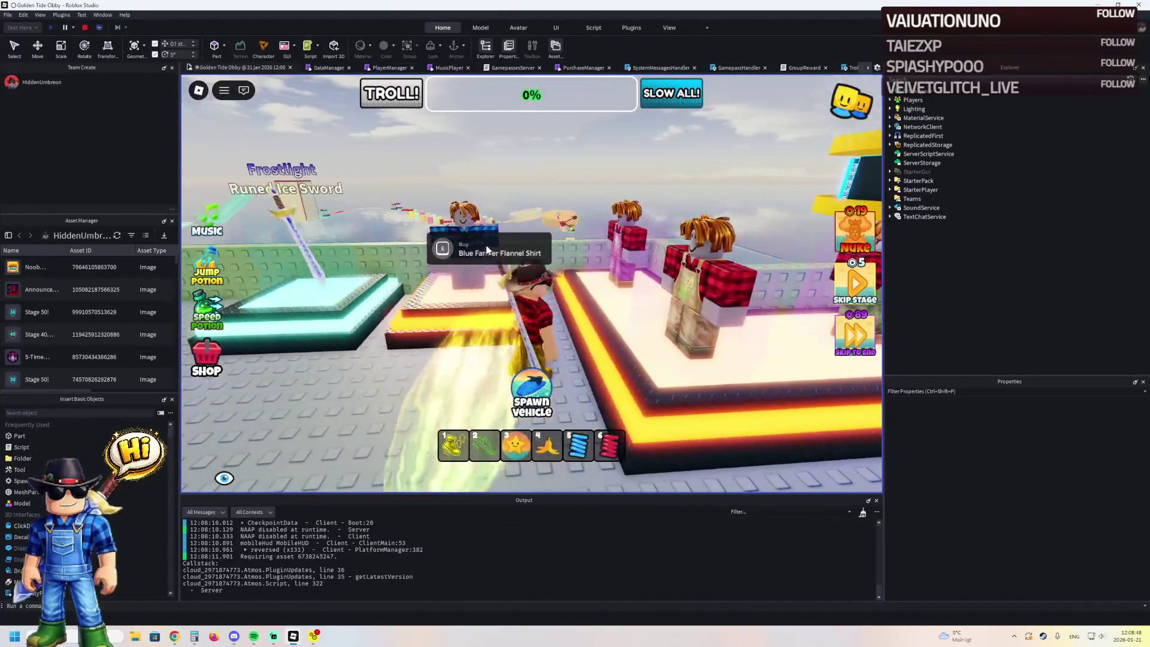
{"action": "key", "text": "a"}
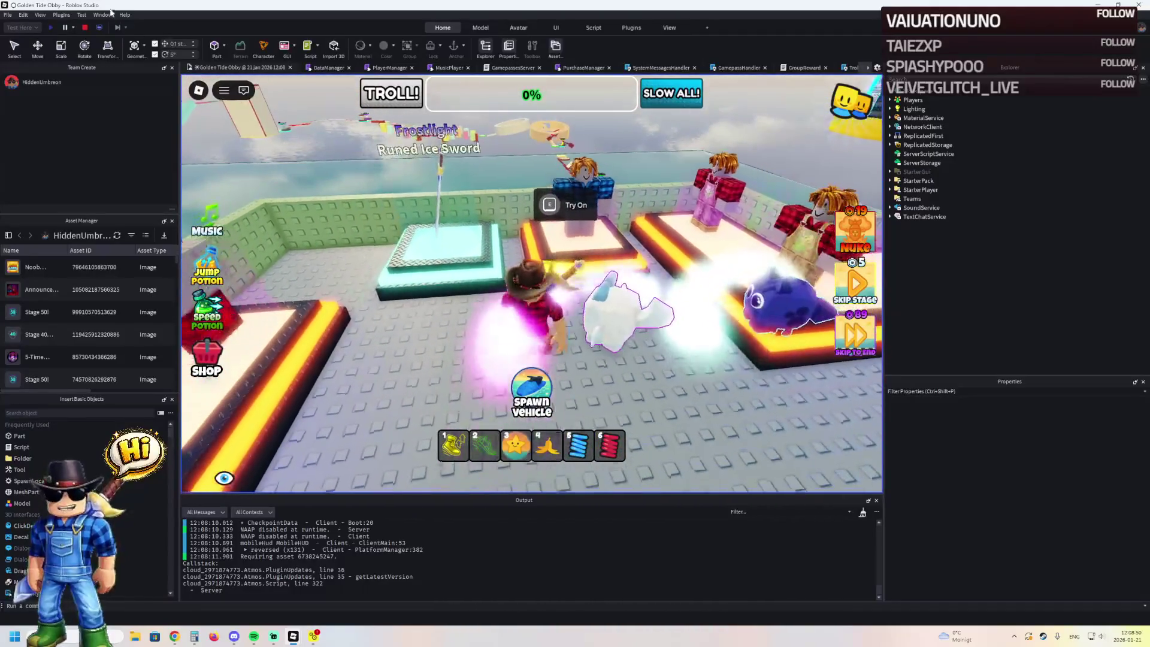
{"action": "left_click", "coordinate": [85, 27]}
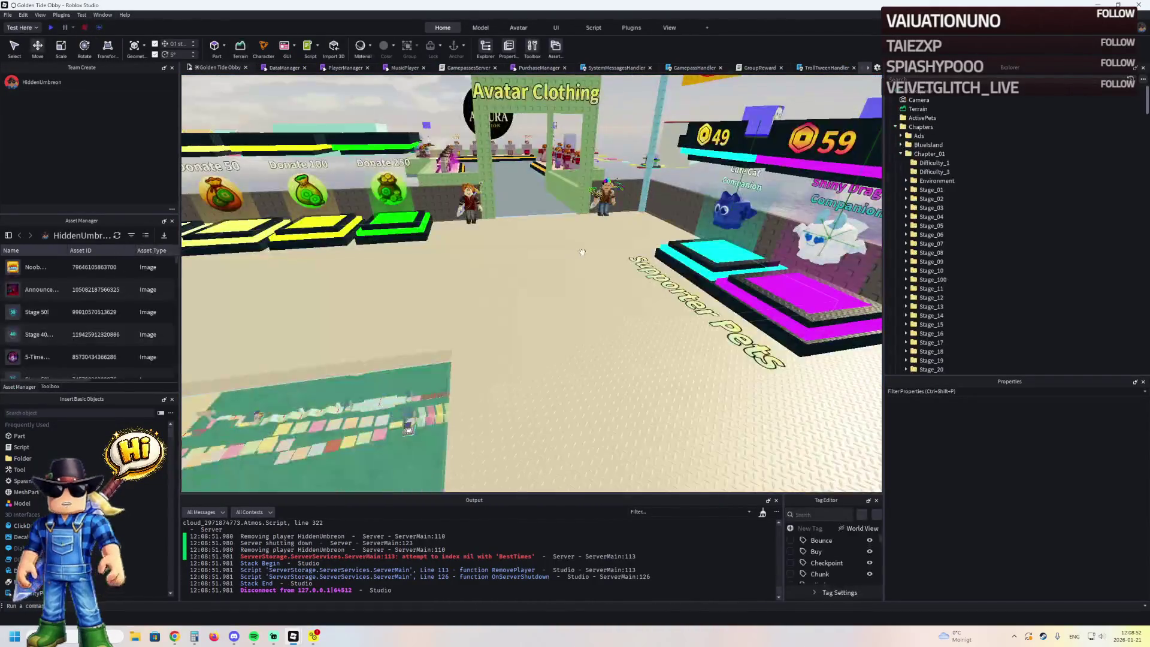
- Select and frame the Shop mannequin on its merch podium, viewing the whole podium platform
{"action": "key", "text": "s"}
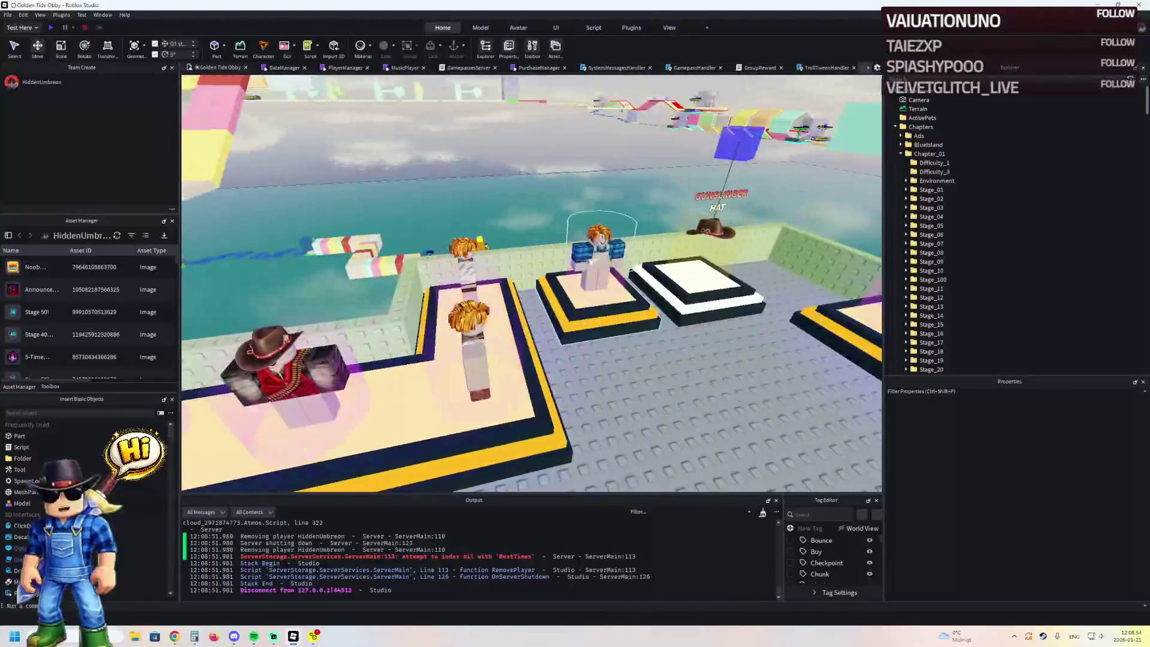
{"action": "left_click", "coordinate": [595, 270]}
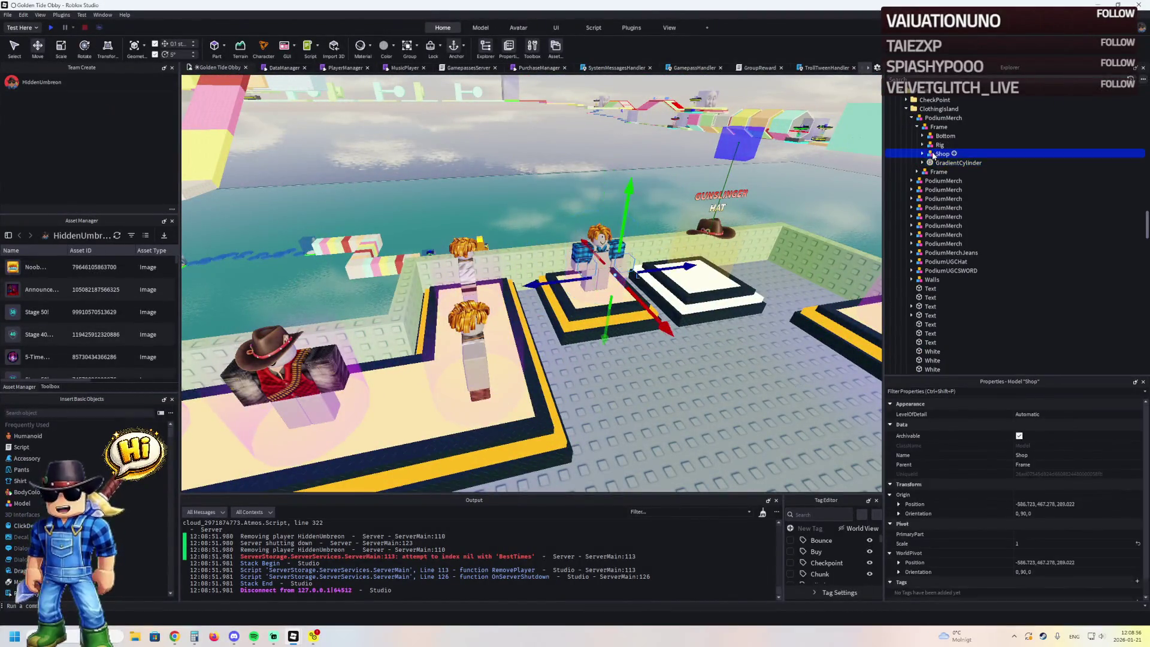
{"action": "key", "text": "f"}
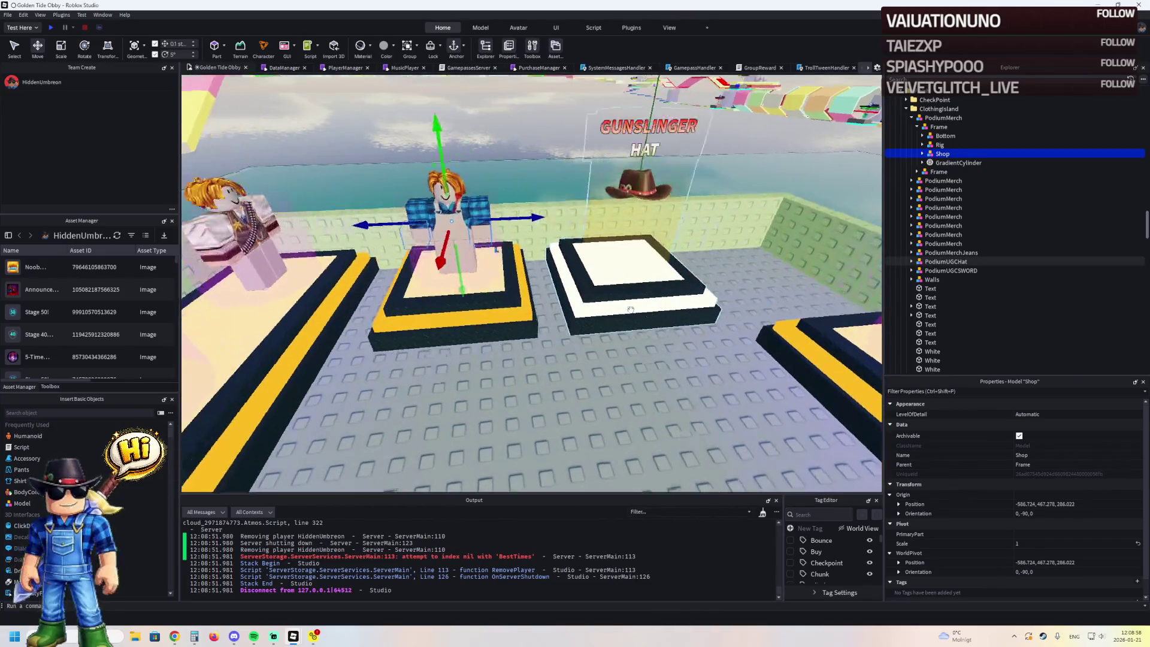
{"action": "key", "text": "d"}
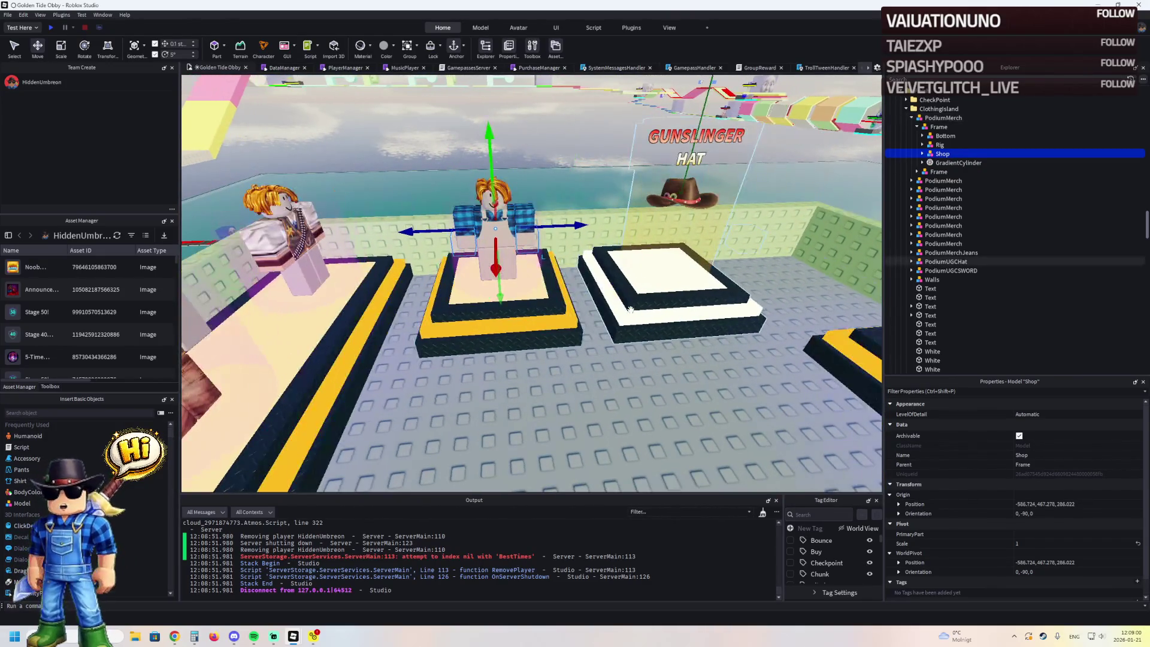
{"action": "key", "text": "s"}
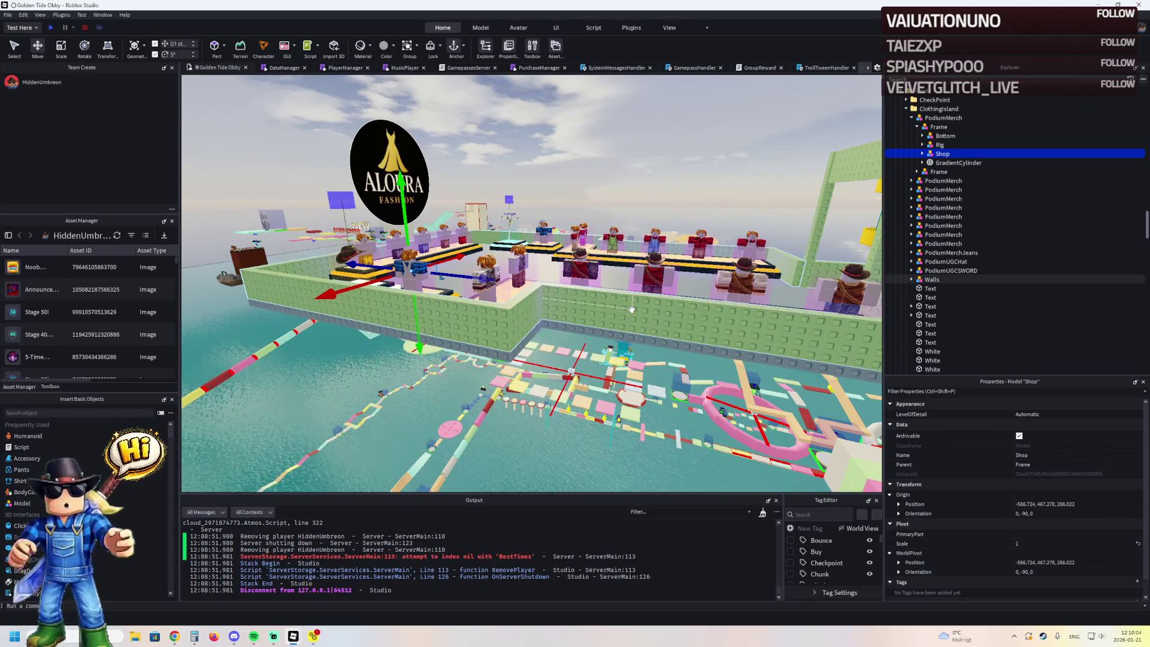
{"action": "scroll", "coordinate": [541, 248], "scroll_direction": "up", "scroll_amount": 5}
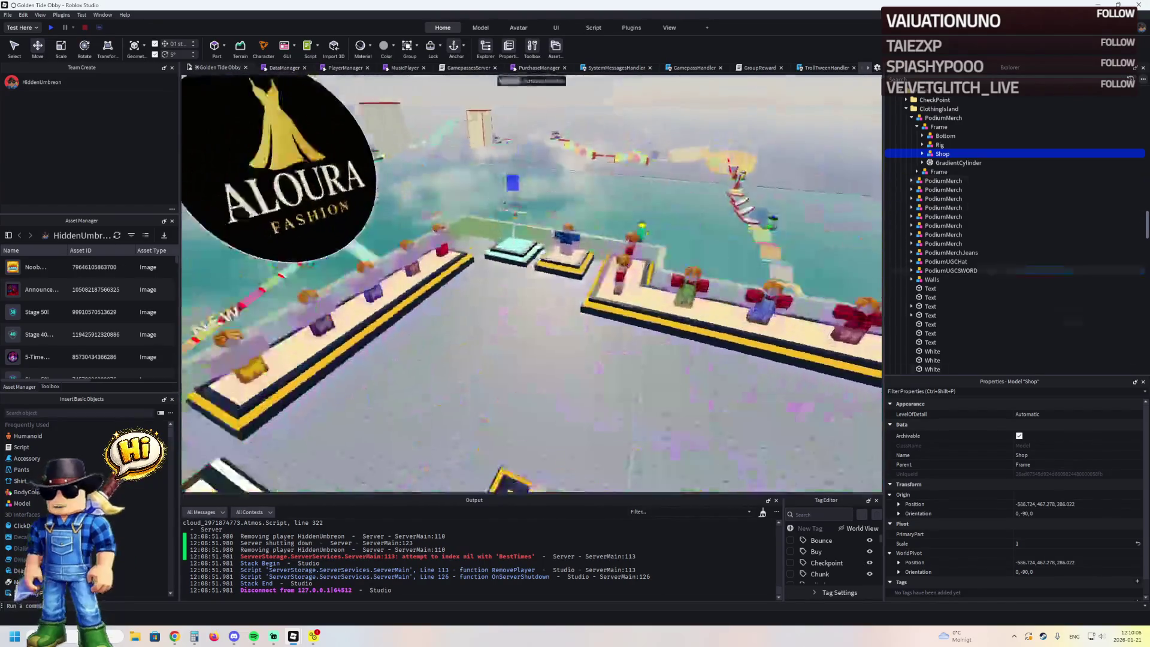
{"action": "scroll", "coordinate": [541, 248], "scroll_direction": "up", "scroll_amount": 10}
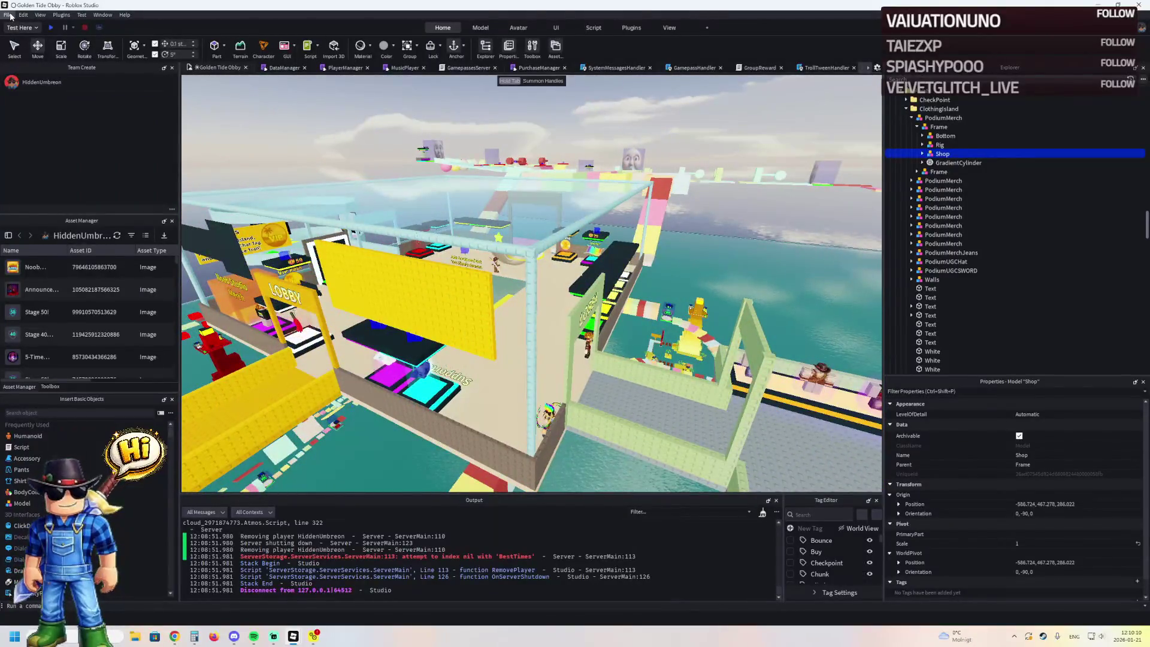
- Publish the Golden Tide Obby changes to Roblox
{"action": "left_click", "coordinate": [10, 16]}
{"action": "left_click", "coordinate": [46, 149]}
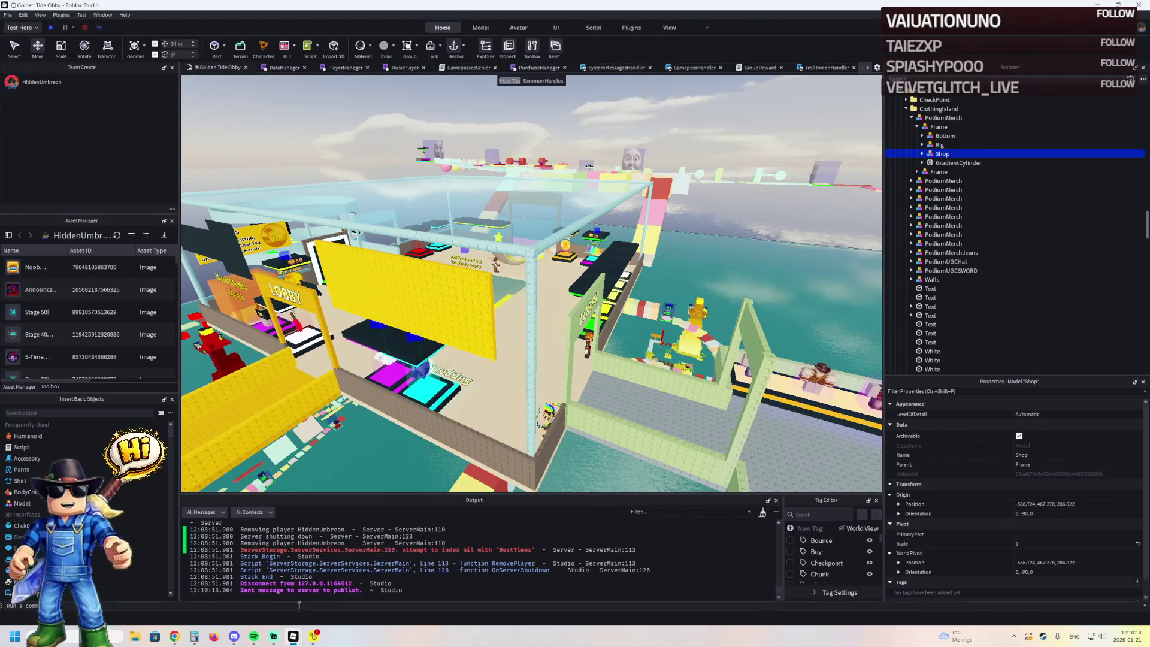
{"action": "key", "text": "f"}
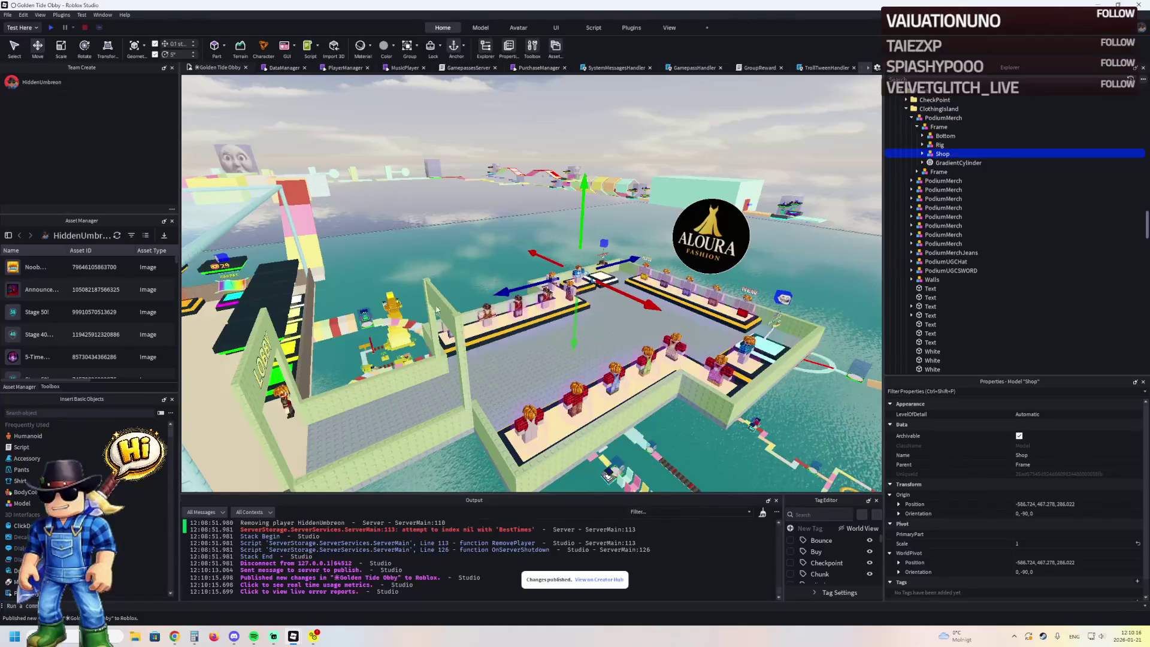
{"action": "key", "text": "d"}
{"action": "key", "text": "w"}
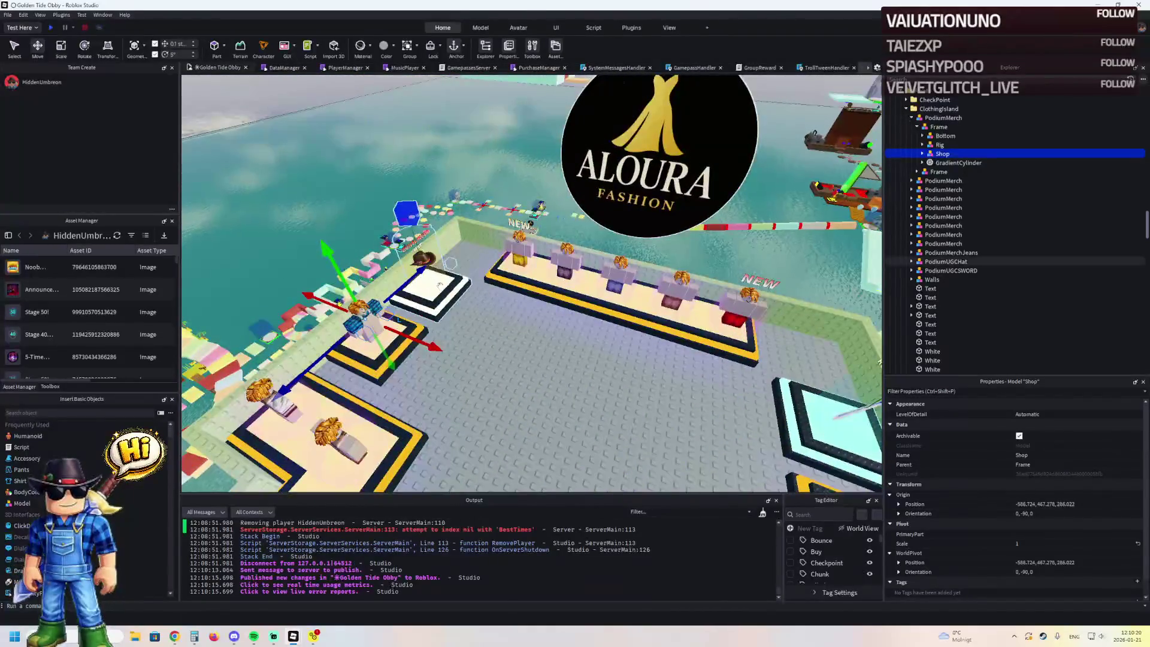
- Copy the PodiumUGCHat and PodiumUGCSWORD podiums and switch to the Galaxy Adventure Obby window
{"action": "left_click", "coordinate": [429, 288]}
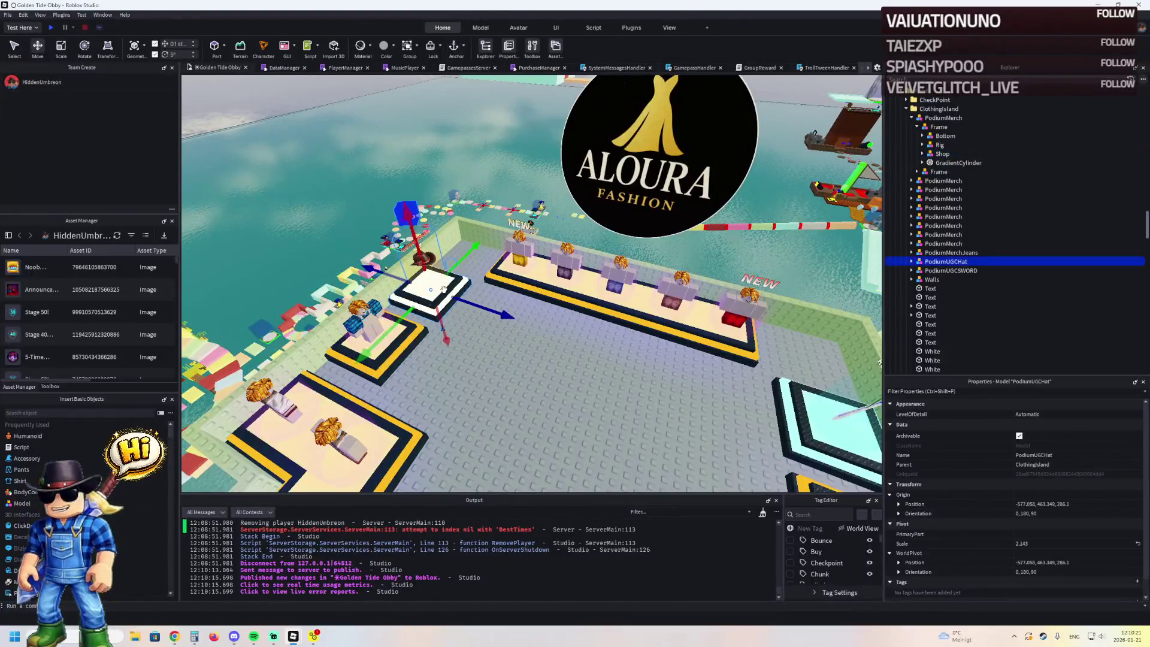
{"action": "left_click", "coordinate": [798, 417], "text": "ctrl"}
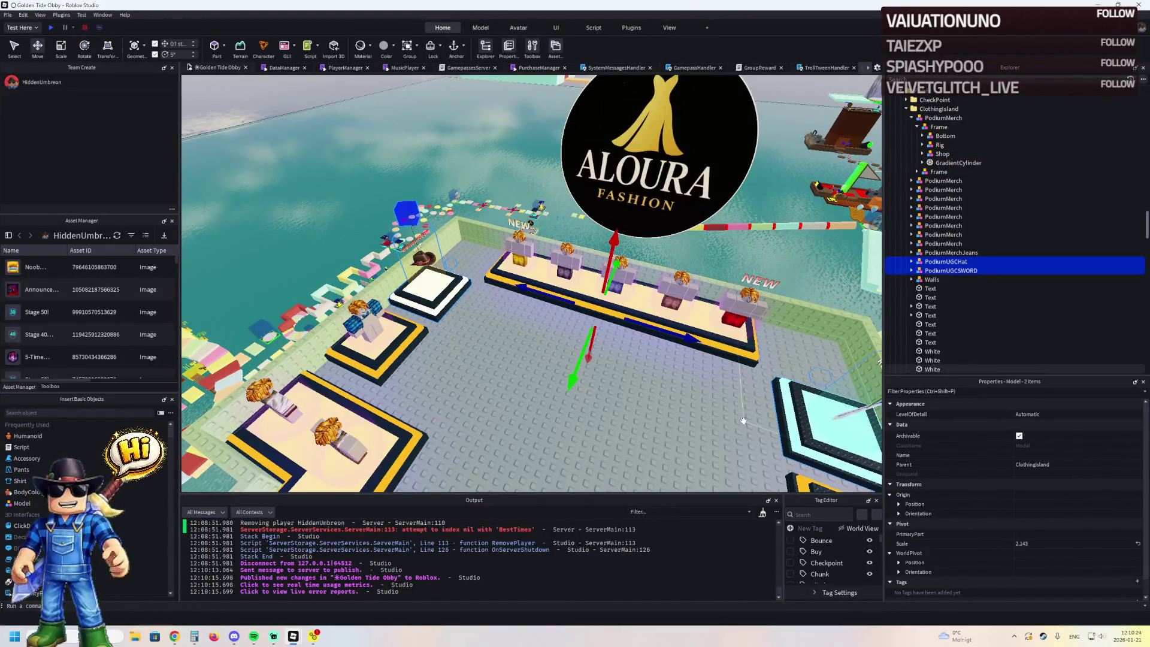
{"action": "right_click", "coordinate": [946, 264]}
{"action": "left_click", "coordinate": [963, 277]}
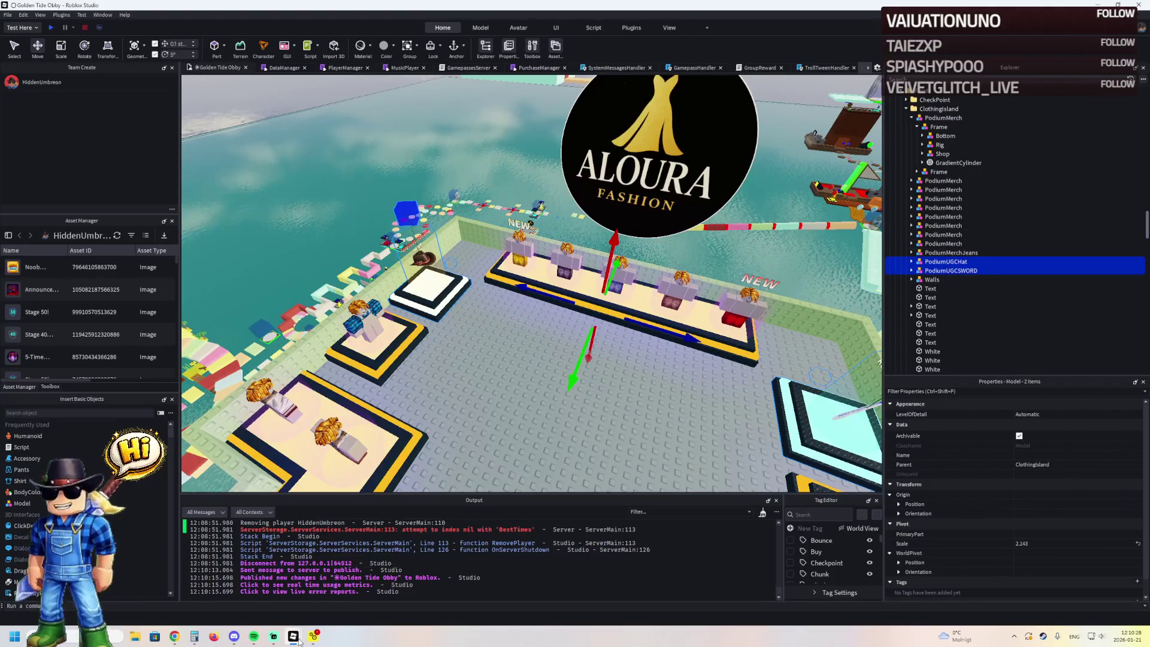
{"action": "mouse_move", "coordinate": [299, 640]}
{"action": "left_click", "coordinate": [246, 574]}
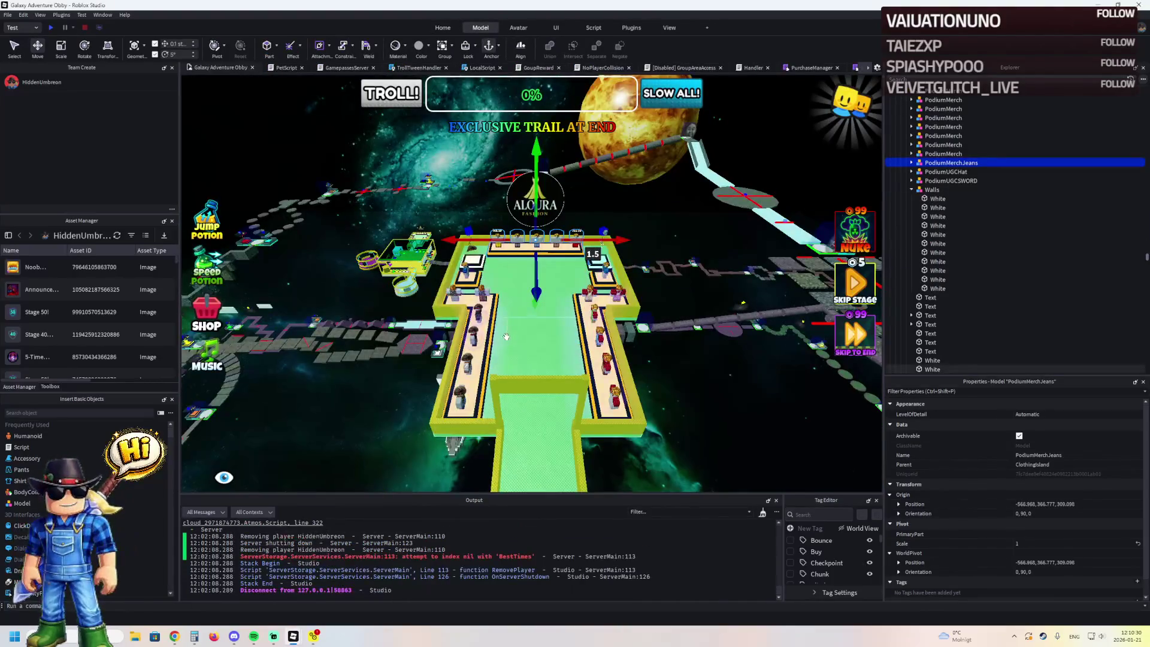
- Publish the Galaxy Adventure Obby changes to Roblox
{"action": "key", "text": "f"}
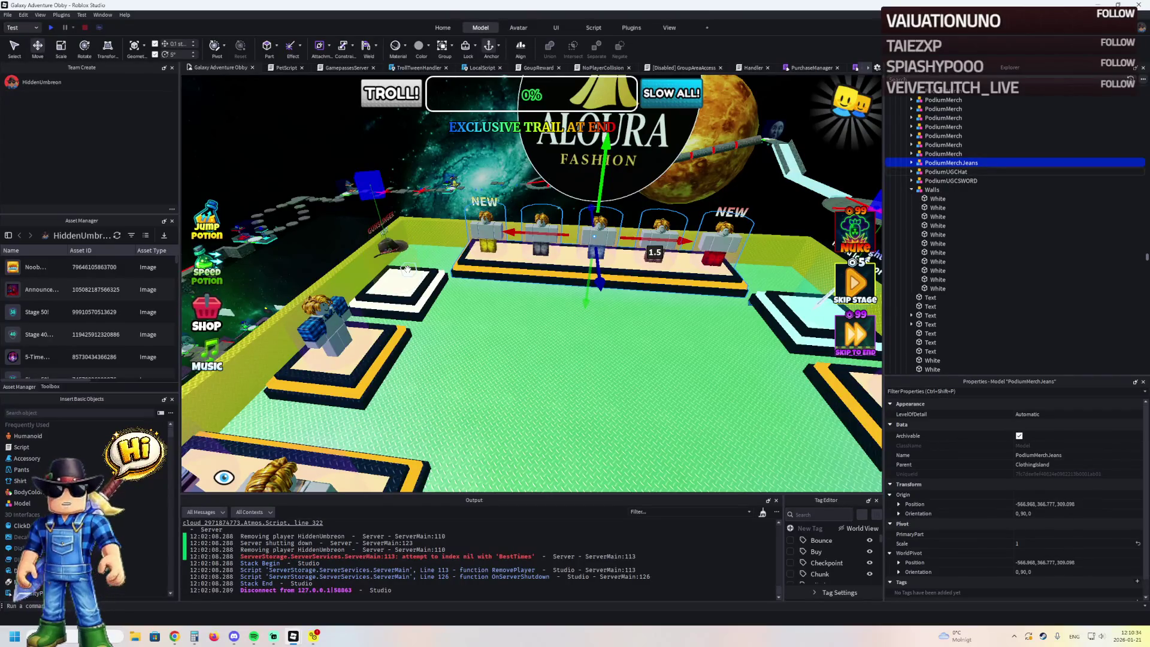
{"action": "key", "text": "d"}
{"action": "key", "text": "a"}
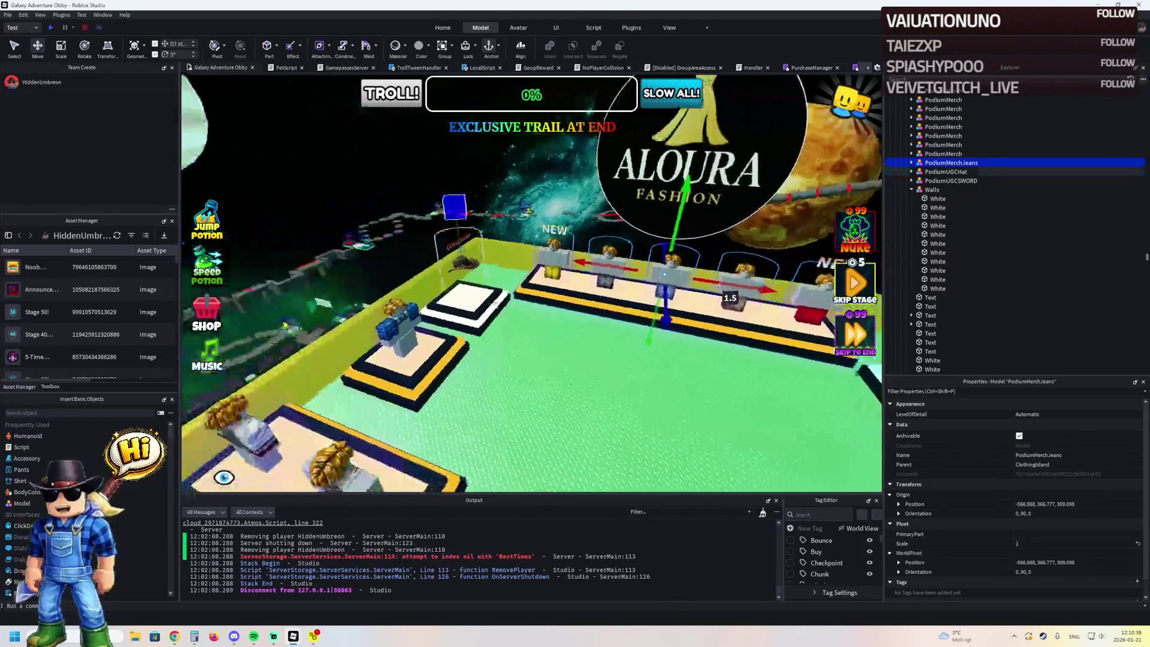
{"action": "left_click", "coordinate": [8, 15]}
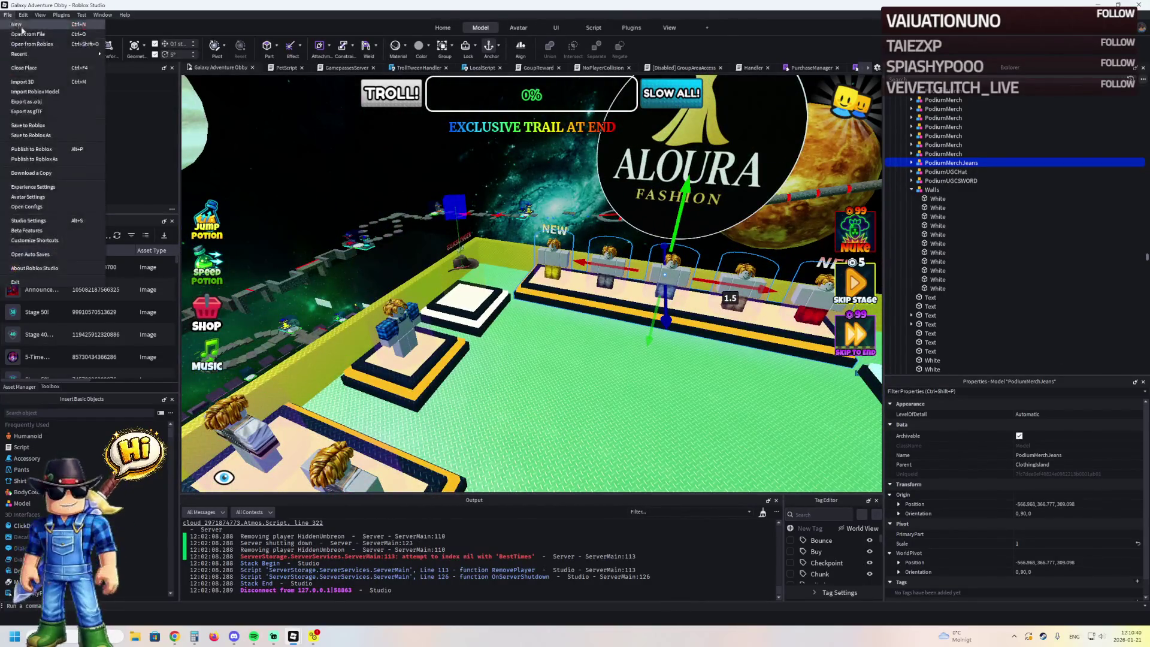
{"action": "left_click", "coordinate": [43, 146]}
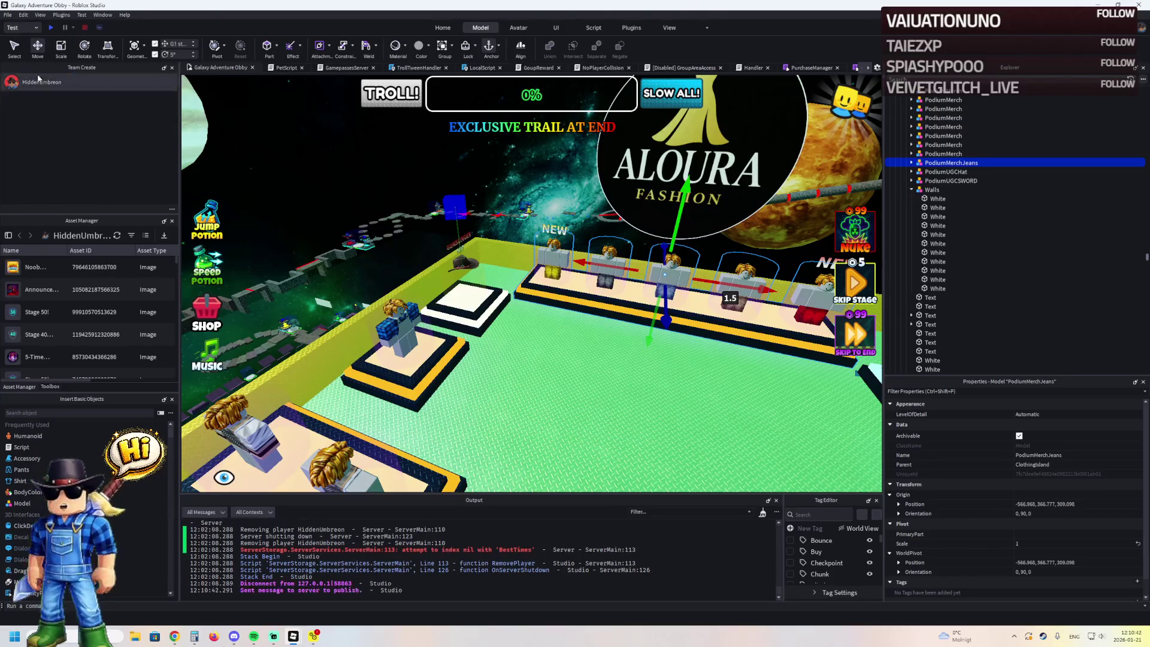
- Open the Cyber Tower Escape [UPD] place from the recent files
{"action": "left_click", "coordinate": [8, 15]}
{"action": "mouse_move", "coordinate": [49, 52]}
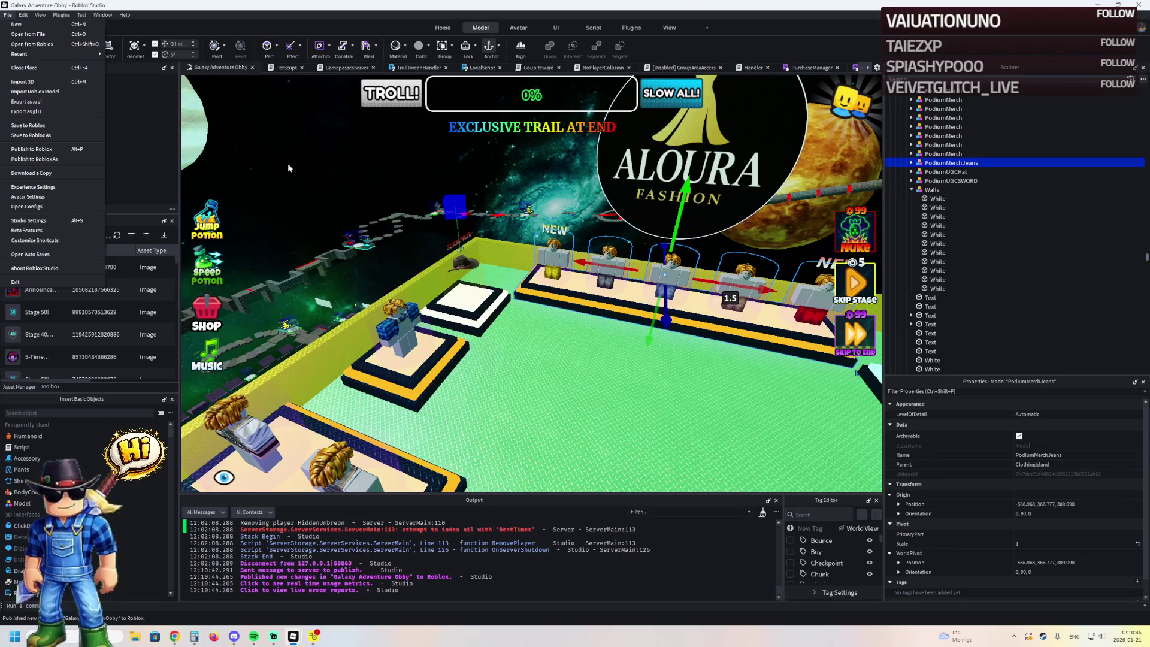
{"action": "mouse_move", "coordinate": [85, 55]}
{"action": "left_click", "coordinate": [170, 106]}
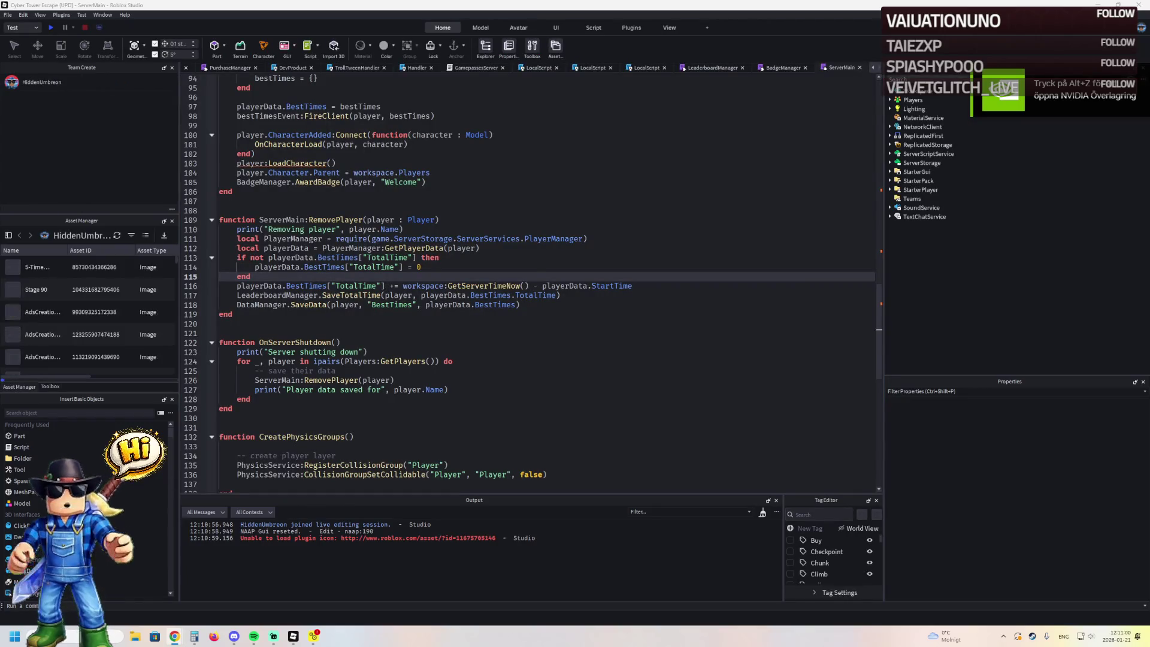
- Fly into the Aloura Fashion shop and paste the hat and sword podiums into the Clothing folder
{"action": "scroll", "coordinate": [203, 115], "scroll_direction": "down", "scroll_amount": 15}
{"action": "left_click", "coordinate": [193, 69]}
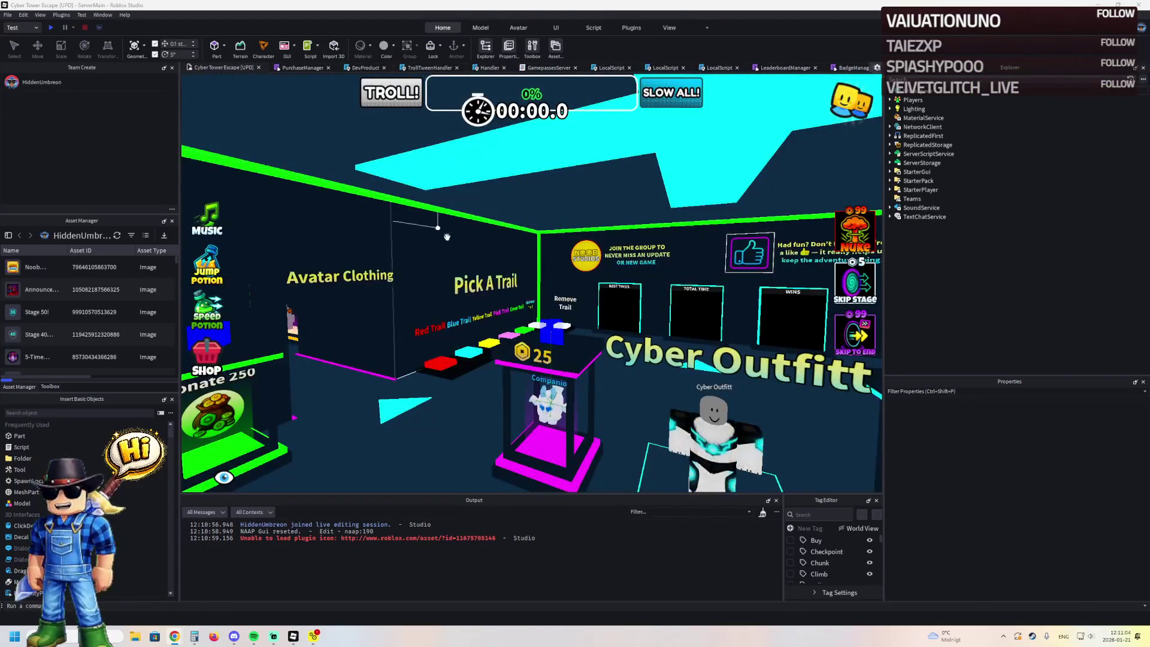
{"action": "scroll", "coordinate": [561, 310], "scroll_direction": "up", "scroll_amount": 5}
{"action": "key", "text": "a"}
{"action": "key", "text": "w"}
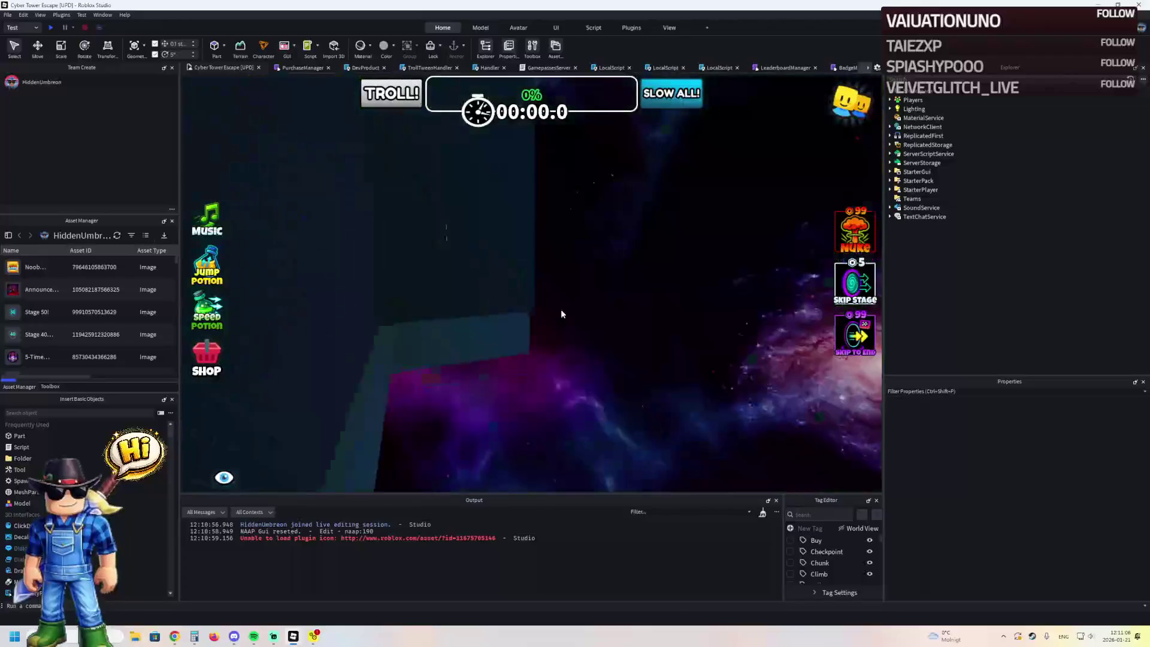
{"action": "left_click", "coordinate": [605, 246]}
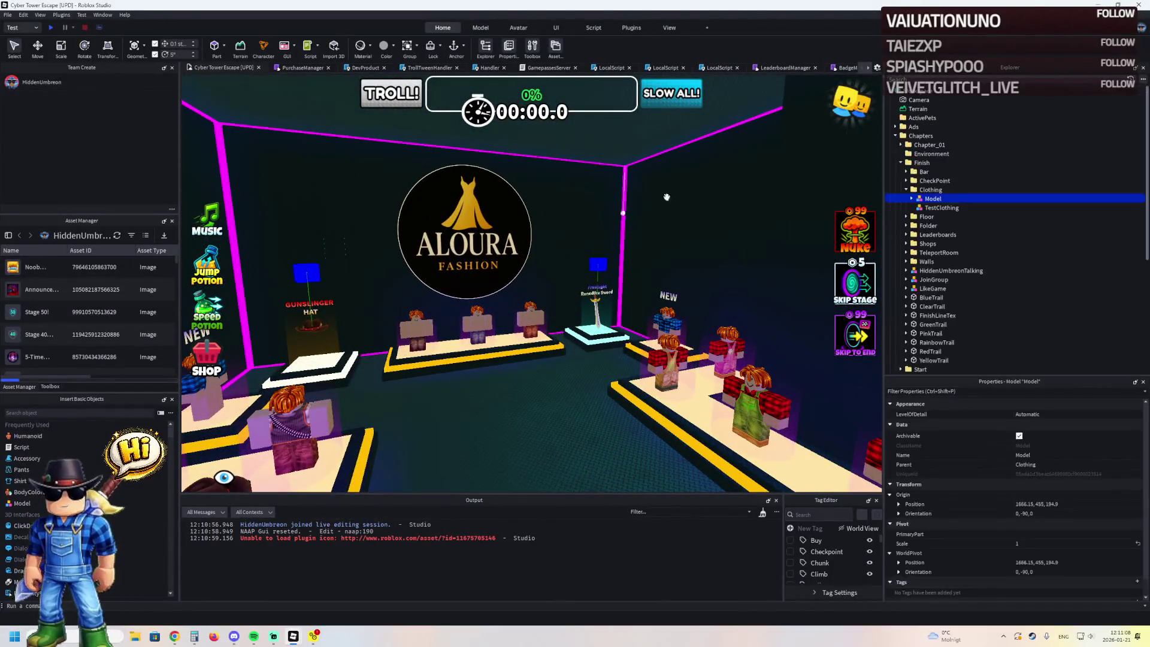
{"action": "left_click", "coordinate": [925, 190]}
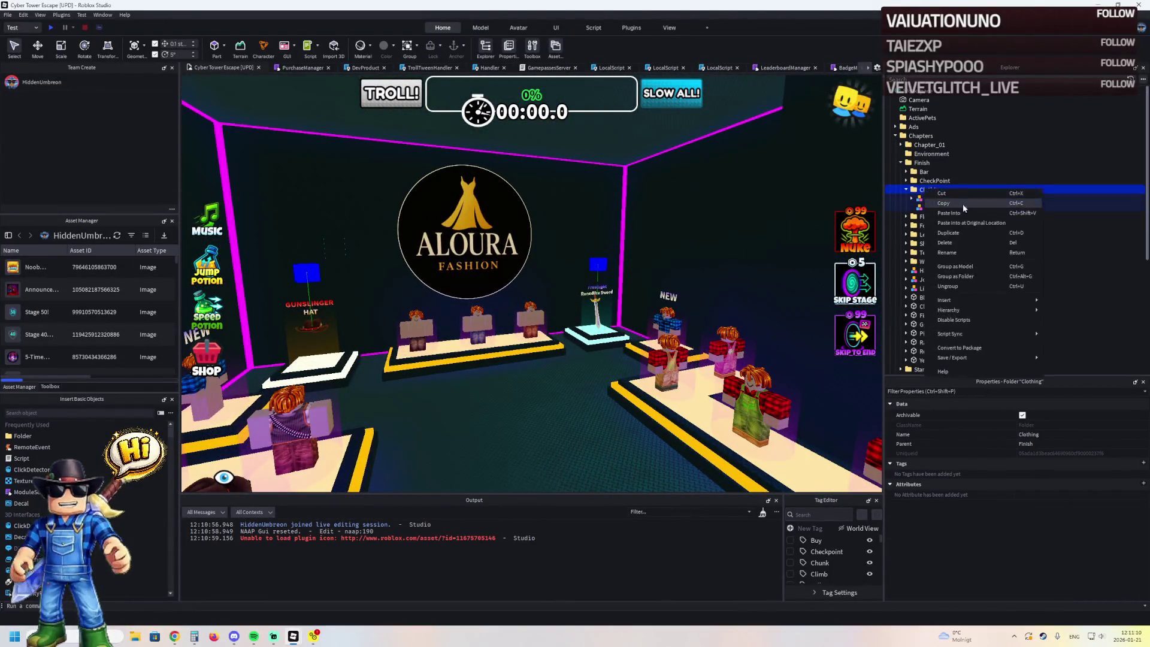
{"action": "key", "text": "ctrl+shift+v"}
{"action": "key", "text": "f"}
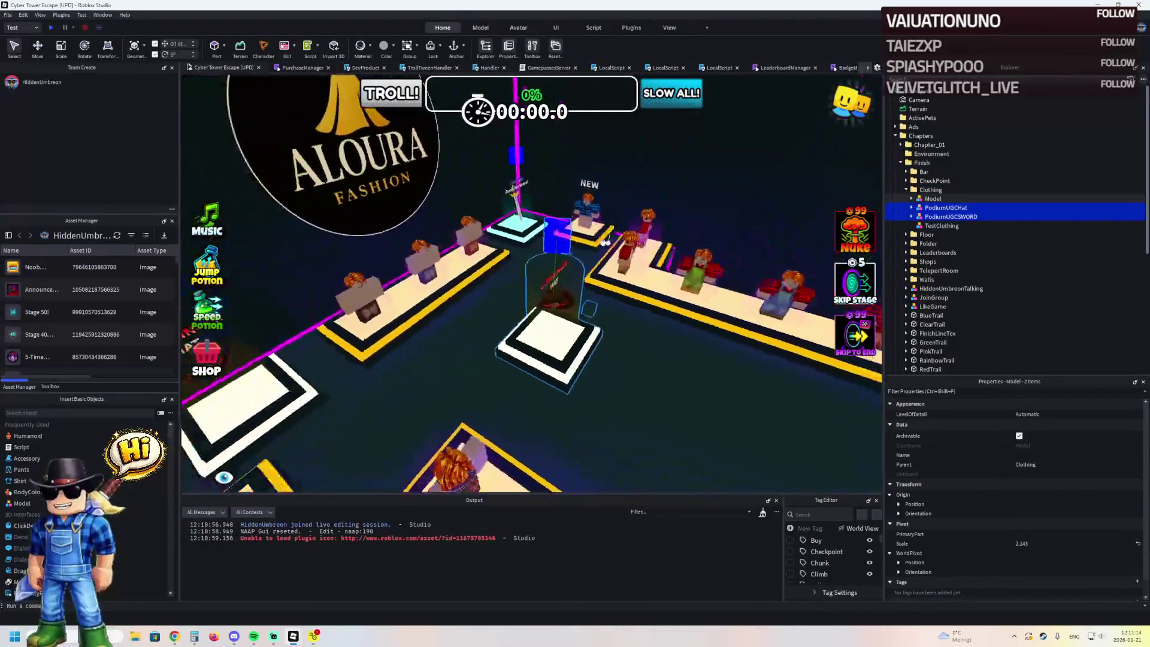
- Drag PodiumUGCHat into place next to the other shop podiums
{"action": "left_click", "coordinate": [613, 353]}
{"action": "left_click", "coordinate": [467, 314]}
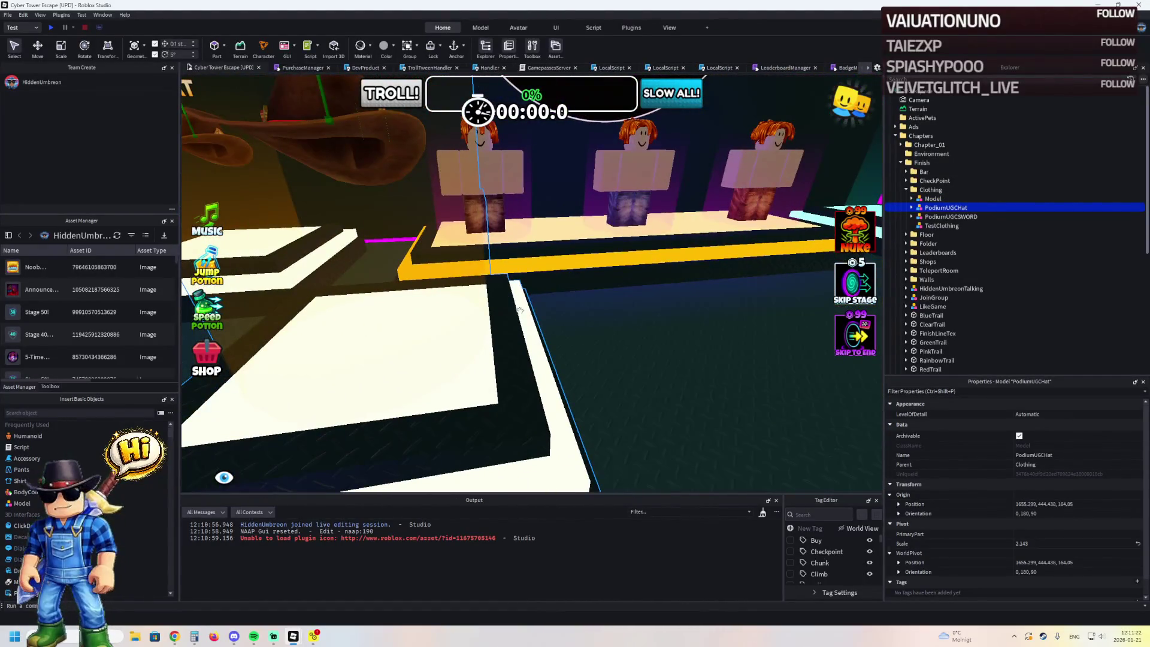
{"action": "mouse_move", "coordinate": [527, 306]}
{"action": "left_mouse_down"}
{"action": "mouse_move", "coordinate": [477, 315]}
{"action": "mouse_move", "coordinate": [527, 334]}
{"action": "mouse_move", "coordinate": [390, 398]}
{"action": "mouse_move", "coordinate": [327, 463]}
{"action": "left_mouse_up"}
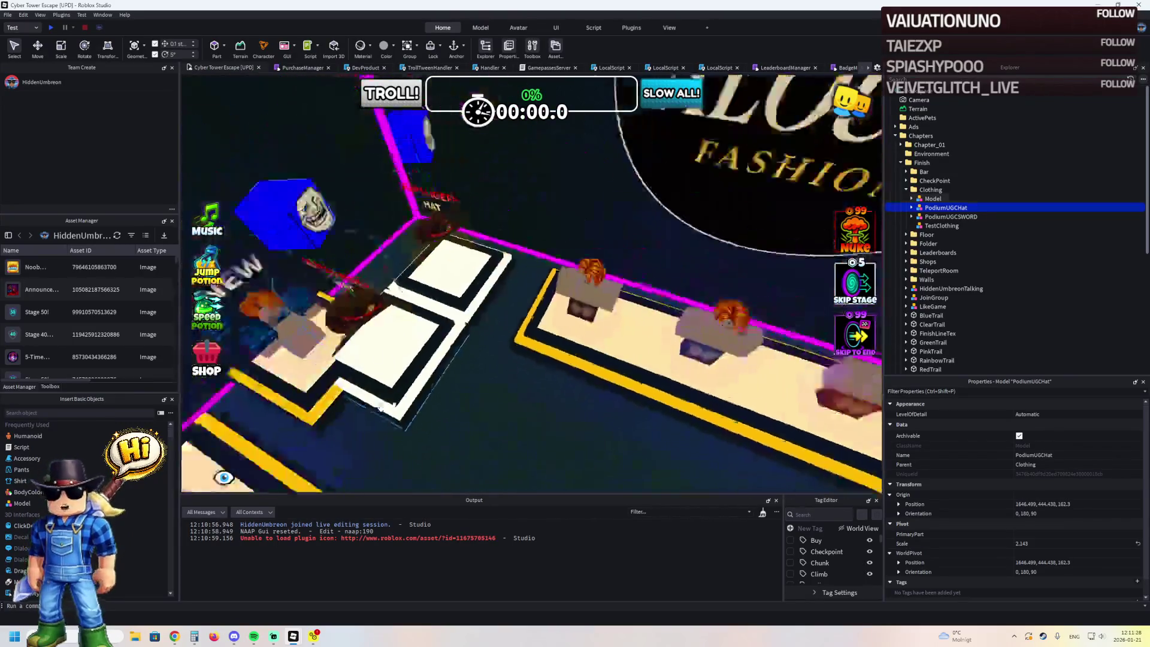
{"action": "key", "text": "w"}
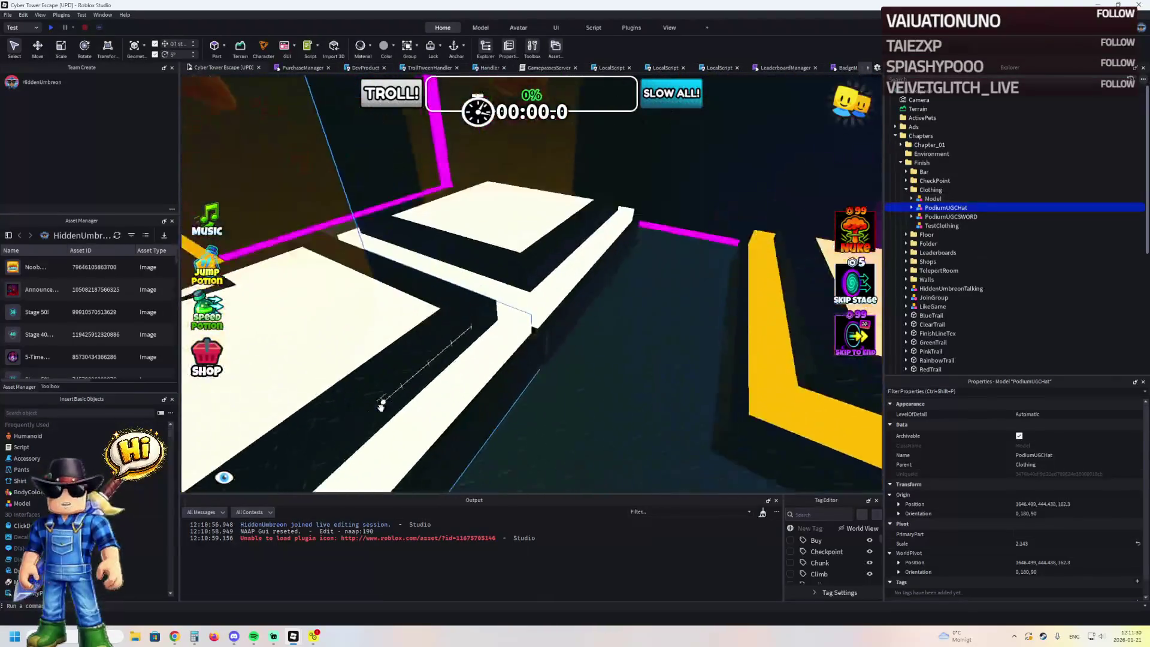
- Multi-select PodiumUGCHat and PodiumUGCSWORD and drag them into Model
{"action": "left_click", "coordinate": [532, 410]}
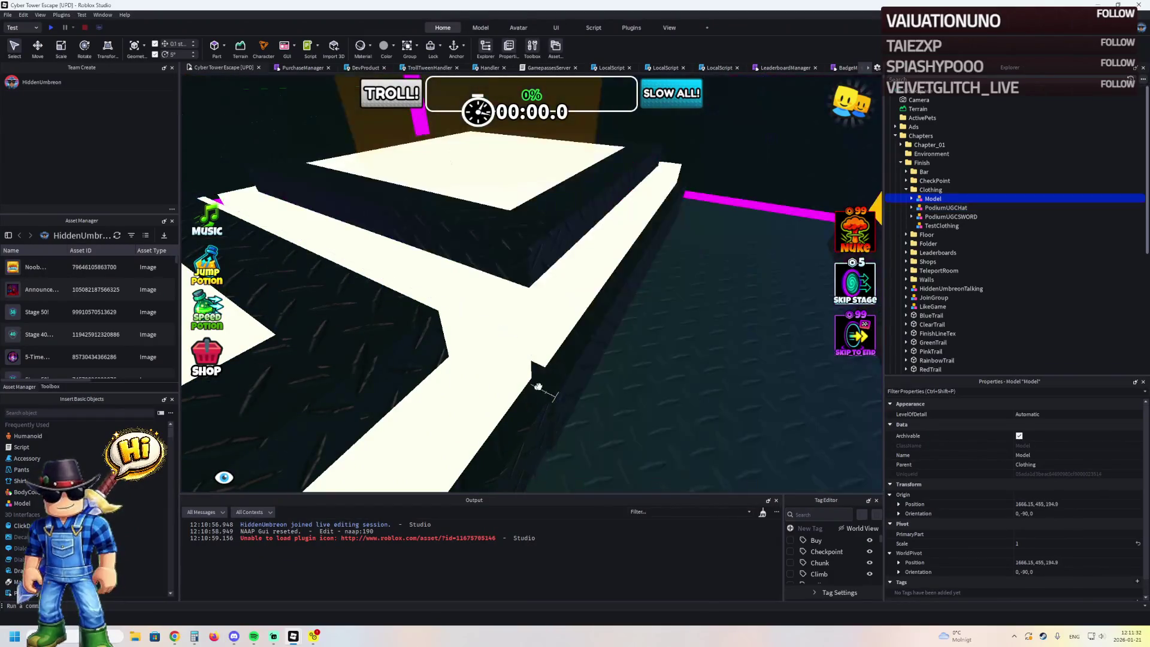
{"action": "left_click", "coordinate": [532, 402]}
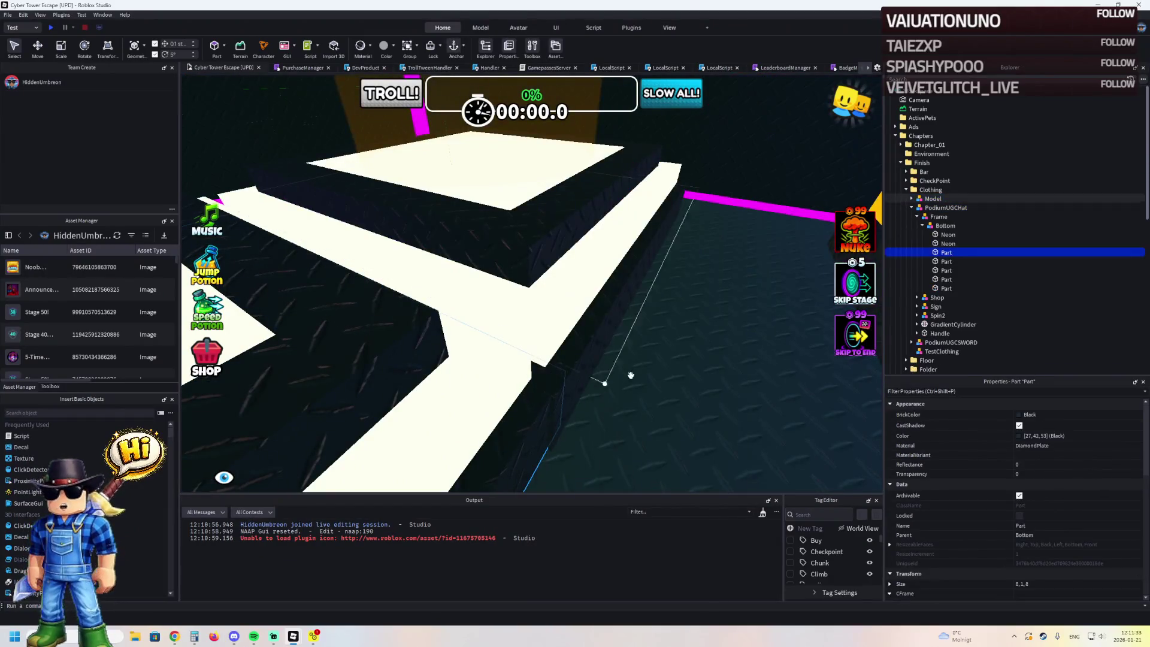
{"action": "left_click", "coordinate": [911, 207]}
{"action": "left_click", "coordinate": [911, 207]}
{"action": "left_click", "coordinate": [932, 207]}
{"action": "left_click", "coordinate": [932, 216], "text": "shift"}
{"action": "mouse_move", "coordinate": [932, 211]}
{"action": "left_mouse_down"}
{"action": "mouse_move", "coordinate": [933, 198]}
{"action": "mouse_move", "coordinate": [932, 207]}
{"action": "left_mouse_up"}
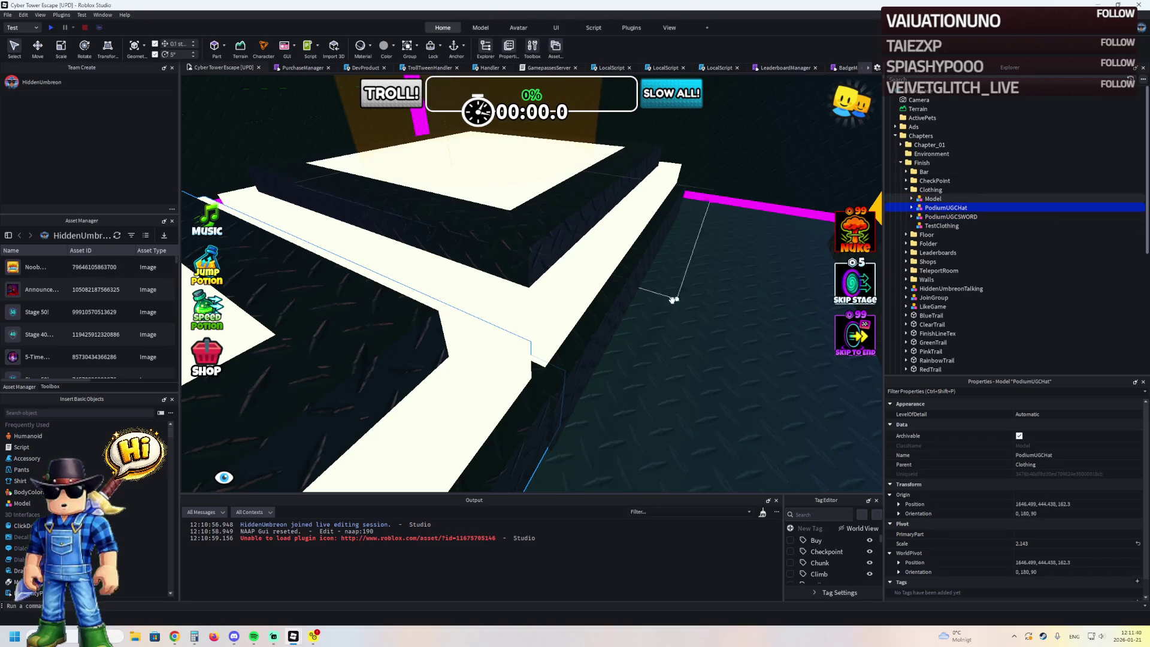
- Frame the hat podium, switch to the Move tool, then frame the sword podium
{"action": "key", "text": "Return"}
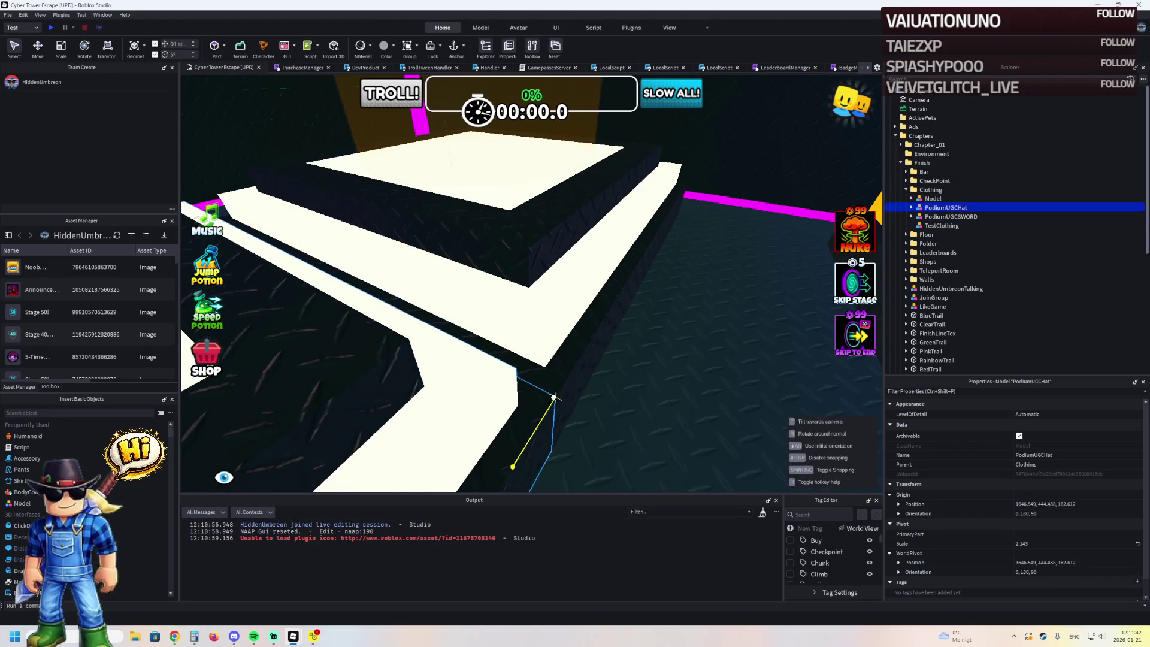
{"action": "key", "text": "f"}
{"action": "key", "text": "ctrl+2"}
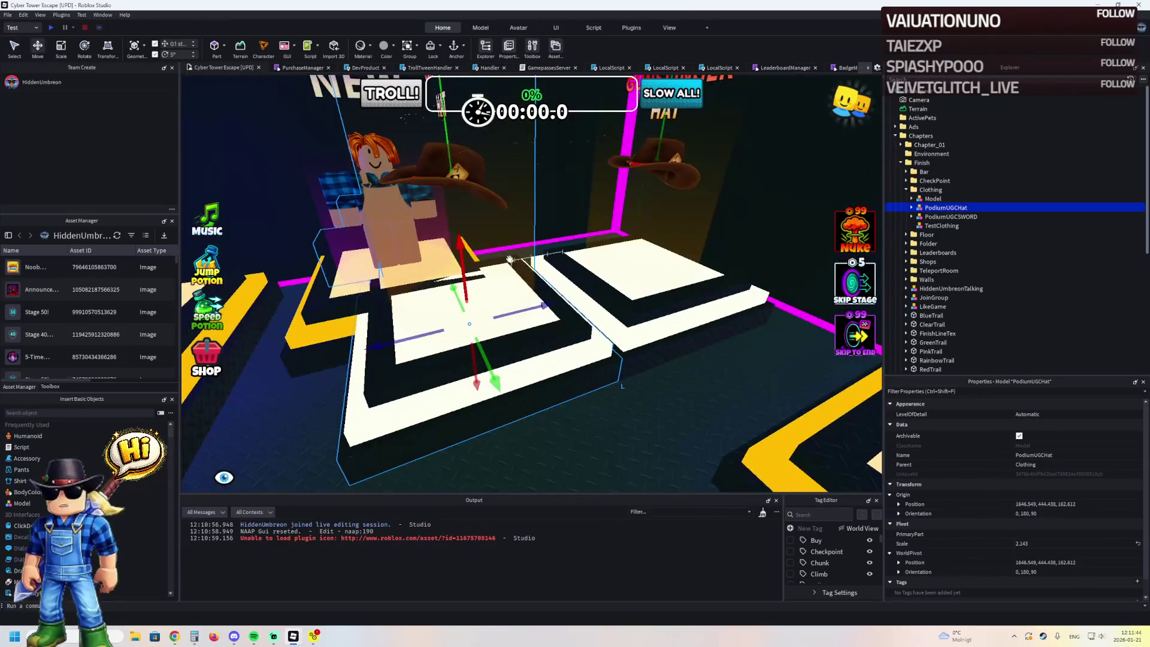
{"action": "key", "text": "Down"}
{"action": "key", "text": "f"}
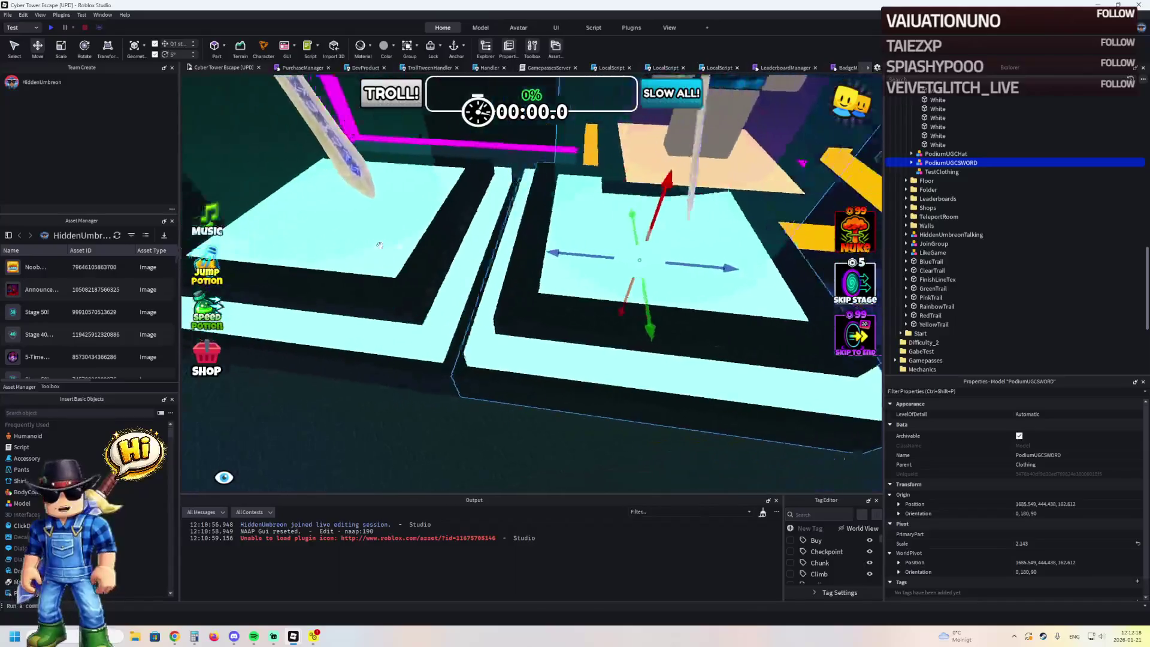
{"action": "scroll", "coordinate": [507, 252], "scroll_direction": "up", "scroll_amount": 5}
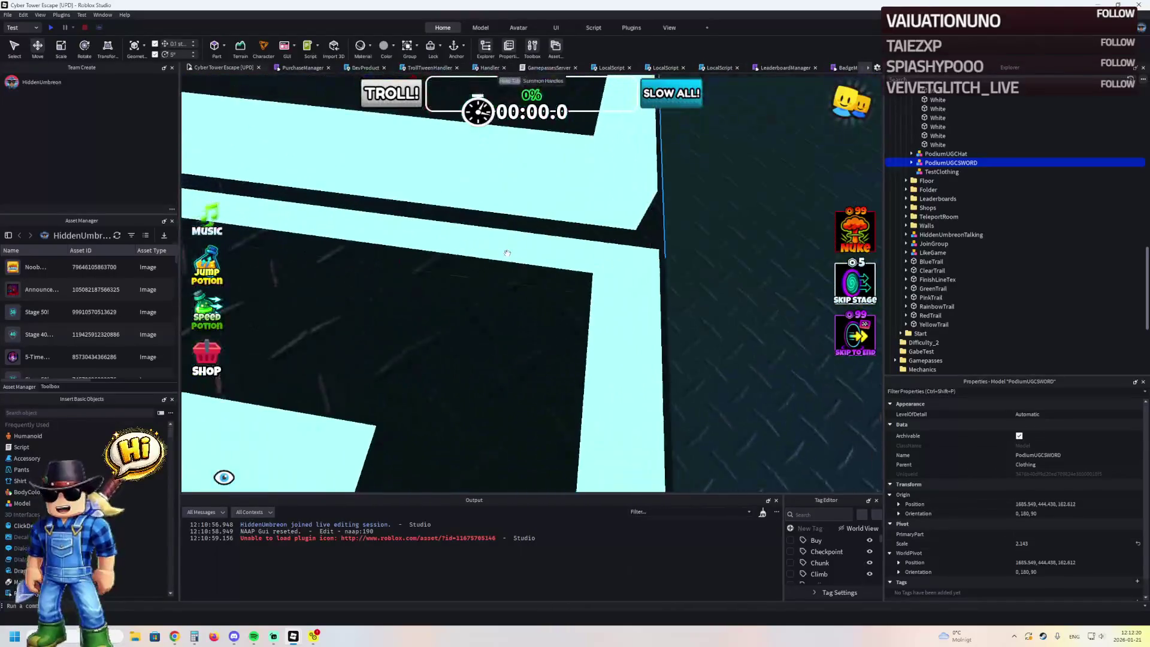
{"action": "scroll", "coordinate": [508, 254], "scroll_direction": "down", "scroll_amount": 10}
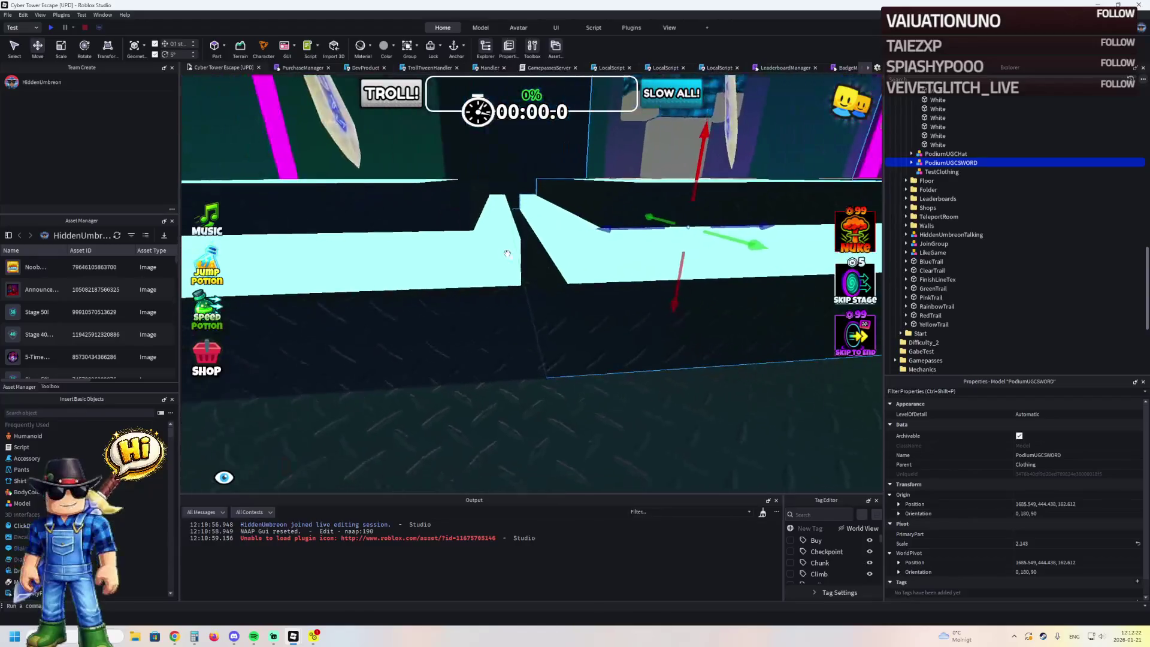
- Slide PodiumUGCSWORD 8 studs along its axis into line with the podiums
{"action": "left_click_drag", "start_coordinate": [555, 318], "coordinate": [509, 333]}
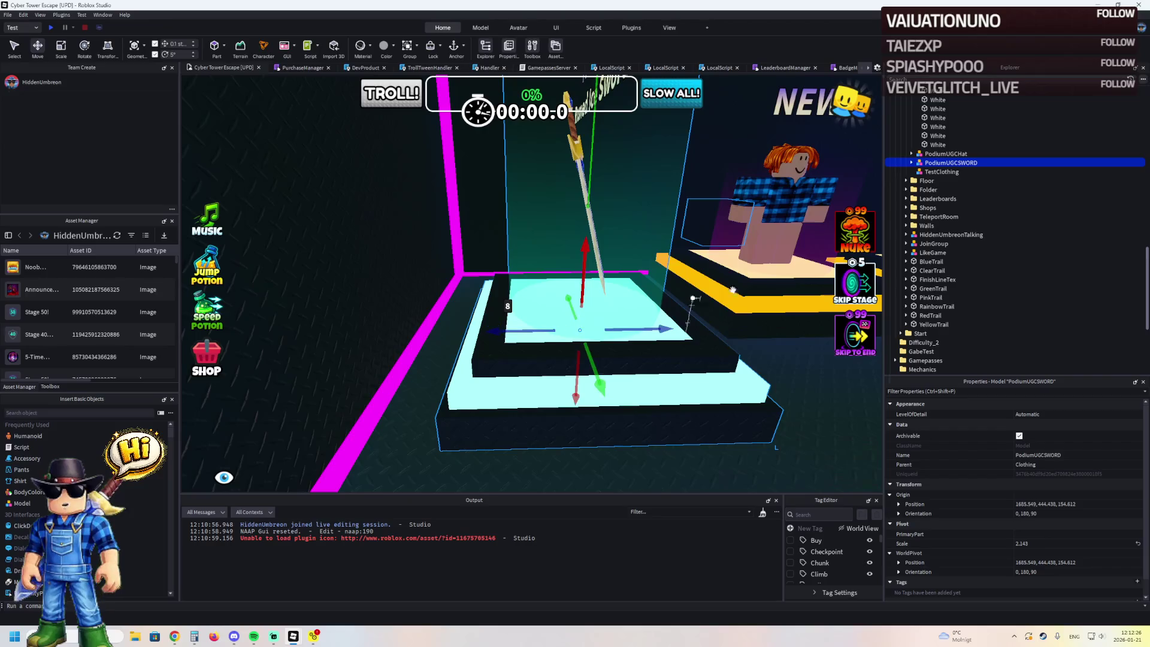
{"action": "scroll", "coordinate": [948, 165], "scroll_direction": "up", "scroll_amount": 10}
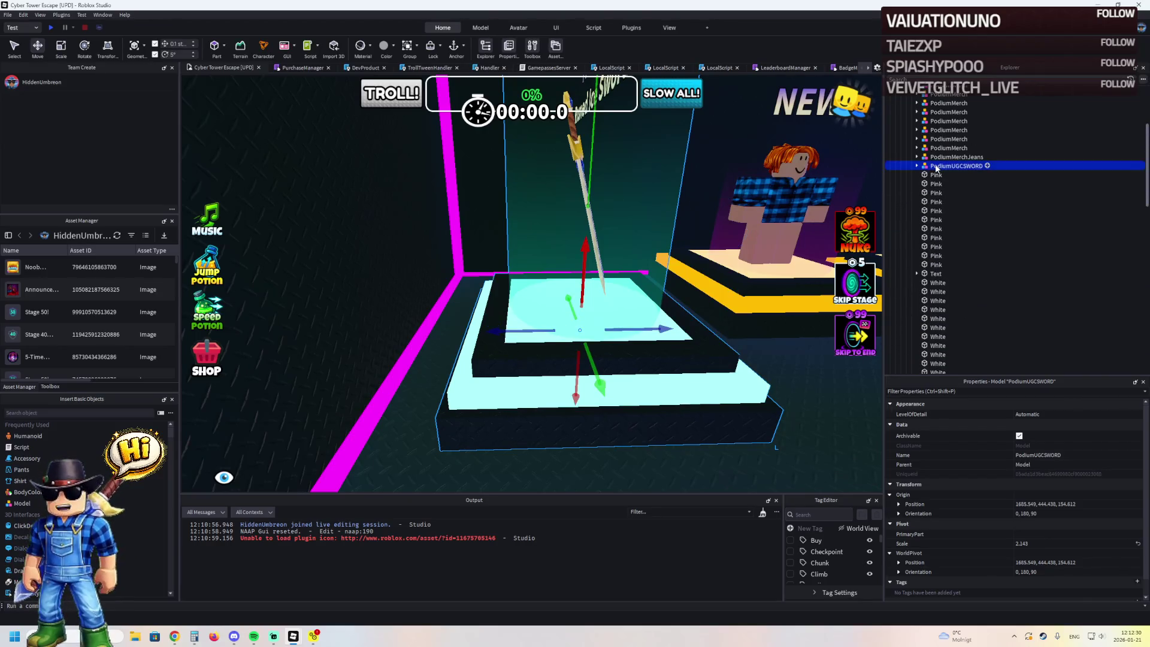
{"action": "left_click", "coordinate": [938, 157]}
{"action": "key", "text": "Left"}
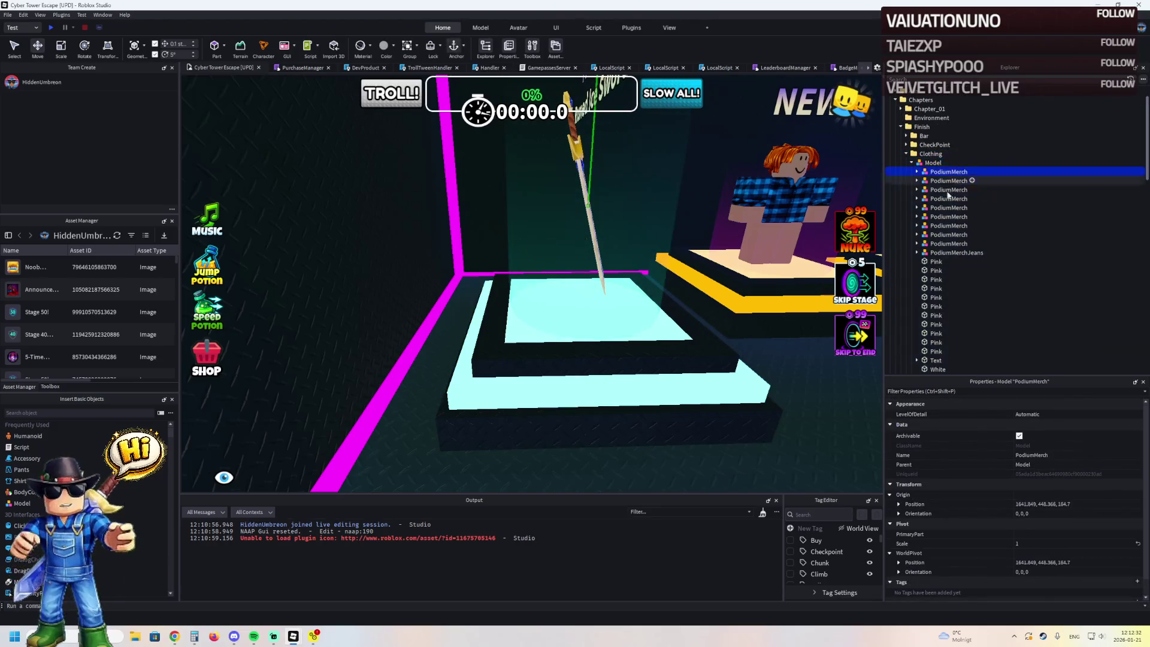
- Move the ten PodiumMerch podiums from Model into Clothing, then select the hat and sword podiums
{"action": "left_click", "coordinate": [942, 253], "text": "shift"}
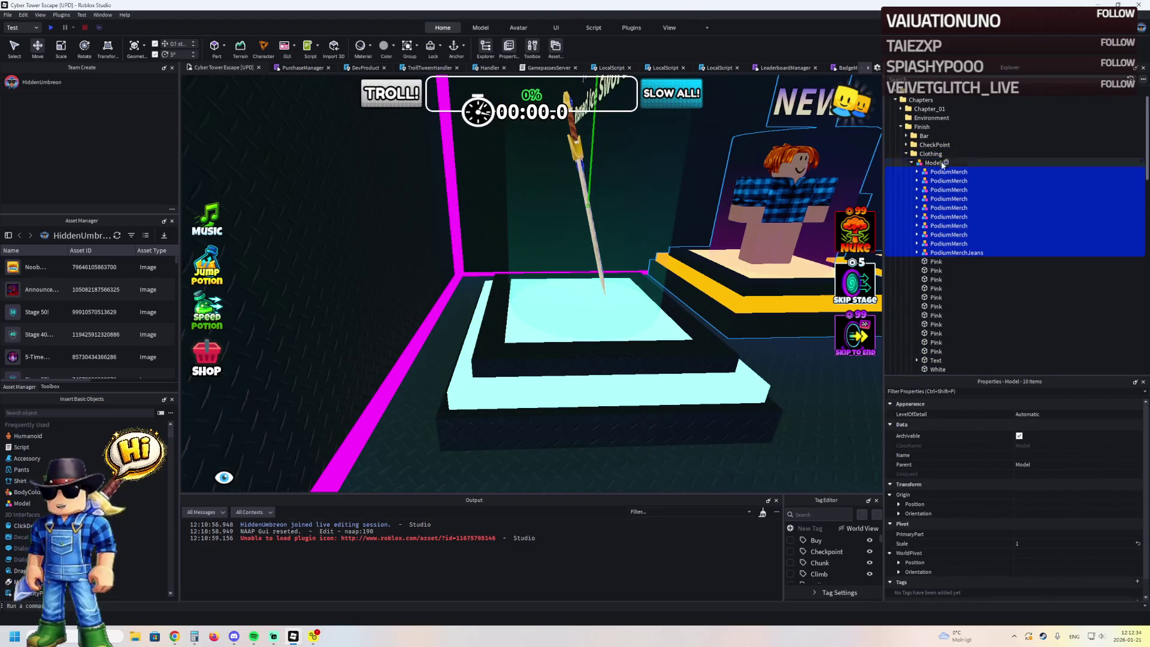
{"action": "left_click_drag", "start_coordinate": [938, 154], "coordinate": [933, 159]}
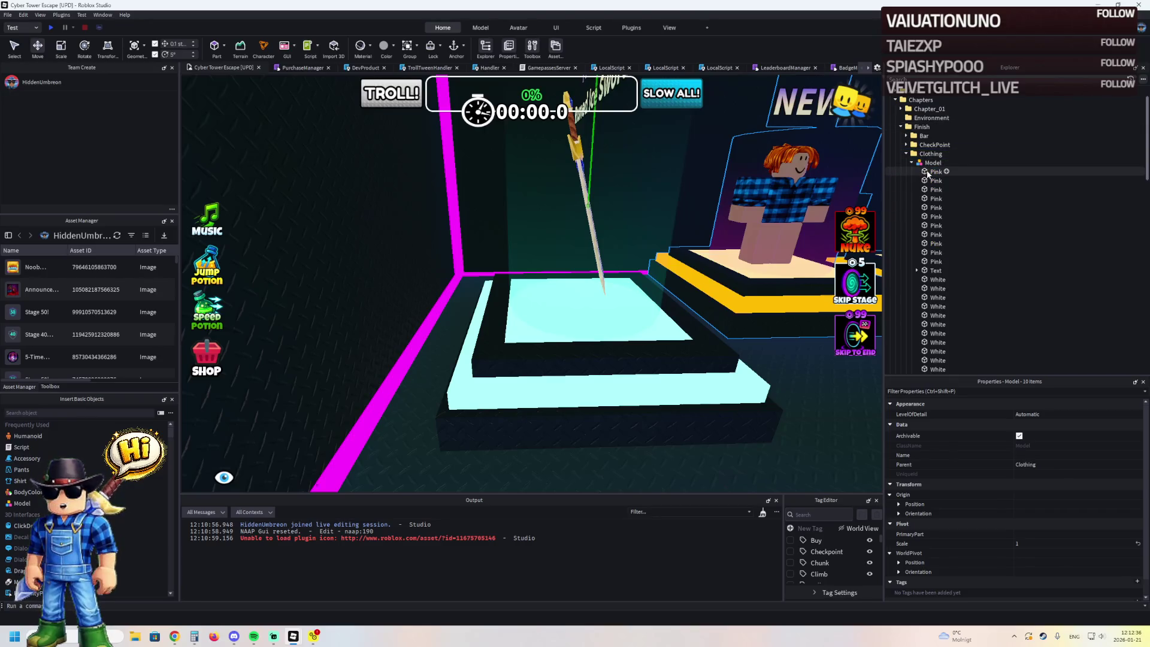
{"action": "left_click", "coordinate": [912, 163]}
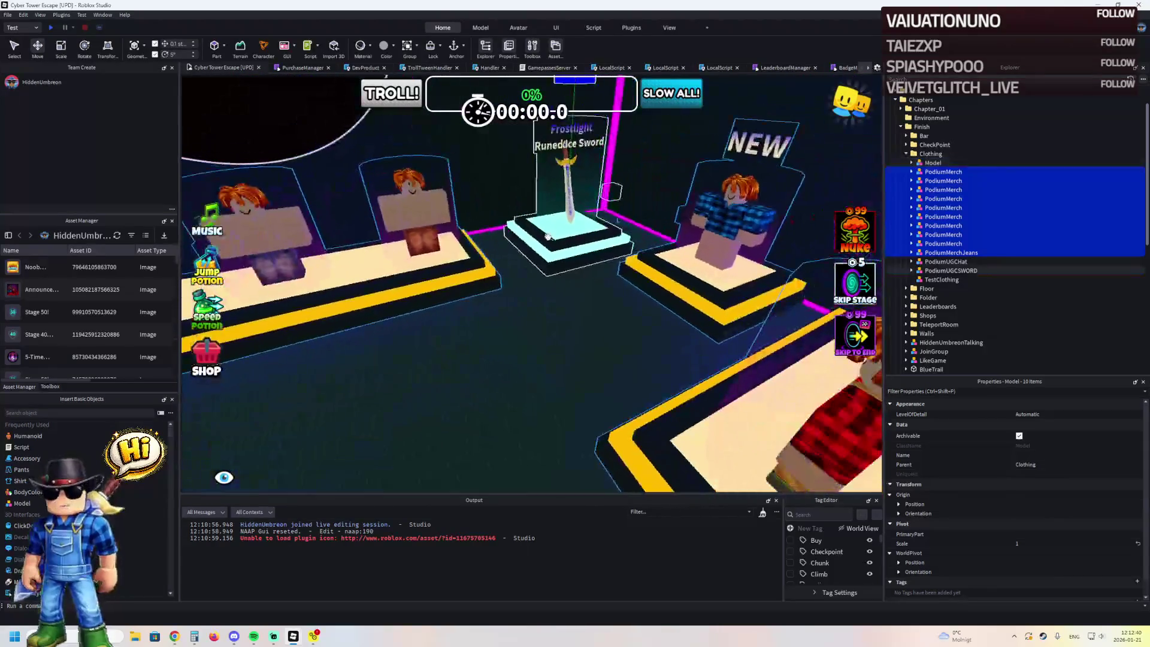
{"action": "left_click", "coordinate": [548, 235]}
{"action": "left_click", "coordinate": [508, 268], "text": "ctrl"}
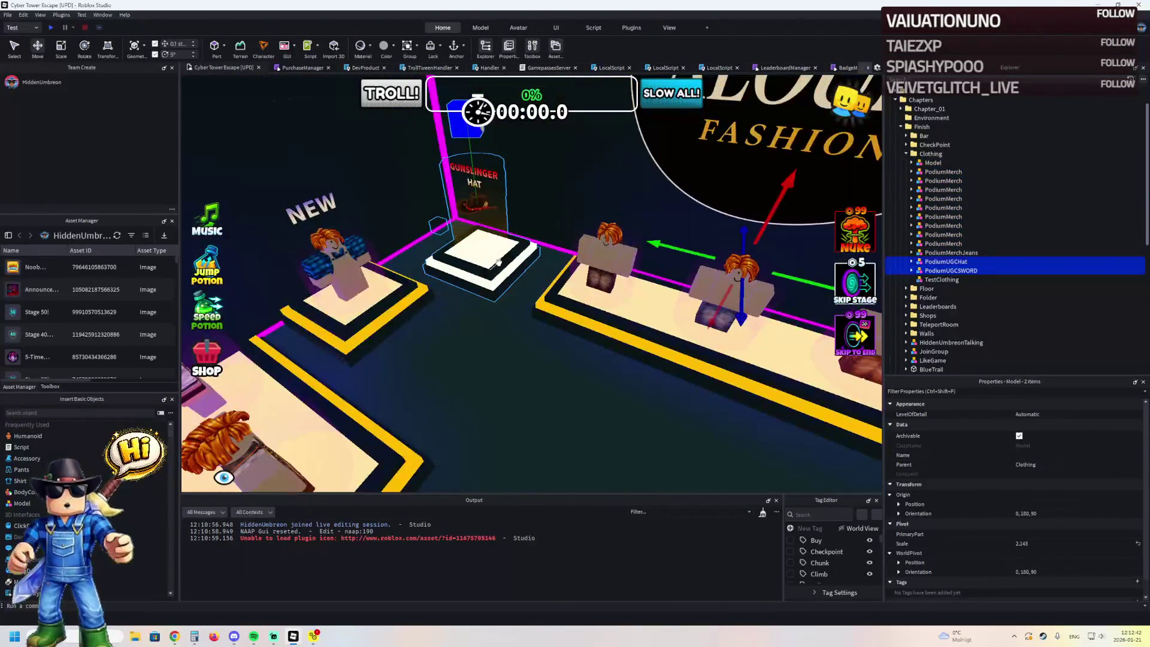
- Duplicate the hat and sword podiums, drag the copy aside, and select the hat podium in the aisle
{"action": "key", "text": "ctrl+d"}
{"action": "key", "text": "f"}
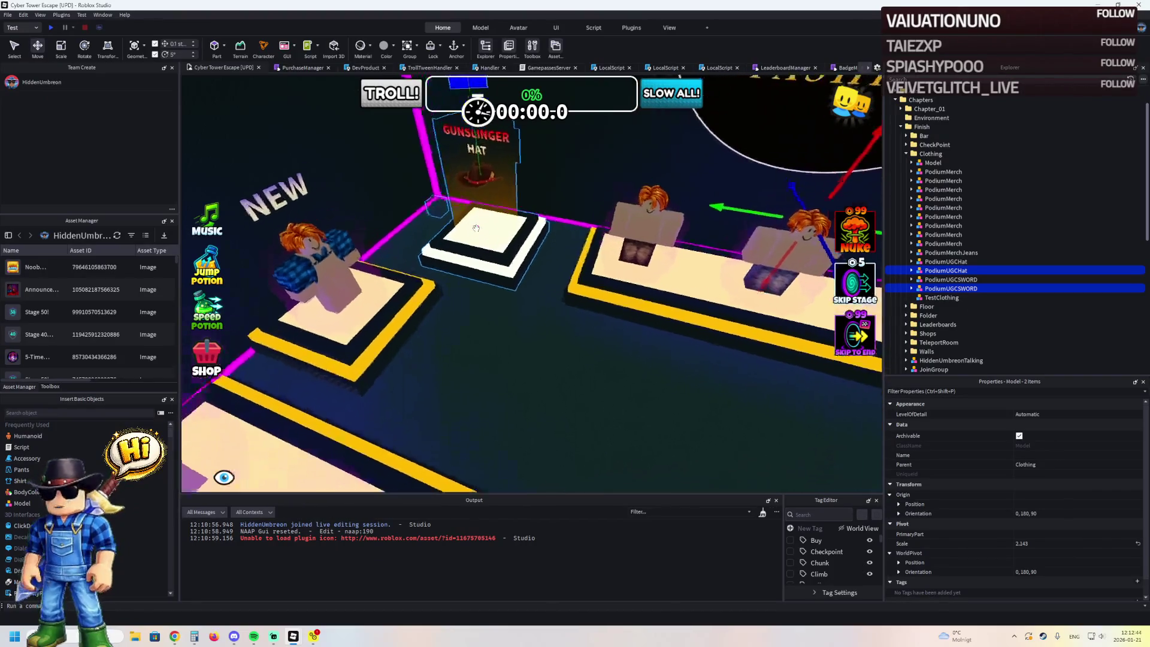
{"action": "mouse_move", "coordinate": [658, 310]}
{"action": "left_mouse_down"}
{"action": "mouse_move", "coordinate": [680, 342]}
{"action": "mouse_move", "coordinate": [612, 327]}
{"action": "mouse_move", "coordinate": [580, 298]}
{"action": "mouse_move", "coordinate": [557, 410]}
{"action": "left_mouse_up"}
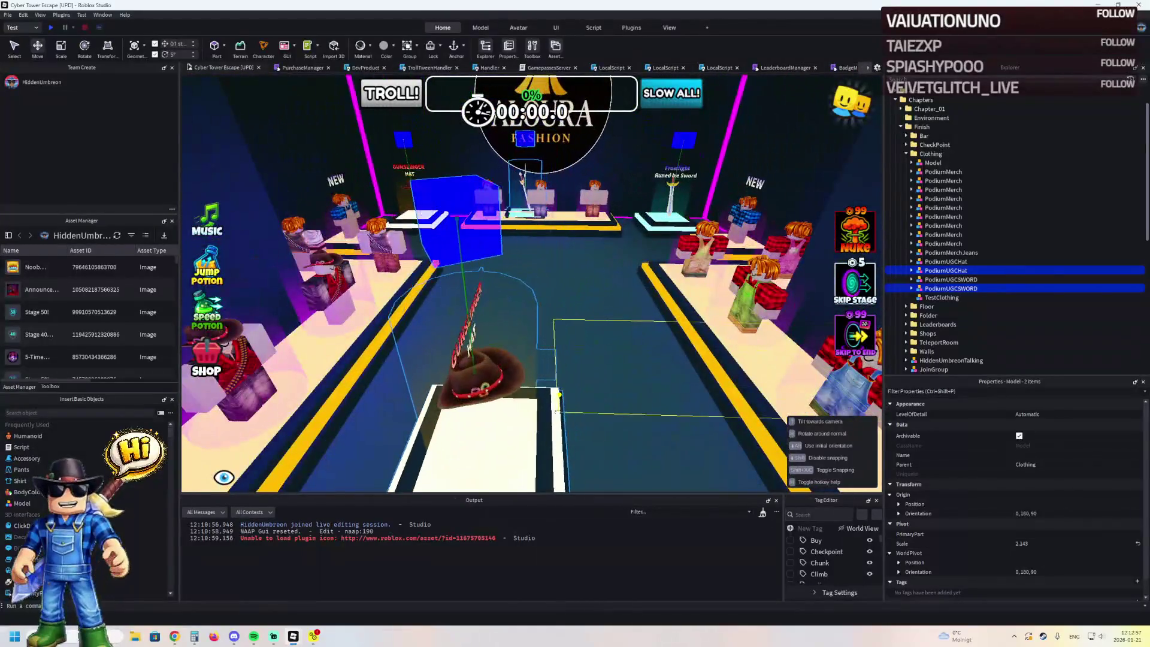
{"action": "left_click", "coordinate": [620, 255], "text": "ctrl"}
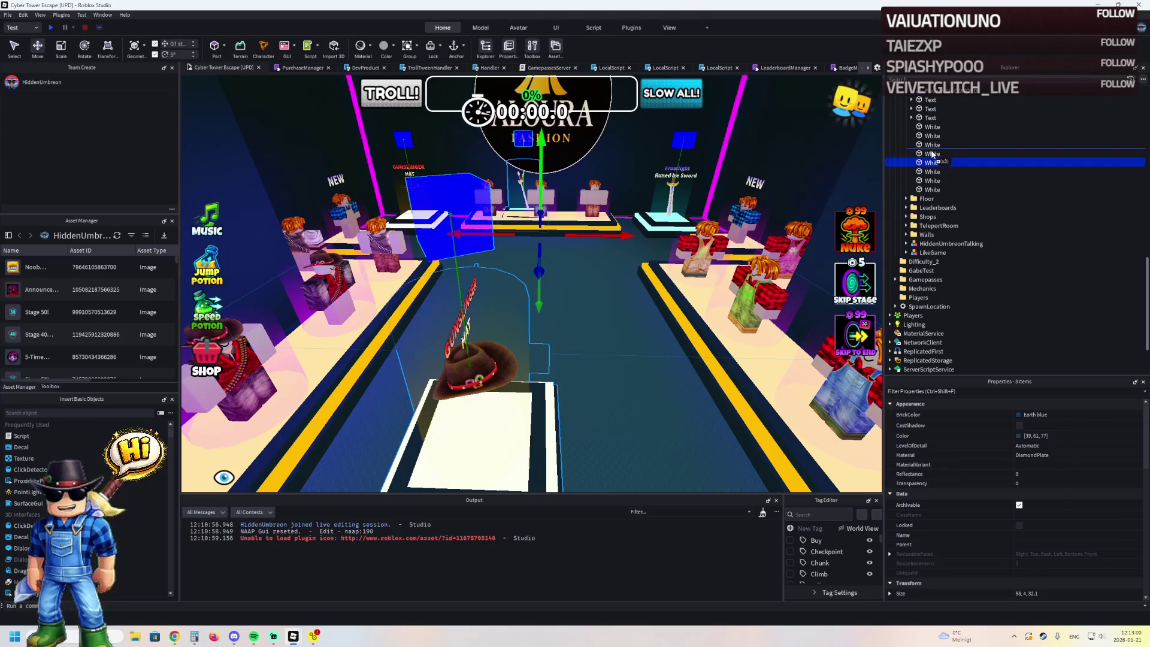
{"action": "left_click", "coordinate": [563, 379]}
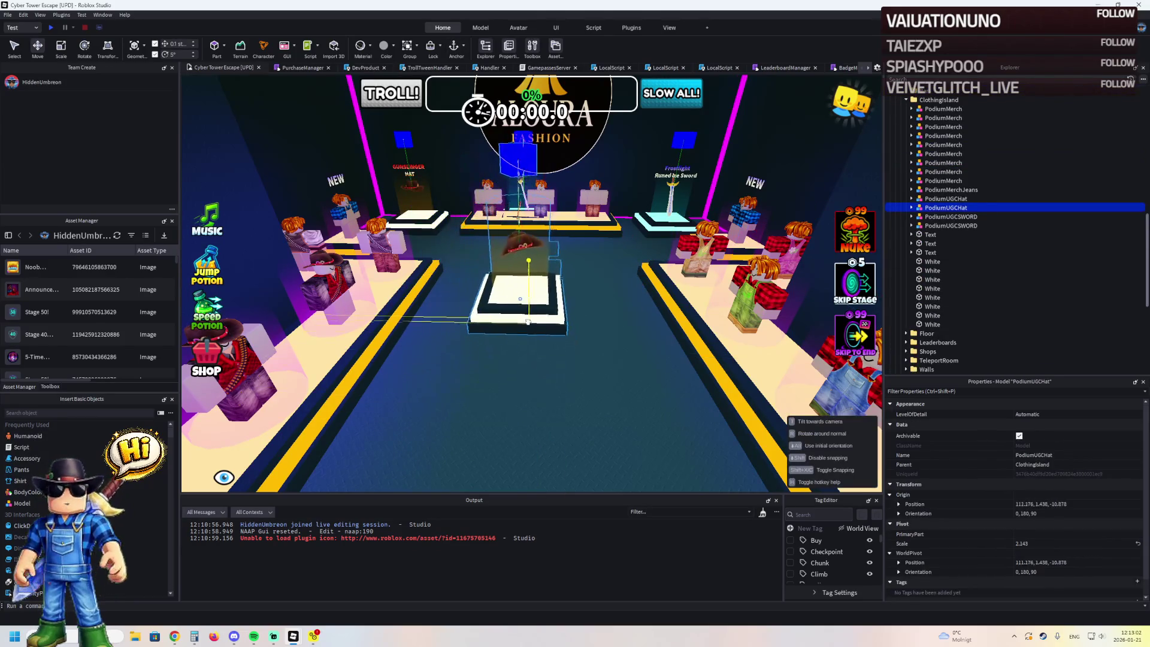
- Move and quarter-turn the copied hat podium along the aisle, then delete the extra hat podium
{"action": "left_click_drag", "start_coordinate": [528, 323], "coordinate": [509, 288]}
{"action": "key", "text": "f"}
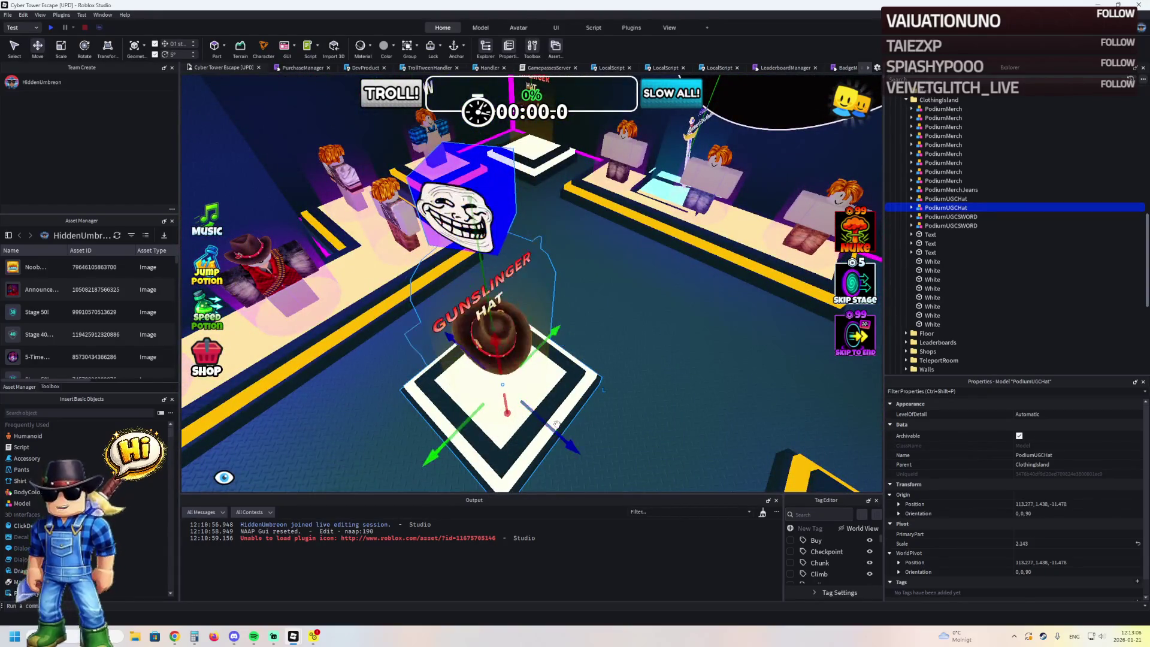
{"action": "key", "text": "ctrl+r"}
{"action": "key", "text": "a"}
{"action": "mouse_move", "coordinate": [583, 355]}
{"action": "left_mouse_down"}
{"action": "mouse_move", "coordinate": [655, 320]}
{"action": "mouse_move", "coordinate": [527, 287]}
{"action": "mouse_move", "coordinate": [527, 264]}
{"action": "mouse_move", "coordinate": [530, 289]}
{"action": "mouse_move", "coordinate": [545, 299]}
{"action": "mouse_move", "coordinate": [547, 197]}
{"action": "mouse_move", "coordinate": [398, 218]}
{"action": "mouse_move", "coordinate": [404, 207]}
{"action": "mouse_move", "coordinate": [465, 240]}
{"action": "mouse_move", "coordinate": [482, 329]}
{"action": "mouse_move", "coordinate": [470, 333]}
{"action": "mouse_move", "coordinate": [551, 367]}
{"action": "mouse_move", "coordinate": [496, 363]}
{"action": "left_mouse_up"}
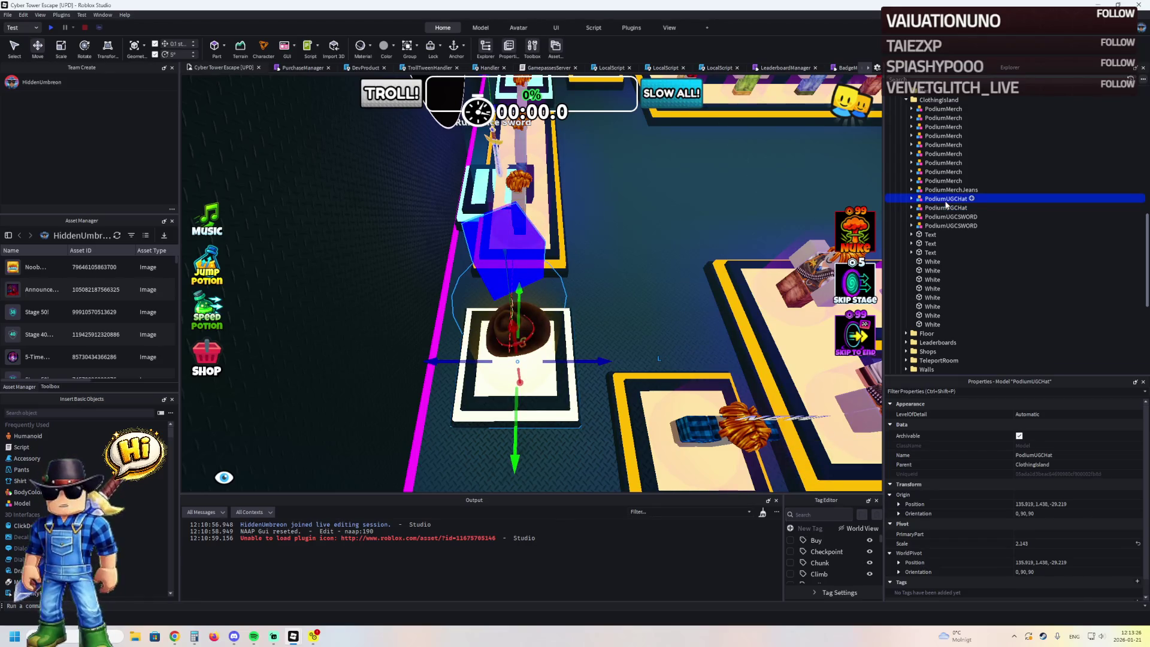
{"action": "key", "text": "Delete"}
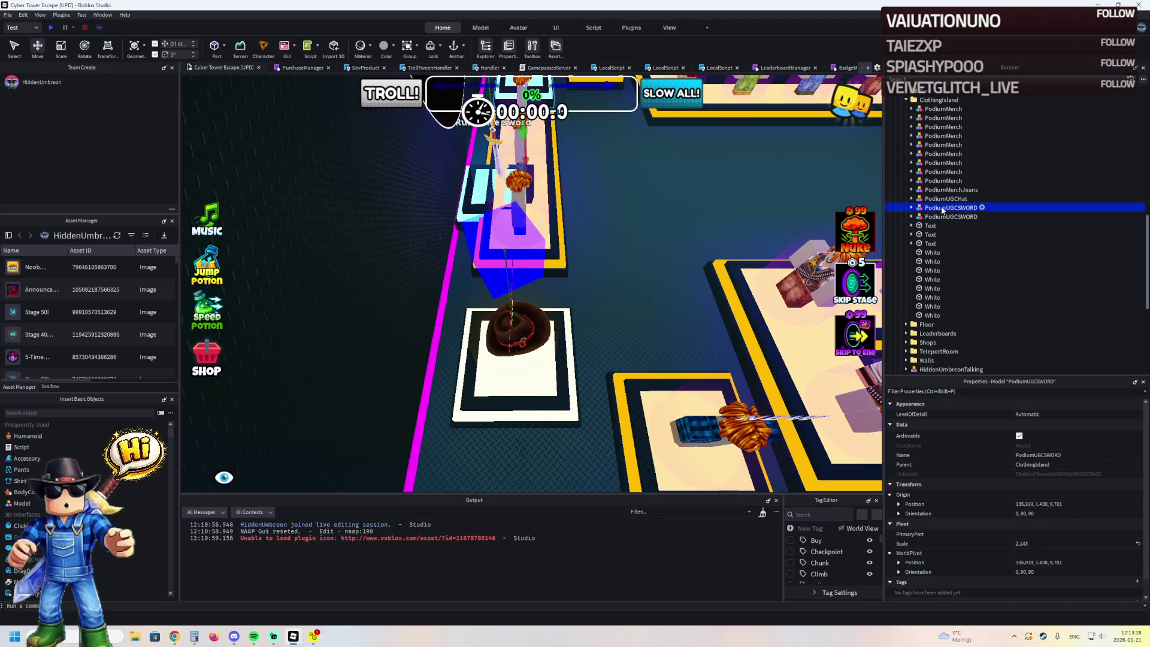
- Slide and turn the copied sword podium into line, delete the duplicate, and start a play test
{"action": "left_click", "coordinate": [939, 217]}
{"action": "key", "text": "f"}
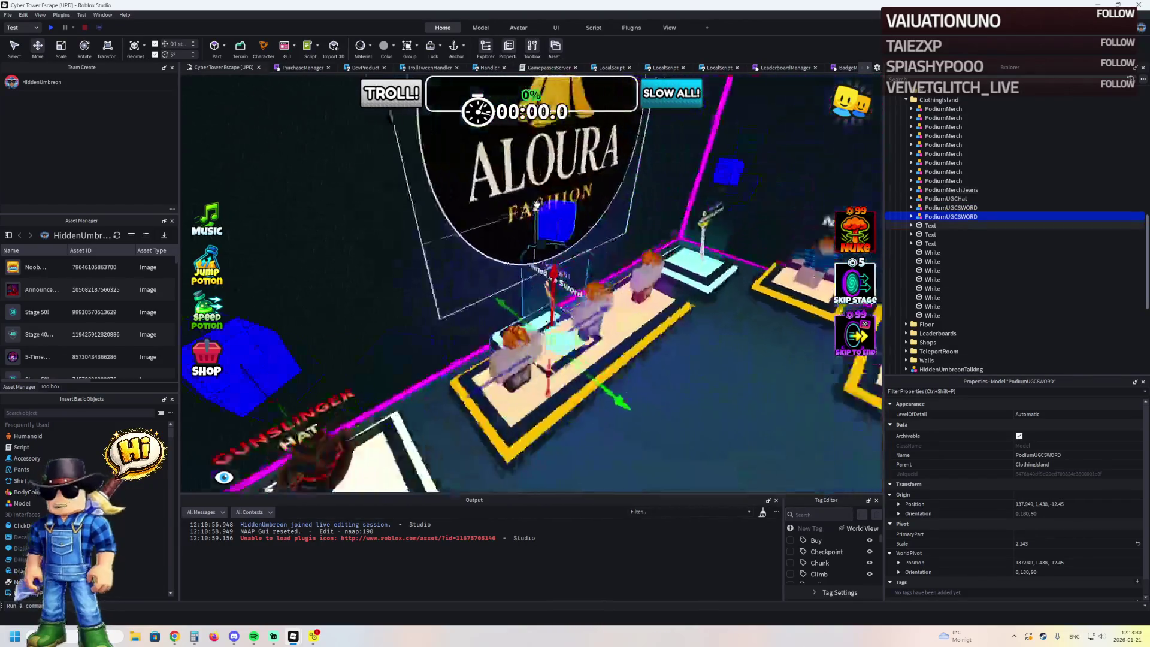
{"action": "mouse_move", "coordinate": [573, 312]}
{"action": "left_mouse_down"}
{"action": "mouse_move", "coordinate": [602, 311]}
{"action": "mouse_move", "coordinate": [603, 299]}
{"action": "mouse_move", "coordinate": [605, 317]}
{"action": "mouse_move", "coordinate": [621, 318]}
{"action": "left_mouse_up"}
{"action": "key", "text": "ctrl+r"}
{"action": "key", "text": "ctrl+r"}
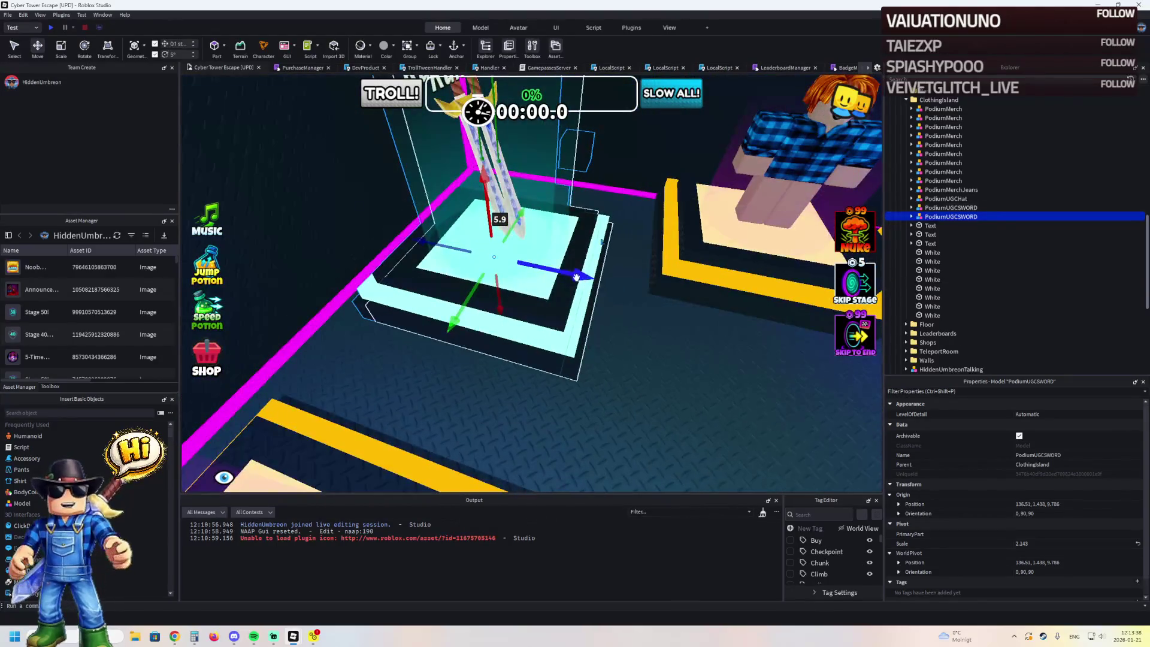
{"action": "left_click_drag", "start_coordinate": [576, 277], "coordinate": [587, 276]}
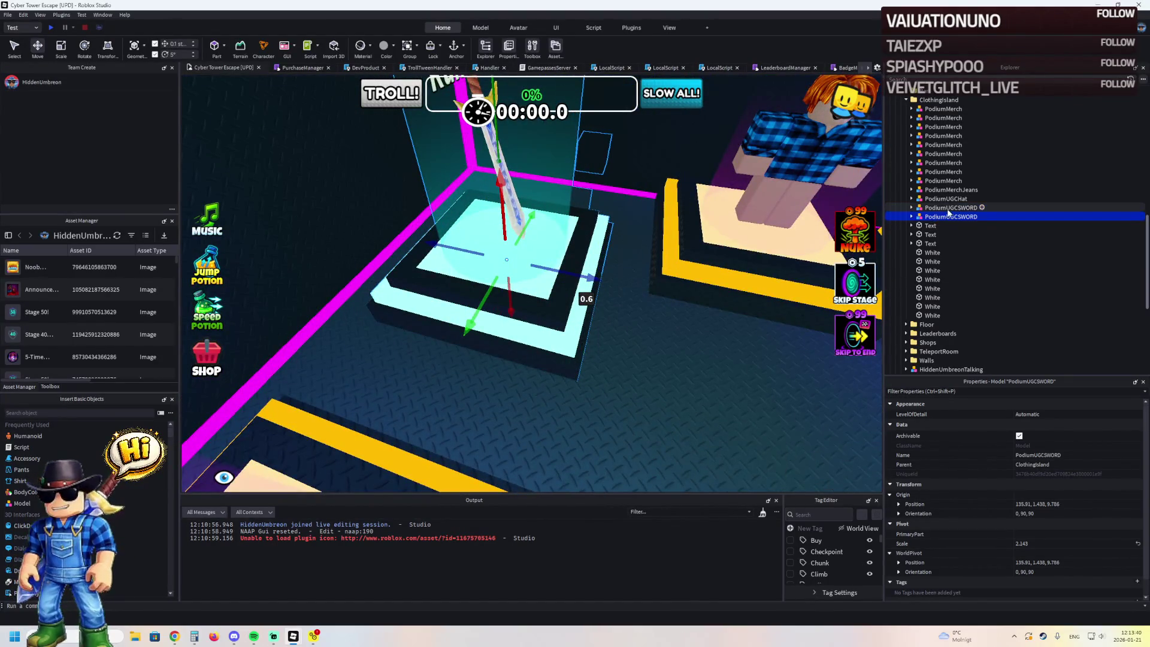
{"action": "key", "text": "Delete"}
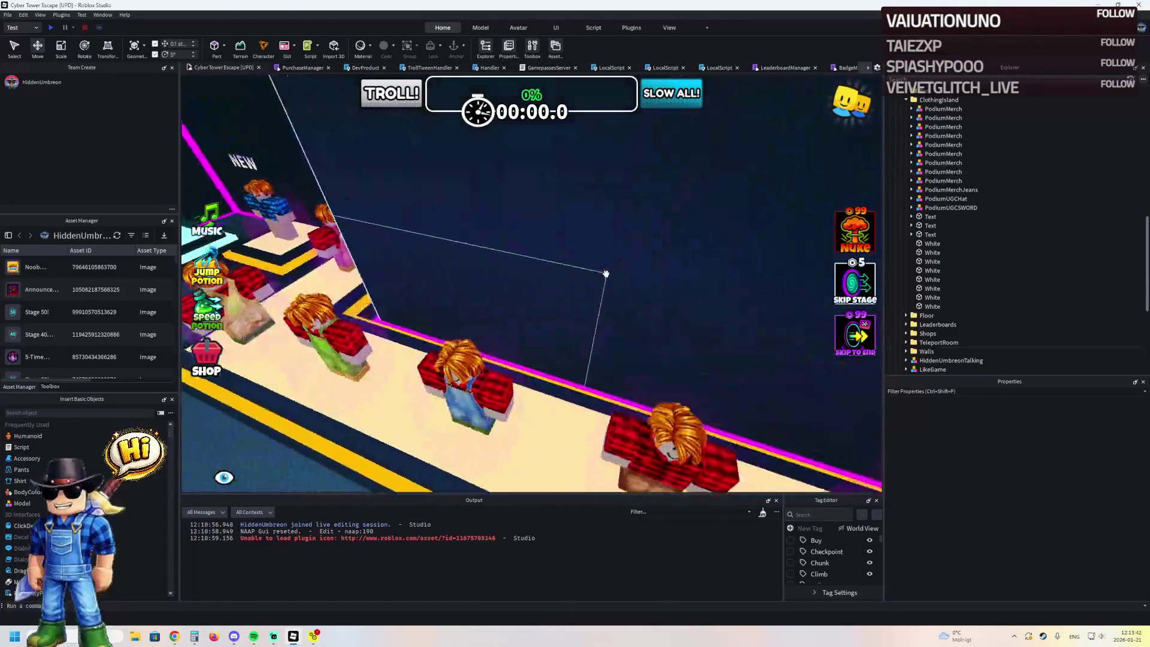
{"action": "key", "text": "F5"}
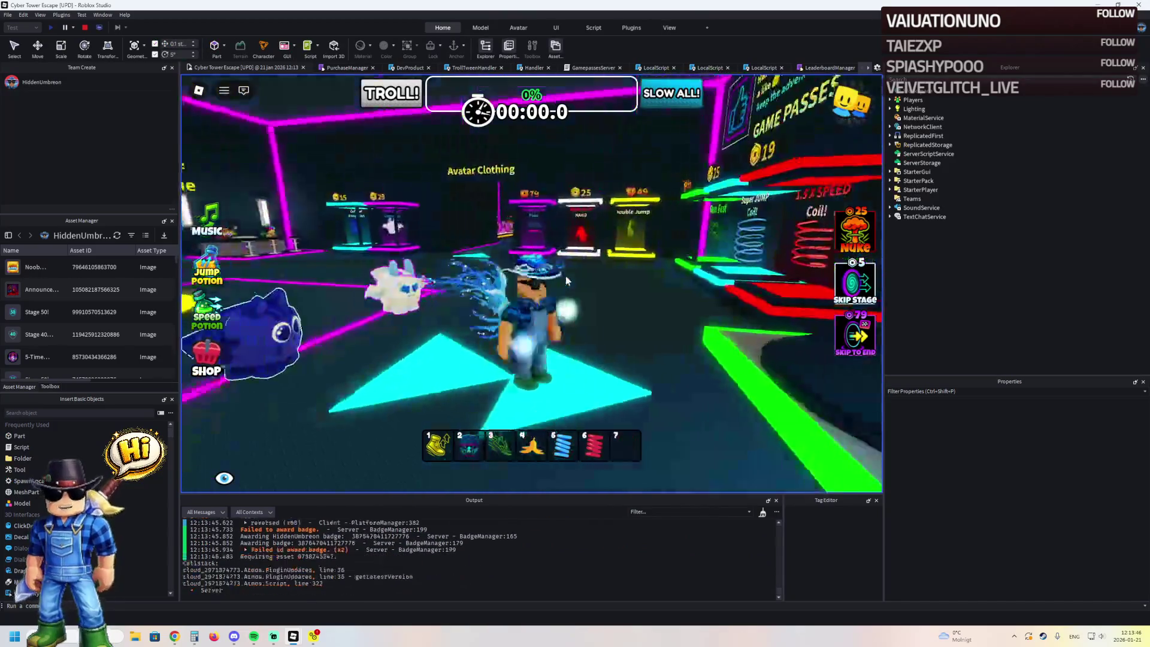
{"action": "key", "text": "w"}
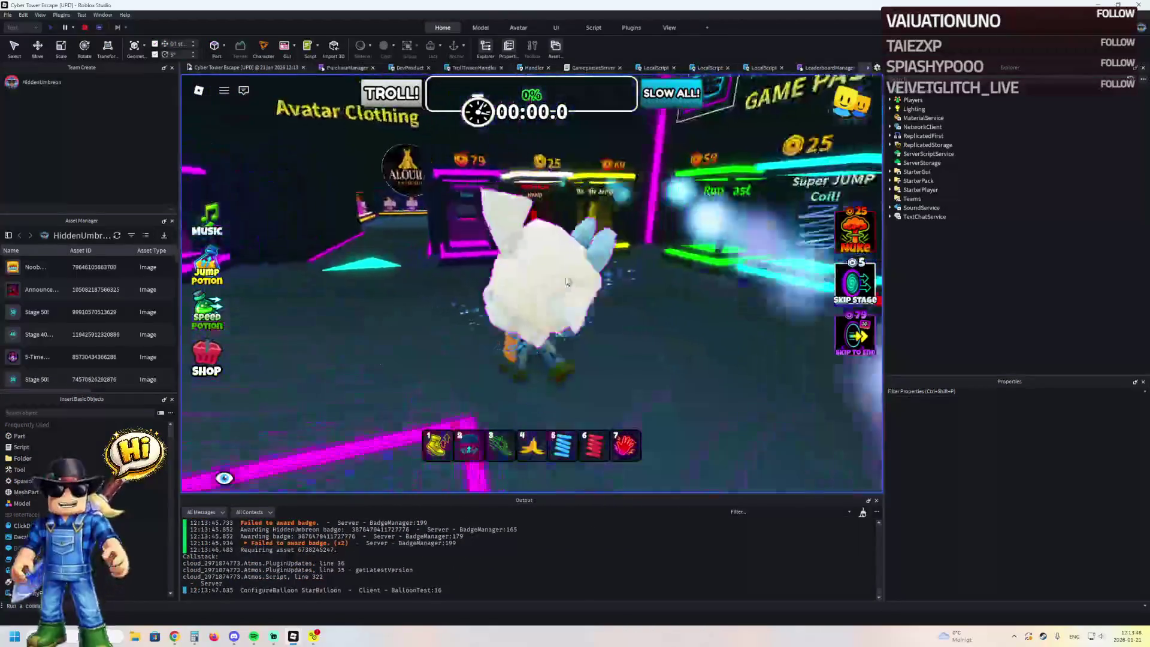
{"action": "key", "text": "a"}
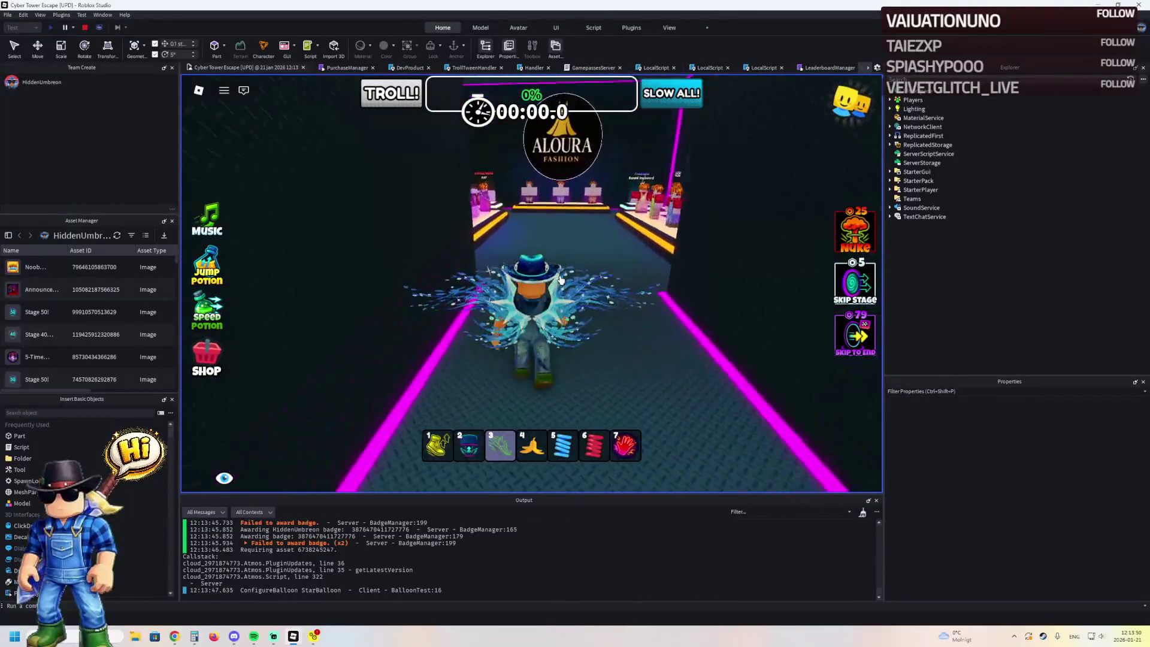
{"action": "key", "text": "w"}
{"action": "key", "text": "a"}
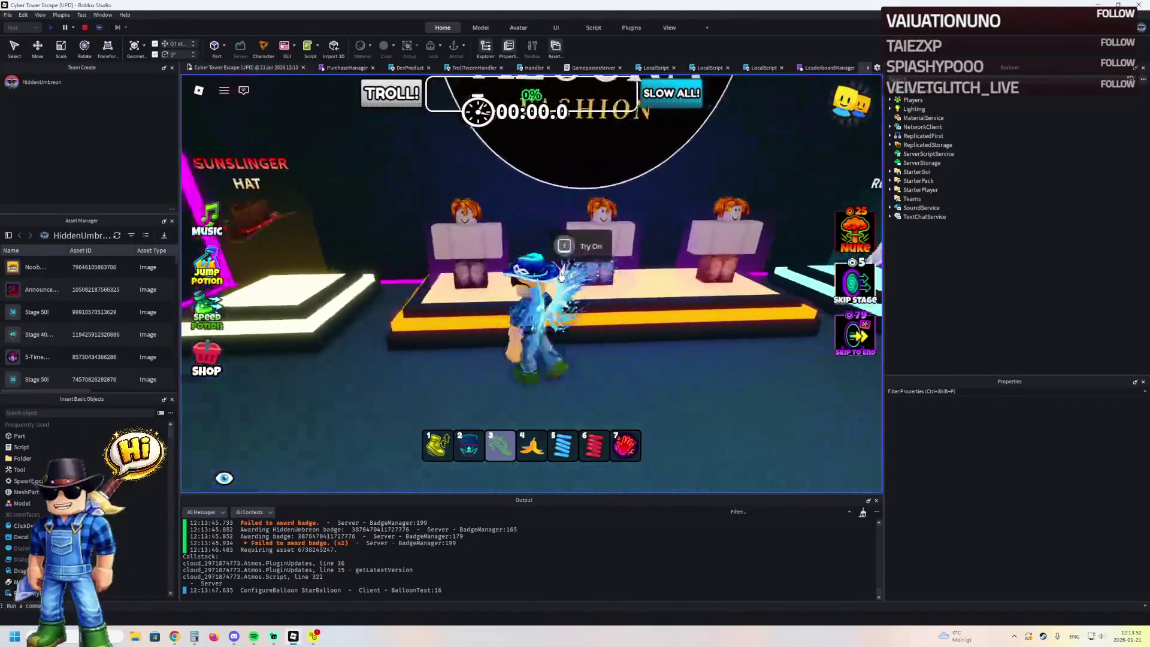
{"action": "key", "text": "d"}
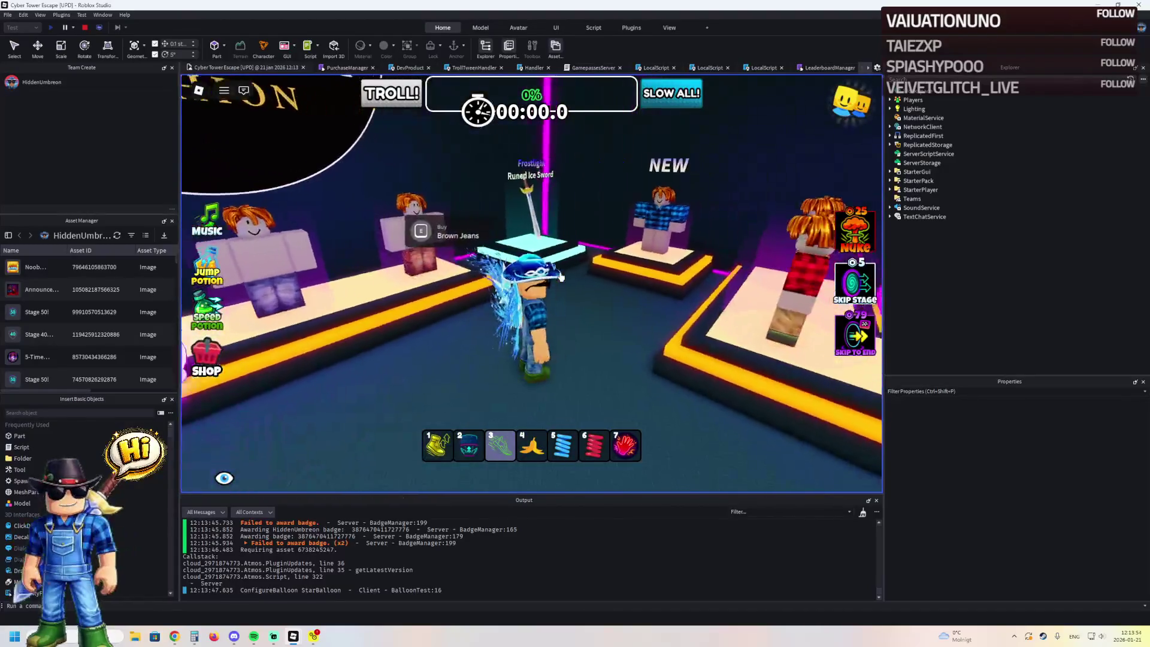
{"action": "key", "text": "a"}
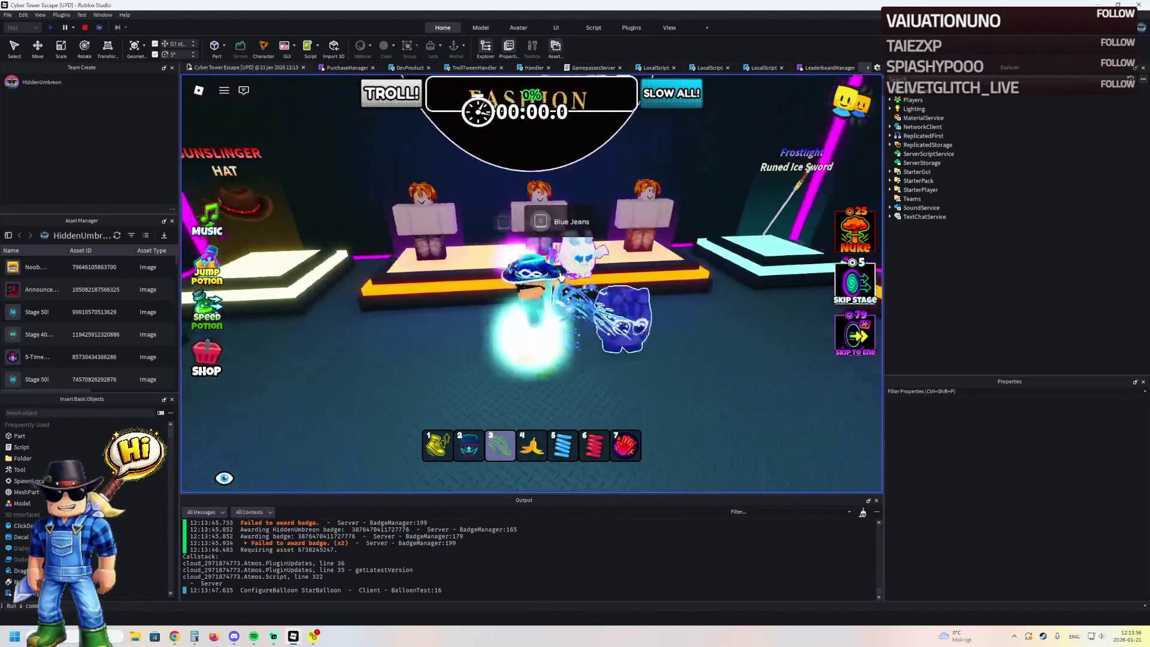
{"action": "key", "text": "d"}
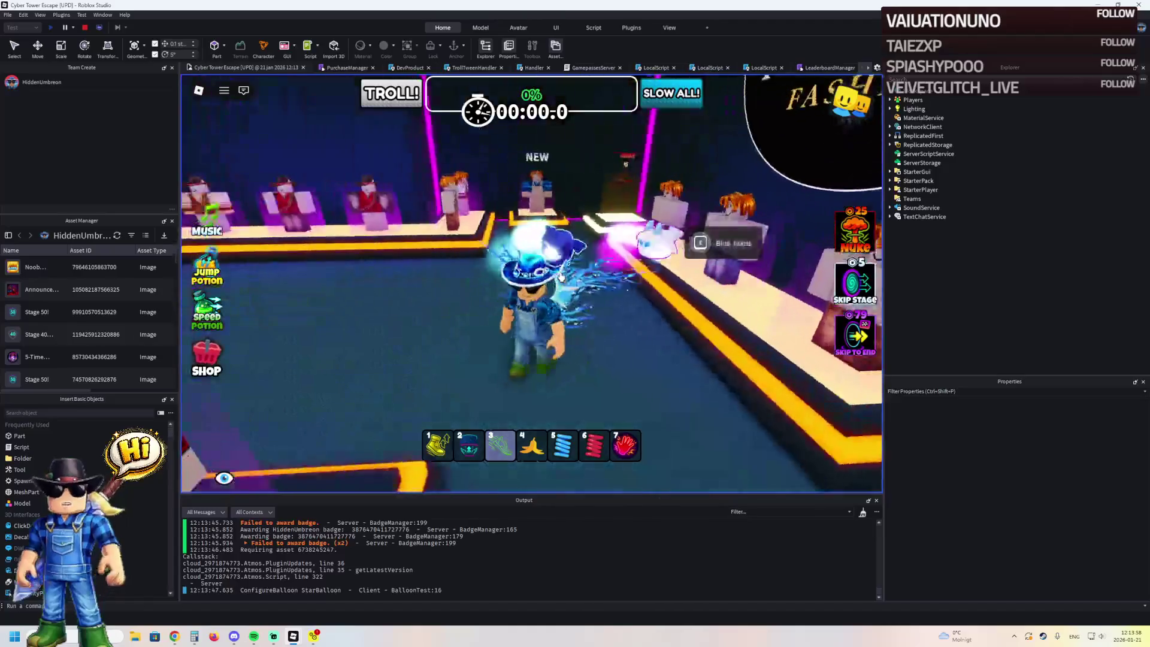
{"action": "key", "text": "a"}
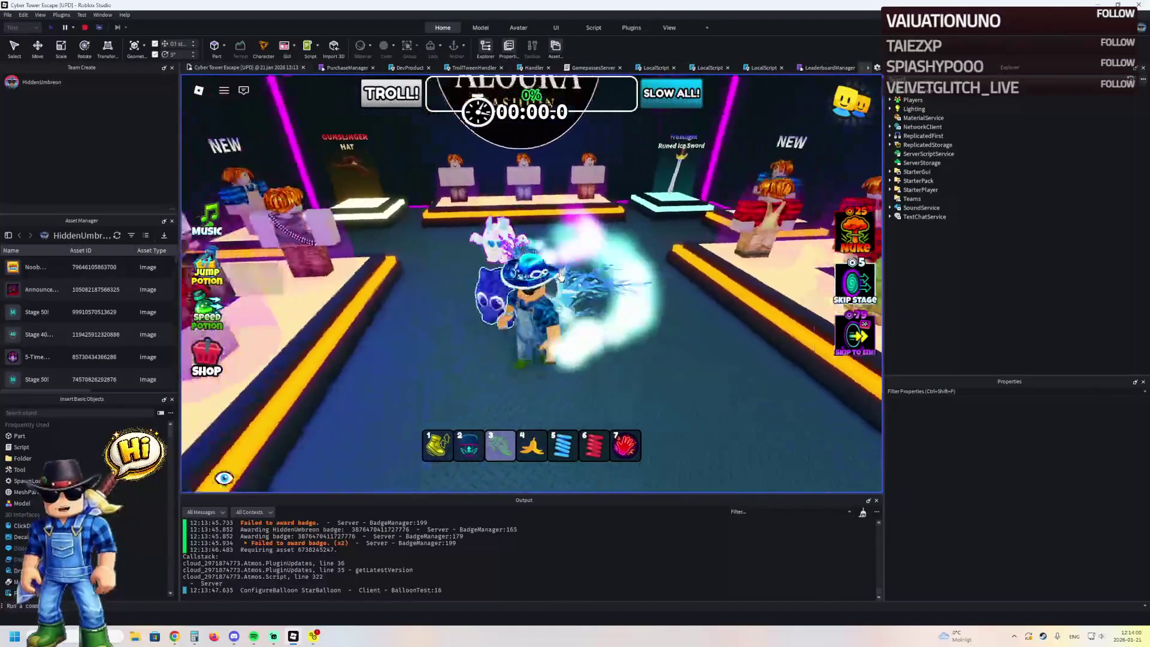
{"action": "key", "text": "w"}
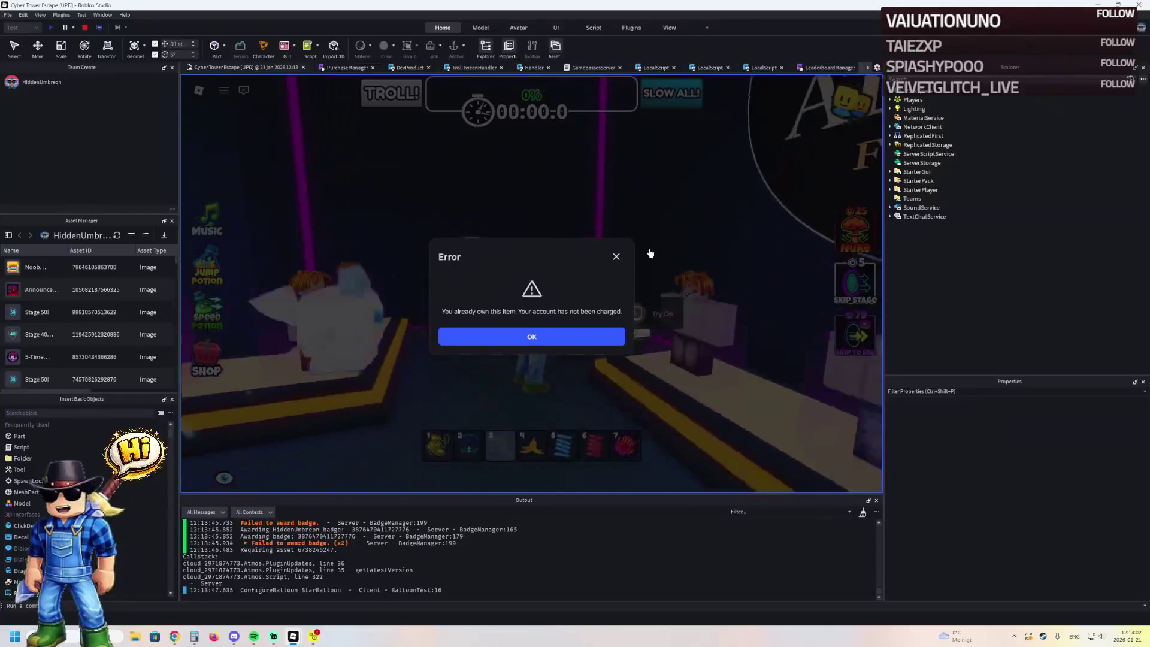
{"action": "left_click", "coordinate": [617, 257]}
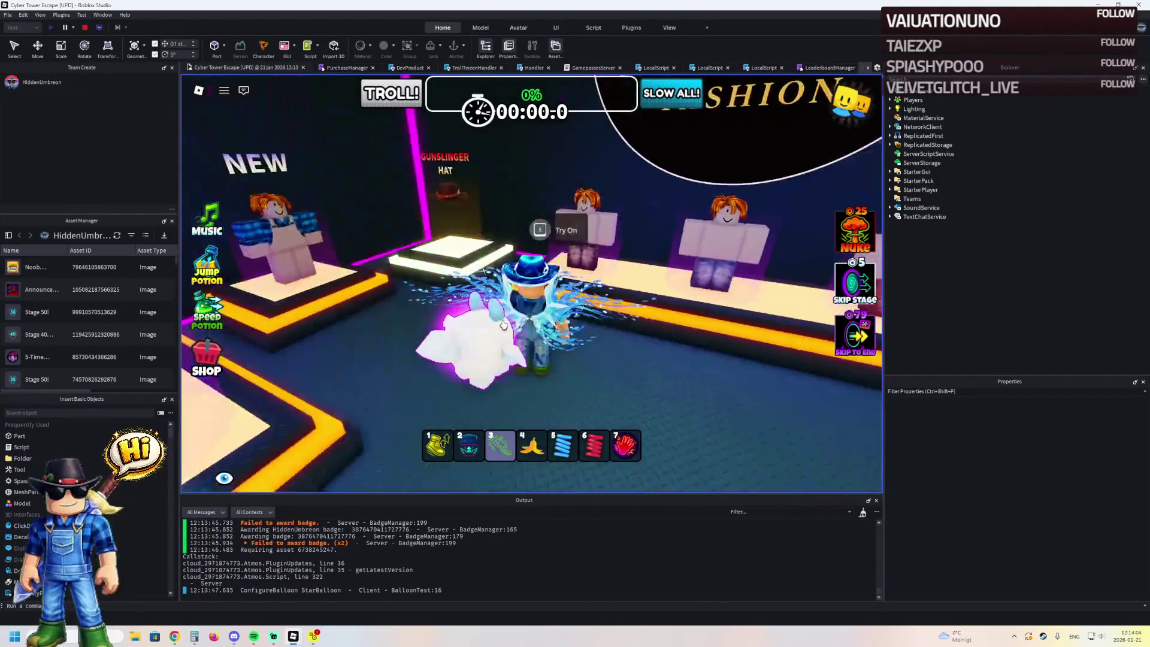
{"action": "left_click", "coordinate": [99, 25]}
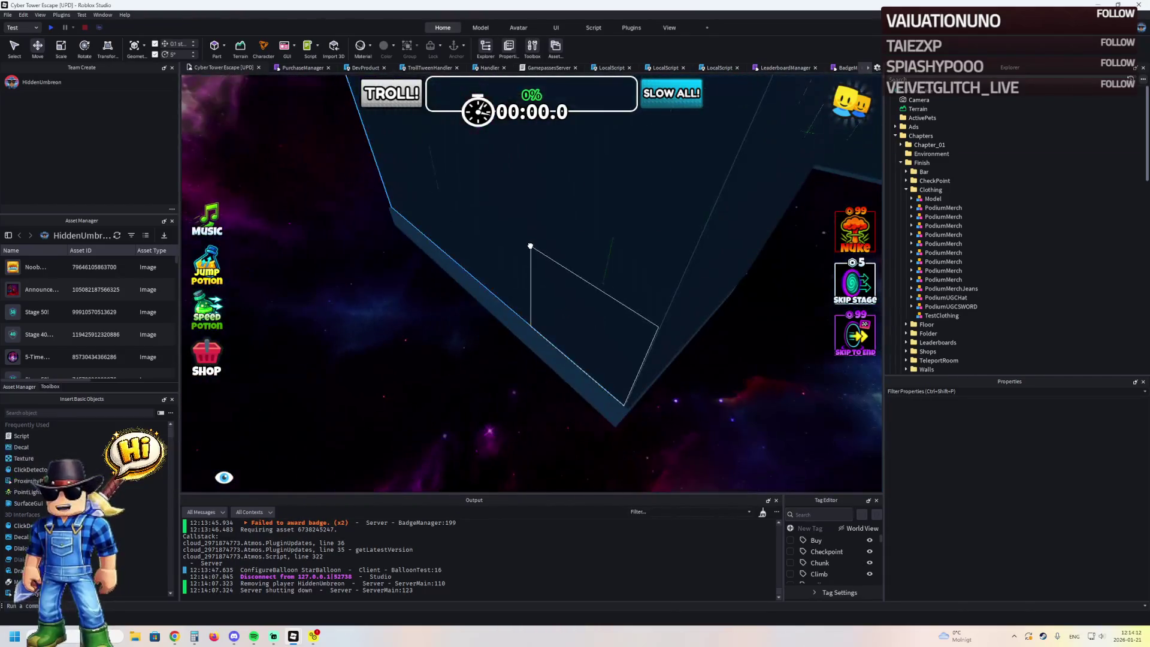
- Line up the pink wall and the two sign Text parts along the room wall
{"action": "left_click", "coordinate": [529, 246]}
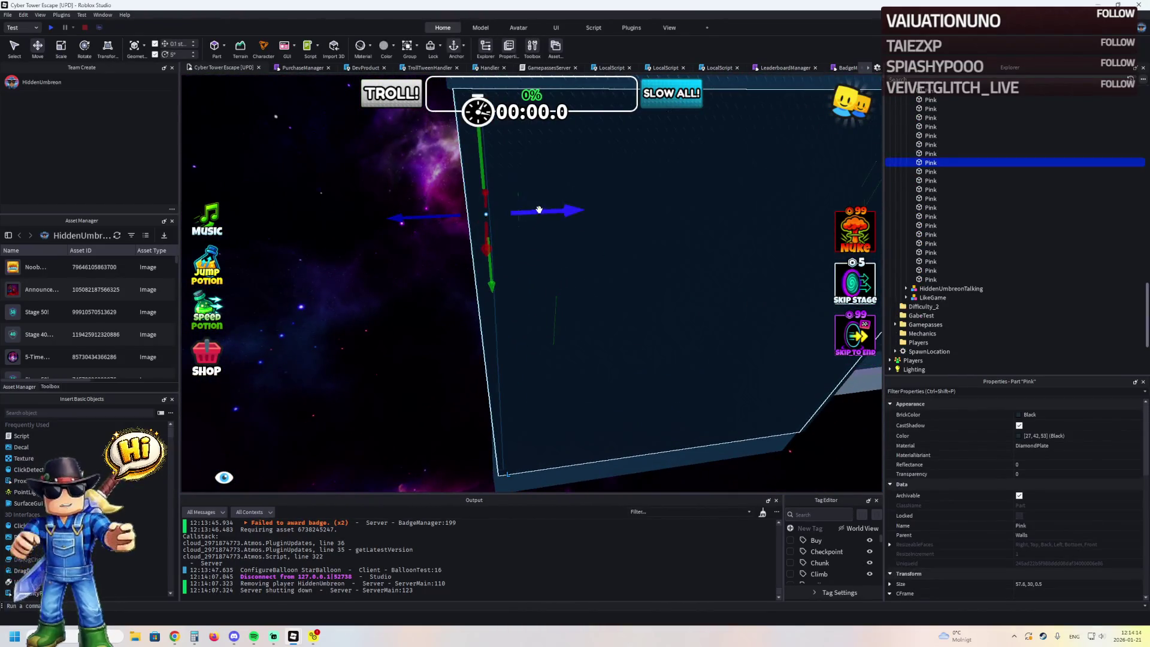
{"action": "left_click_drag", "start_coordinate": [539, 210], "coordinate": [518, 211]}
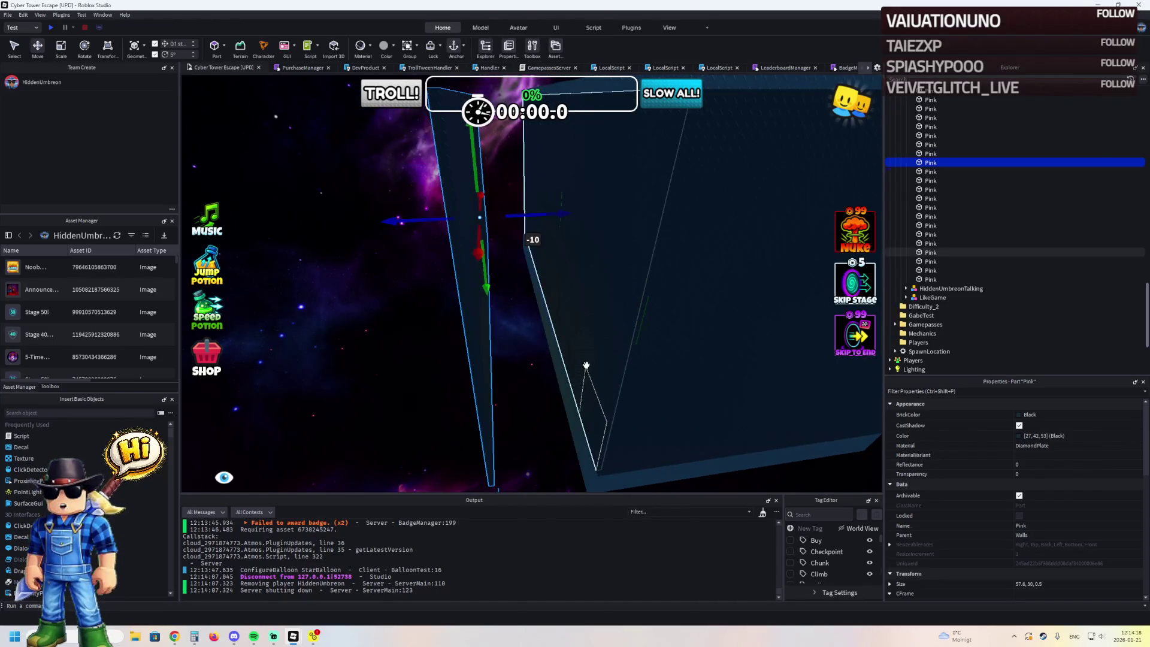
{"action": "left_click", "coordinate": [717, 287]}
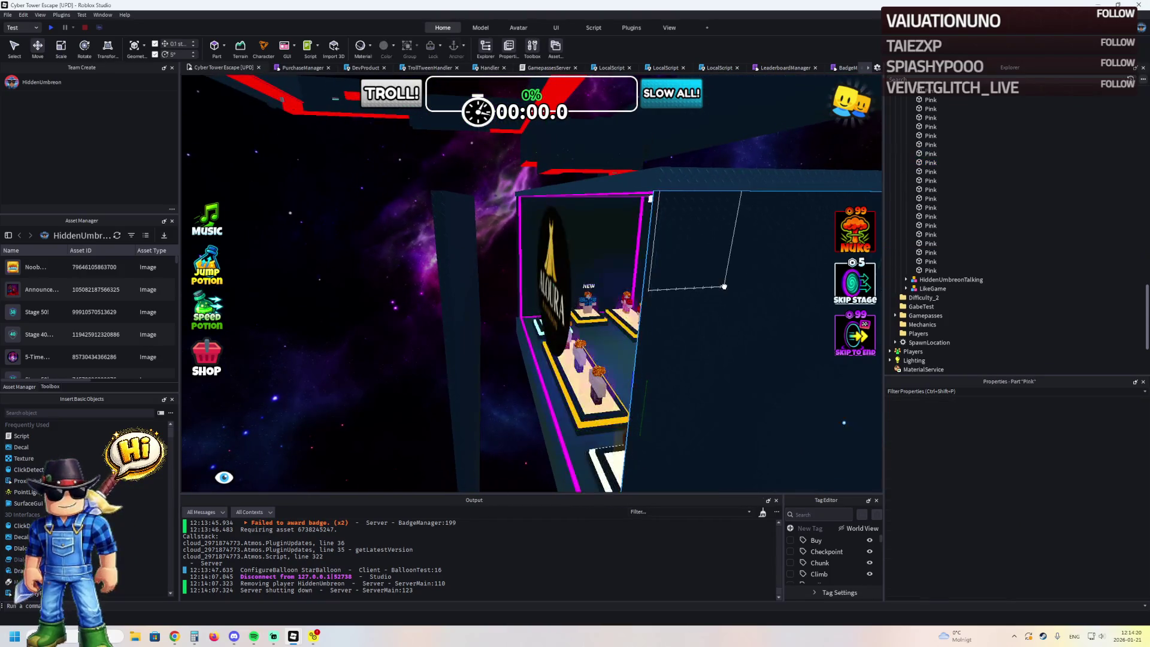
{"action": "left_click", "coordinate": [556, 266]}
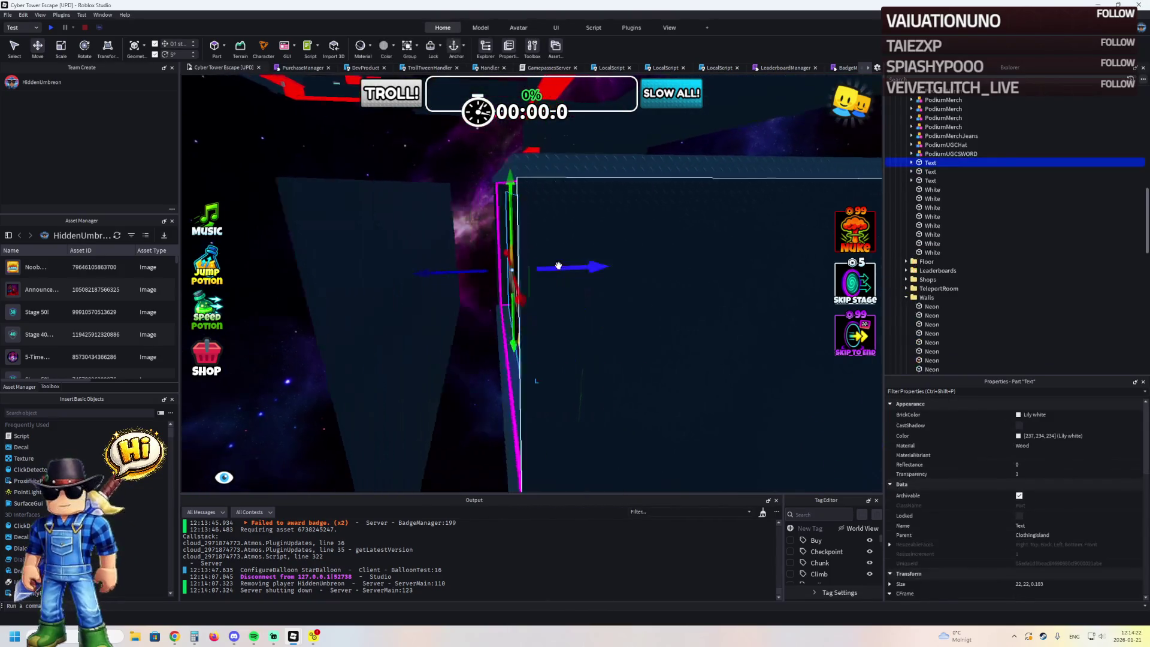
{"action": "left_click_drag", "start_coordinate": [570, 264], "coordinate": [526, 277]}
{"action": "left_click", "coordinate": [546, 267]}
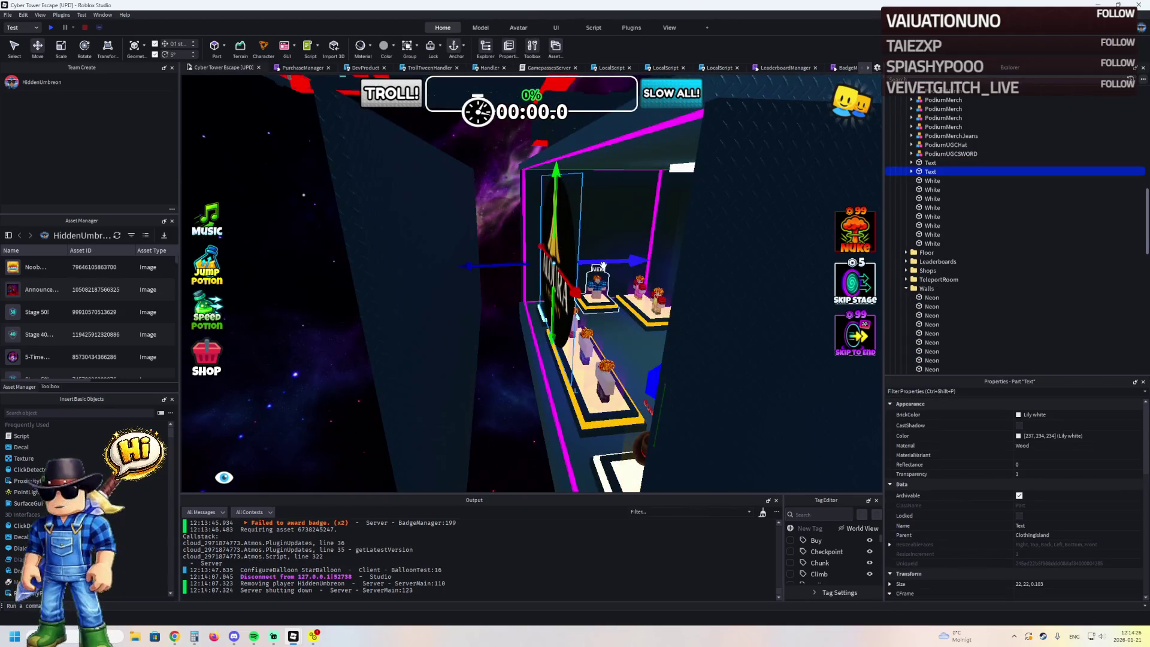
{"action": "left_click_drag", "start_coordinate": [603, 266], "coordinate": [592, 265]}
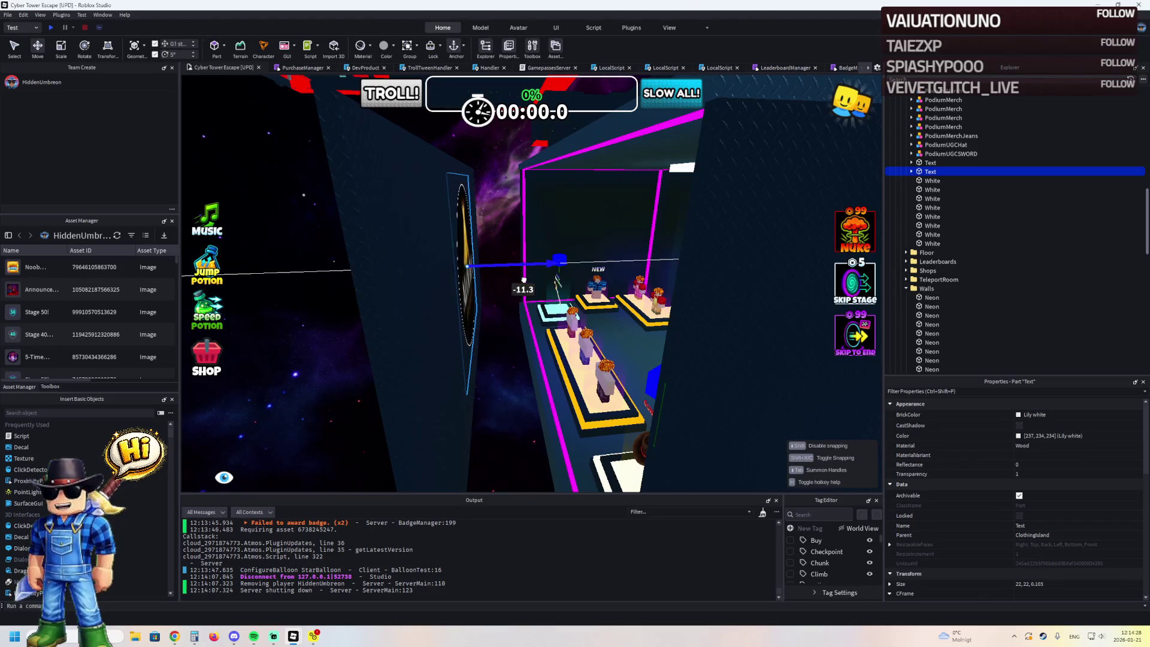
{"action": "left_click_drag", "start_coordinate": [525, 279], "coordinate": [526, 281]}
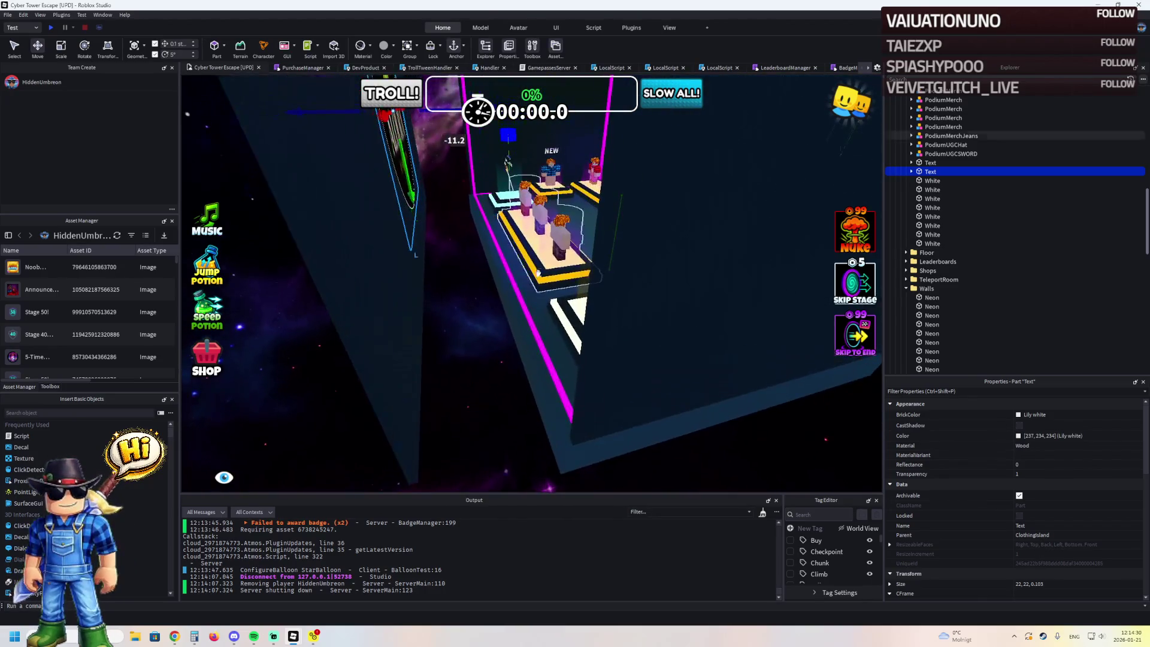
- Lengthen the White floor part so it reaches the wall
{"action": "left_click", "coordinate": [532, 323]}
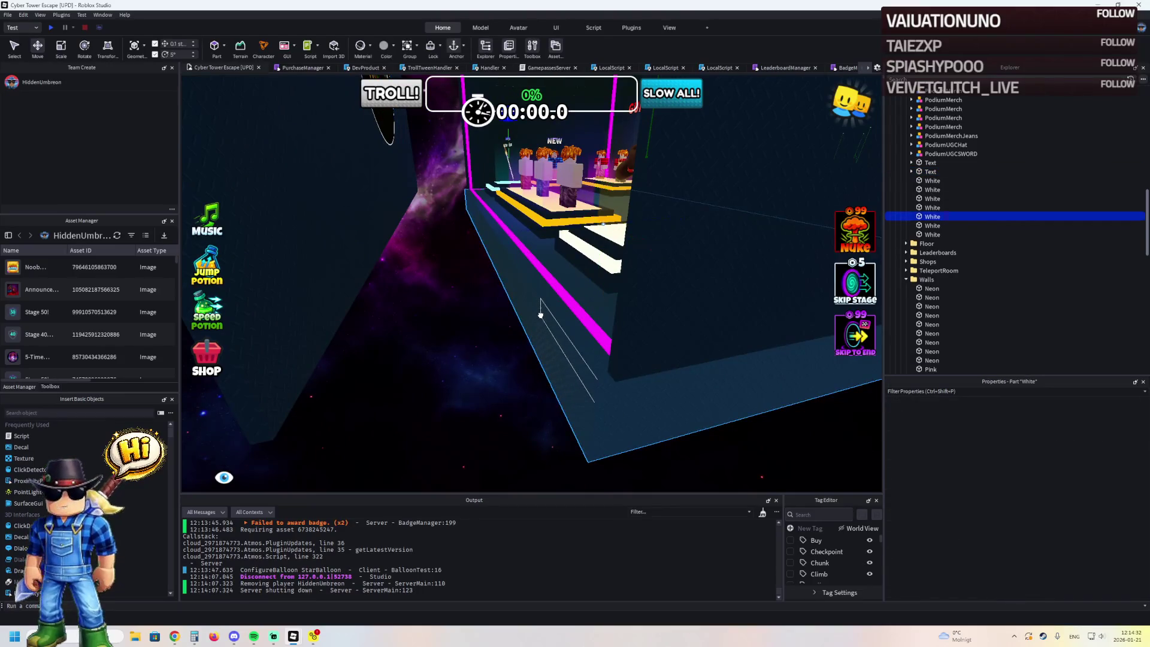
{"action": "mouse_move", "coordinate": [484, 275]}
{"action": "left_mouse_down"}
{"action": "mouse_move", "coordinate": [454, 256]}
{"action": "mouse_move", "coordinate": [455, 270]}
{"action": "left_mouse_up"}
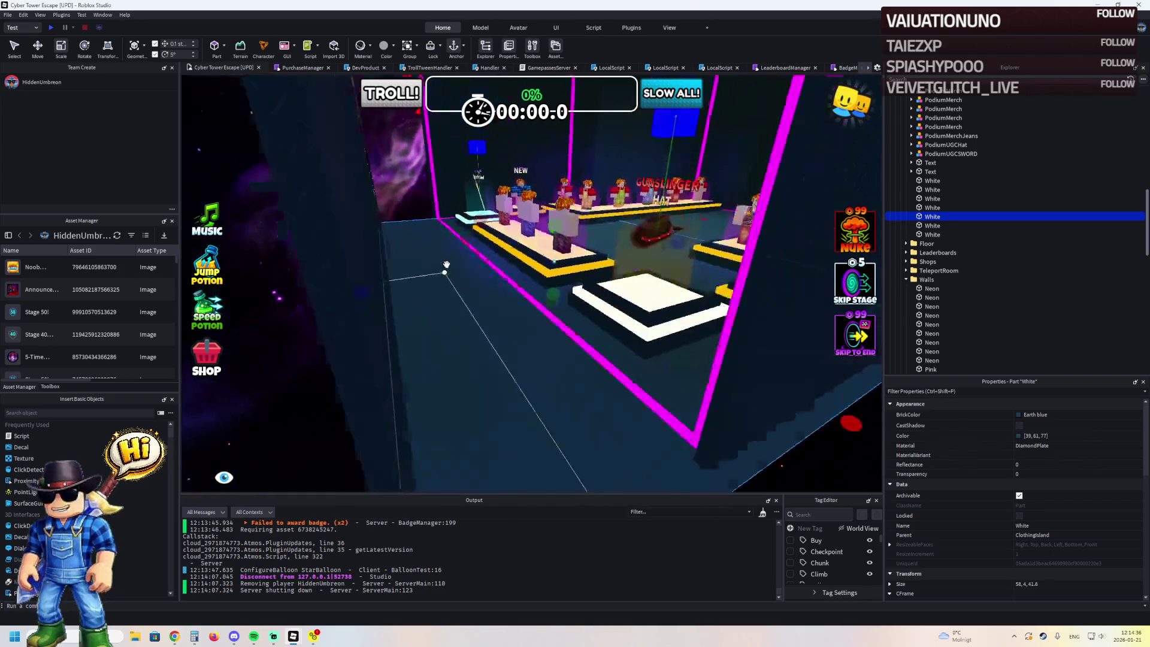
{"action": "left_click", "coordinate": [567, 339]}
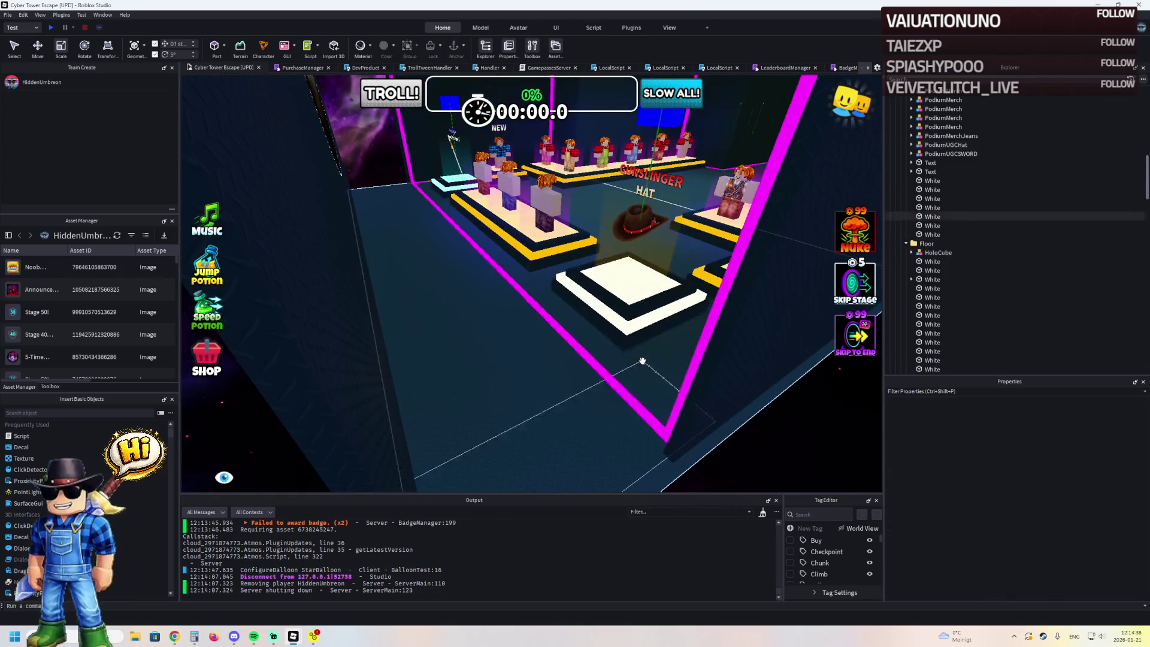
- Check the magenta edge trim and pink ceiling neon beam, then delete the stray Pink part
{"action": "left_click", "coordinate": [679, 403]}
{"action": "left_click", "coordinate": [408, 169]}
{"action": "left_click", "coordinate": [409, 169]}
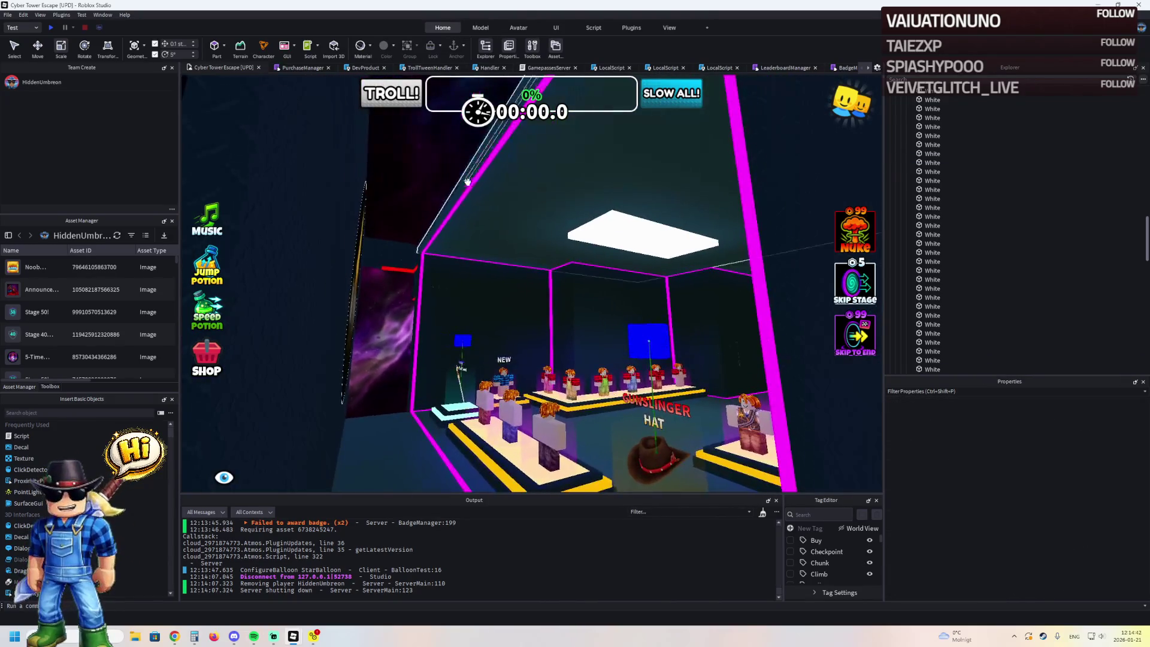
{"action": "left_click", "coordinate": [523, 190]}
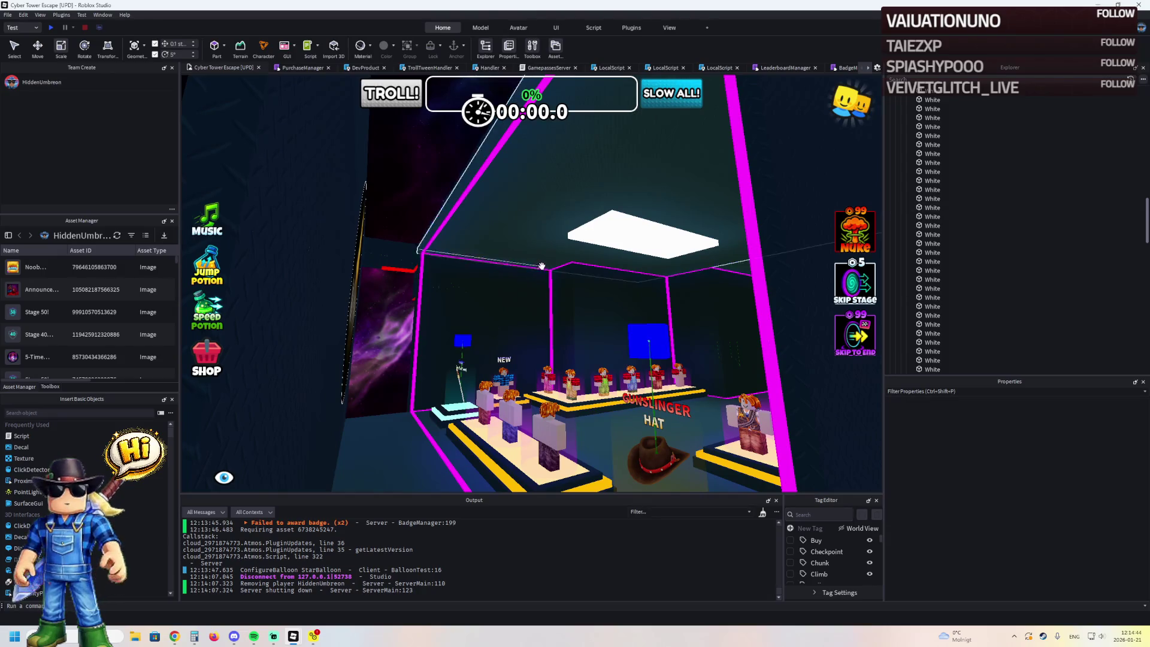
{"action": "left_click", "coordinate": [562, 266]}
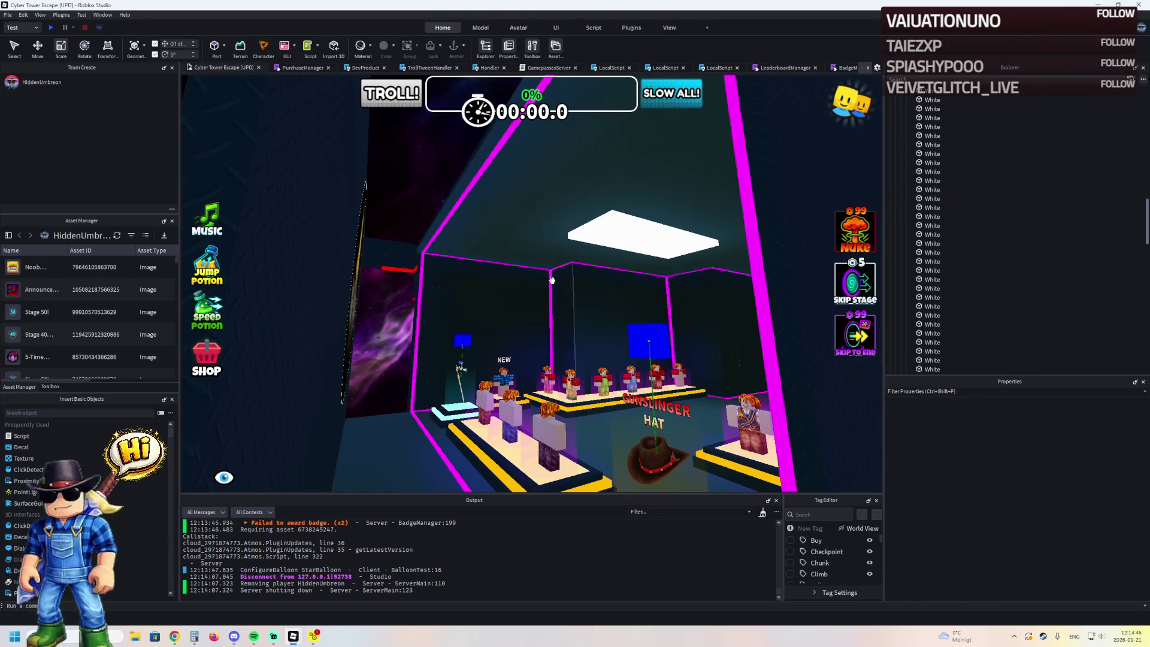
{"action": "left_click", "coordinate": [550, 280]}
{"action": "left_click", "coordinate": [422, 410]}
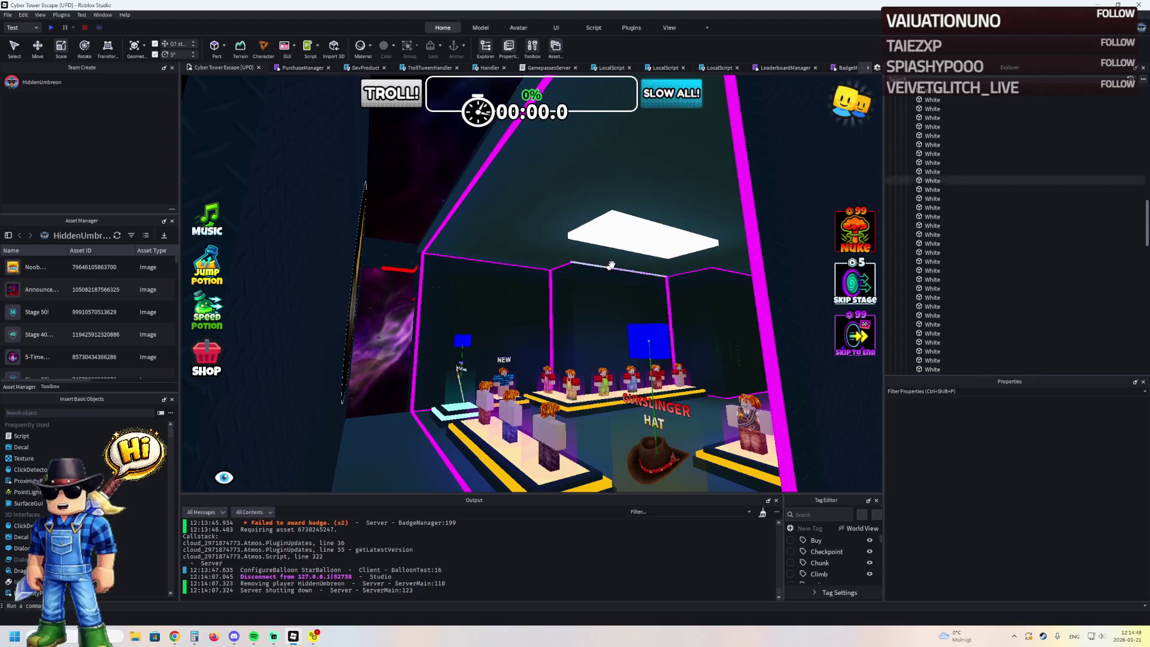
{"action": "left_click", "coordinate": [667, 291]}
{"action": "left_click", "coordinate": [695, 272]}
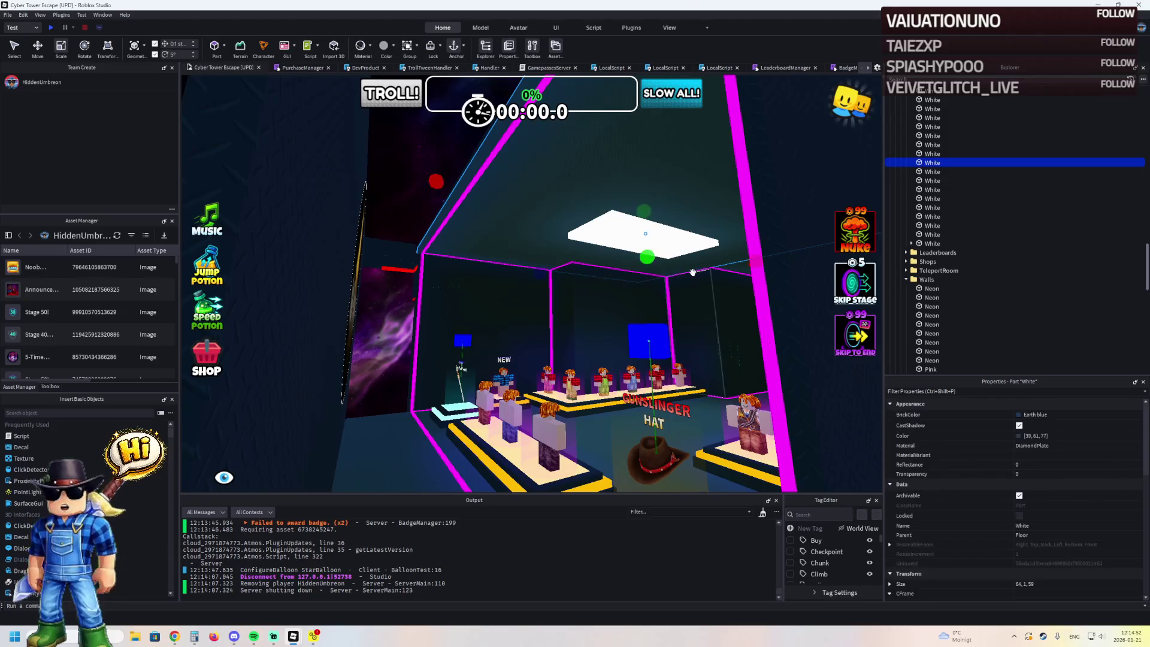
{"action": "key", "text": "Delete"}
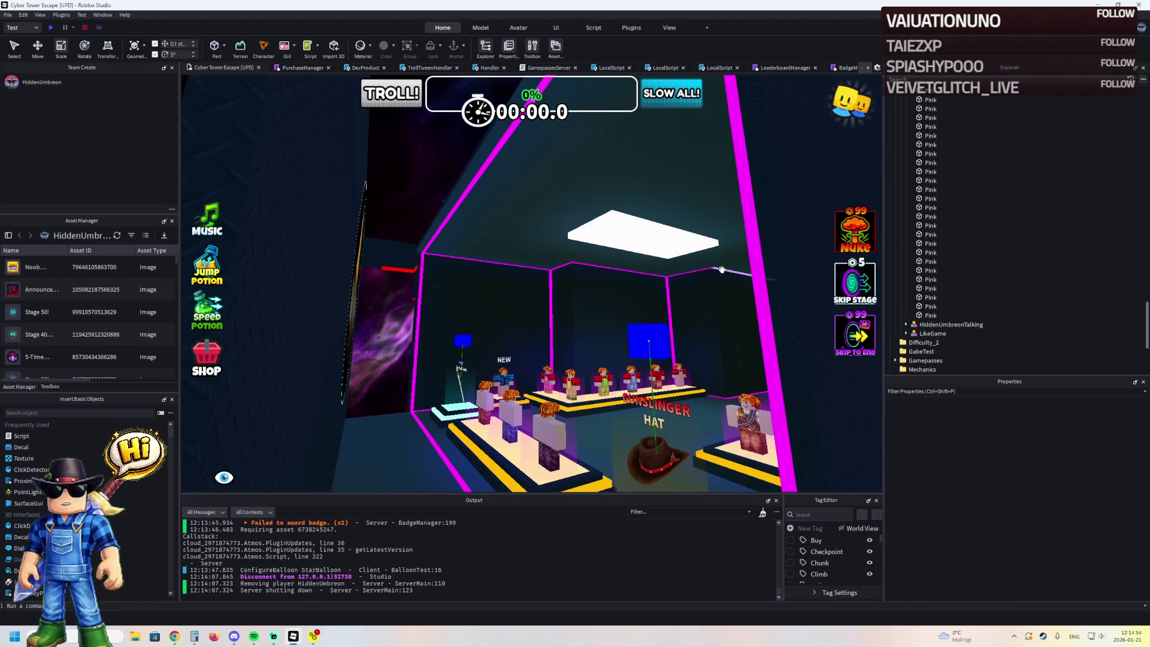
- Inspect the hot-pink neon floor strip and the pink wall strips near the stands
{"action": "left_click", "coordinate": [722, 270]}
{"action": "key", "text": "d"}
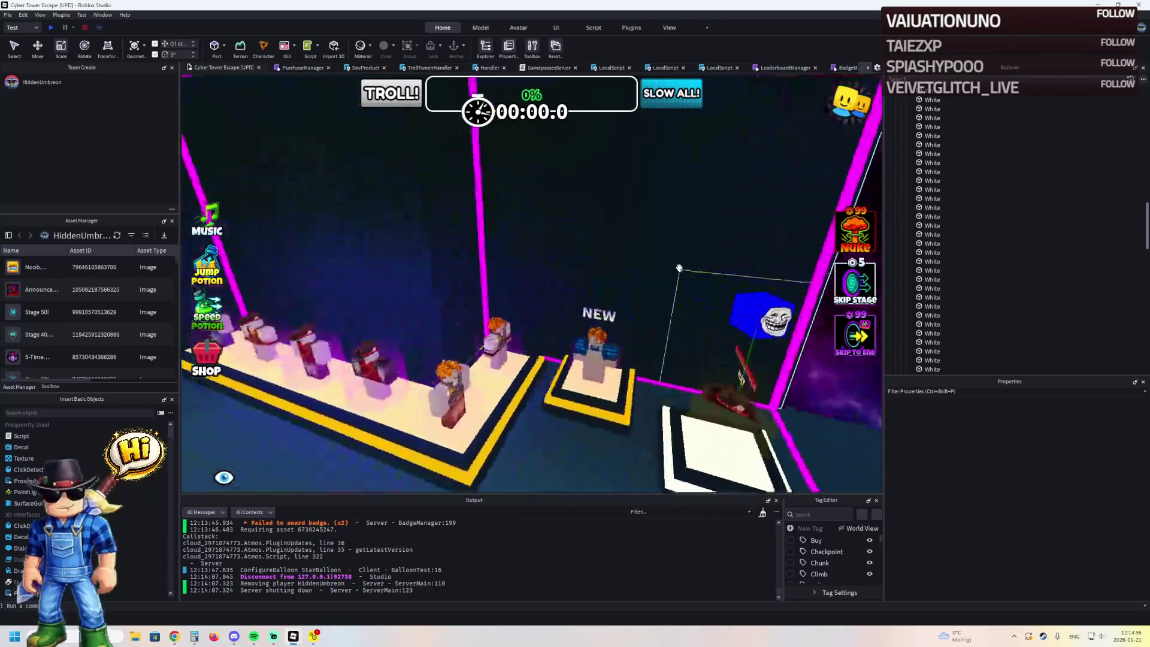
{"action": "left_click", "coordinate": [623, 241]}
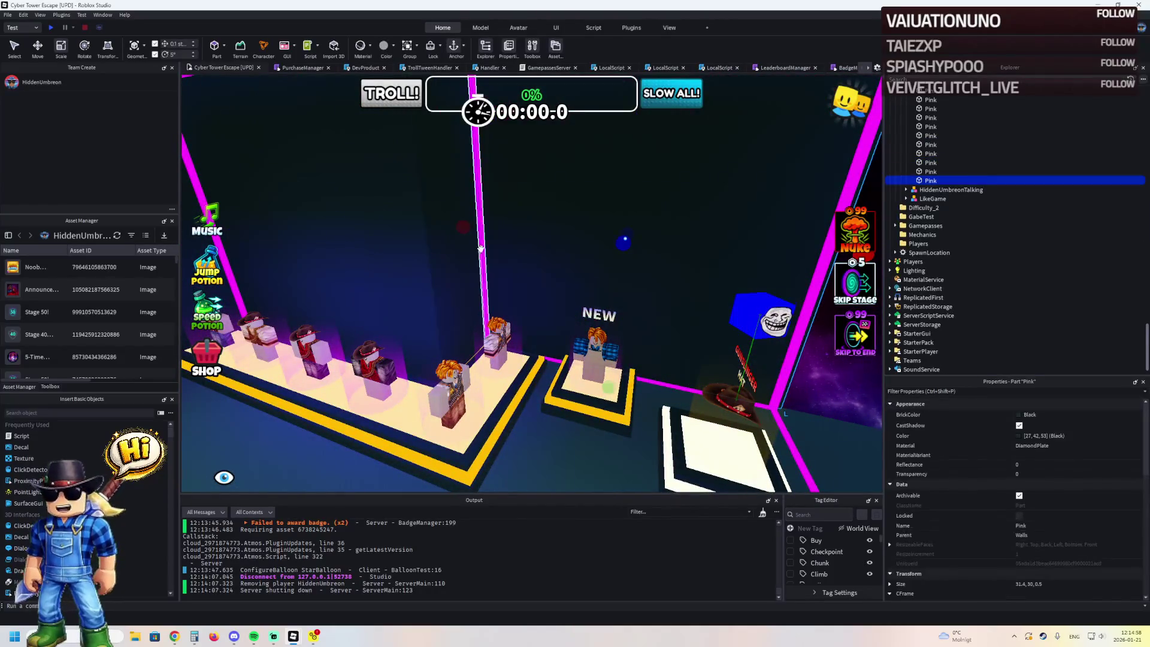
{"action": "left_click", "coordinate": [651, 389]}
{"action": "key", "text": "f"}
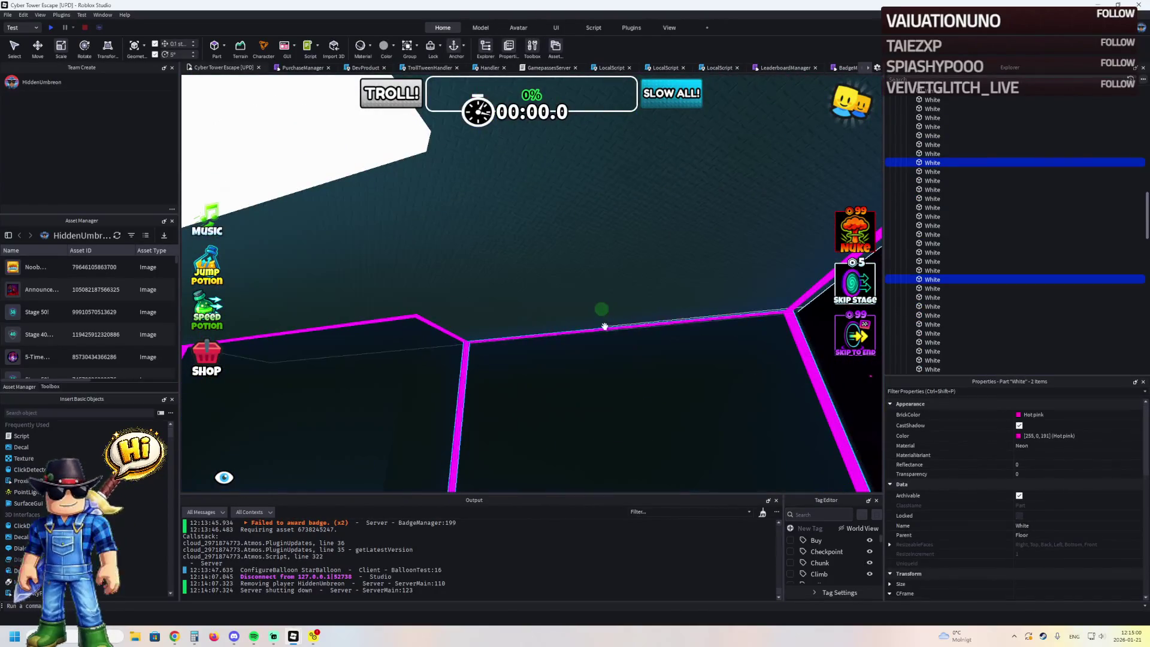
{"action": "left_click", "coordinate": [425, 324]}
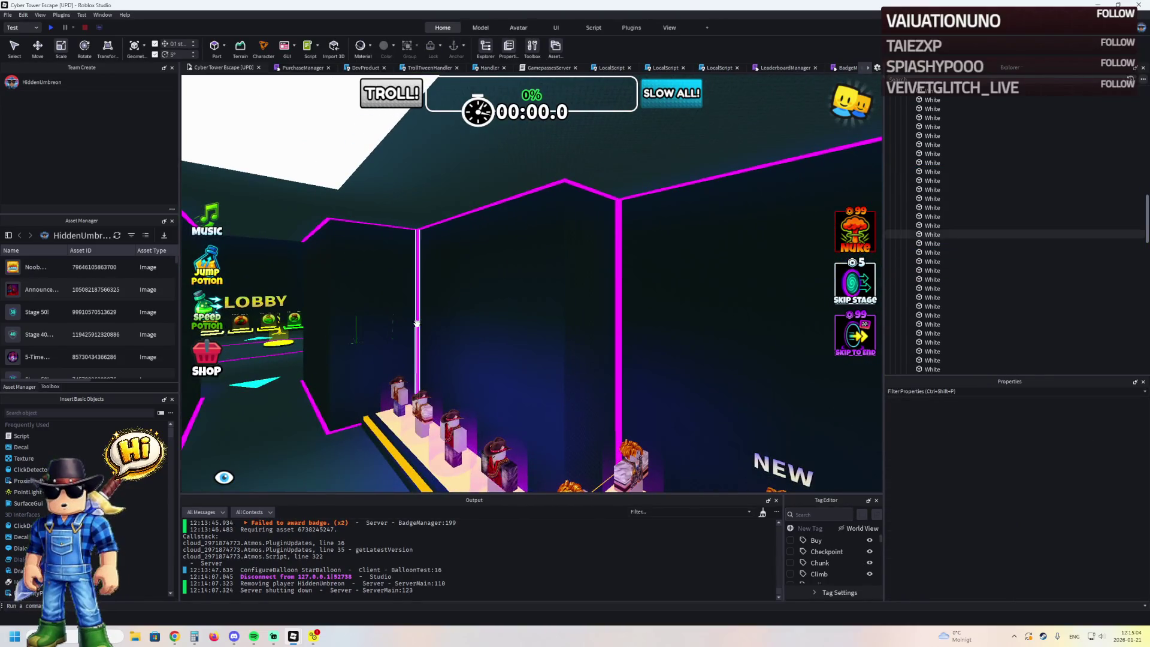
{"action": "left_click", "coordinate": [418, 323]}
{"action": "left_click", "coordinate": [346, 437]}
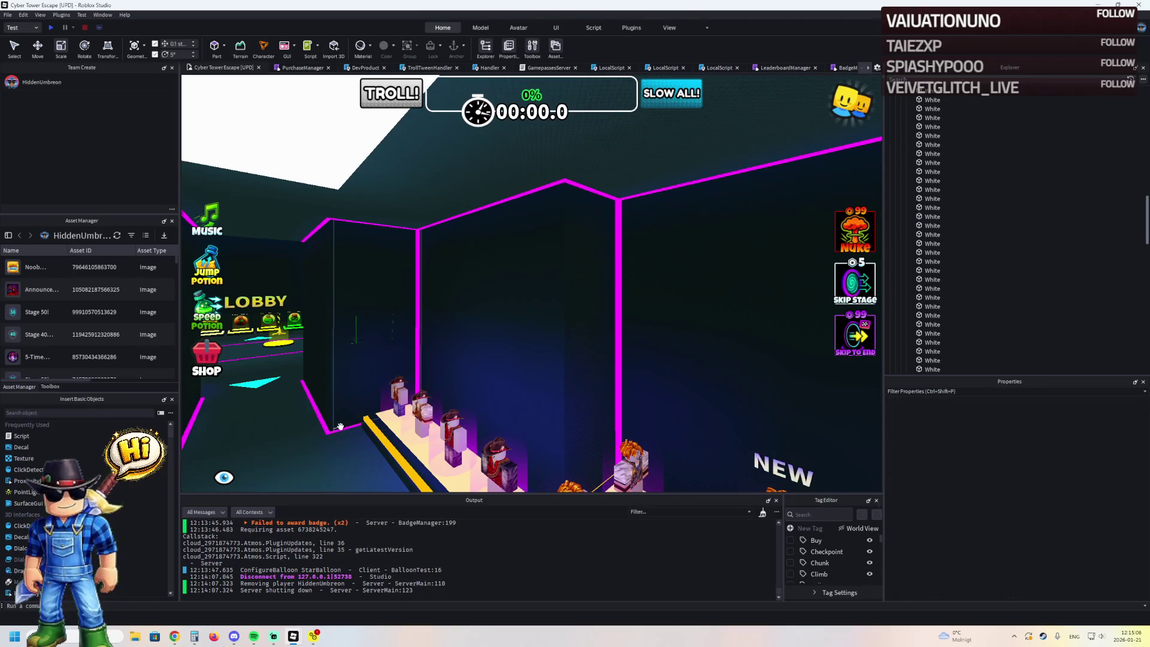
{"action": "left_click", "coordinate": [337, 430]}
{"action": "left_click", "coordinate": [324, 425]}
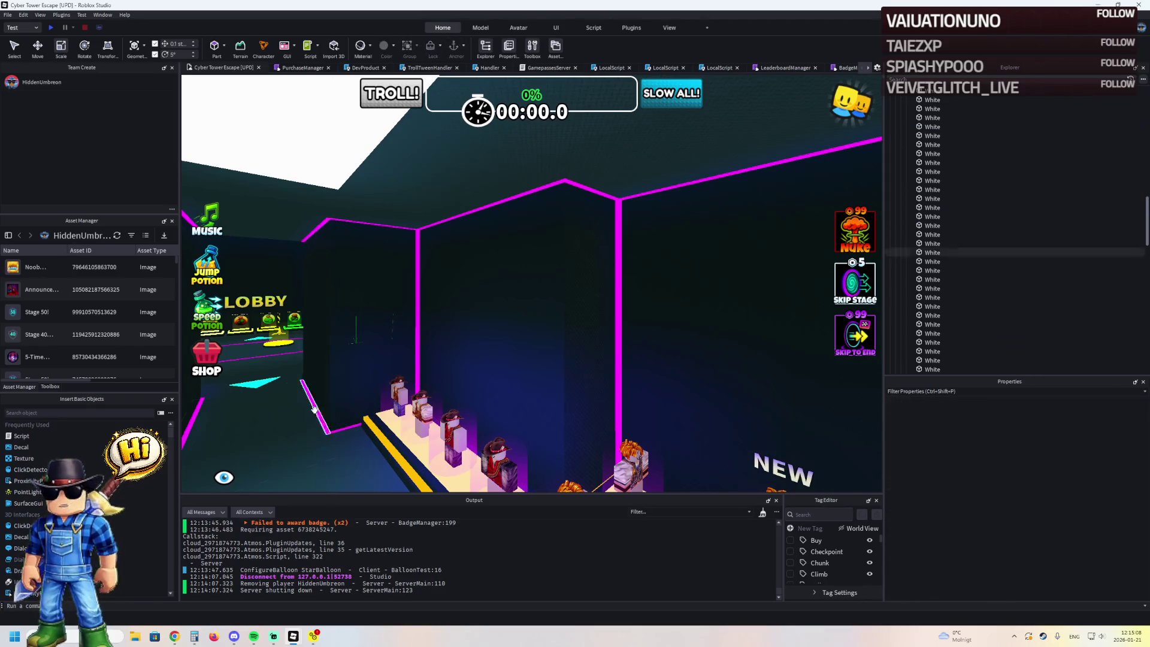
{"action": "scroll", "coordinate": [292, 422], "scroll_direction": "down", "scroll_amount": 5}
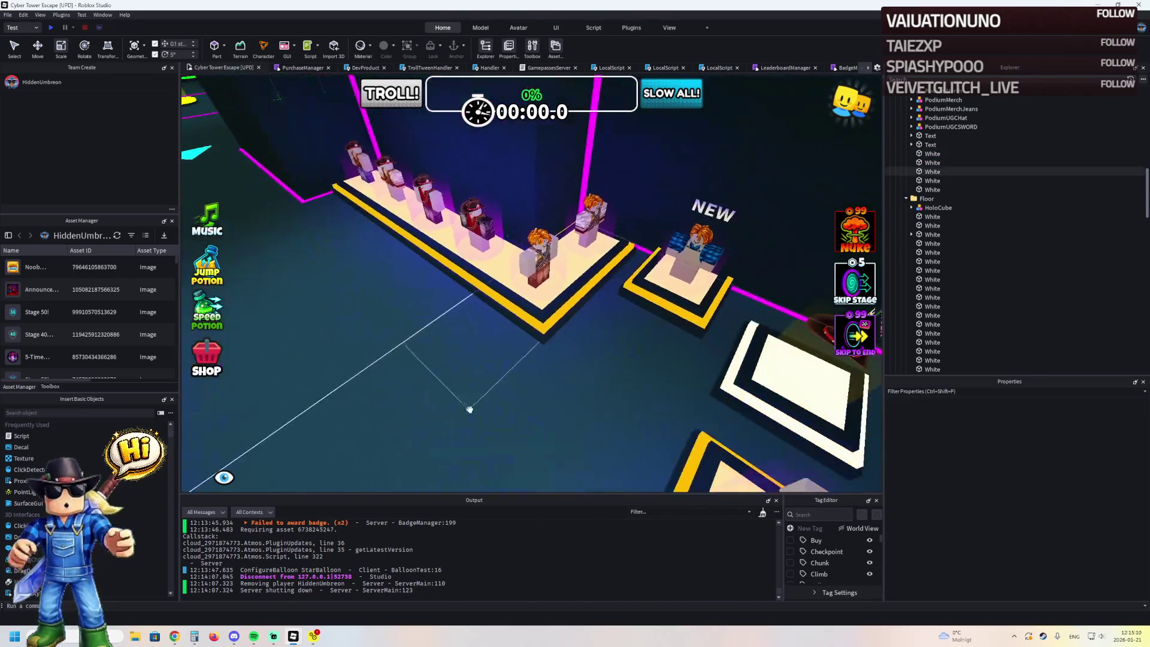
- Check the lobby-facing wall parts, the Pink doorway part and its edge trim
{"action": "left_click", "coordinate": [472, 379]}
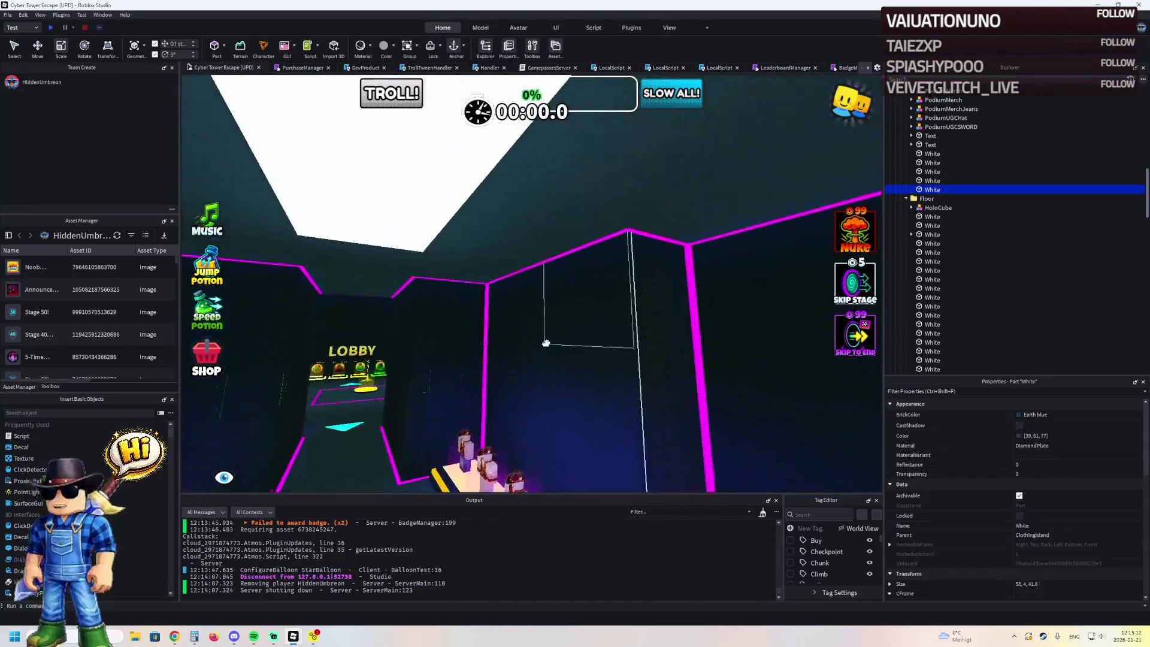
{"action": "left_click", "coordinate": [489, 343]}
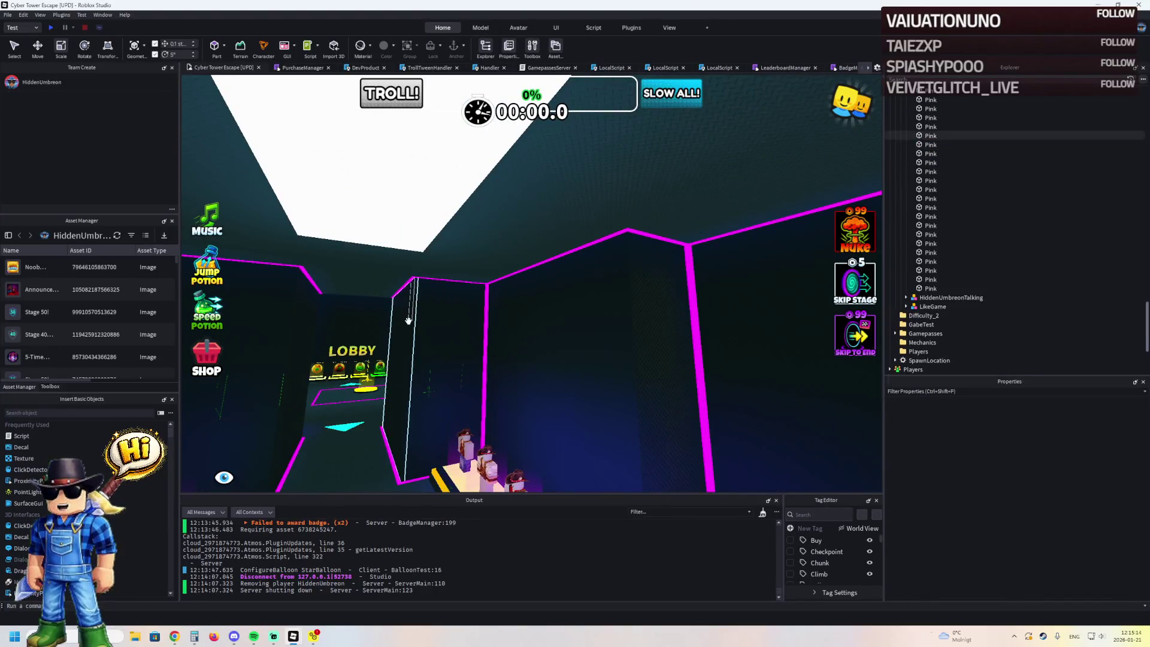
{"action": "left_click", "coordinate": [357, 322]}
{"action": "left_click_drag", "start_coordinate": [356, 322], "coordinate": [423, 327]}
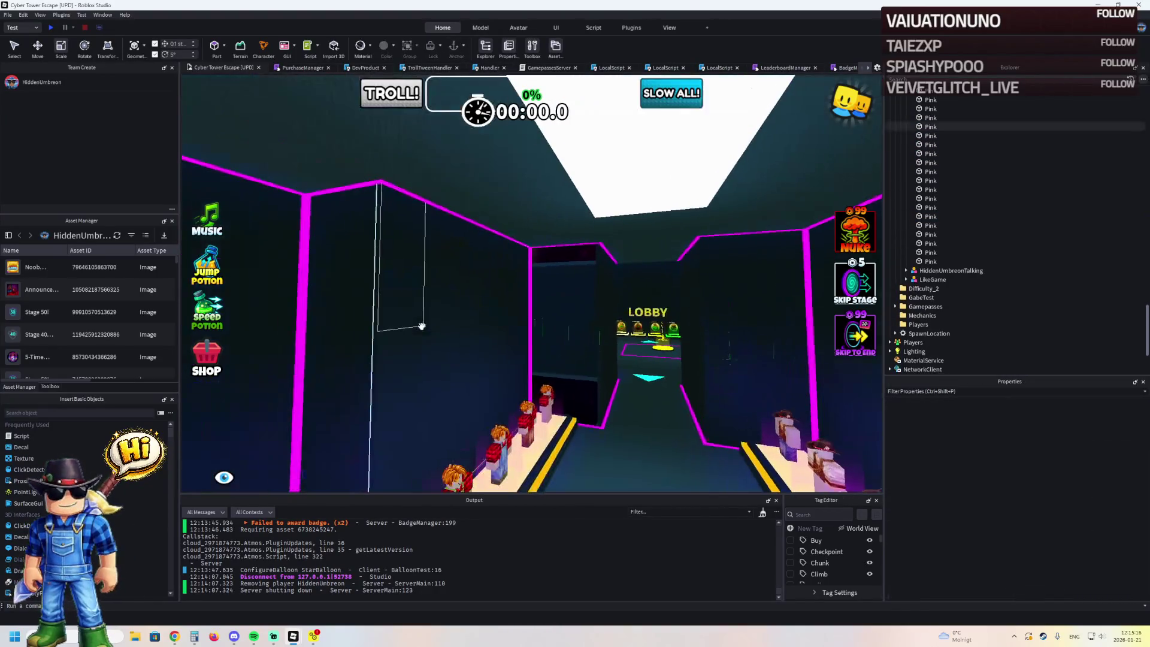
{"action": "left_click", "coordinate": [579, 257]}
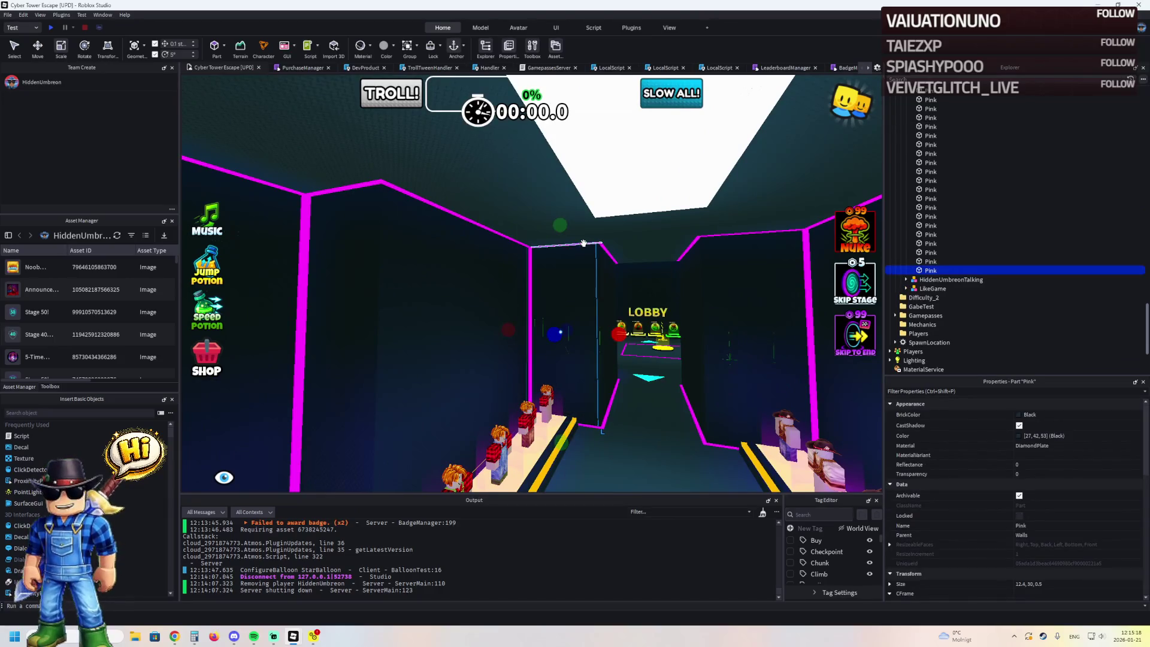
{"action": "left_click", "coordinate": [595, 246]}
{"action": "left_click", "coordinate": [604, 247]}
{"action": "left_click", "coordinate": [650, 258]}
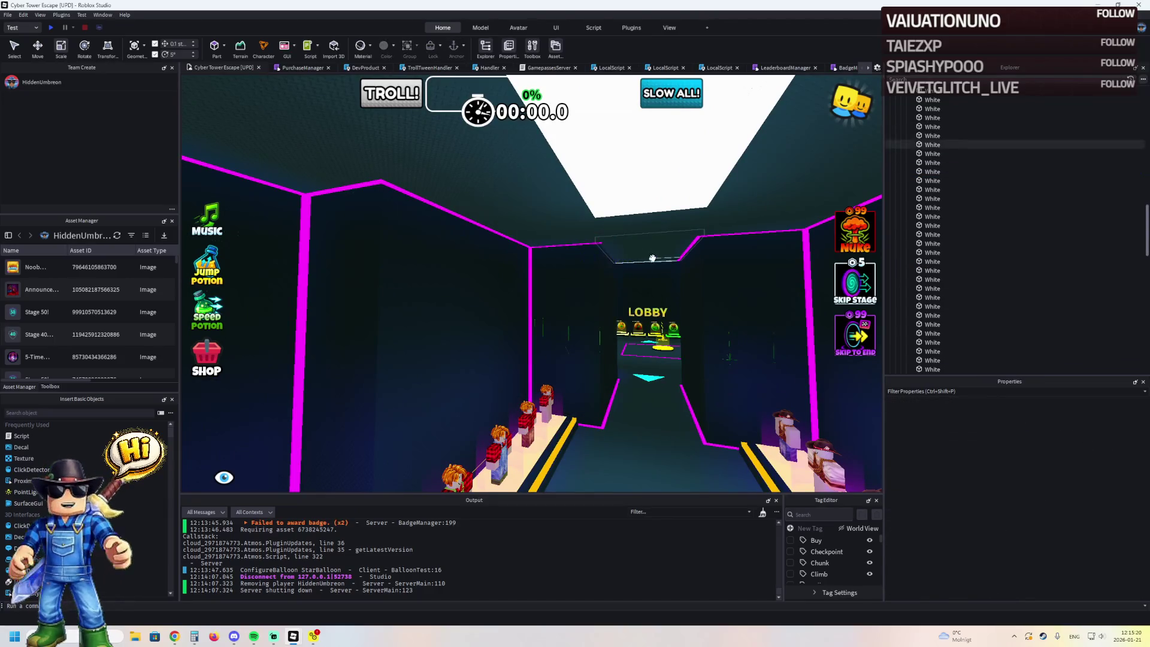
{"action": "left_click", "coordinate": [687, 251]}
{"action": "left_click", "coordinate": [677, 275]}
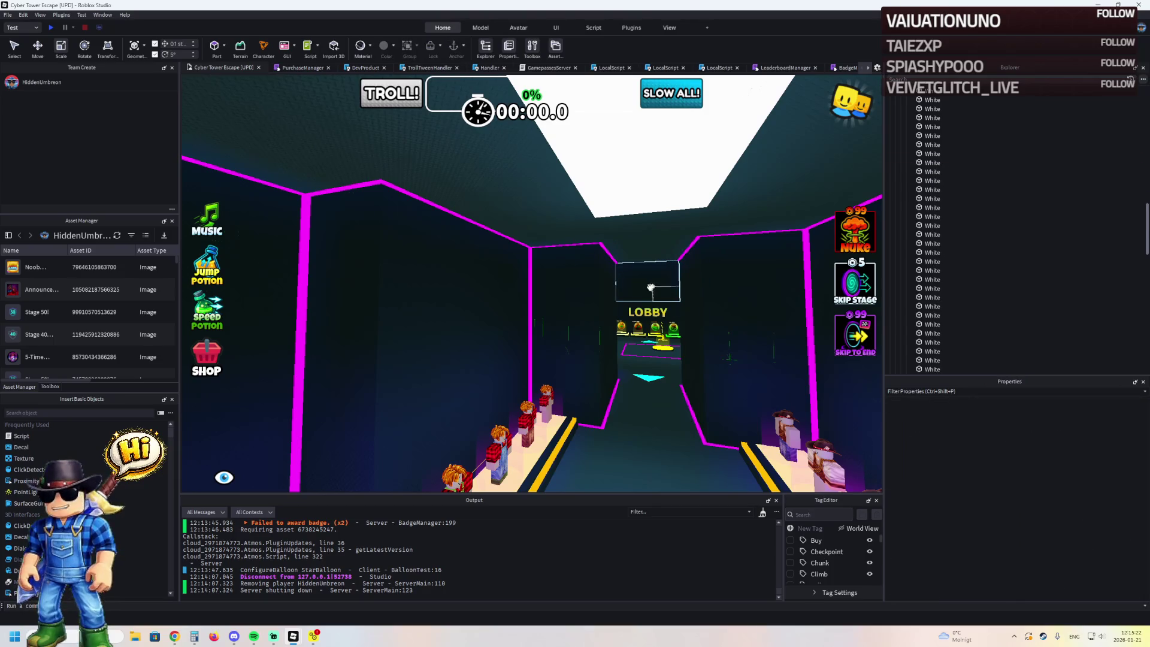
- Check the White parts by the doorway and ceiling, and the back-wall parts
{"action": "scroll", "coordinate": [604, 192], "scroll_direction": "down", "scroll_amount": 3}
{"action": "left_click", "coordinate": [603, 192]}
{"action": "scroll", "coordinate": [581, 280], "scroll_direction": "up", "scroll_amount": 3}
{"action": "left_click", "coordinate": [581, 281]}
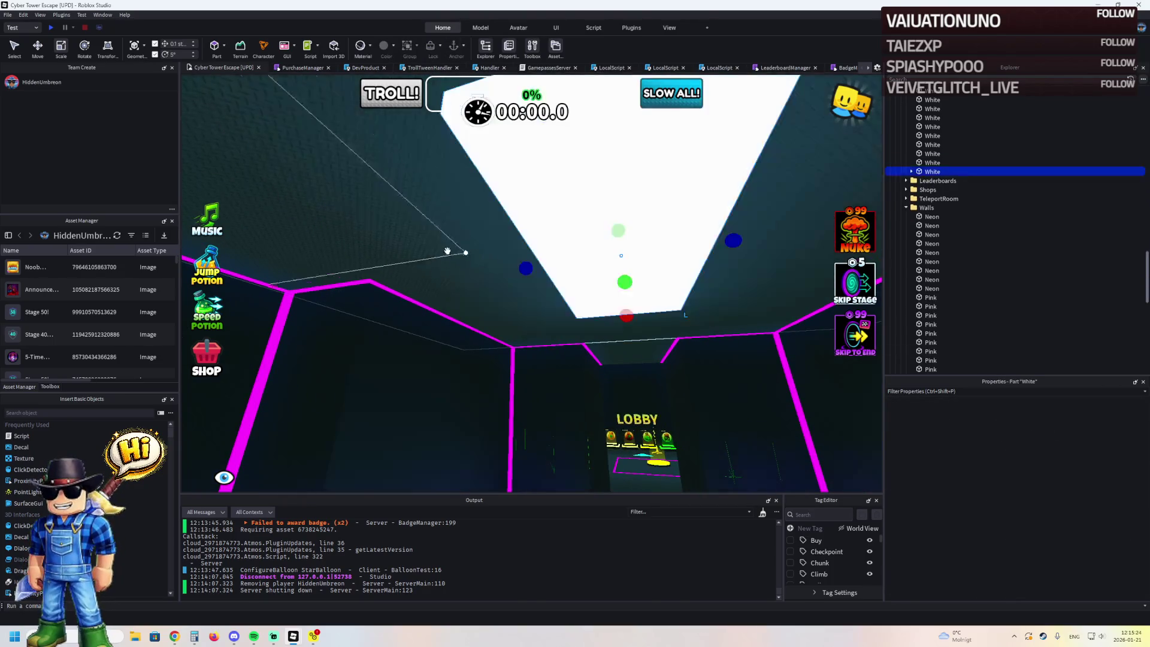
{"action": "left_click", "coordinate": [457, 256]}
{"action": "left_click", "coordinate": [623, 353]}
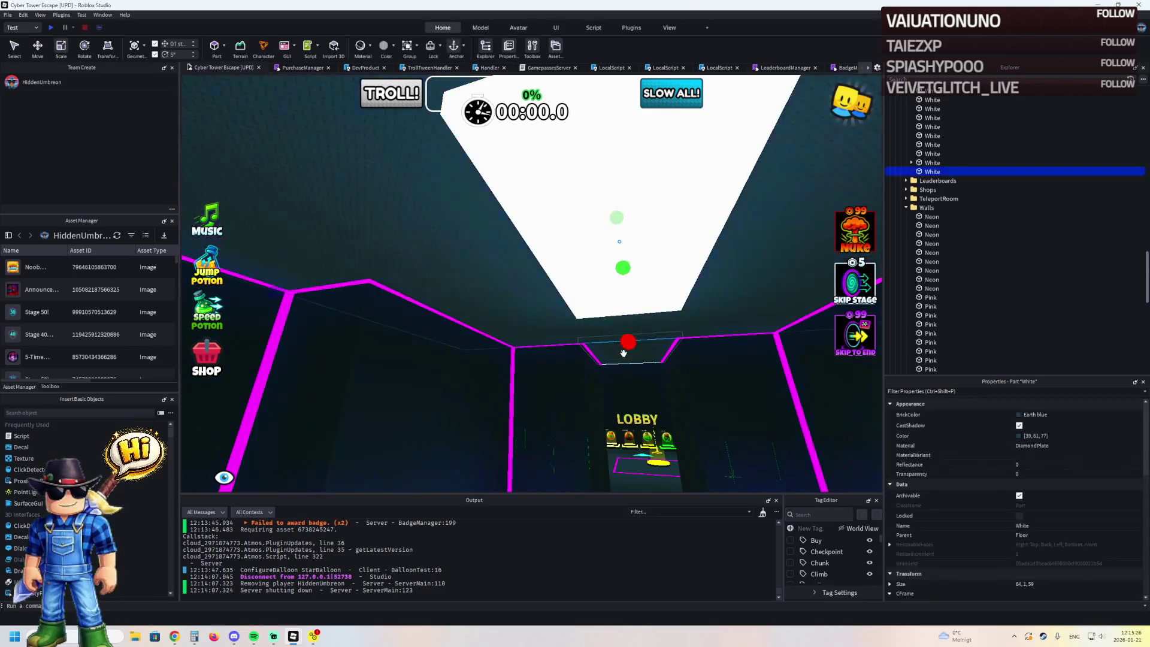
{"action": "left_click", "coordinate": [593, 357]}
{"action": "scroll", "coordinate": [556, 367], "scroll_direction": "down", "scroll_amount": 3}
{"action": "scroll", "coordinate": [556, 367], "scroll_direction": "down", "scroll_amount": 5}
{"action": "scroll", "coordinate": [559, 367], "scroll_direction": "up", "scroll_amount": 3}
{"action": "scroll", "coordinate": [559, 367], "scroll_direction": "up", "scroll_amount": 5}
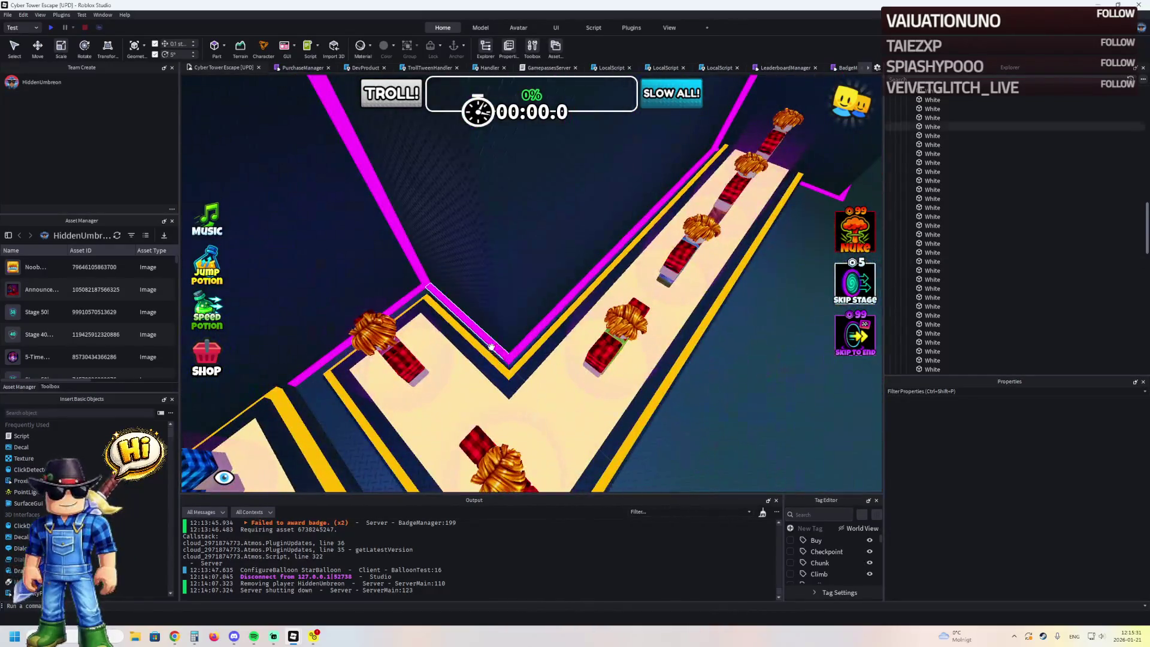
- Delete the leftover Pink part beside the magenta wall edge
{"action": "left_click", "coordinate": [499, 346]}
{"action": "left_click", "coordinate": [522, 342]}
{"action": "scroll", "coordinate": [821, 185], "scroll_direction": "up", "scroll_amount": 5}
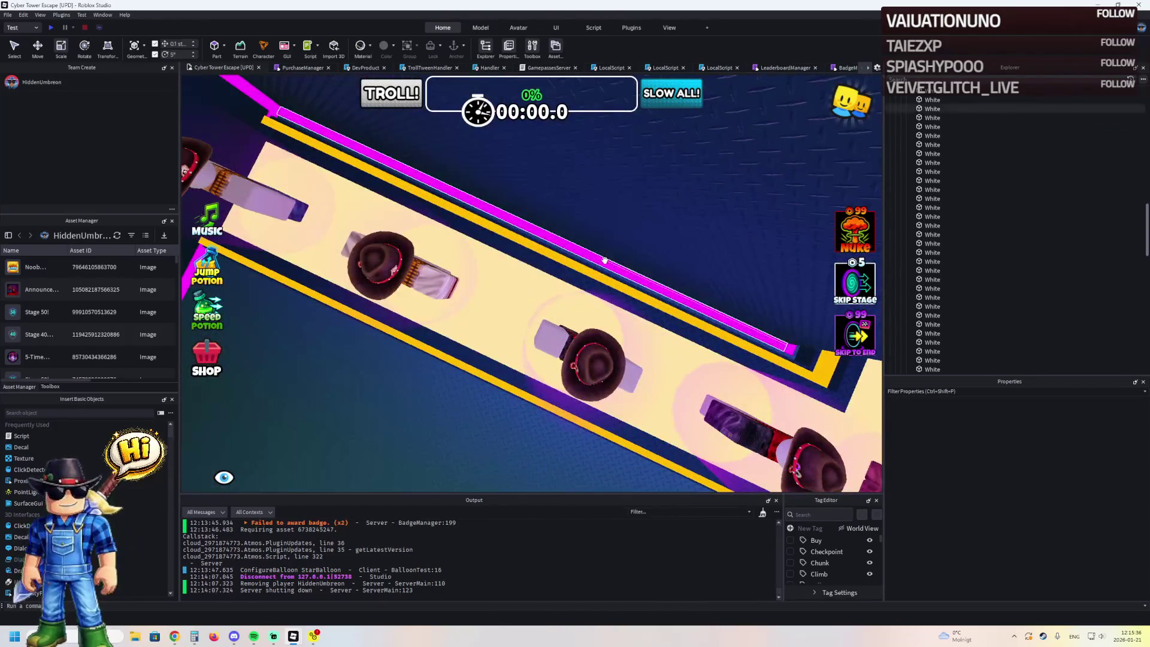
{"action": "scroll", "coordinate": [247, 201], "scroll_direction": "down", "scroll_amount": 5}
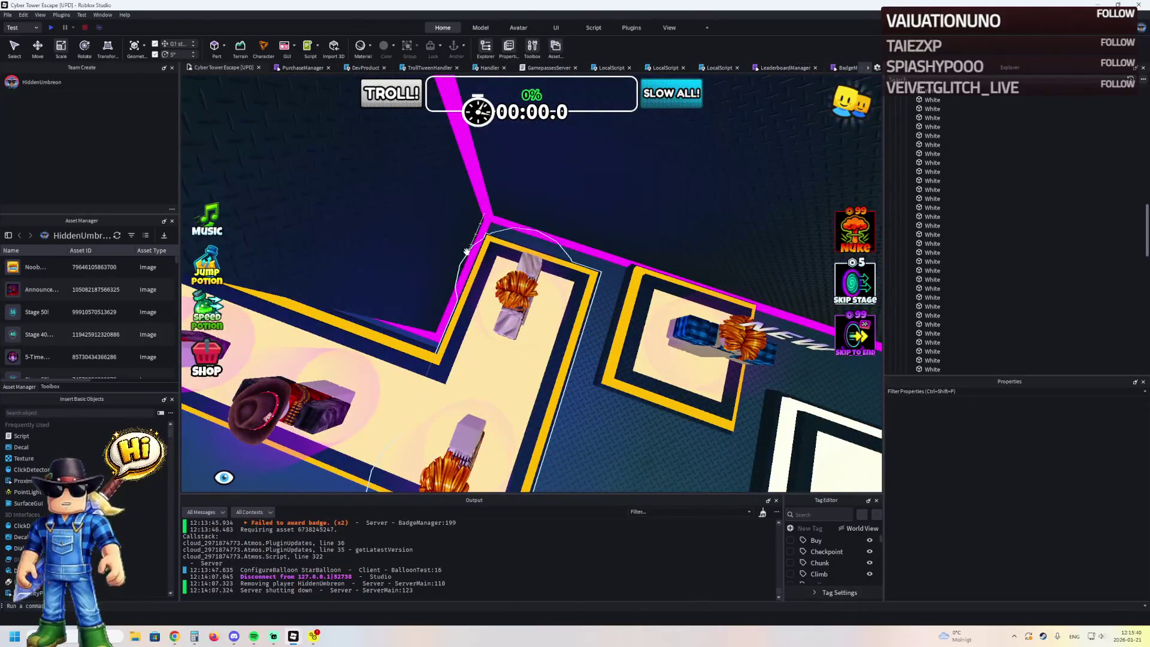
{"action": "key", "text": "Delete"}
- Undo the accidental deletions of the merch podium and the magenta neon wall edge
{"action": "left_click_drag", "start_coordinate": [435, 324], "coordinate": [466, 333]}
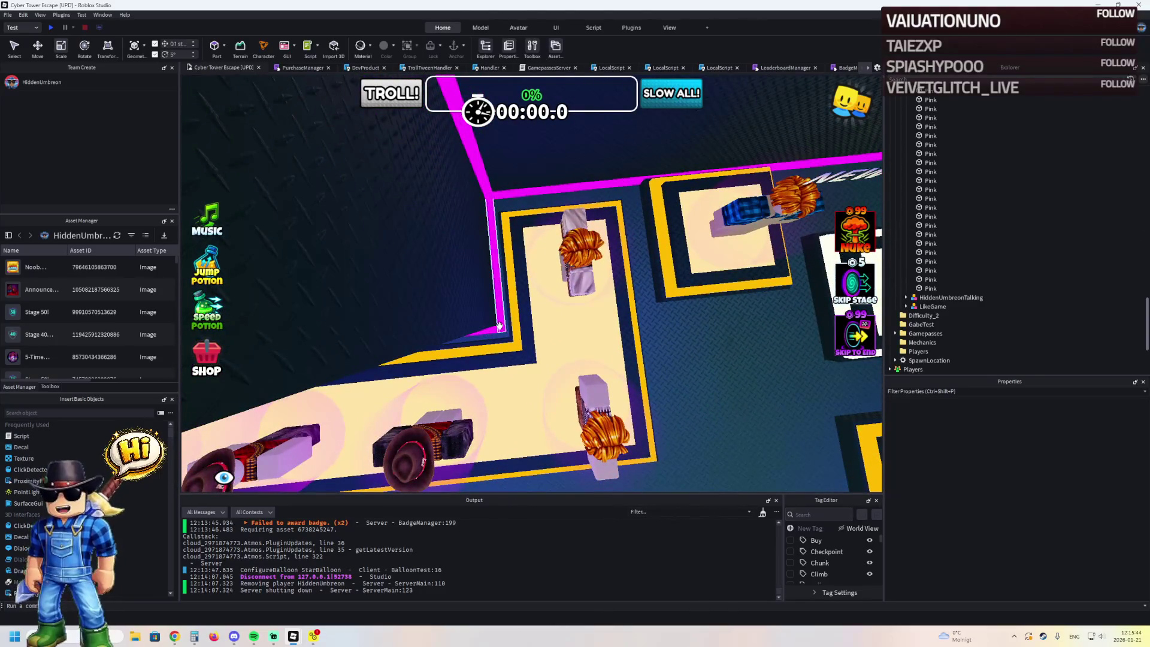
{"action": "left_click", "coordinate": [530, 315]}
{"action": "key", "text": "Delete"}
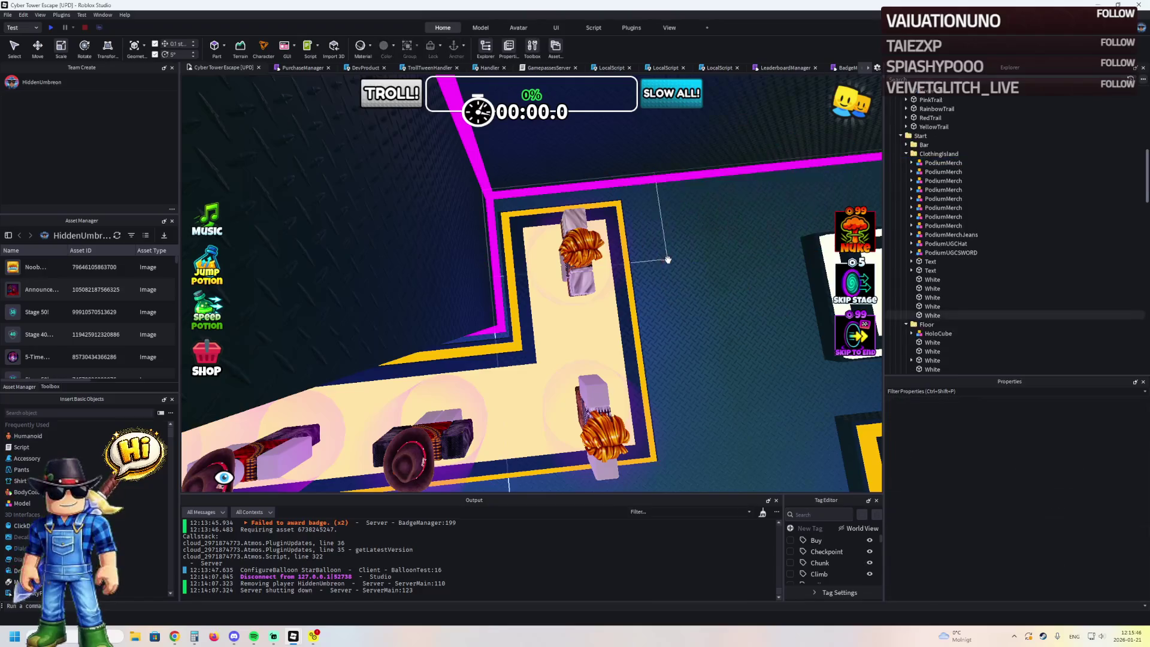
{"action": "key", "text": "ctrl+z"}
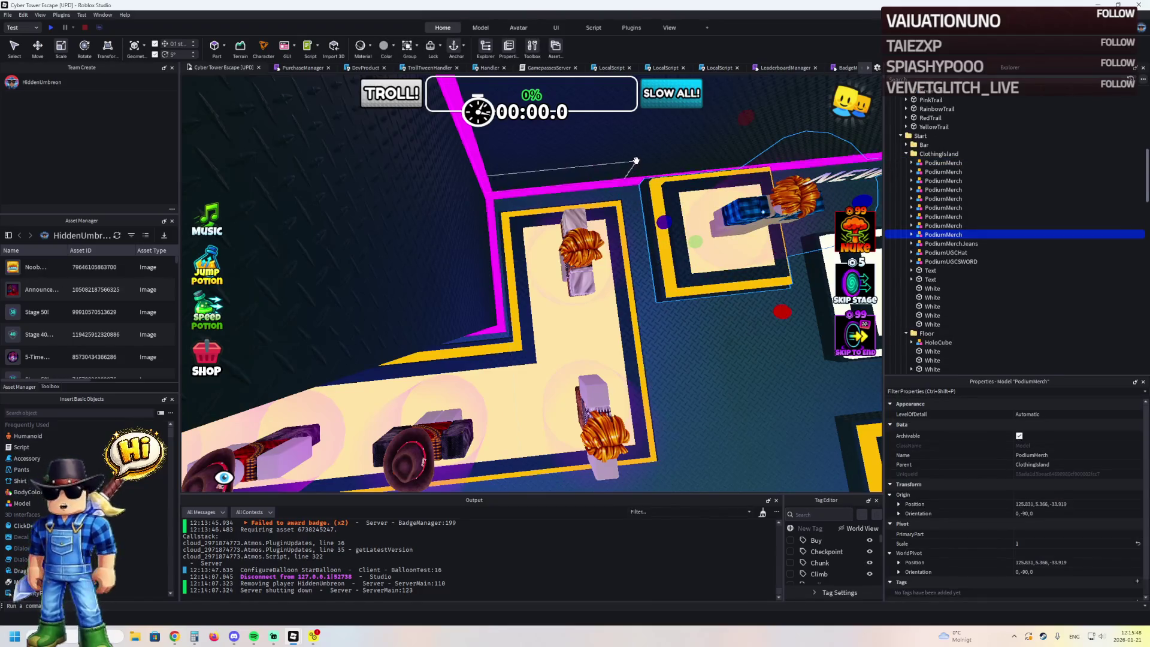
{"action": "key", "text": "d"}
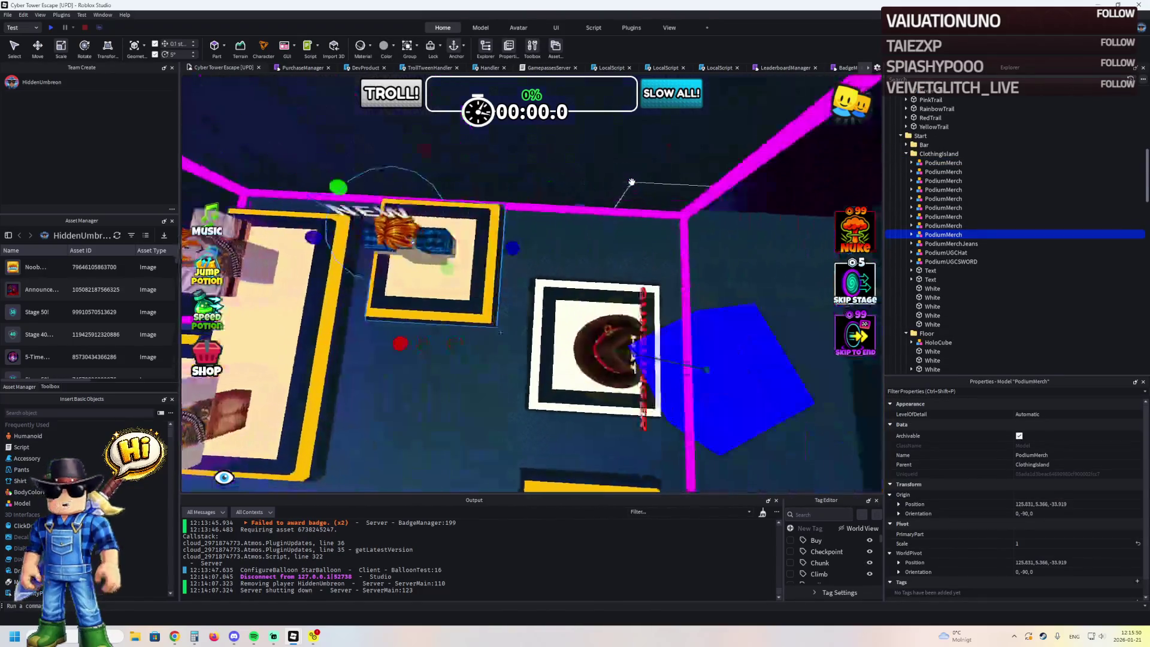
{"action": "left_click", "coordinate": [617, 214]}
{"action": "key", "text": "Delete"}
{"action": "key", "text": "ctrl+z"}
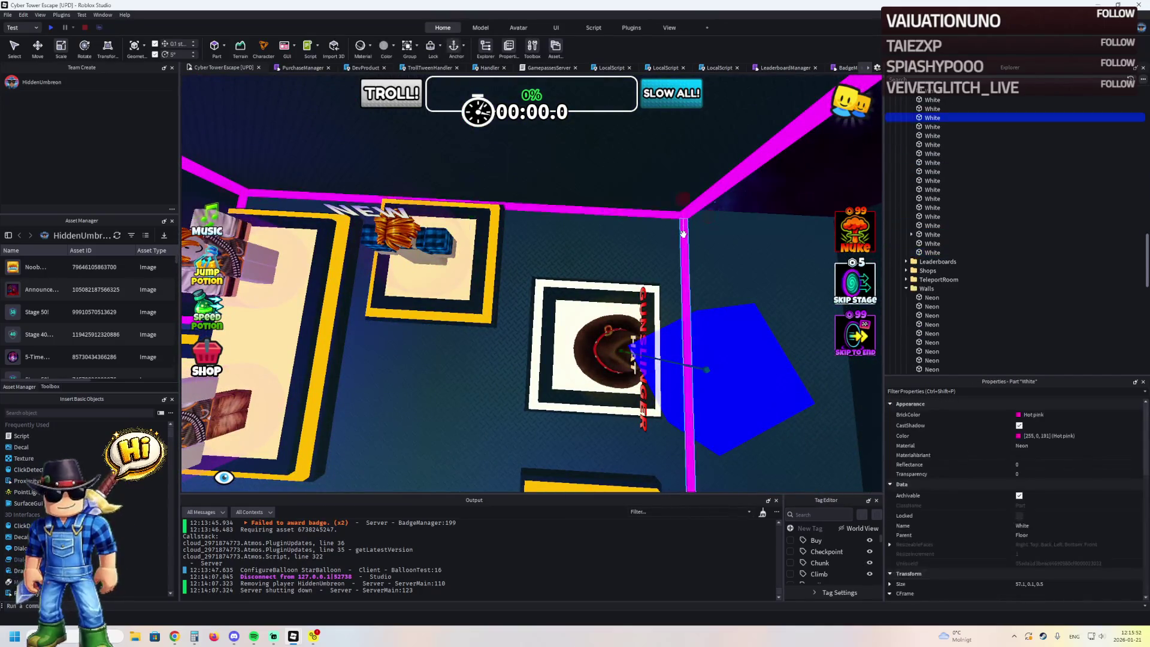
- Slide the selected magenta neon trims 9.1 studs along the wall
{"action": "key", "text": "f"}
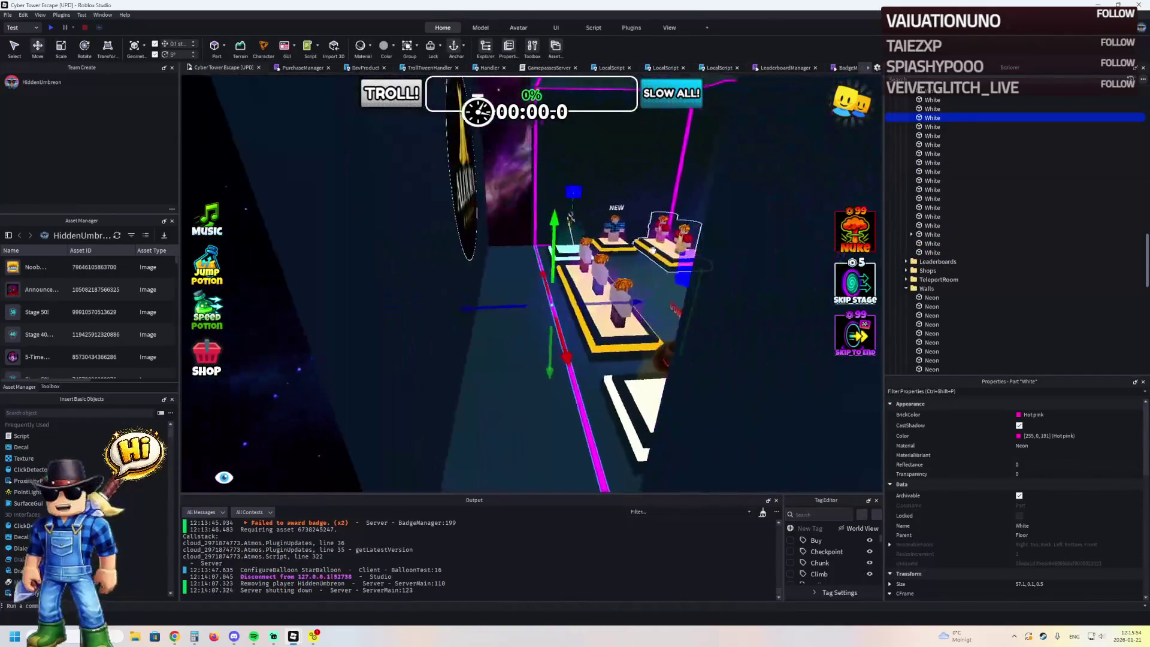
{"action": "left_click", "coordinate": [593, 177], "text": "ctrl"}
{"action": "left_click", "coordinate": [572, 234], "text": "ctrl"}
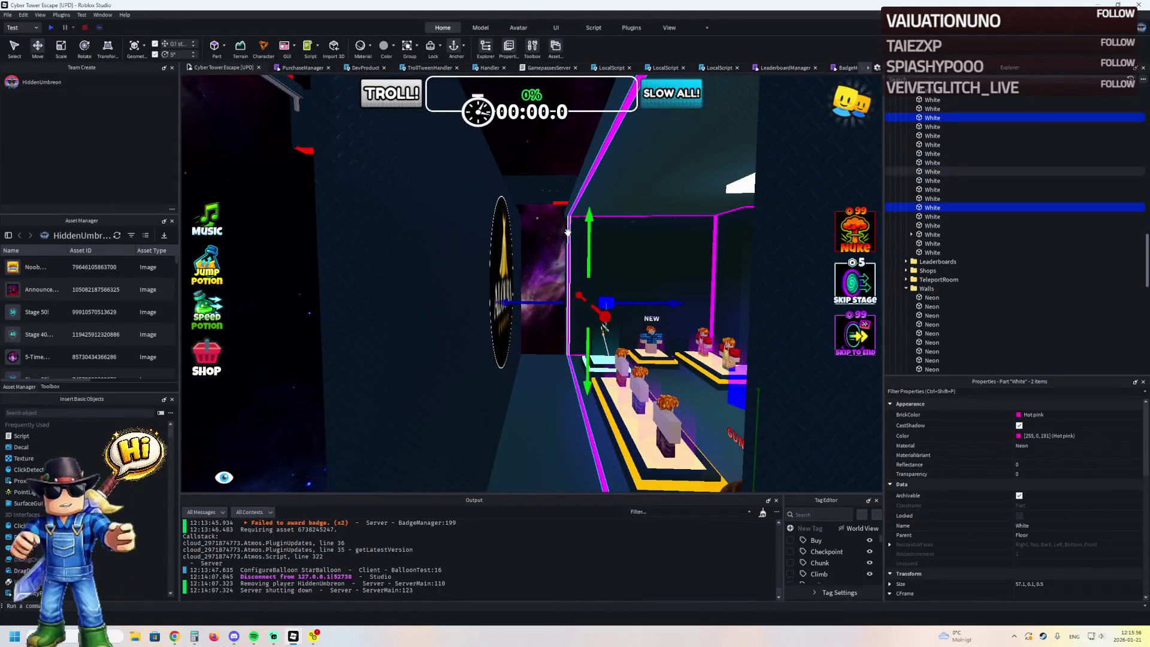
{"action": "key", "text": "f"}
{"action": "left_click", "coordinate": [591, 236], "text": "ctrl"}
{"action": "key", "text": "f"}
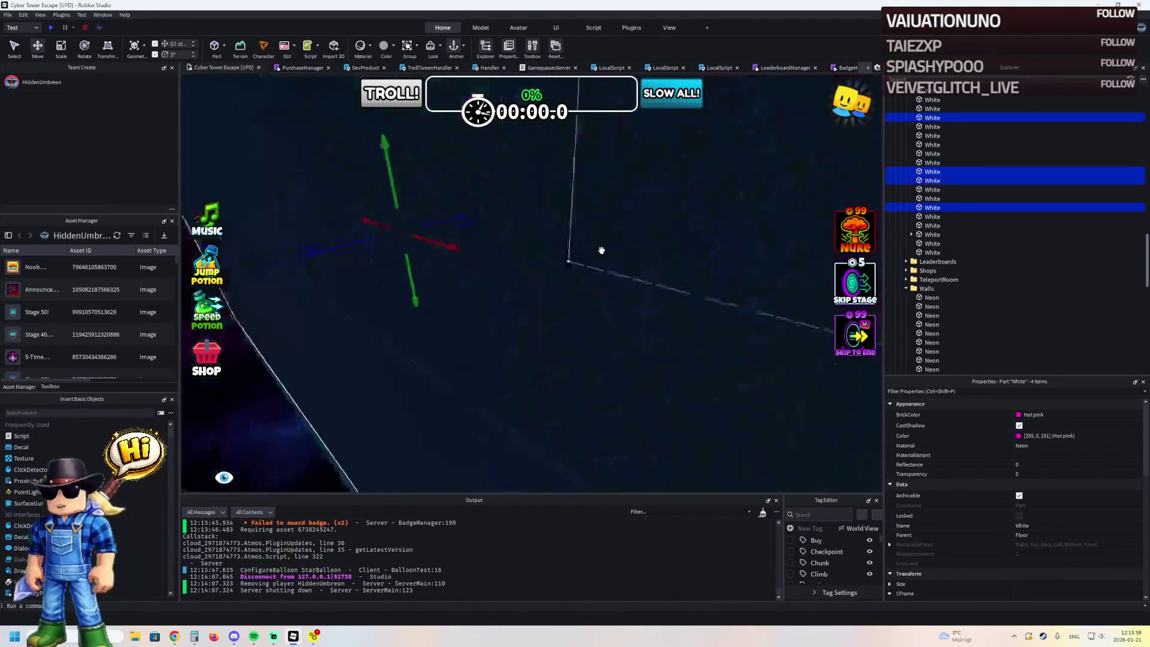
{"action": "left_click_drag", "start_coordinate": [599, 231], "coordinate": [497, 232]}
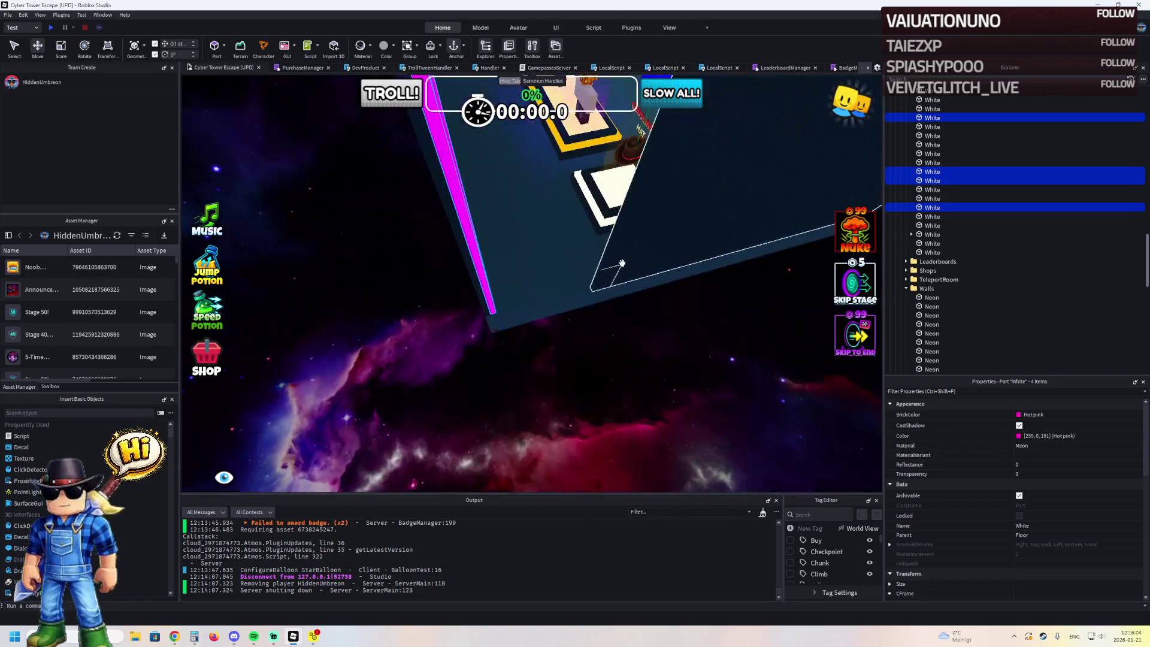
- Stretch the two pink walls to about 40.3 and 40.2 studs
{"action": "left_click", "coordinate": [621, 255]}
{"action": "left_click_drag", "start_coordinate": [636, 290], "coordinate": [512, 329]}
{"action": "mouse_move", "coordinate": [431, 316]}
{"action": "left_mouse_down"}
{"action": "mouse_move", "coordinate": [386, 297]}
{"action": "mouse_move", "coordinate": [449, 301]}
{"action": "left_mouse_up"}
{"action": "left_click", "coordinate": [449, 301]}
{"action": "mouse_move", "coordinate": [226, 263]}
{"action": "left_mouse_down"}
{"action": "mouse_move", "coordinate": [502, 270]}
{"action": "mouse_move", "coordinate": [580, 290]}
{"action": "left_mouse_up"}
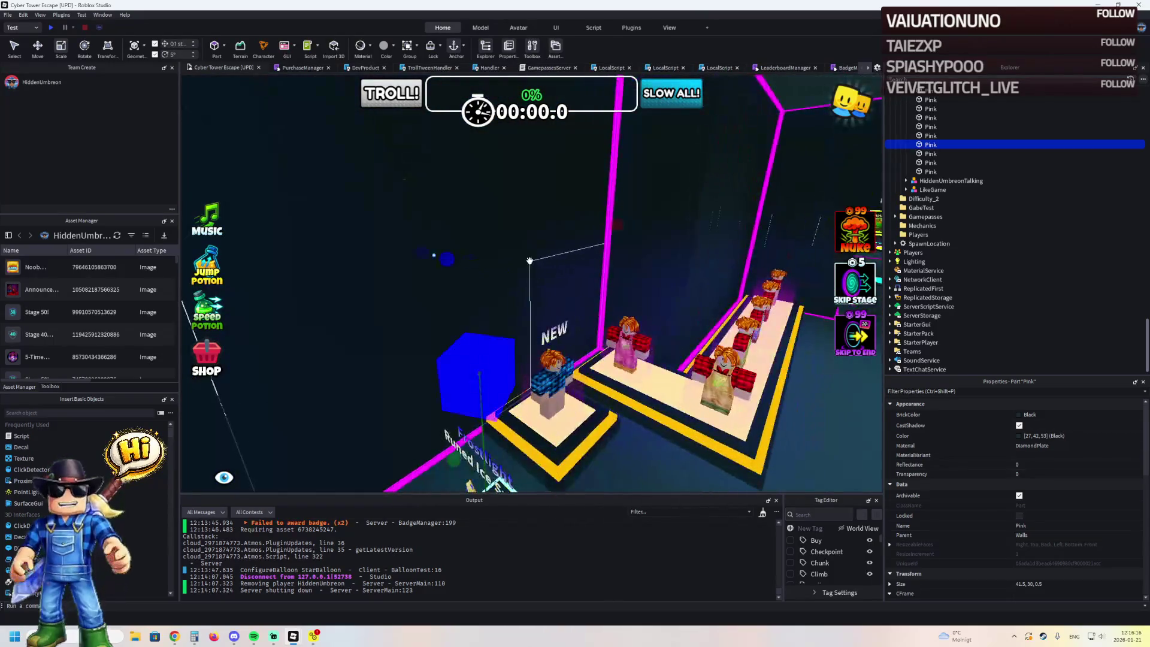
- Delete the leftover pink wall piece
{"action": "left_click", "coordinate": [518, 263]}
{"action": "key", "text": "Delete"}
{"action": "scroll", "coordinate": [644, 347], "scroll_direction": "down", "scroll_amount": 3}
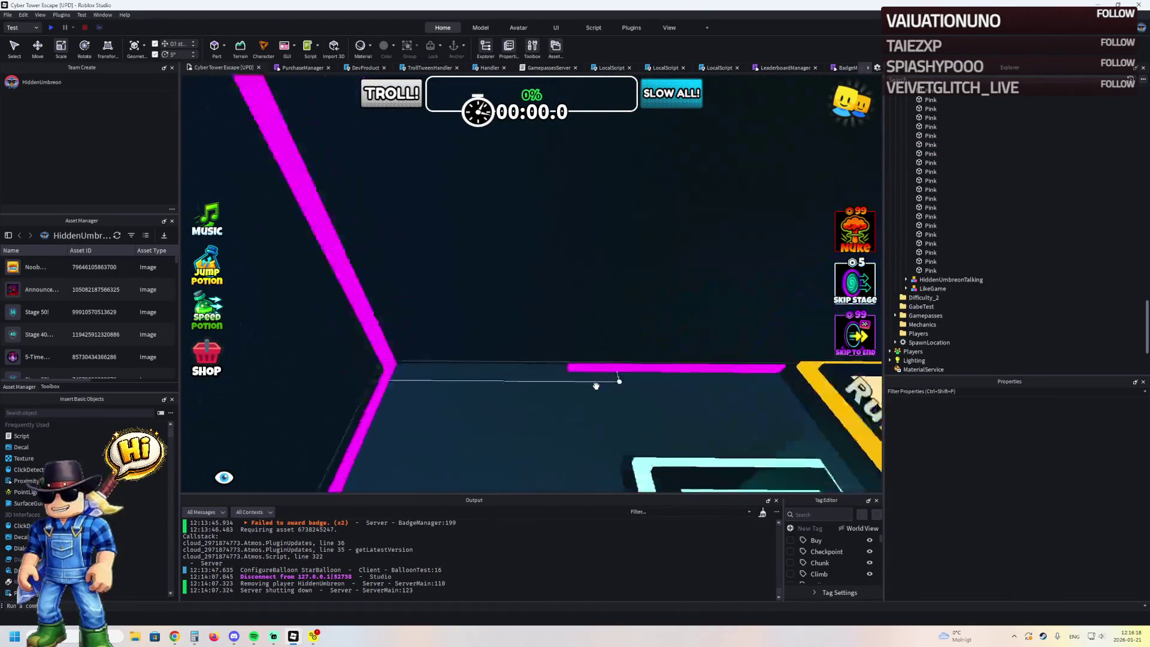
- Shorten the magenta neon trim to about 26.3 studs
{"action": "left_click", "coordinate": [645, 348]}
{"action": "left_click_drag", "start_coordinate": [583, 343], "coordinate": [649, 352]}
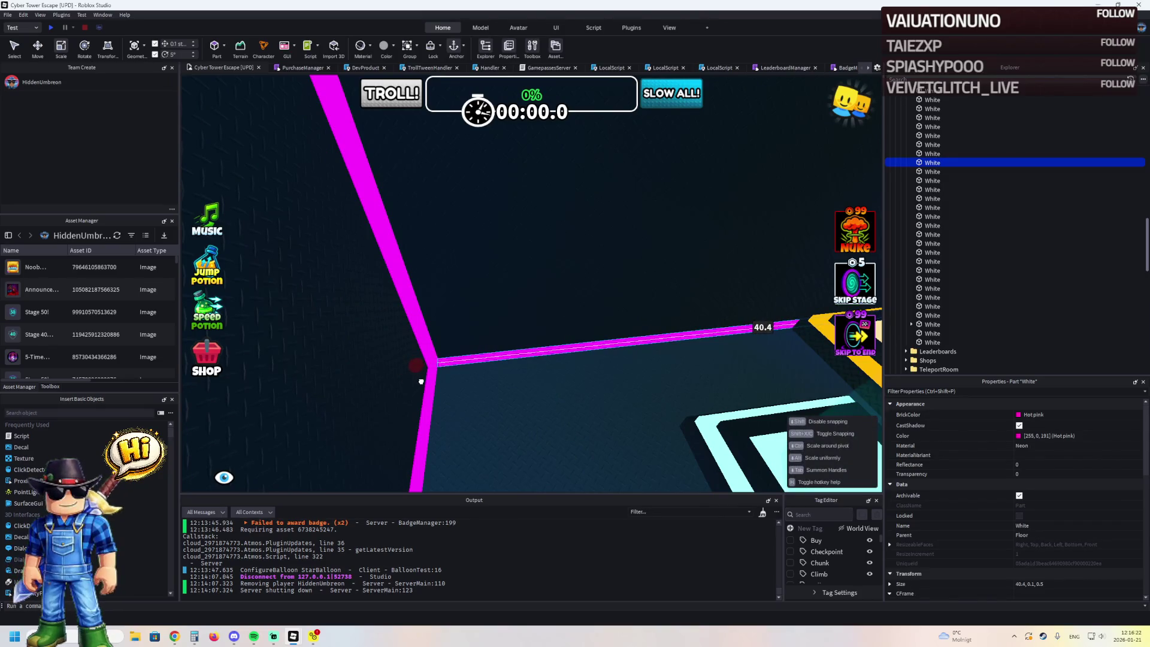
{"action": "key", "text": "w"}
{"action": "left_click", "coordinate": [443, 369]}
{"action": "key", "text": "s"}
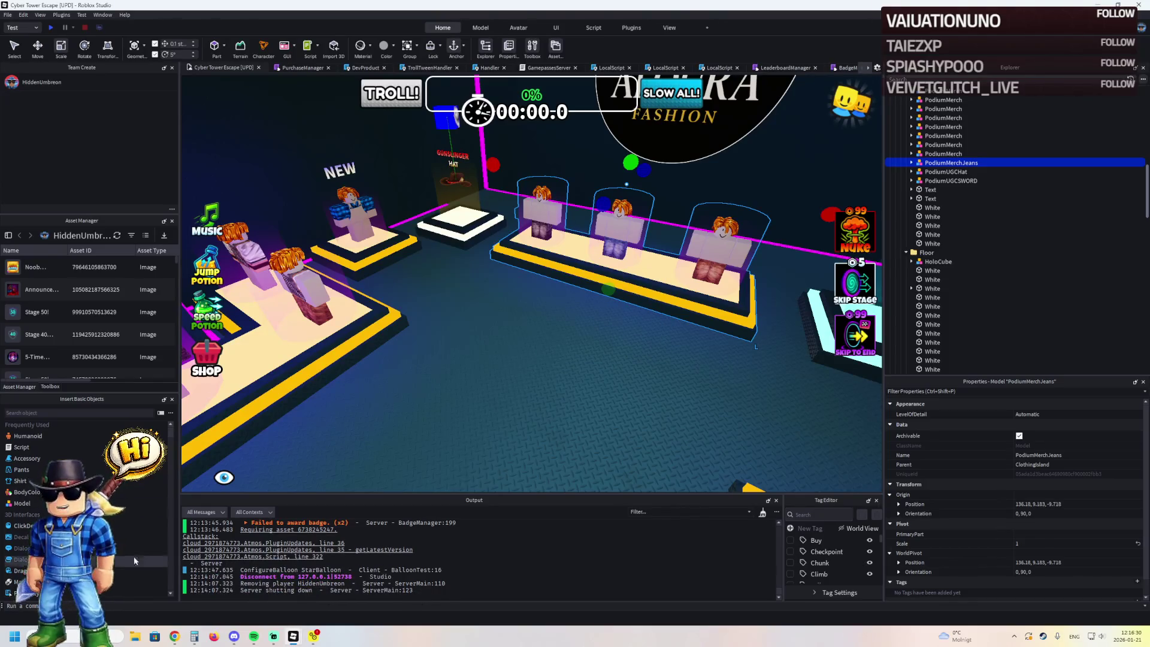
- Copy PodiumMerchJeans from Golden Tide Obby and paste it into Cyber Tower Escape's ClothingIsland
{"action": "mouse_move", "coordinate": [293, 636]}
{"action": "left_click", "coordinate": [284, 565]}
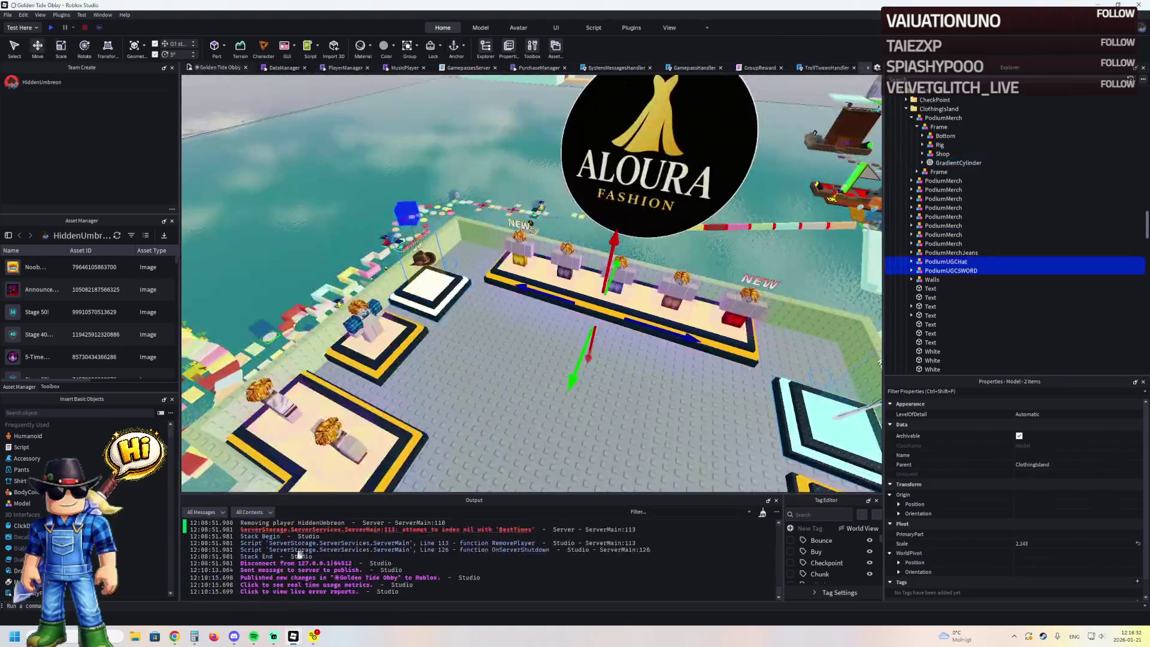
{"action": "left_click", "coordinate": [524, 269]}
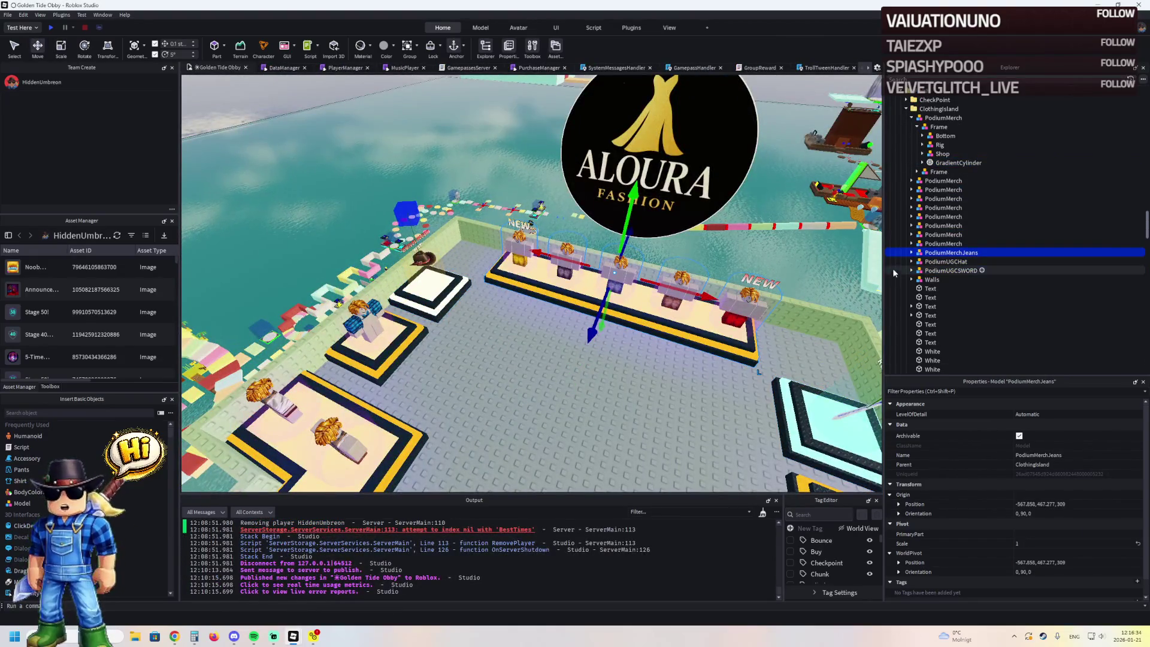
{"action": "left_click", "coordinate": [969, 267]}
{"action": "key", "text": "alt+Tab"}
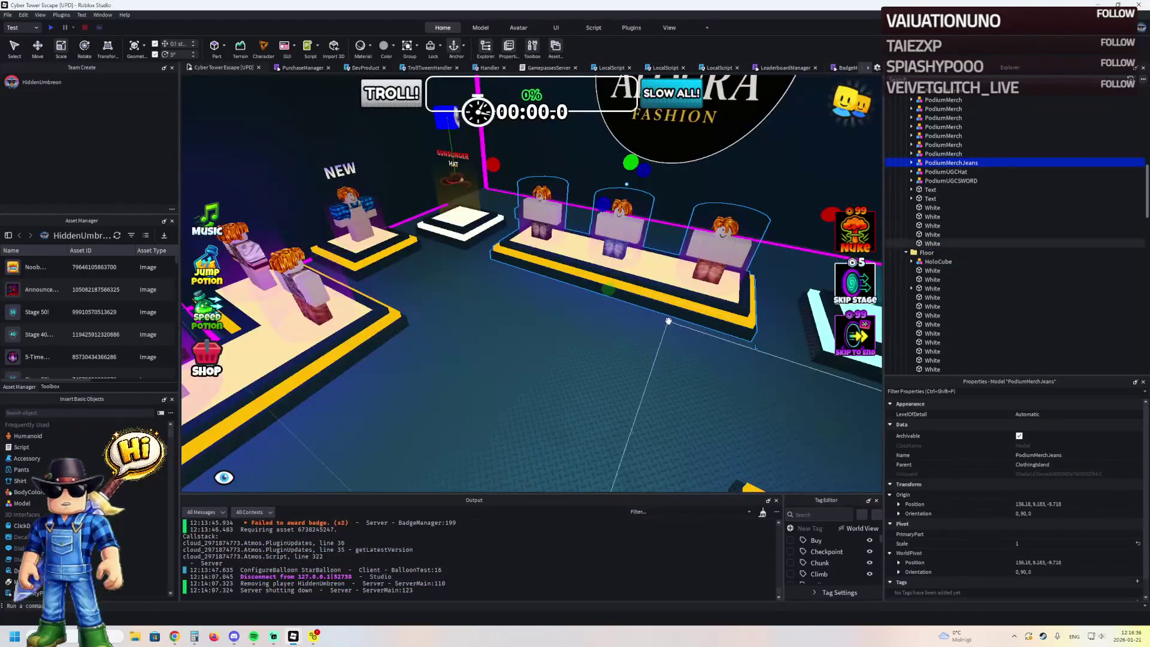
{"action": "scroll", "coordinate": [926, 184], "scroll_direction": "up", "scroll_amount": 4}
{"action": "right_click", "coordinate": [928, 174]}
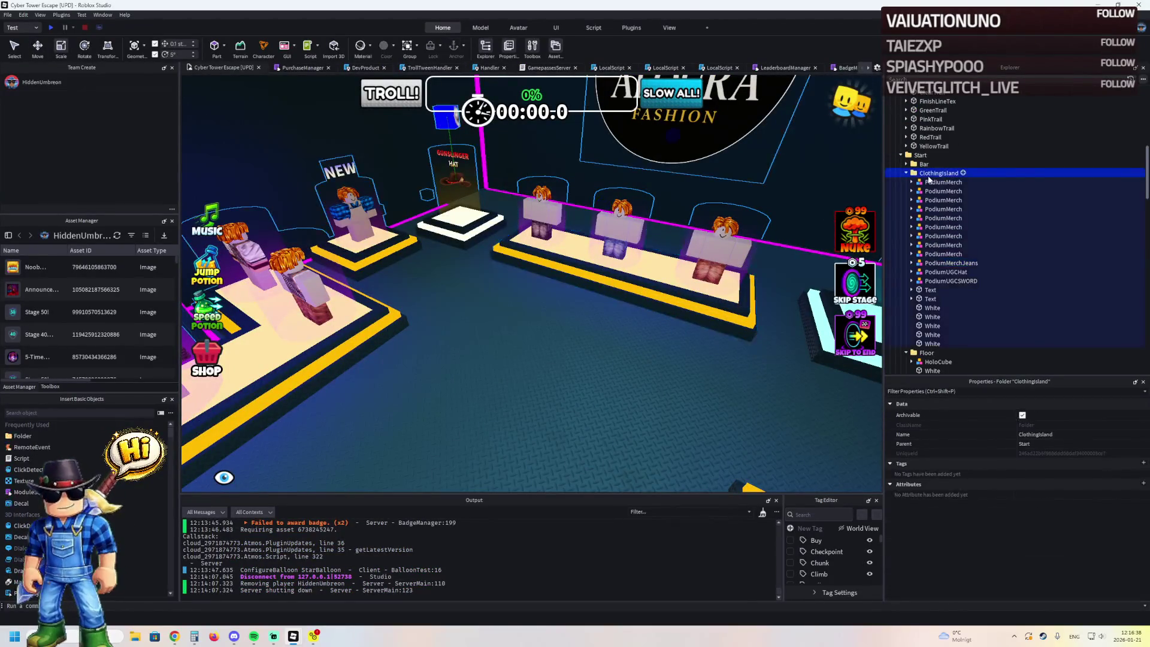
{"action": "left_click", "coordinate": [951, 202]}
{"action": "key", "text": "f"}
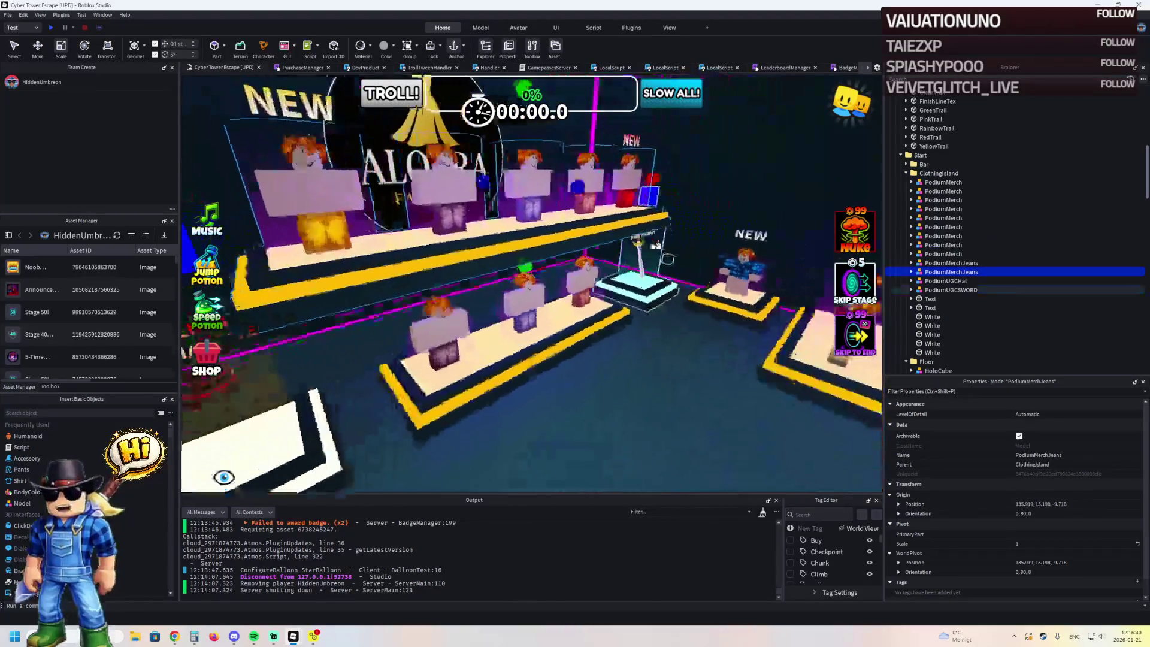
- Lower the pasted jeans podium 9.8 studs and slide it about 10 studs into the row
{"action": "key", "text": "ctrl+2"}
{"action": "left_click_drag", "start_coordinate": [591, 264], "coordinate": [588, 315]}
{"action": "left_click_drag", "start_coordinate": [674, 288], "coordinate": [566, 315]}
{"action": "left_click", "coordinate": [596, 319]}
- Move the PodiumUGCHat podium about 4.5 studs along the row
{"action": "scroll", "coordinate": [620, 329], "scroll_direction": "down", "scroll_amount": 3}
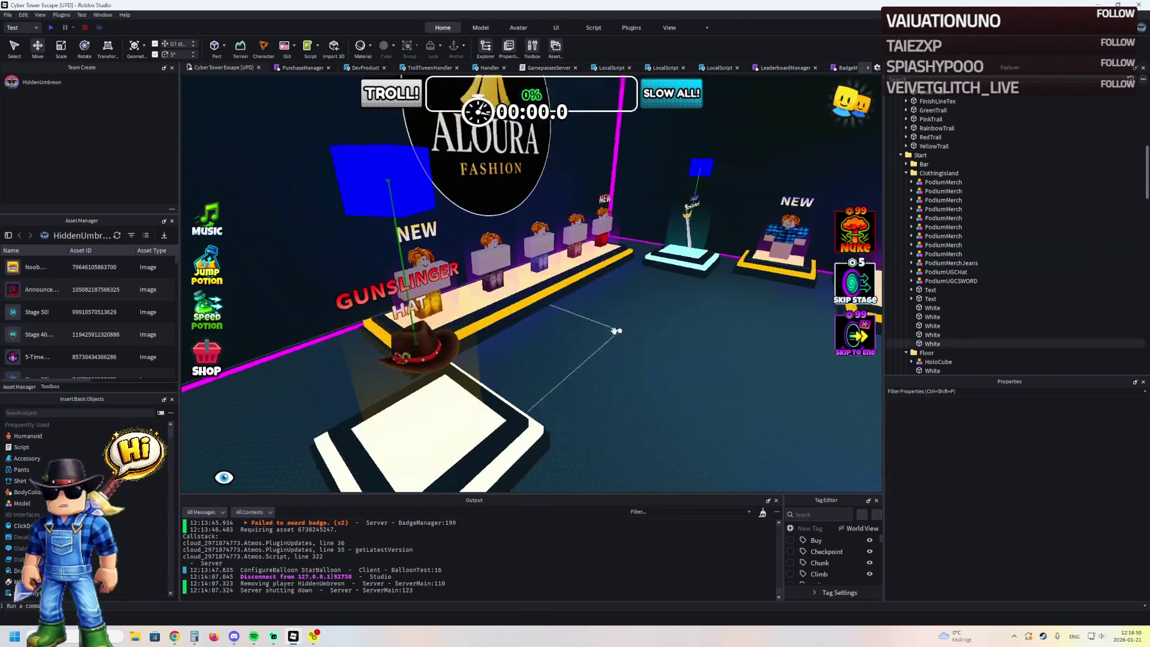
{"action": "scroll", "coordinate": [599, 360], "scroll_direction": "up", "scroll_amount": 5}
{"action": "left_click", "coordinate": [593, 236]}
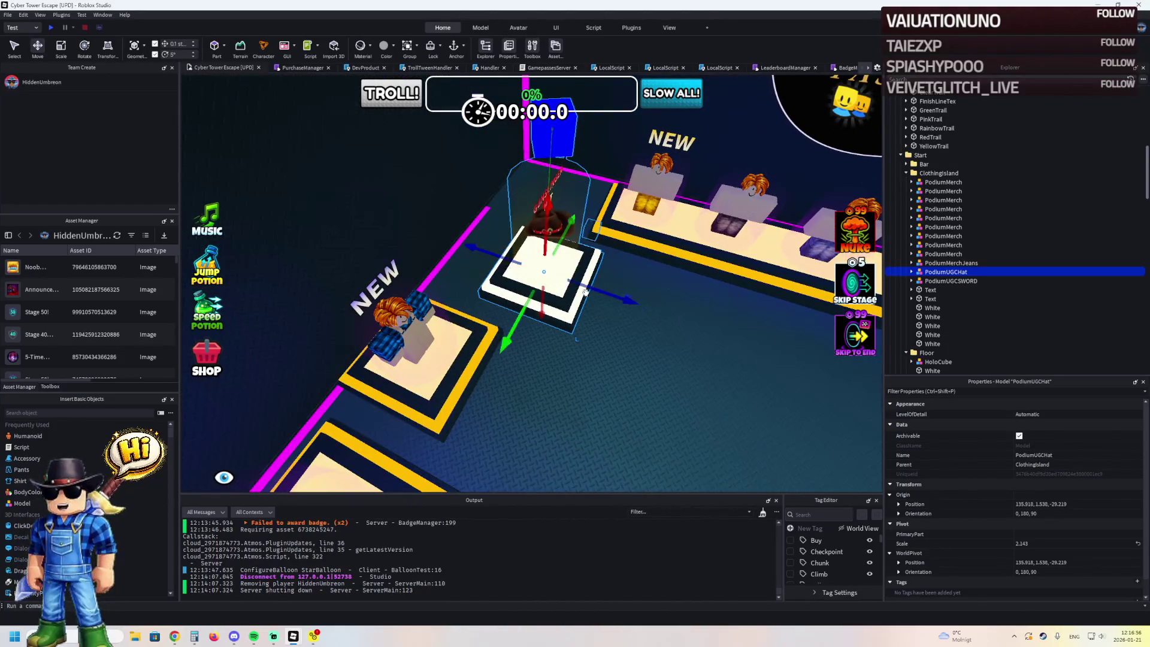
{"action": "mouse_move", "coordinate": [618, 300]}
{"action": "left_mouse_down"}
{"action": "mouse_move", "coordinate": [558, 299]}
{"action": "mouse_move", "coordinate": [609, 290]}
{"action": "mouse_move", "coordinate": [464, 332]}
{"action": "left_mouse_up"}
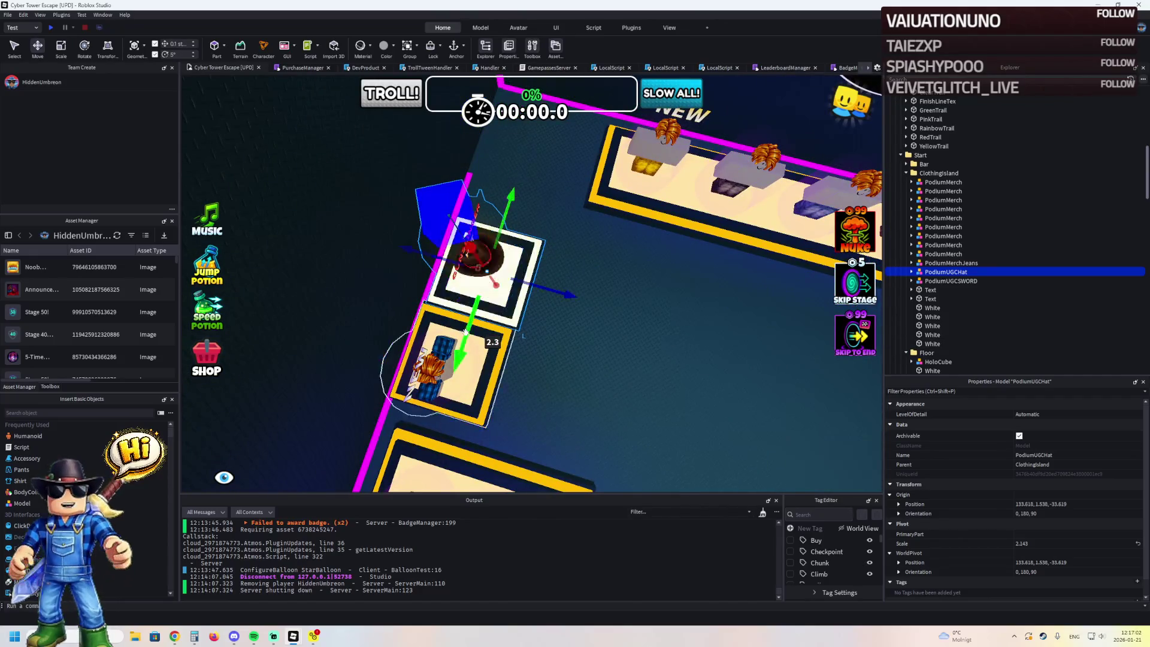
{"action": "mouse_move", "coordinate": [565, 300]}
{"action": "left_mouse_down"}
{"action": "mouse_move", "coordinate": [578, 293]}
{"action": "mouse_move", "coordinate": [571, 278]}
{"action": "left_mouse_up"}
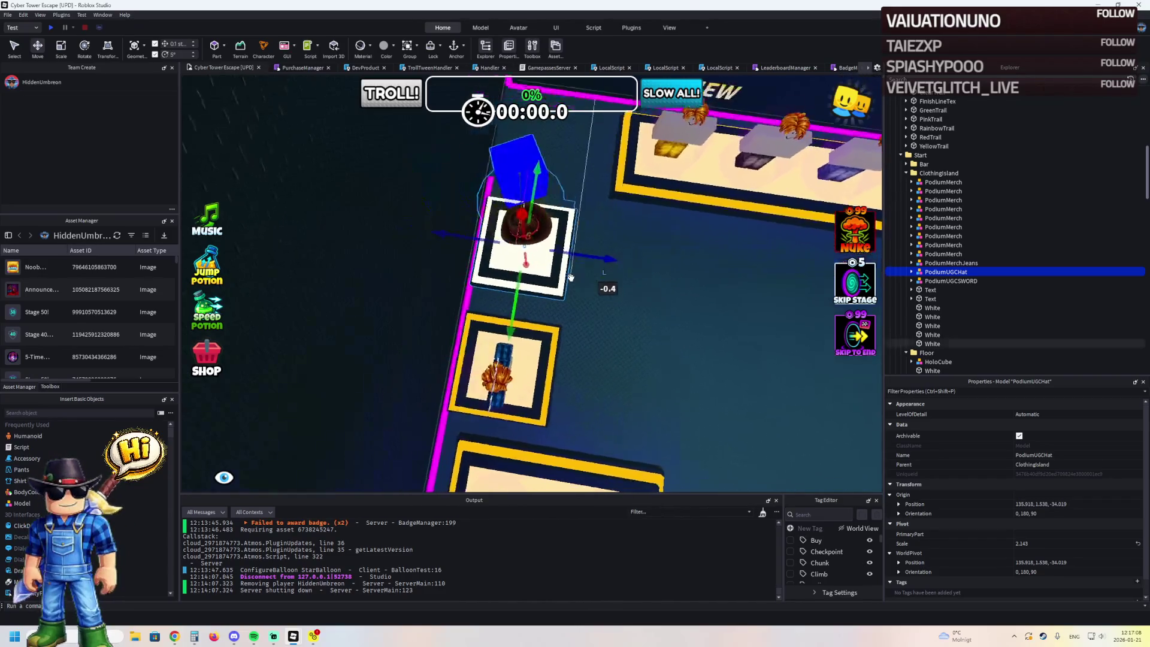
{"action": "key", "text": "a"}
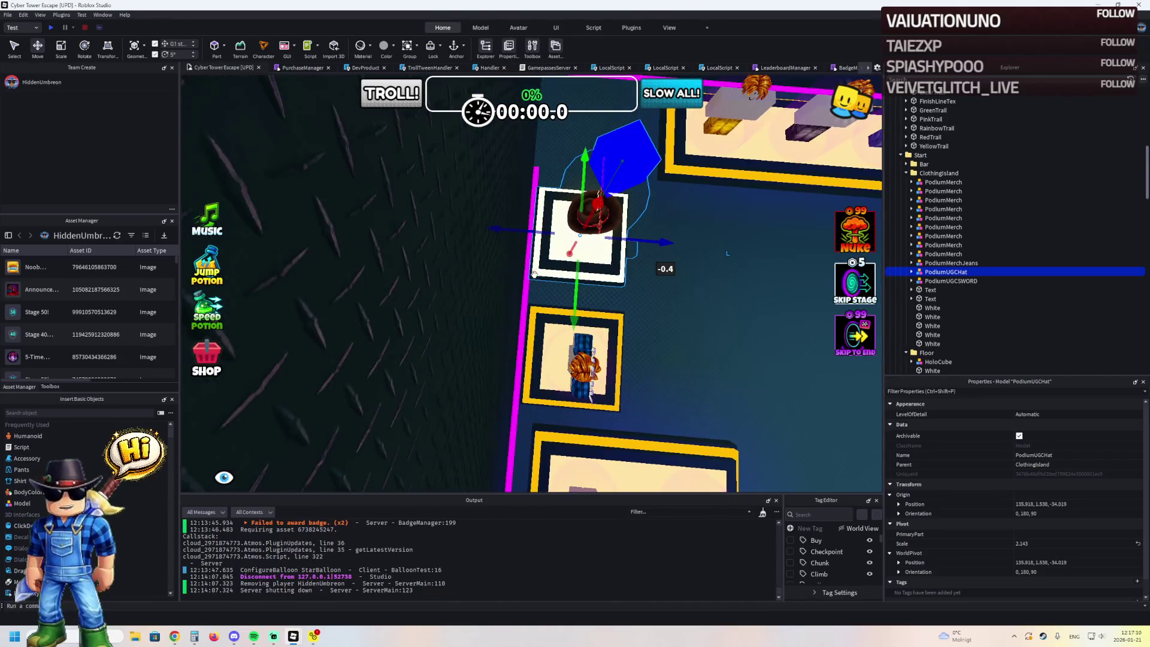
- Rotate the PodiumUGCSWORD podium 180° and slide it about 40 studs along the row
{"action": "key", "text": "s"}
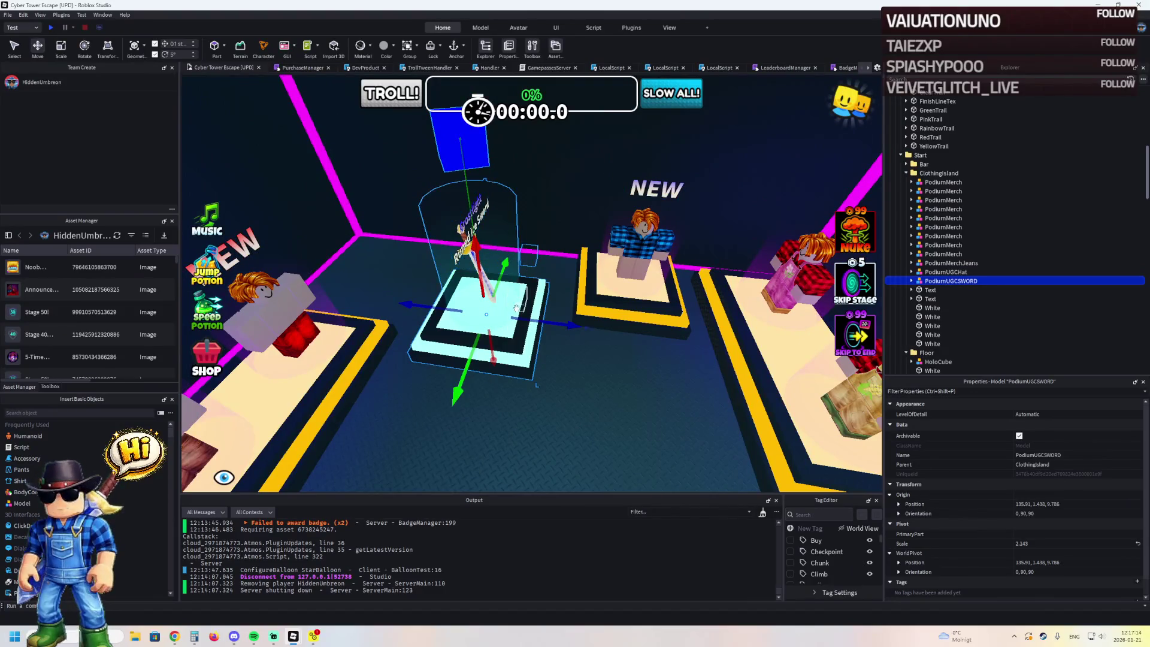
{"action": "key", "text": "ctrl+r"}
{"action": "key", "text": "ctrl+r"}
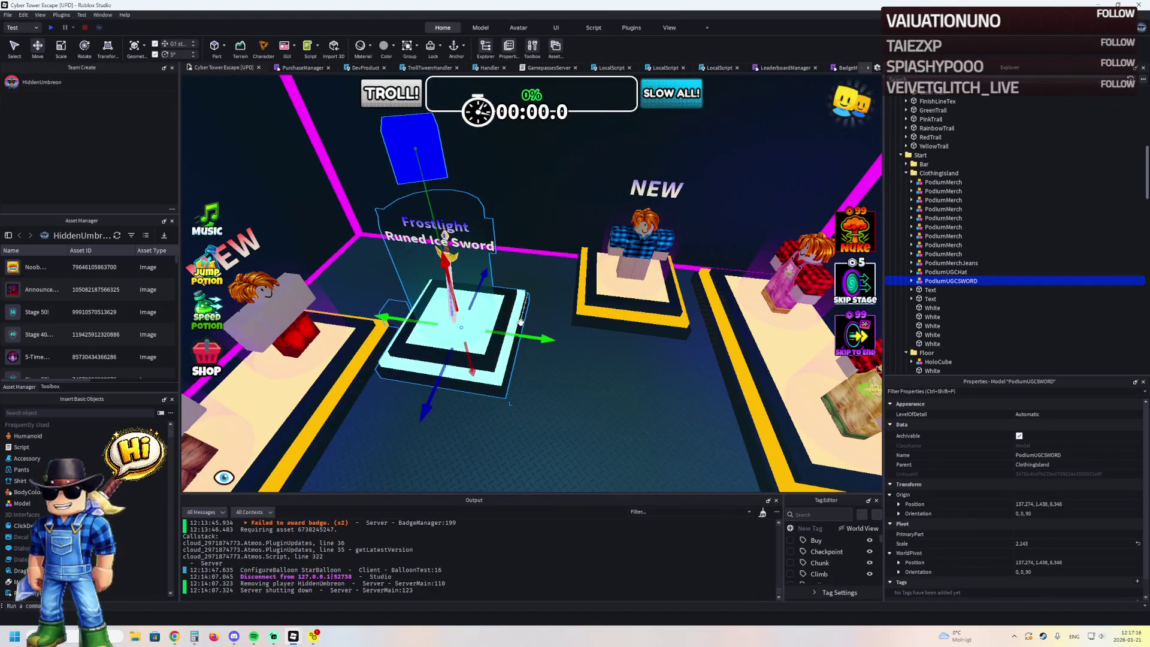
{"action": "key", "text": "Left"}
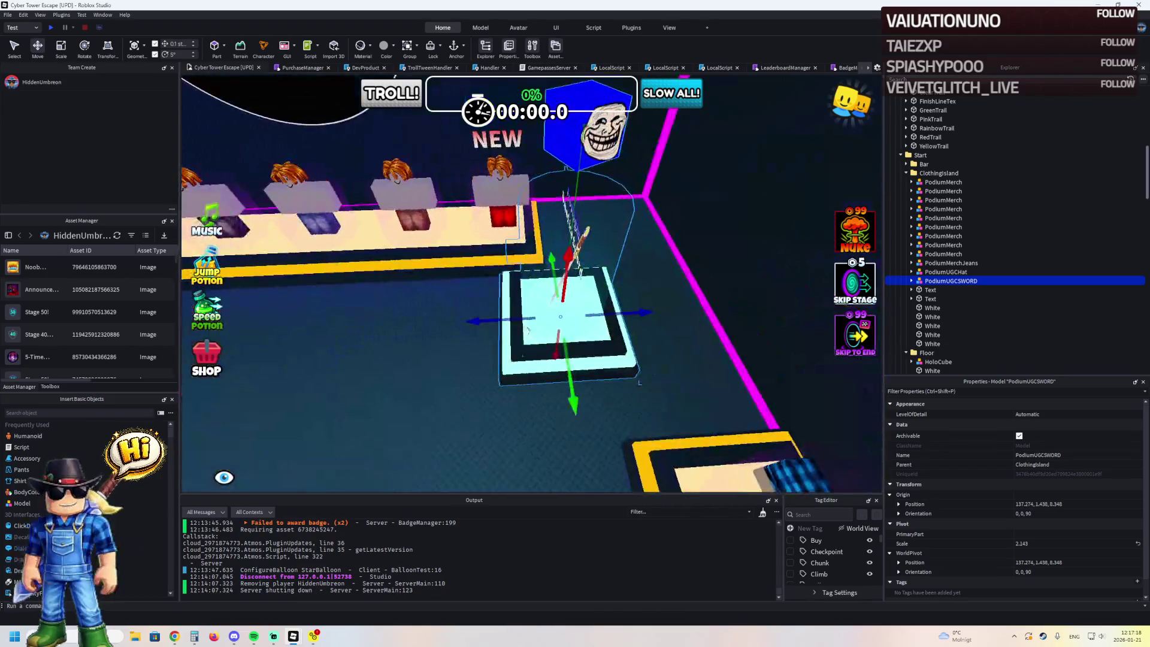
{"action": "mouse_move", "coordinate": [507, 318]}
{"action": "left_mouse_down"}
{"action": "mouse_move", "coordinate": [483, 303]}
{"action": "mouse_move", "coordinate": [475, 336]}
{"action": "mouse_move", "coordinate": [481, 325]}
{"action": "mouse_move", "coordinate": [580, 315]}
{"action": "mouse_move", "coordinate": [389, 419]}
{"action": "mouse_move", "coordinate": [385, 362]}
{"action": "left_mouse_up"}
{"action": "key", "text": "f"}
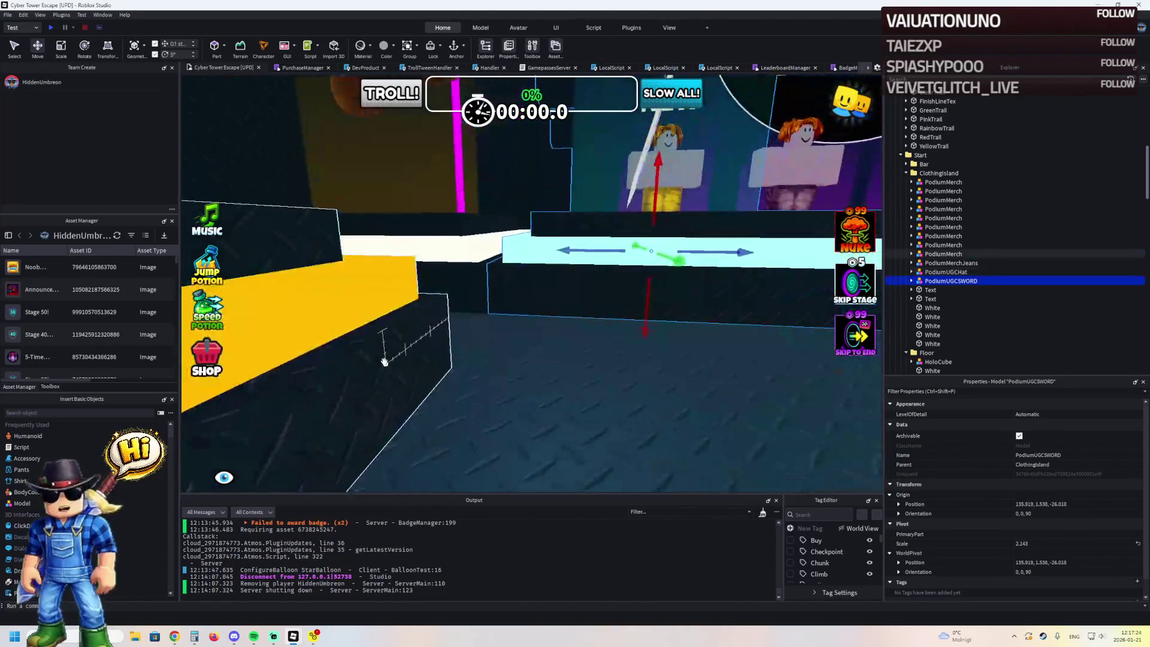
{"action": "mouse_move", "coordinate": [563, 318]}
{"action": "left_mouse_down"}
{"action": "mouse_move", "coordinate": [539, 312]}
{"action": "mouse_move", "coordinate": [561, 321]}
{"action": "mouse_move", "coordinate": [499, 326]}
{"action": "mouse_move", "coordinate": [505, 306]}
{"action": "mouse_move", "coordinate": [492, 280]}
{"action": "mouse_move", "coordinate": [536, 288]}
{"action": "mouse_move", "coordinate": [472, 292]}
{"action": "mouse_move", "coordinate": [483, 294]}
{"action": "left_mouse_up"}
{"action": "left_click", "coordinate": [483, 294]}
- Find the lily-white neon floor part and rename it from White to Light
{"action": "left_click", "coordinate": [503, 310]}
{"action": "left_click", "coordinate": [503, 311]}
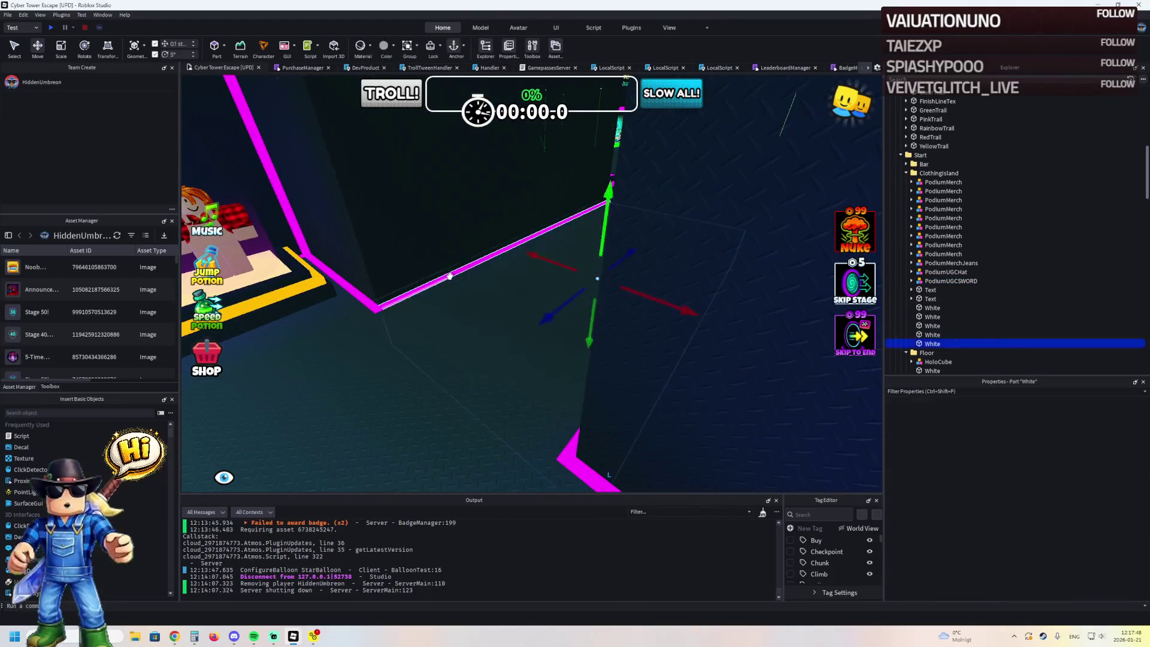
{"action": "left_click", "coordinate": [449, 283]}
{"action": "left_click", "coordinate": [488, 300]}
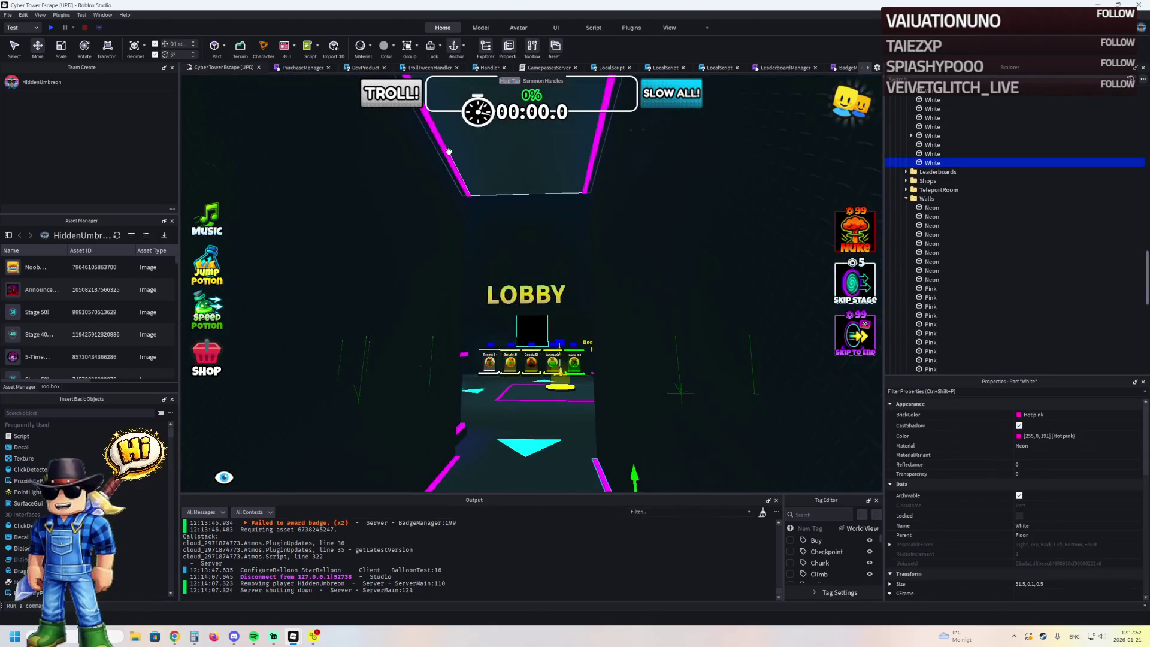
{"action": "left_click", "coordinate": [446, 153]}
{"action": "key", "text": "w"}
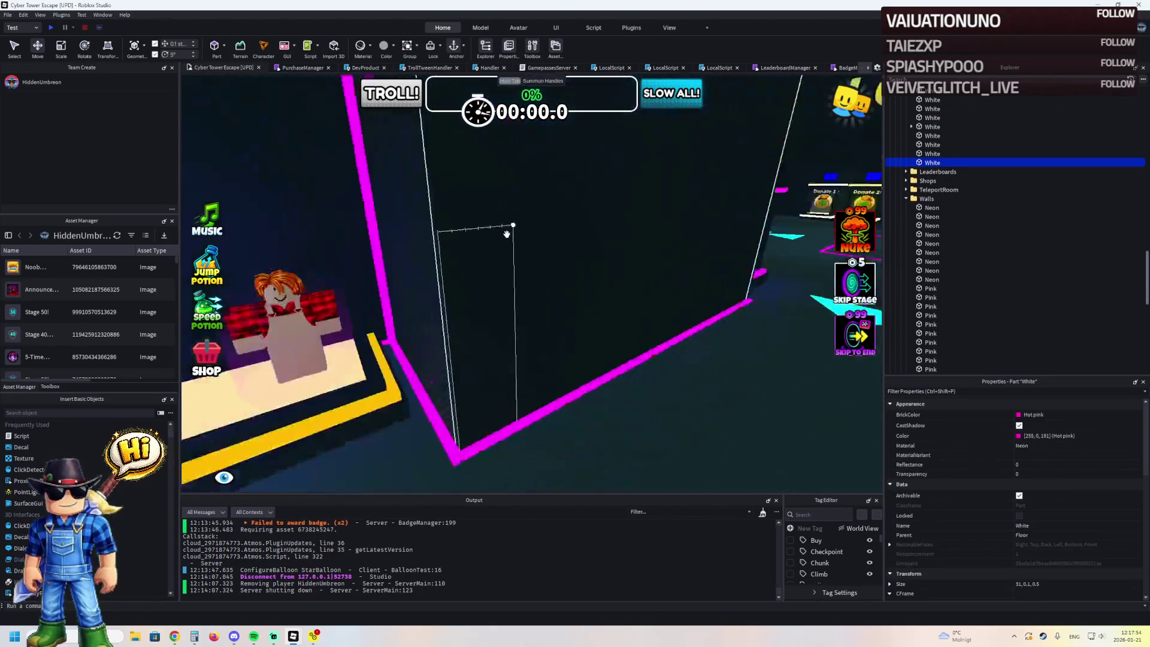
{"action": "left_click", "coordinate": [503, 233]}
{"action": "key", "text": "f"}
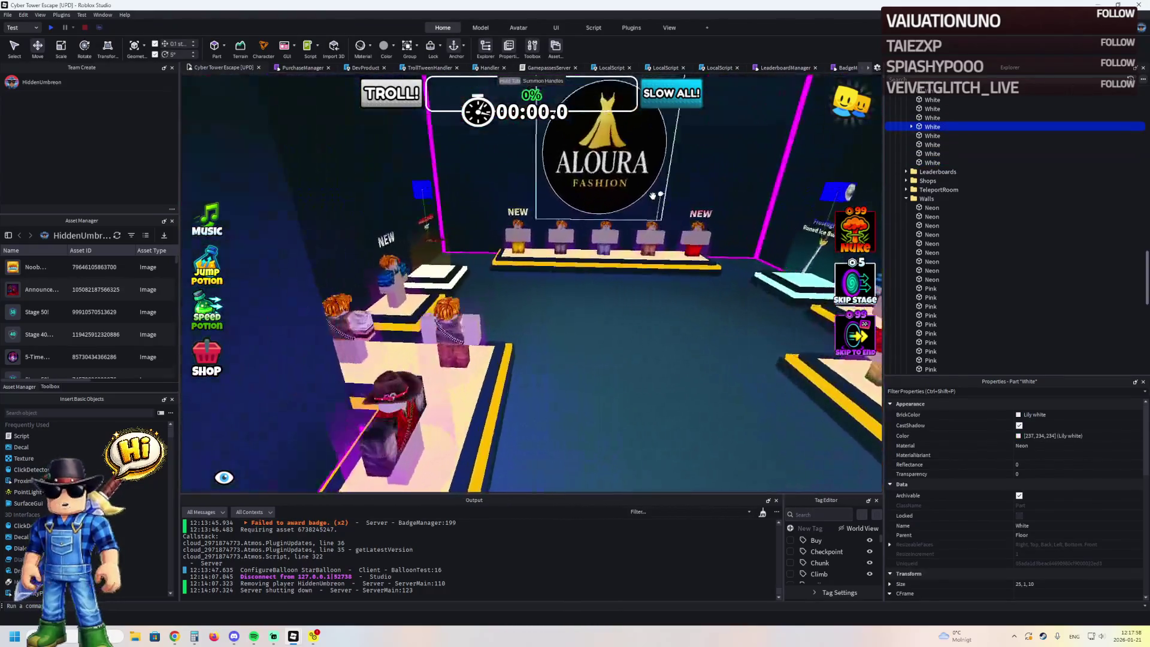
{"action": "left_click", "coordinate": [932, 127]}
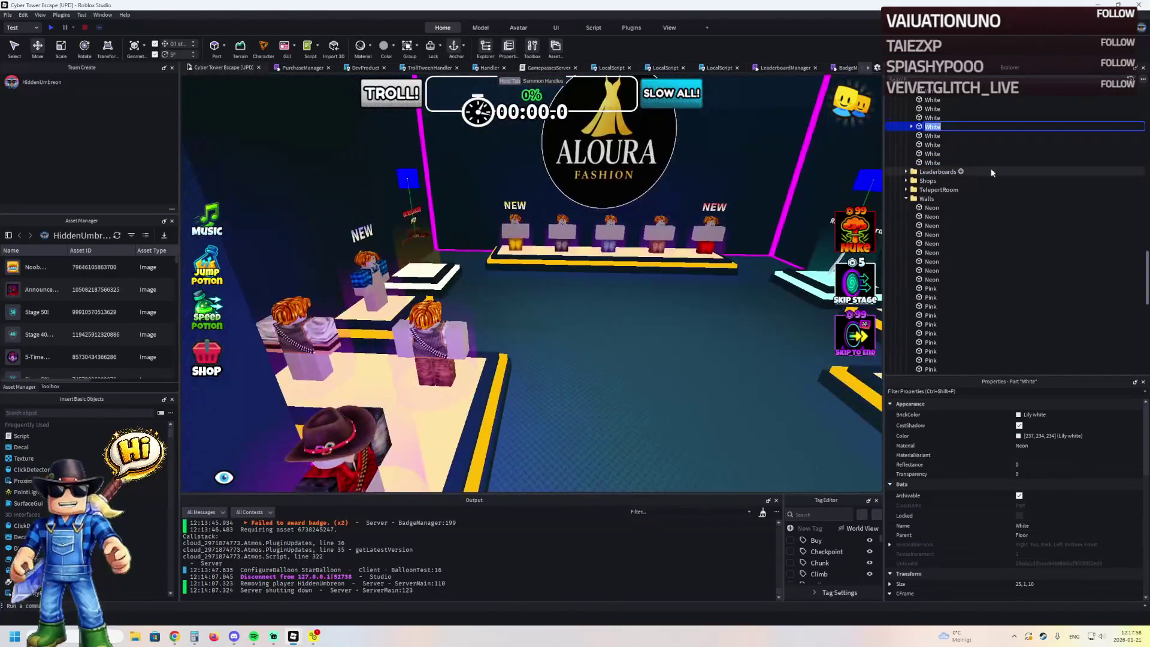
{"action": "type", "text": "Light"}
{"action": "key", "text": "Return"}
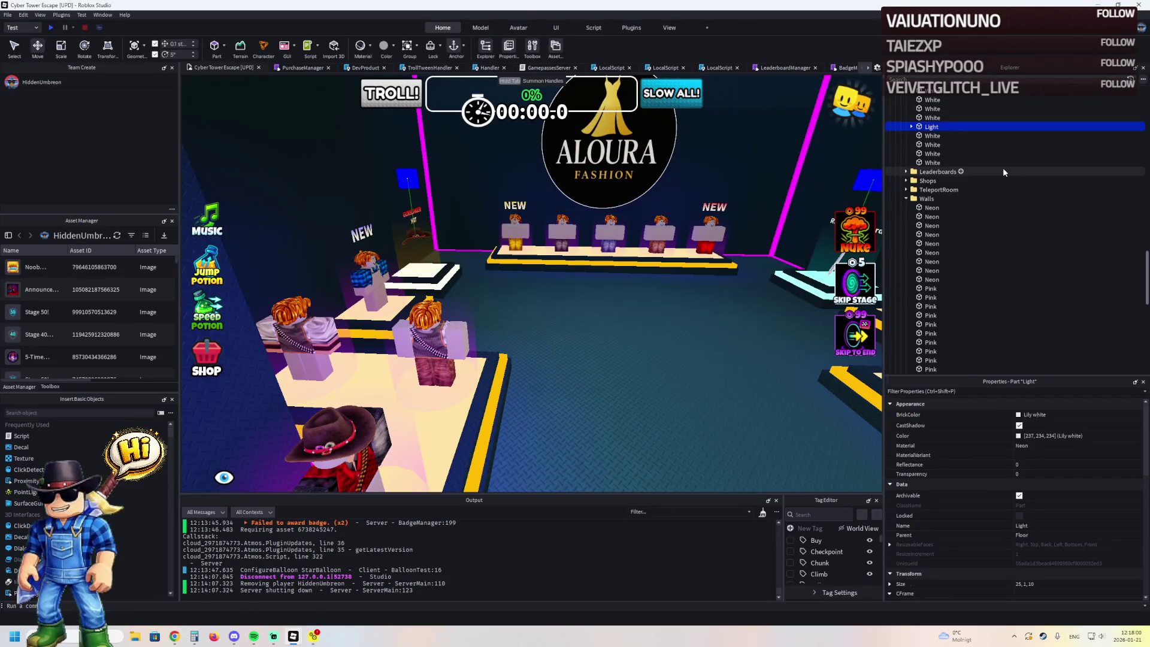
- Look over the NEW display sign and select the PodiumUGCSWORD podium
{"action": "key", "text": "a"}
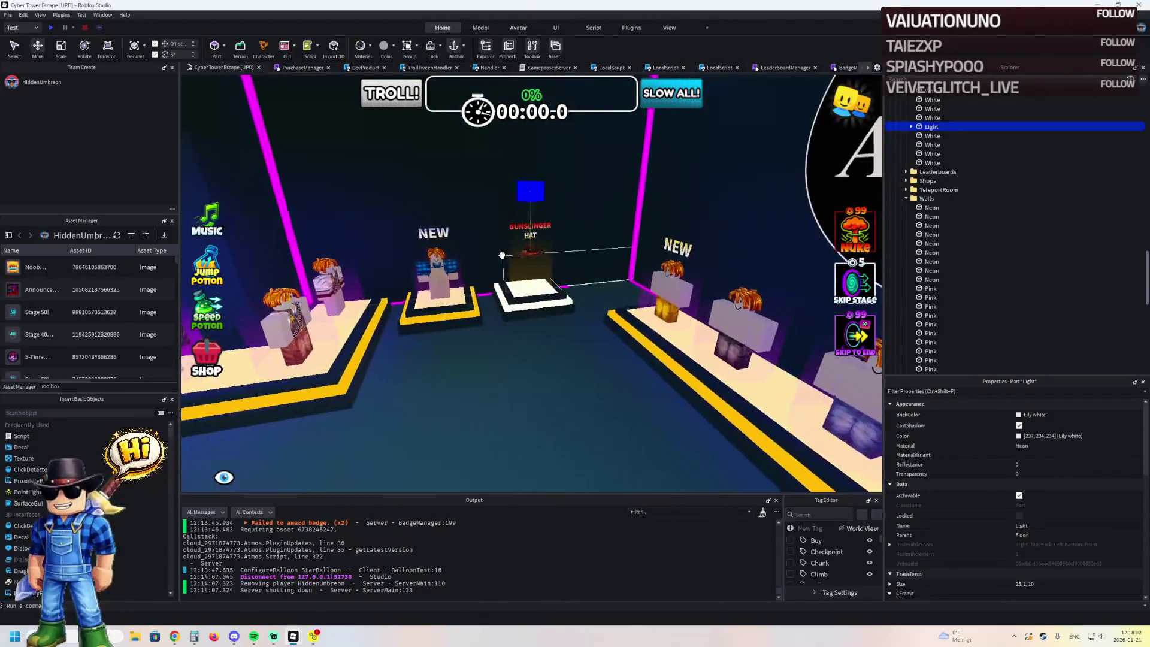
{"action": "left_click", "coordinate": [485, 254]}
{"action": "key", "text": "w"}
{"action": "left_click", "coordinate": [564, 251], "text": "ctrl"}
{"action": "left_click", "coordinate": [420, 288], "text": "ctrl"}
{"action": "key", "text": "d"}
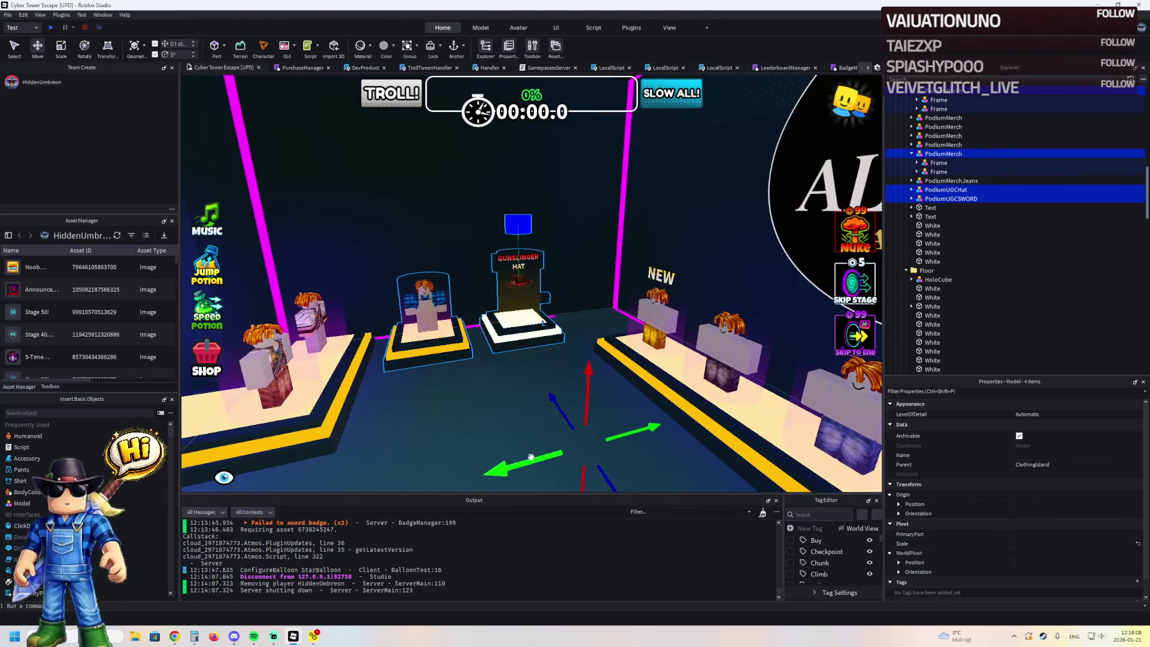
- Nudge the pasted hat and sword podium copies slightly along the row
{"action": "left_click_drag", "start_coordinate": [531, 458], "coordinate": [543, 456]}
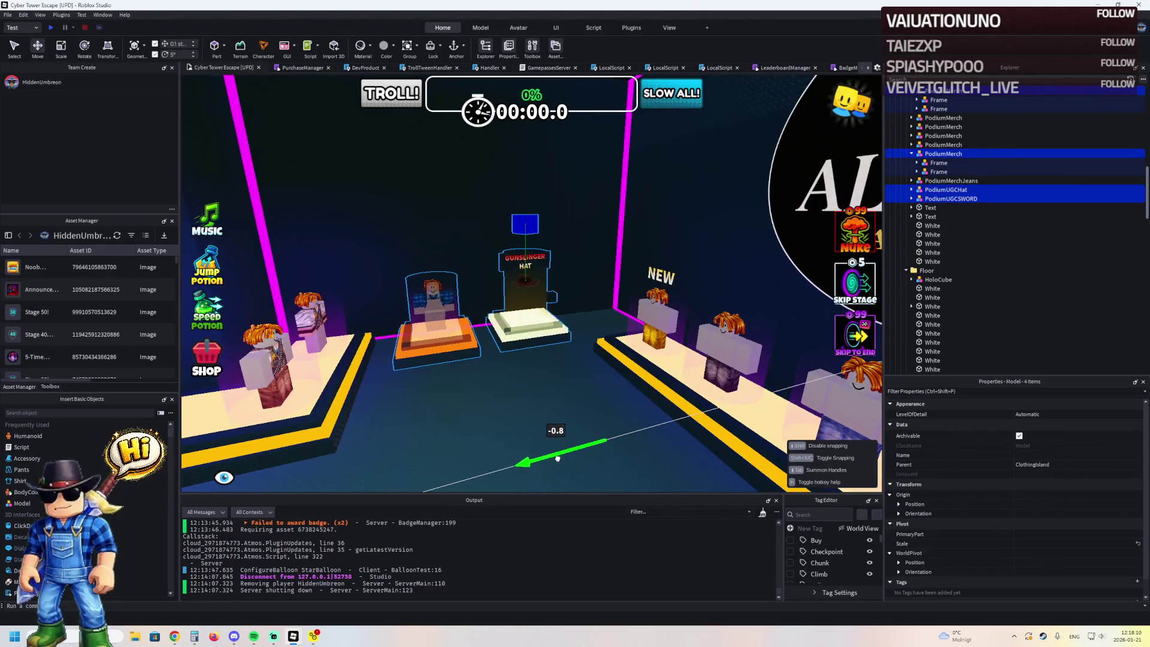
{"action": "left_click_drag", "start_coordinate": [563, 461], "coordinate": [563, 461]}
{"action": "scroll", "coordinate": [479, 367], "scroll_direction": "up", "scroll_amount": 10}
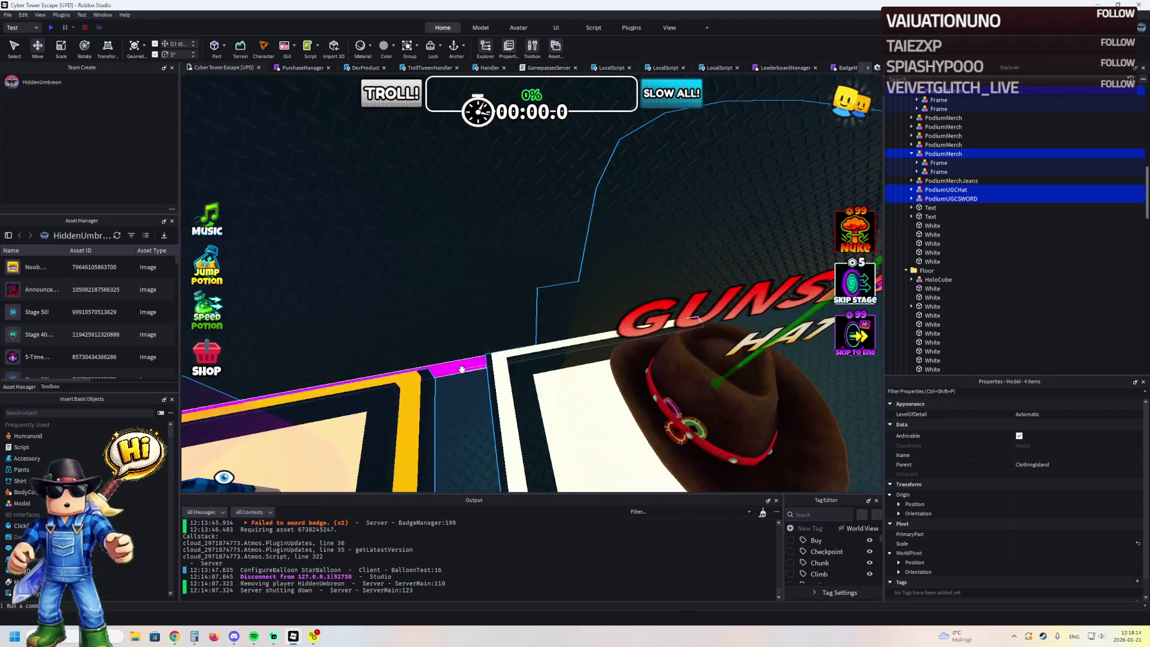
- Select a hot pink neon trim part with the Scale tool, then fly back to the podiums
{"action": "left_click", "coordinate": [461, 369]}
{"action": "scroll", "coordinate": [462, 360], "scroll_direction": "down", "scroll_amount": 5}
{"action": "key", "text": "ctrl+3"}
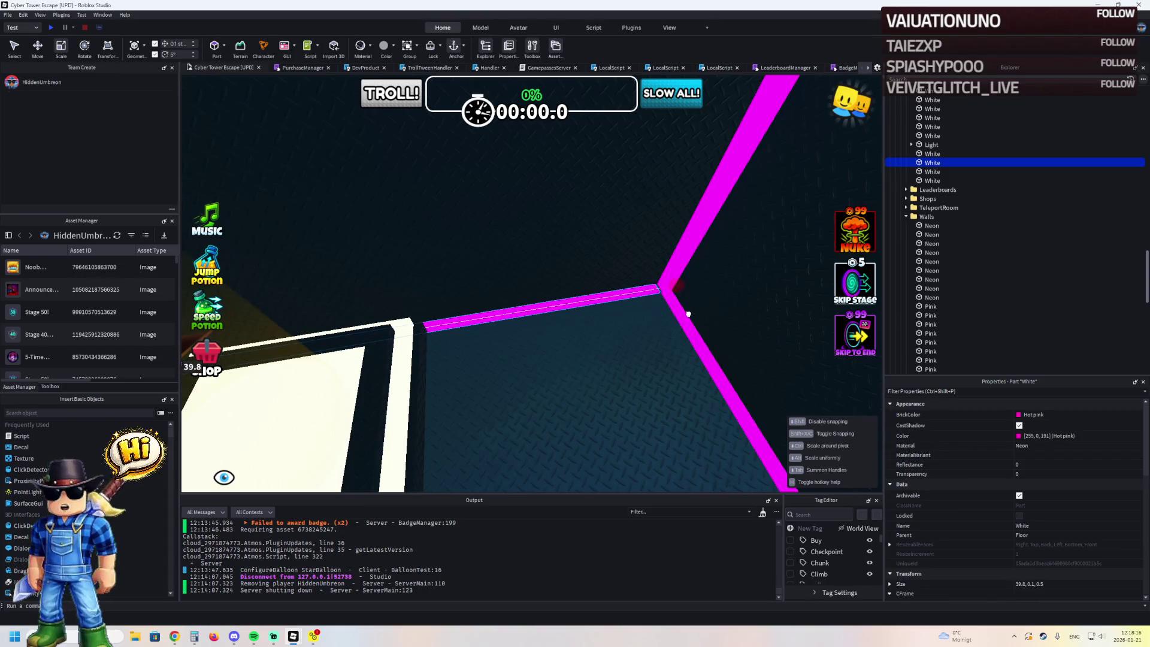
{"action": "key", "text": "s"}
{"action": "key", "text": "s"}
{"action": "key", "text": "s"}
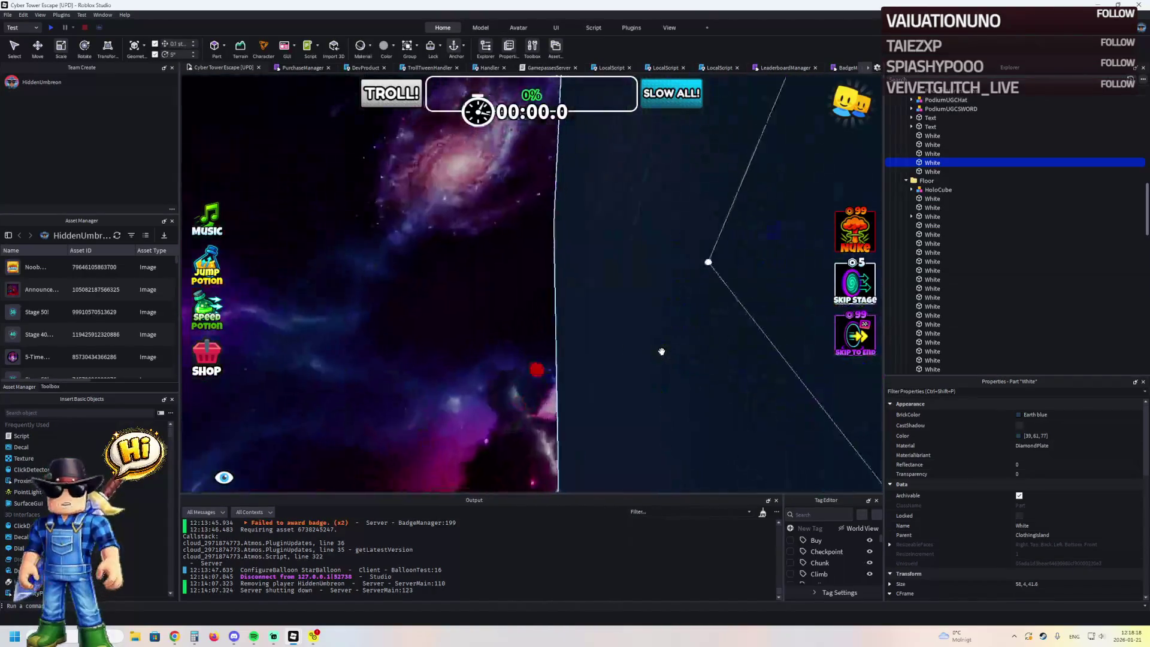
{"action": "key", "text": "s"}
{"action": "key", "text": "s"}
{"action": "key", "text": "s"}
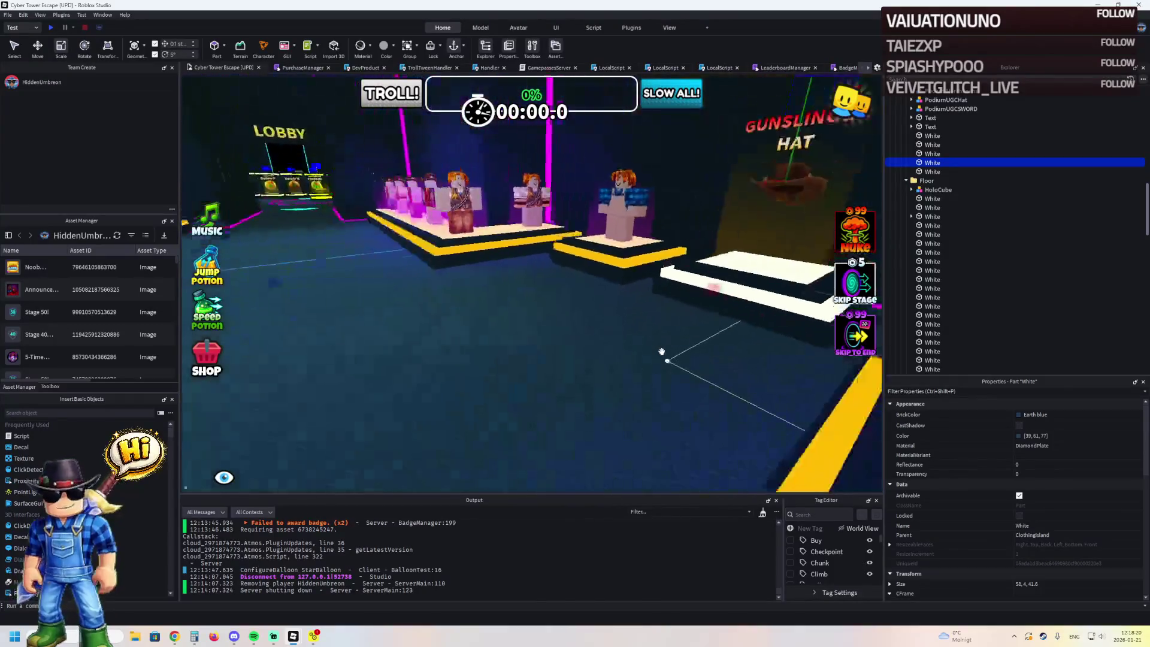
{"action": "key", "text": "s"}
{"action": "key", "text": "s"}
{"action": "key", "text": "s"}
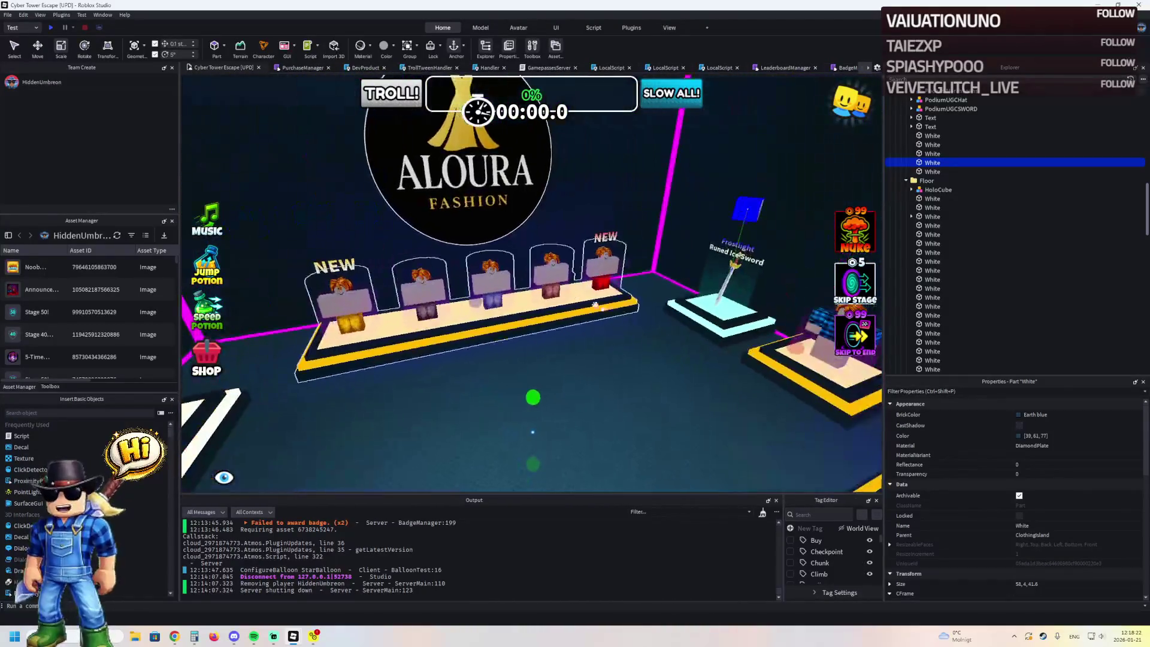
- Move the Gunslinger Hat podium to a new spot in the fashion room
{"action": "left_click", "coordinate": [695, 309]}
{"action": "left_click_drag", "start_coordinate": [695, 310], "coordinate": [501, 330]}
{"action": "mouse_move", "coordinate": [426, 333]}
{"action": "left_mouse_down"}
{"action": "mouse_move", "coordinate": [419, 287]}
{"action": "mouse_move", "coordinate": [470, 321]}
{"action": "mouse_move", "coordinate": [542, 180]}
{"action": "mouse_move", "coordinate": [509, 323]}
{"action": "mouse_move", "coordinate": [461, 317]}
{"action": "mouse_move", "coordinate": [539, 309]}
{"action": "left_mouse_up"}
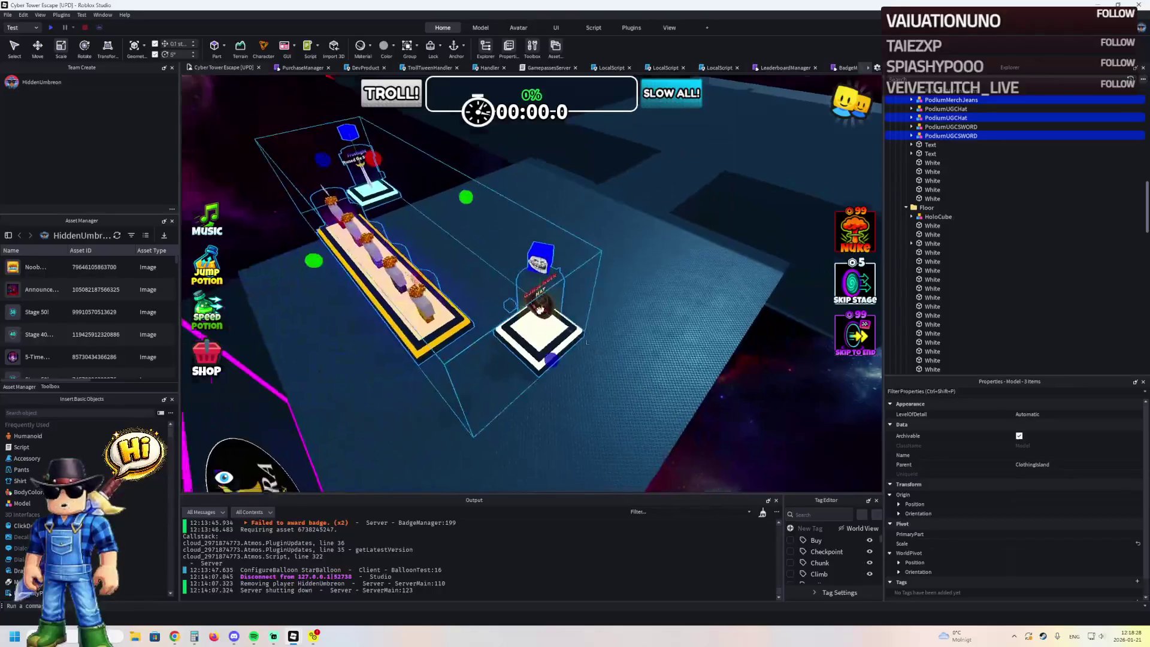
{"action": "left_click", "coordinate": [554, 177]}
- Stretch the clothing-area floor to about 73 studs and return to the Gunslinger Hat podium
{"action": "left_click_drag", "start_coordinate": [554, 177], "coordinate": [491, 189]}
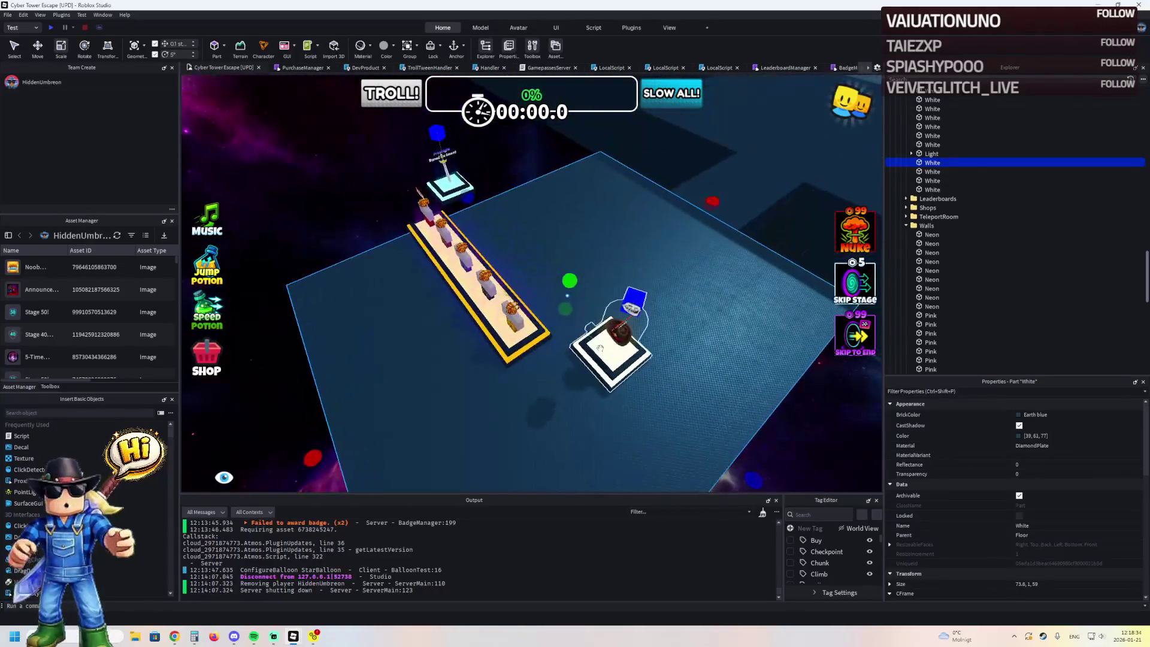
{"action": "left_click", "coordinate": [601, 348]}
{"action": "key", "text": "w"}
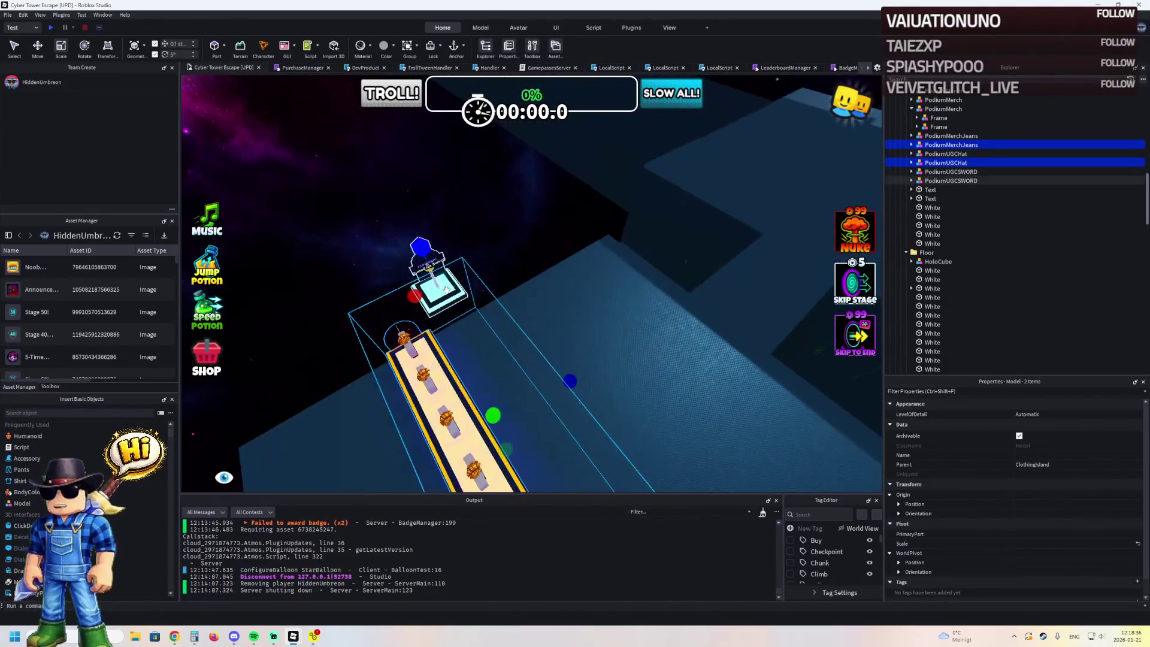
{"action": "key", "text": "Left"}
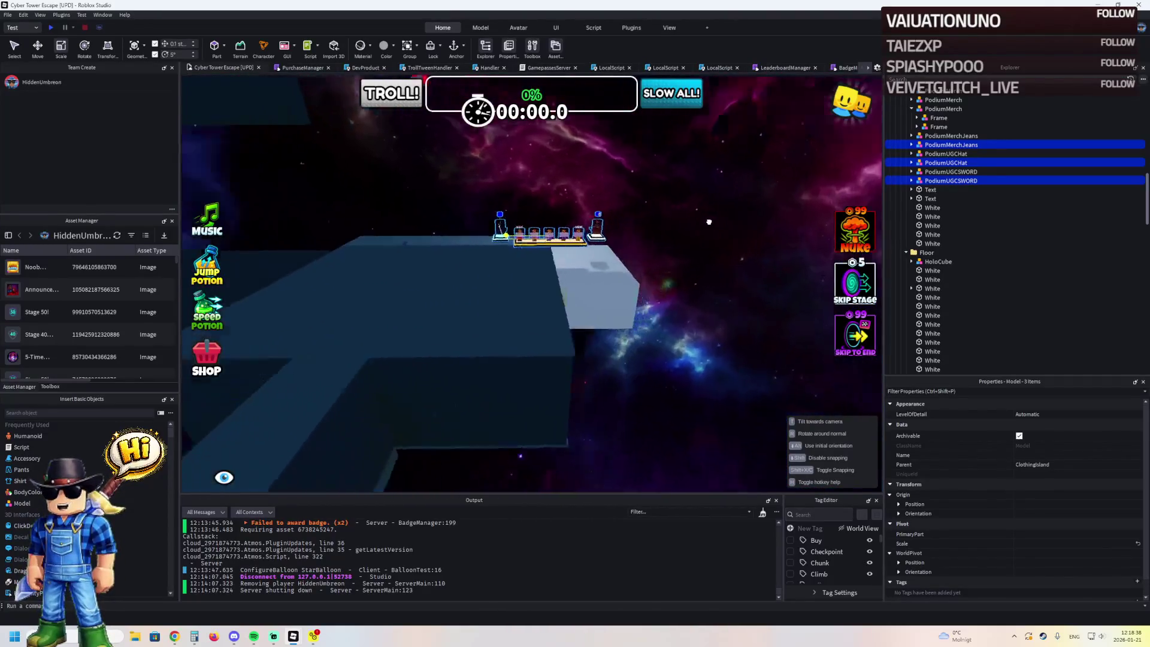
{"action": "key", "text": "Left"}
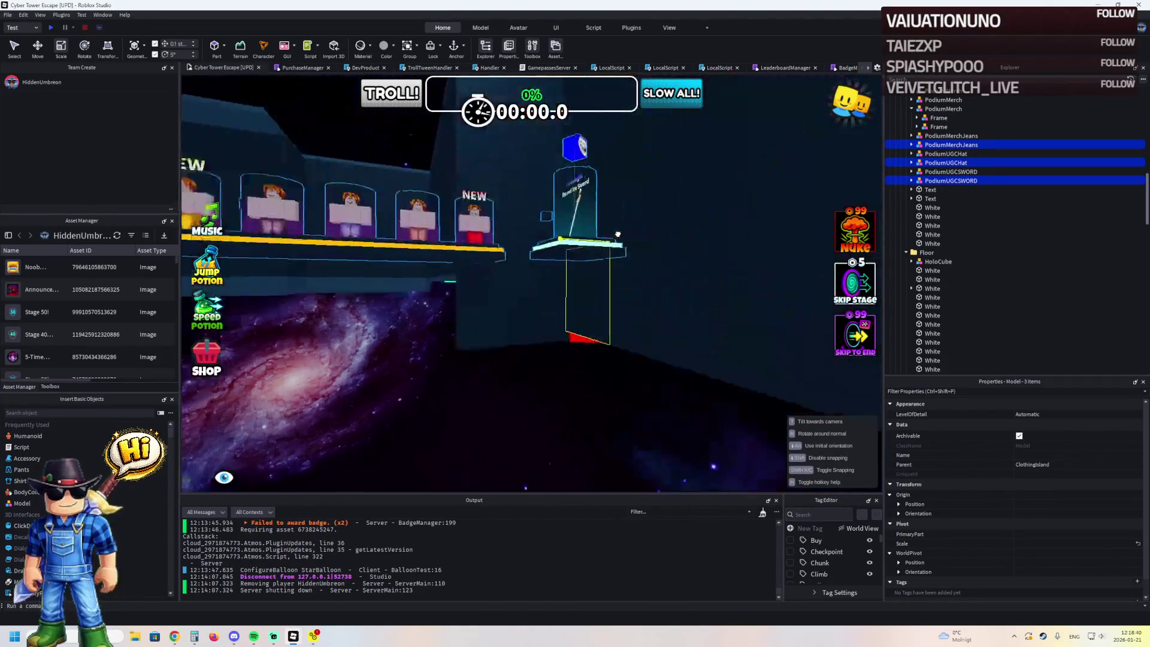
{"action": "key", "text": "f"}
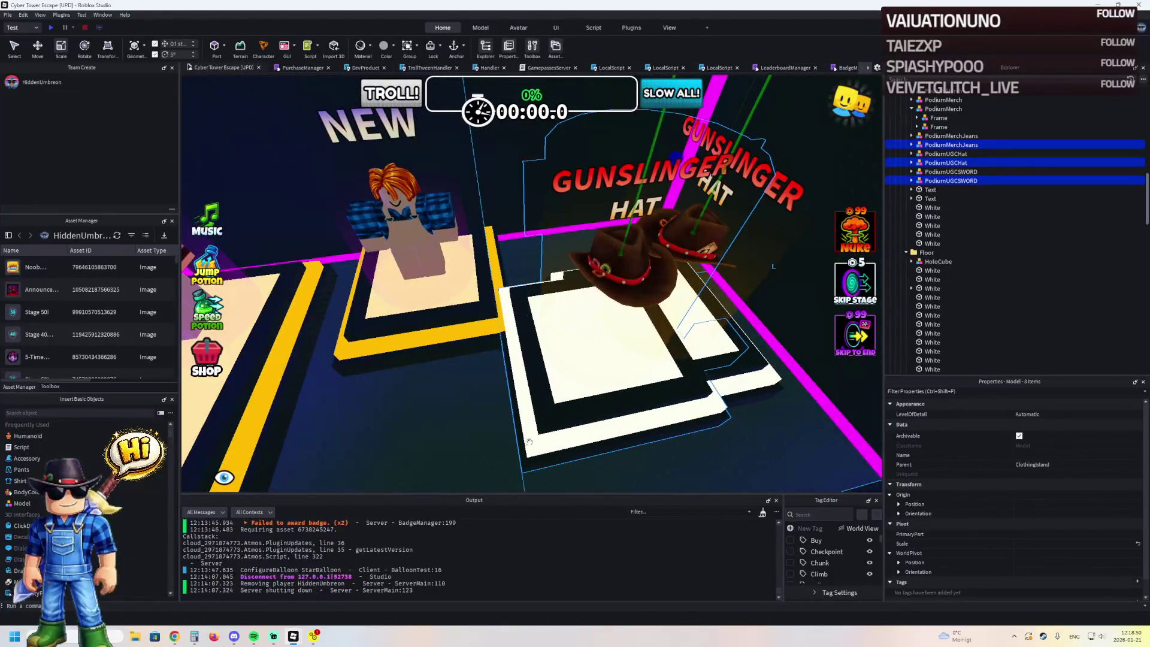
- Drag the copied hat, sword and jeans podiums into line beside the originals
{"action": "mouse_move", "coordinate": [531, 460]}
{"action": "left_mouse_down"}
{"action": "mouse_move", "coordinate": [521, 362]}
{"action": "mouse_move", "coordinate": [477, 381]}
{"action": "left_mouse_up"}
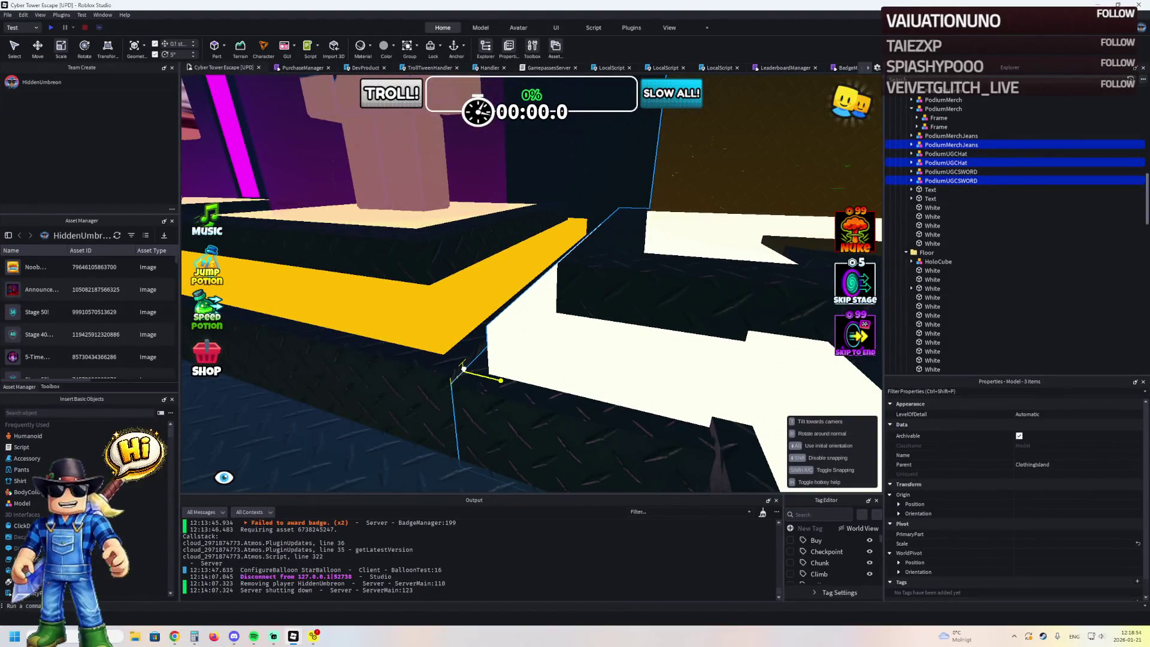
{"action": "left_click_drag", "start_coordinate": [463, 364], "coordinate": [574, 260]}
{"action": "key", "text": "f"}
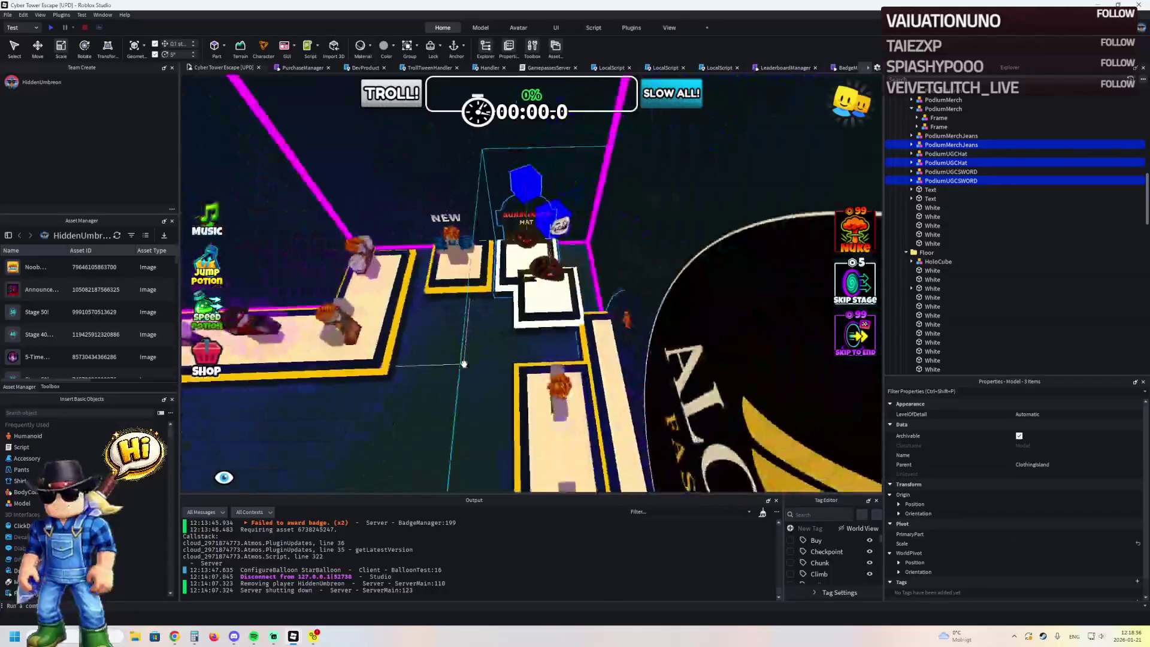
{"action": "scroll", "coordinate": [574, 261], "scroll_direction": "down", "scroll_amount": 5}
{"action": "scroll", "coordinate": [572, 259], "scroll_direction": "up", "scroll_amount": 6}
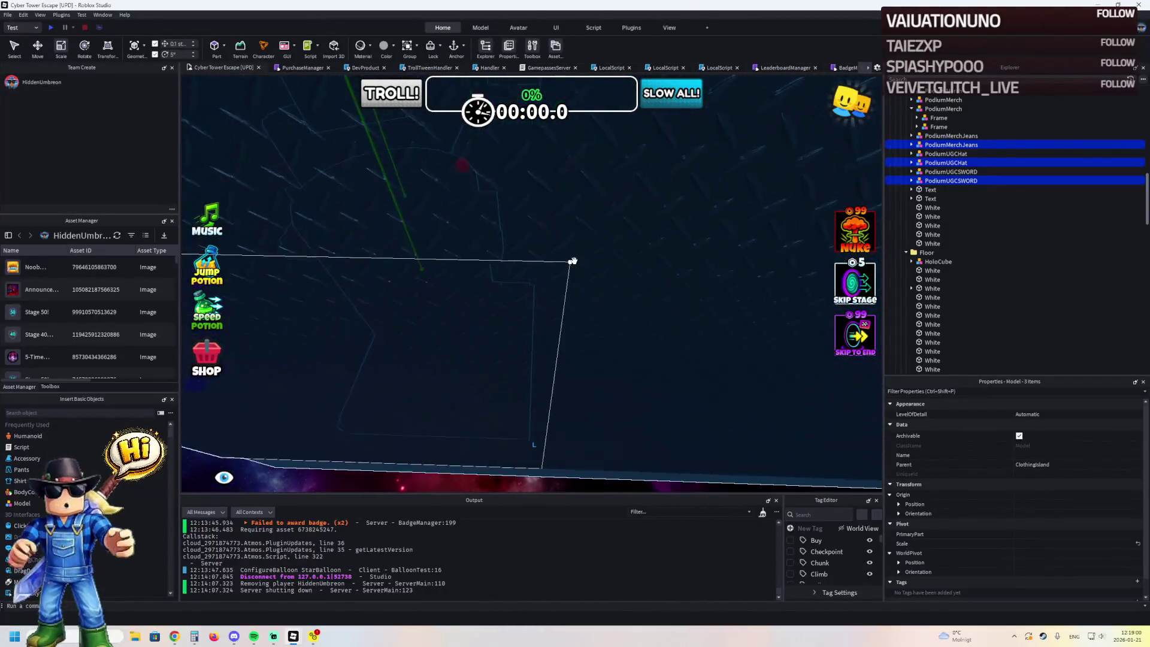
- Group the selected podiums with Ctrl+G and clear the selection
{"action": "key", "text": "ctrl+2"}
{"action": "scroll", "coordinate": [573, 260], "scroll_direction": "down", "scroll_amount": 5}
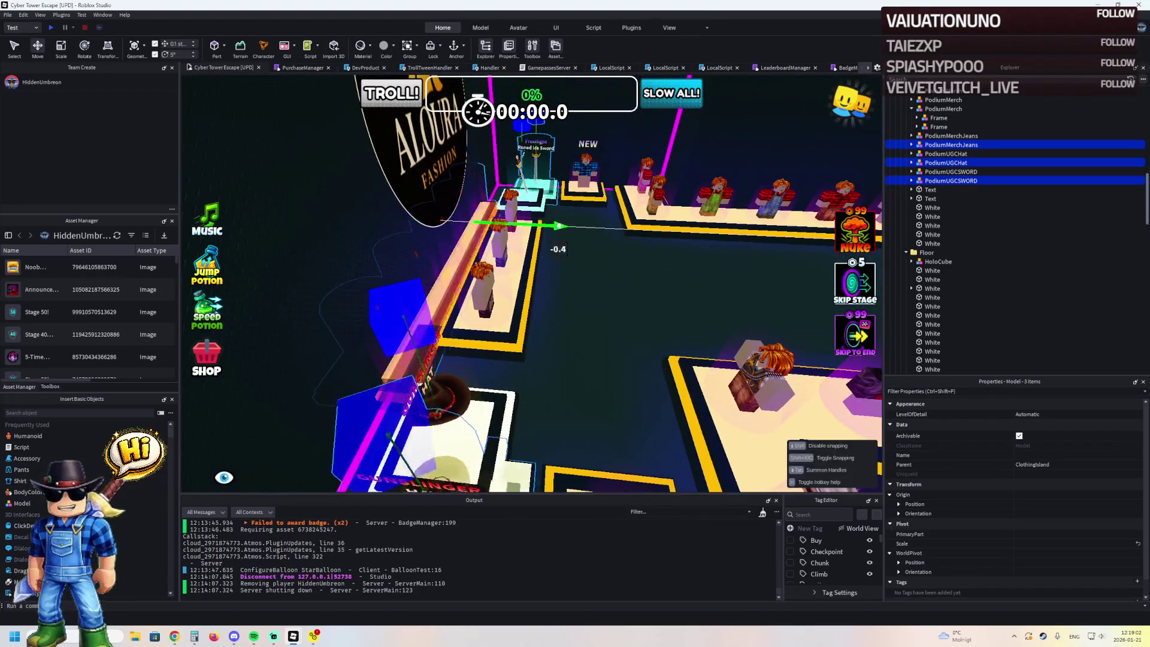
{"action": "right_click", "coordinate": [542, 229]}
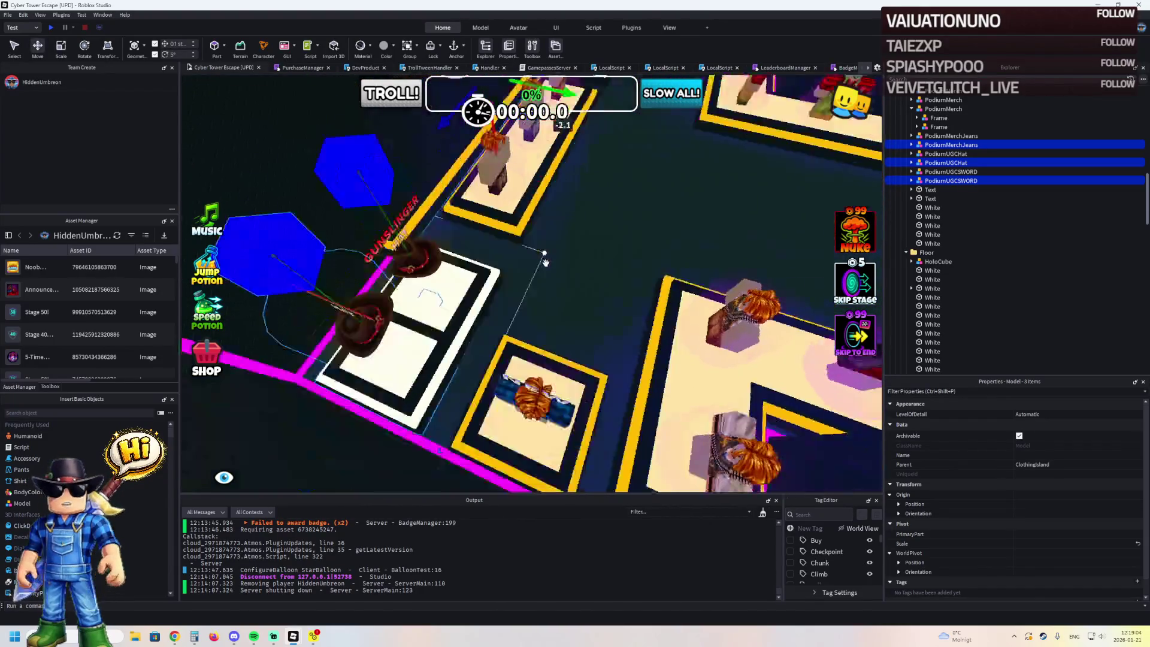
{"action": "key", "text": "ctrl+g"}
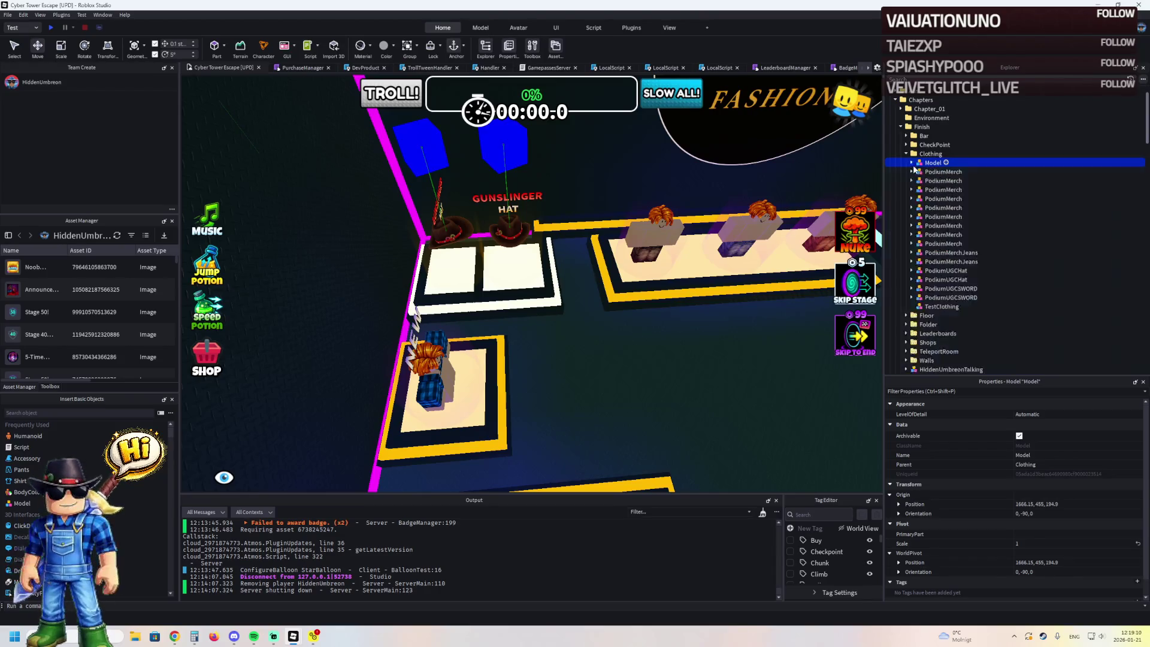
{"action": "left_click", "coordinate": [716, 286]}
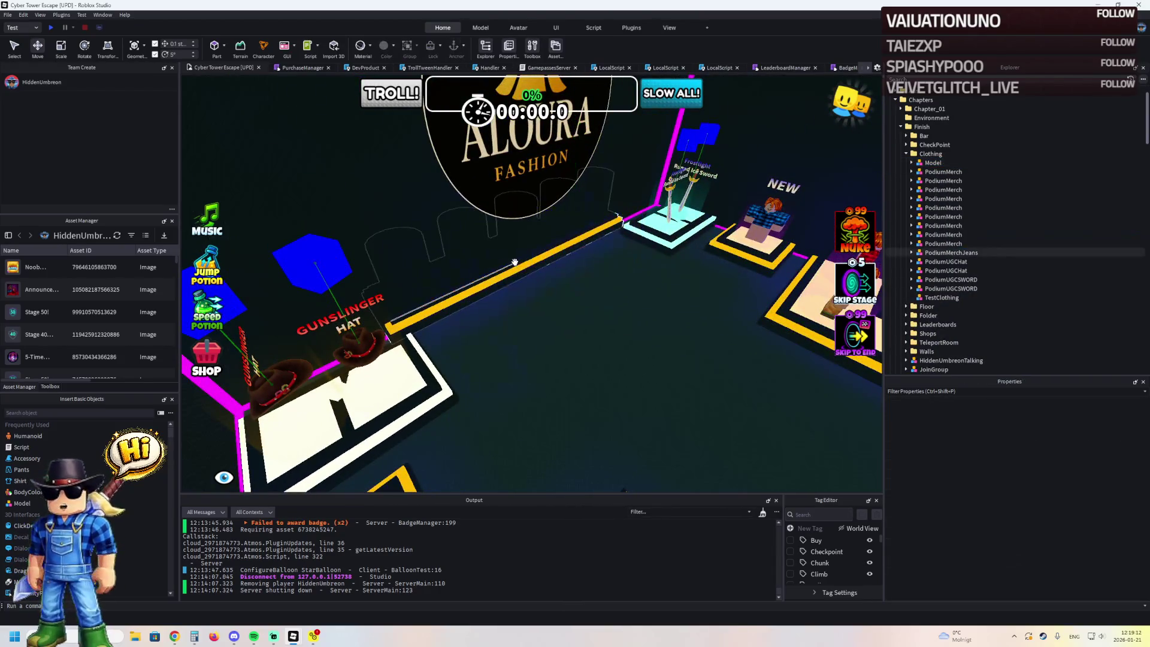
- Move the dark wall panel behind the Aloura sign about 5.7 studs outward
{"action": "left_click", "coordinate": [427, 220]}
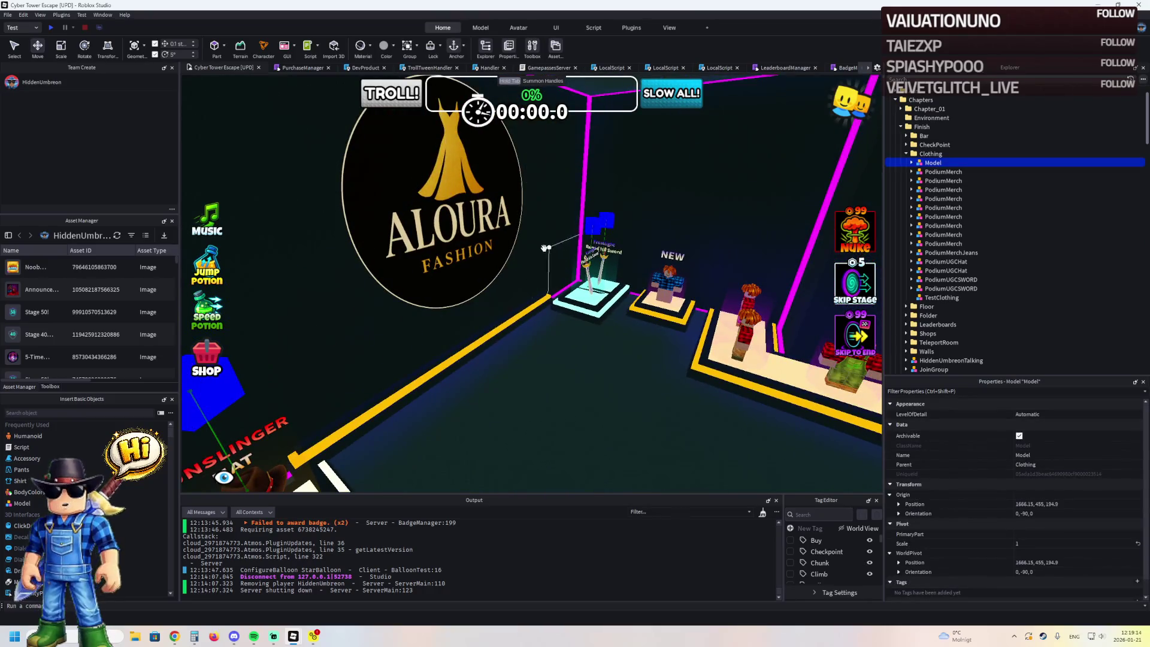
{"action": "left_click", "coordinate": [306, 222]}
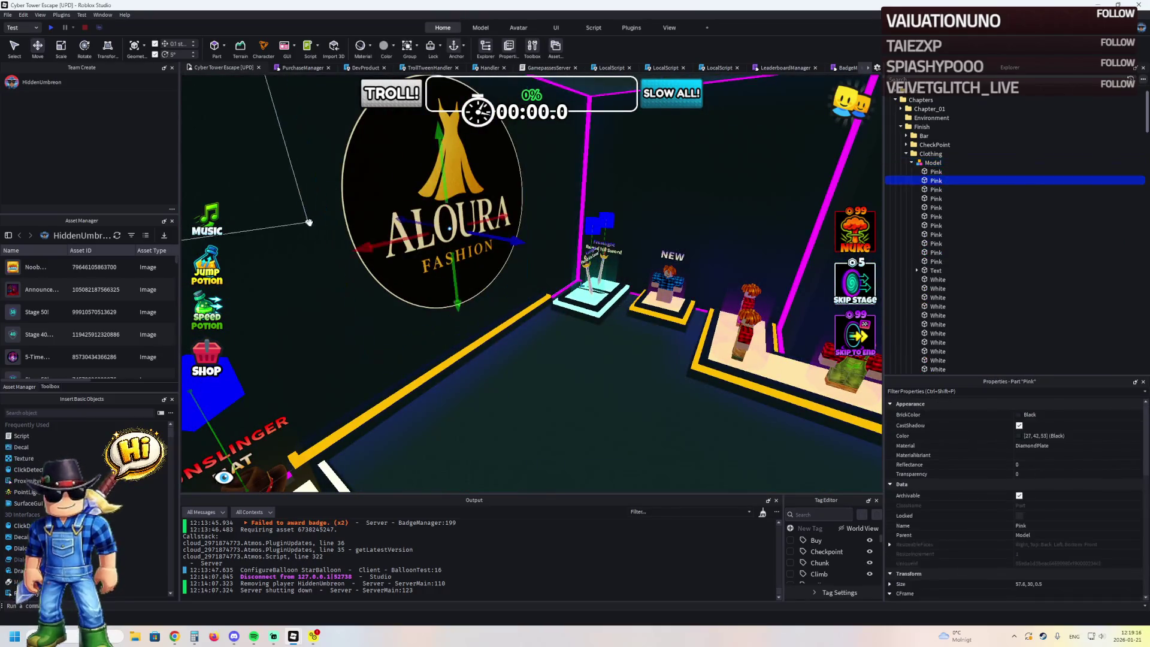
{"action": "left_click", "coordinate": [911, 164]}
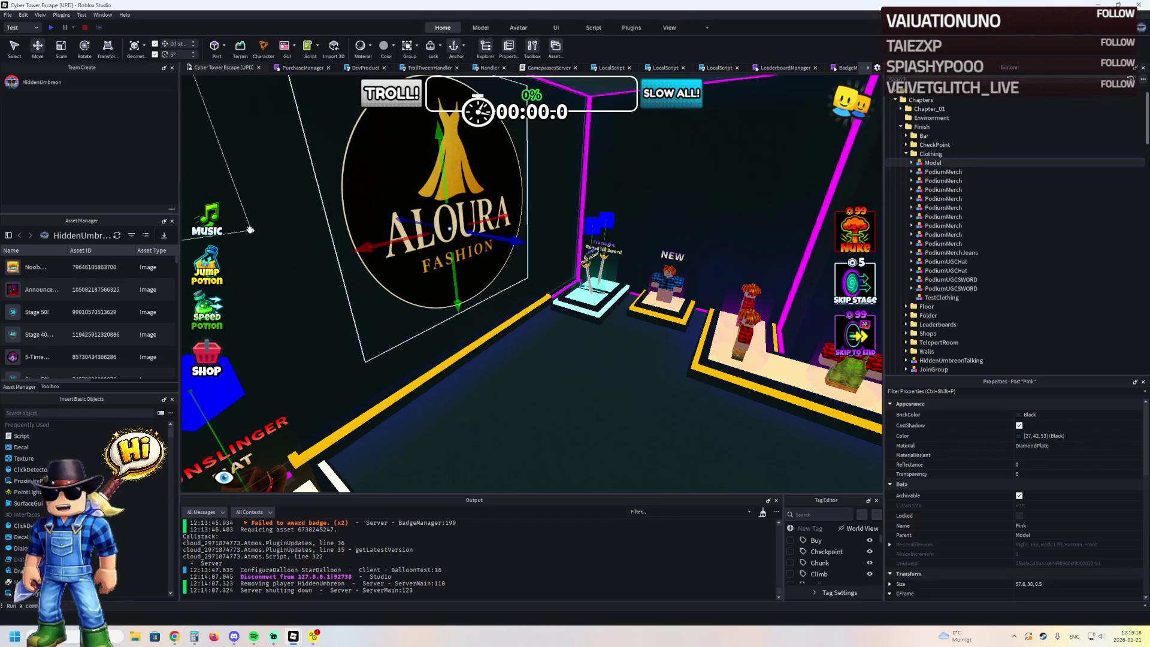
{"action": "left_click", "coordinate": [323, 217]}
{"action": "left_click_drag", "start_coordinate": [521, 242], "coordinate": [492, 251]}
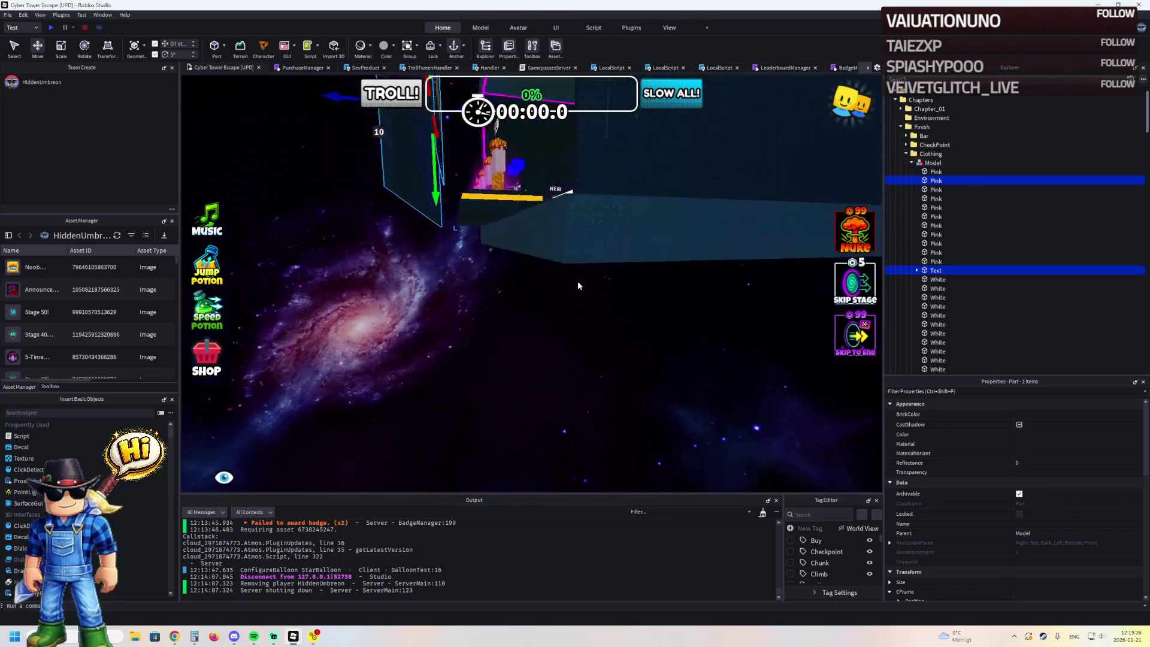
- Lengthen the neon pink trim to 41.5 studs and shift it about 7.3 studs along
{"action": "left_click", "coordinate": [544, 309]}
{"action": "left_click_drag", "start_coordinate": [471, 281], "coordinate": [426, 303]}
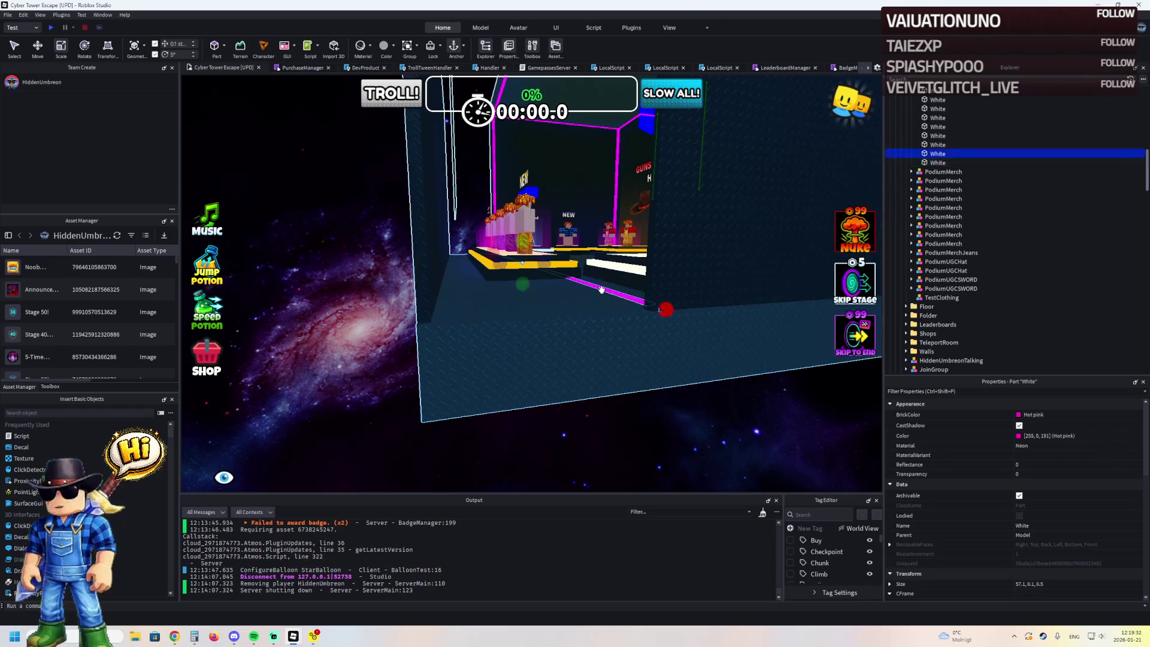
{"action": "left_click_drag", "start_coordinate": [466, 264], "coordinate": [407, 278]}
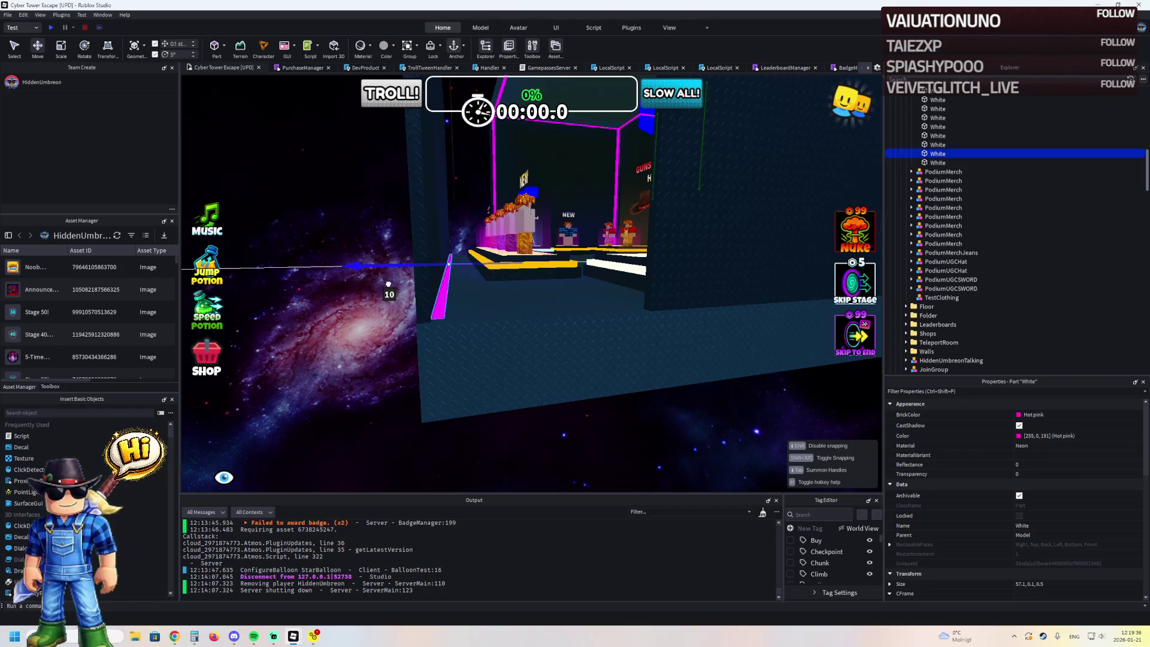
- Lengthen the dark wall from 31.4 to 36.9 studs
{"action": "left_click", "coordinate": [663, 250]}
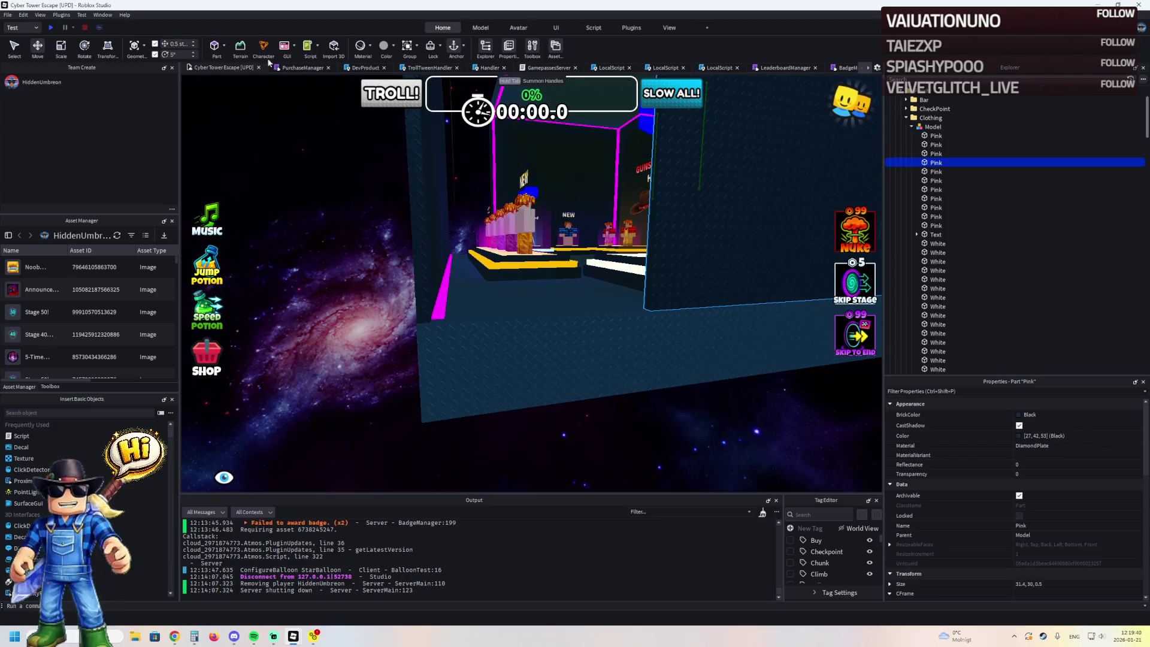
{"action": "scroll", "coordinate": [572, 259], "scroll_direction": "up", "scroll_amount": 3}
{"action": "left_click_drag", "start_coordinate": [524, 231], "coordinate": [448, 222]}
{"action": "right_click", "coordinate": [401, 236]}
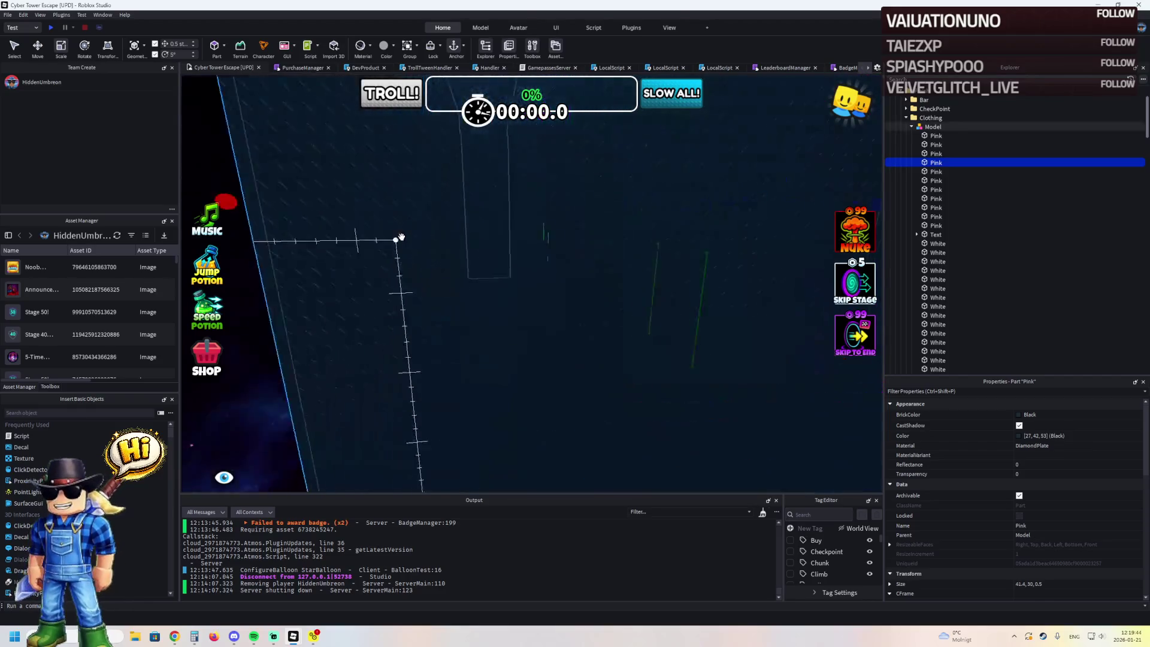
- Move PodiumMerchJeans back 3 studs and lengthen the galaxy wall to 39.4 studs
{"action": "left_click", "coordinate": [509, 339]}
{"action": "mouse_move", "coordinate": [531, 250]}
{"action": "left_mouse_down"}
{"action": "mouse_move", "coordinate": [500, 260]}
{"action": "mouse_move", "coordinate": [529, 237]}
{"action": "left_mouse_up"}
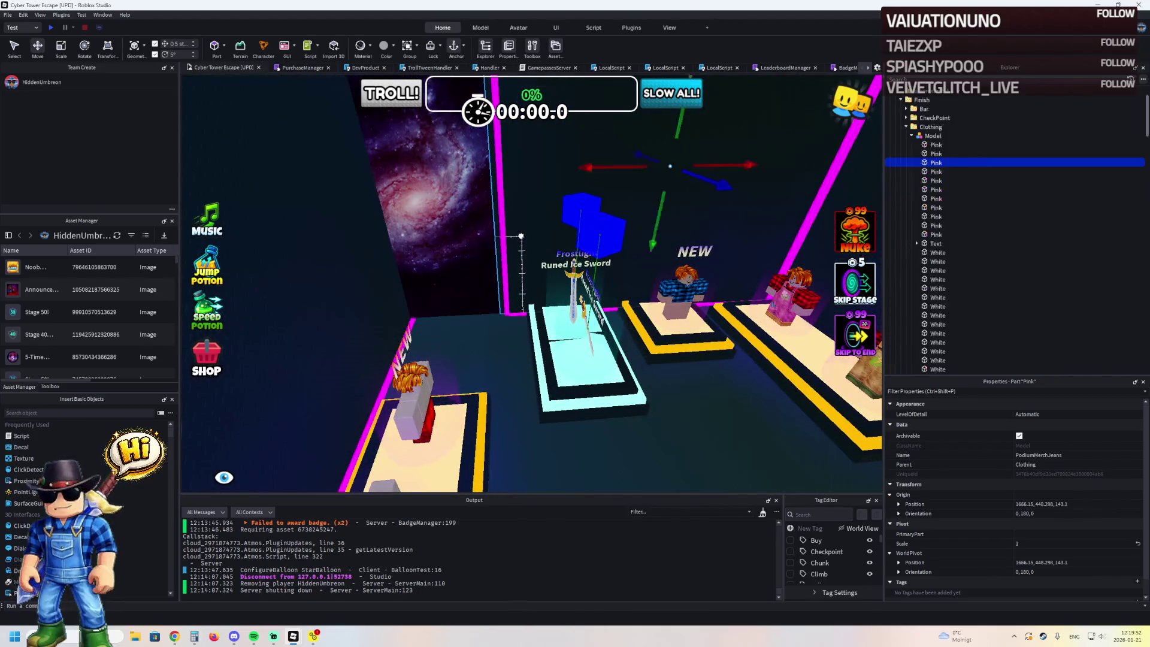
{"action": "left_click", "coordinate": [495, 235]}
{"action": "mouse_move", "coordinate": [495, 235]}
{"action": "left_mouse_down"}
{"action": "mouse_move", "coordinate": [394, 250]}
{"action": "mouse_move", "coordinate": [469, 244]}
{"action": "left_mouse_up"}
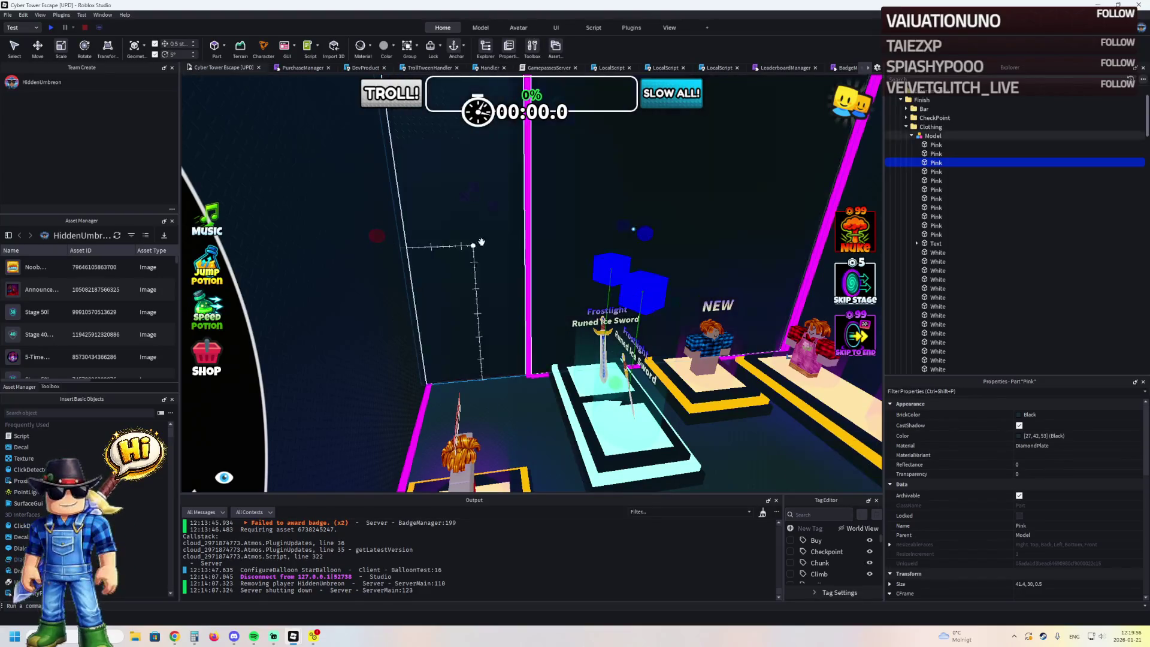
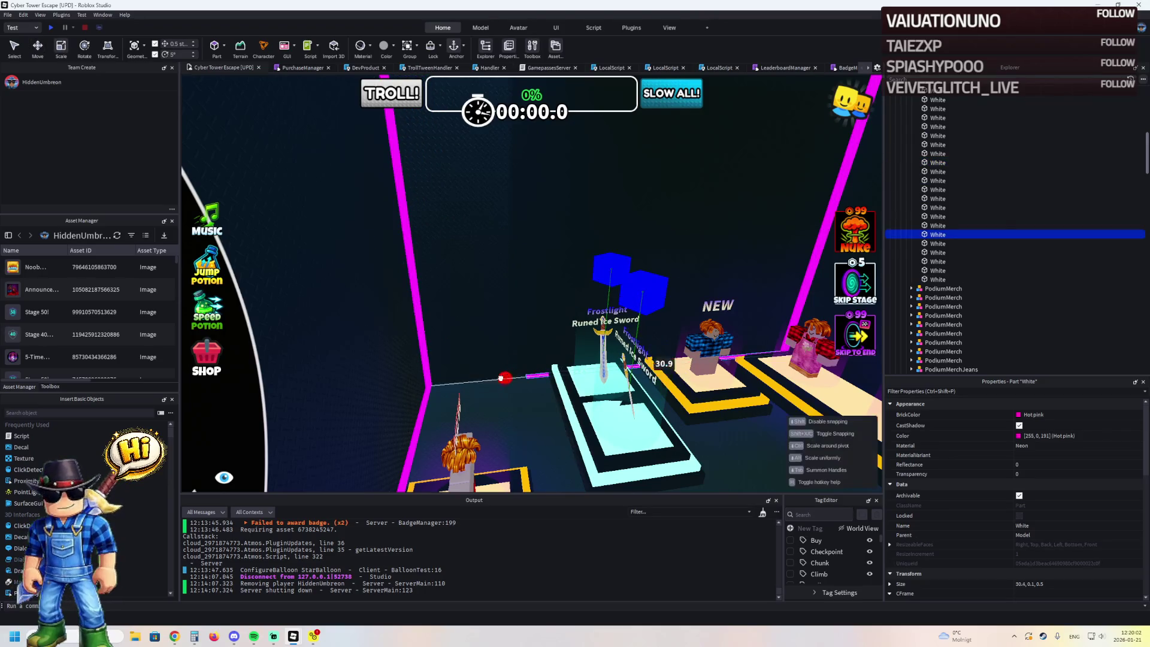
- Lengthen the White wall trim, then shift and resize the magenta trim to fit the wall
{"action": "left_click_drag", "start_coordinate": [407, 391], "coordinate": [457, 304]}
{"action": "left_click", "coordinate": [429, 213]}
{"action": "left_click_drag", "start_coordinate": [484, 273], "coordinate": [562, 242]}
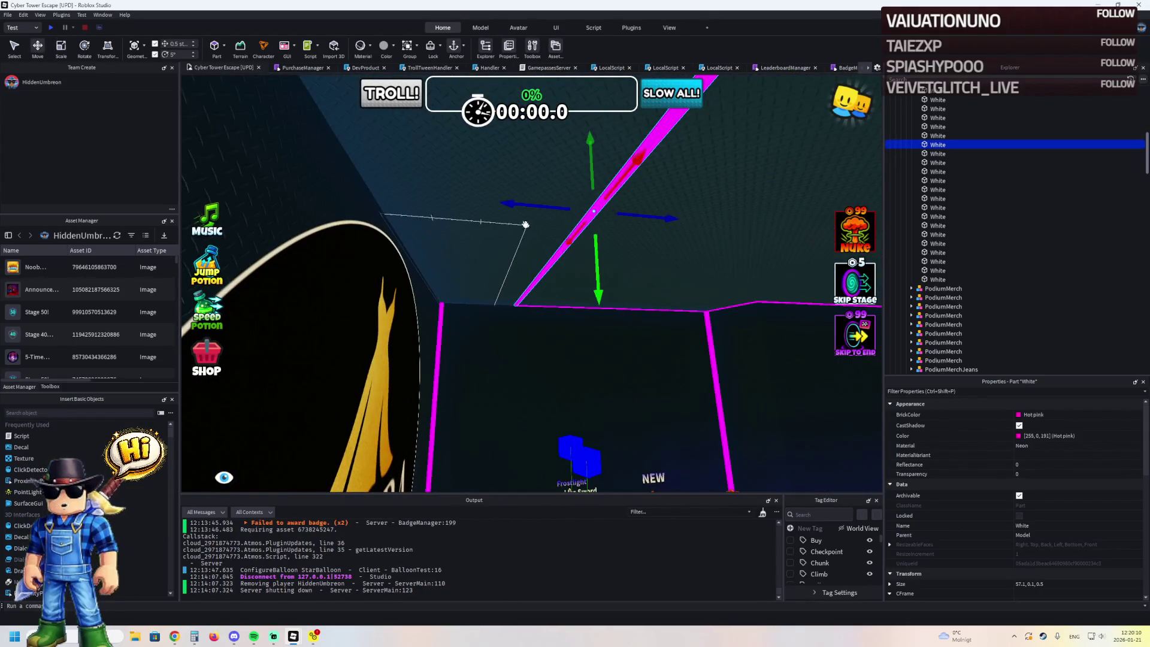
{"action": "left_click_drag", "start_coordinate": [519, 206], "coordinate": [463, 205]}
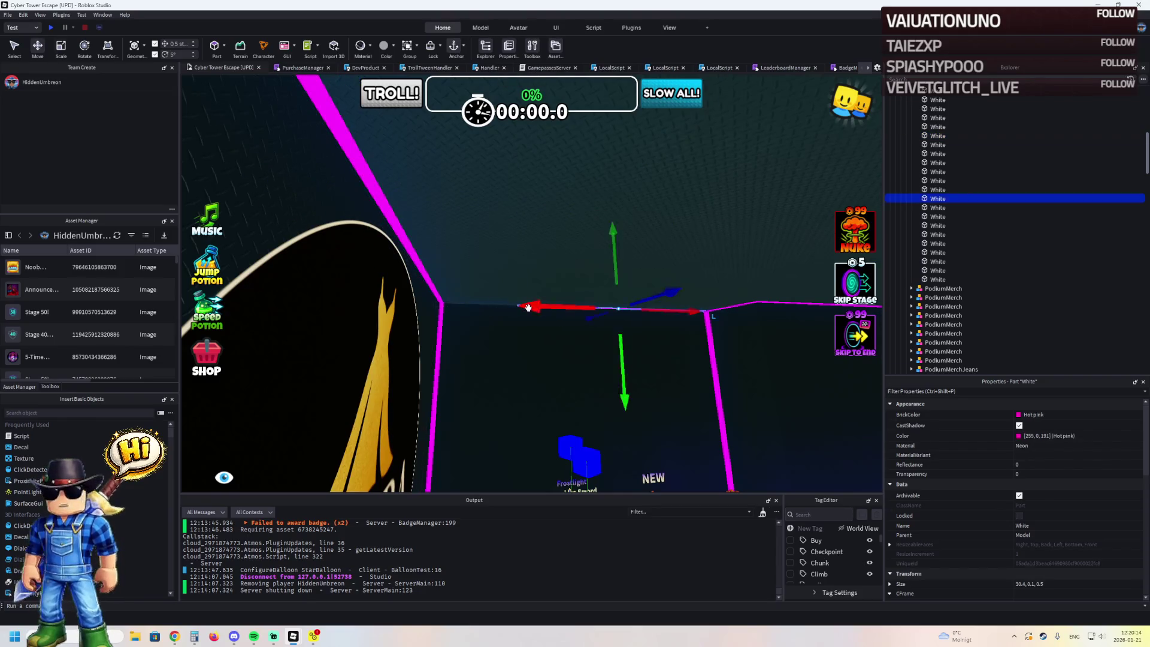
{"action": "left_click_drag", "start_coordinate": [427, 323], "coordinate": [426, 322]}
{"action": "scroll", "coordinate": [428, 325], "scroll_direction": "down", "scroll_amount": 5}
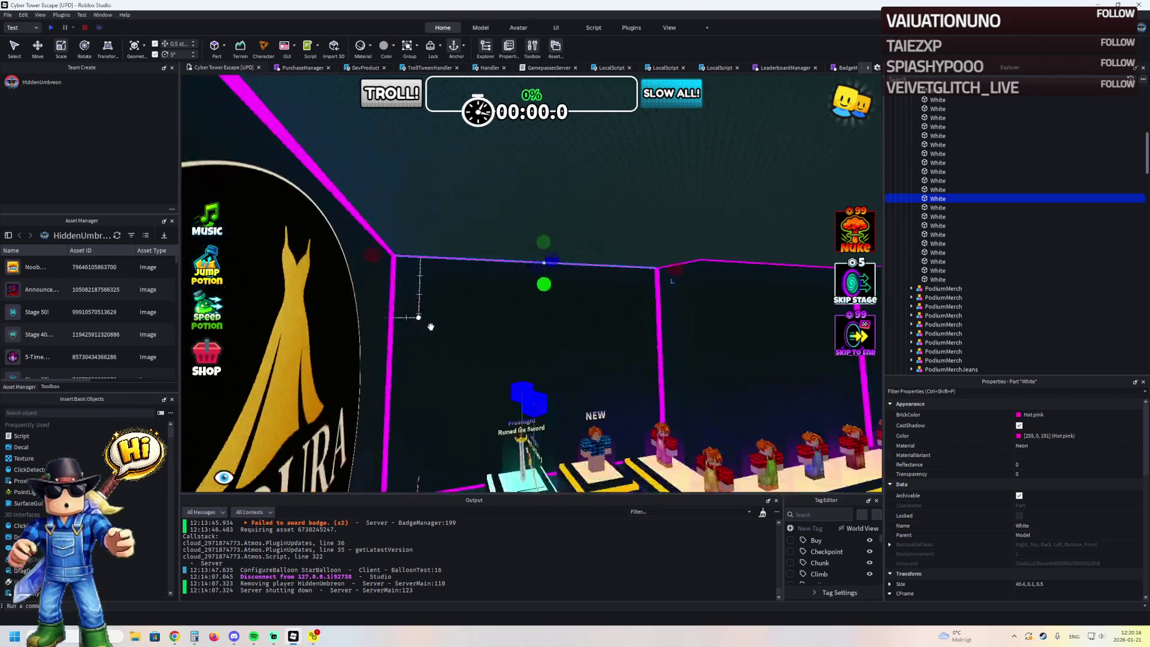
- Select the Runed Ice Sword, Gunslinger Hat and neighbouring merch podiums and slide them into line
{"action": "left_click", "coordinate": [500, 393]}
{"action": "key", "text": "f"}
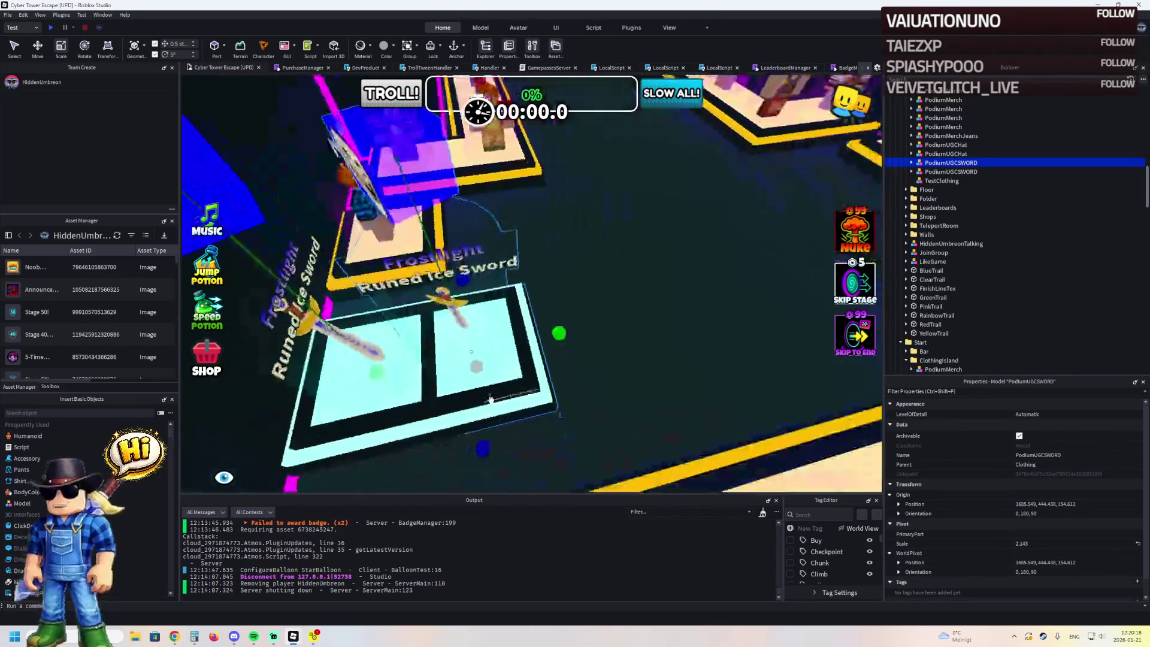
{"action": "left_click", "coordinate": [541, 360]}
{"action": "scroll", "coordinate": [551, 348], "scroll_direction": "down", "scroll_amount": 5}
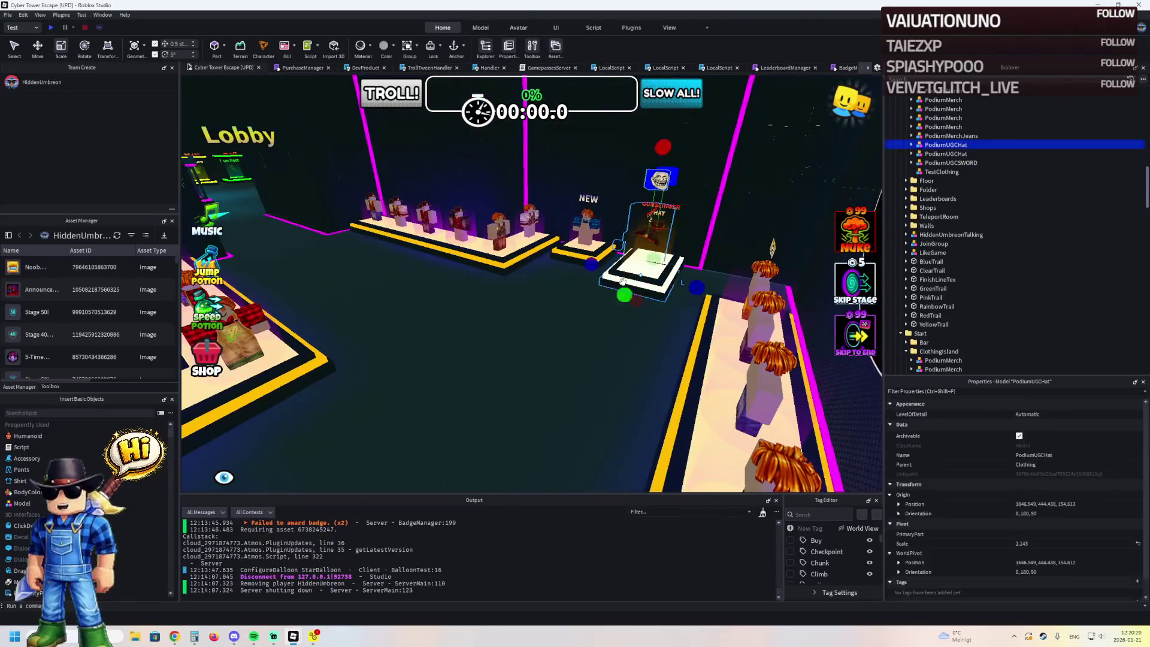
{"action": "left_click", "coordinate": [622, 282]}
{"action": "scroll", "coordinate": [536, 241], "scroll_direction": "up", "scroll_amount": 5}
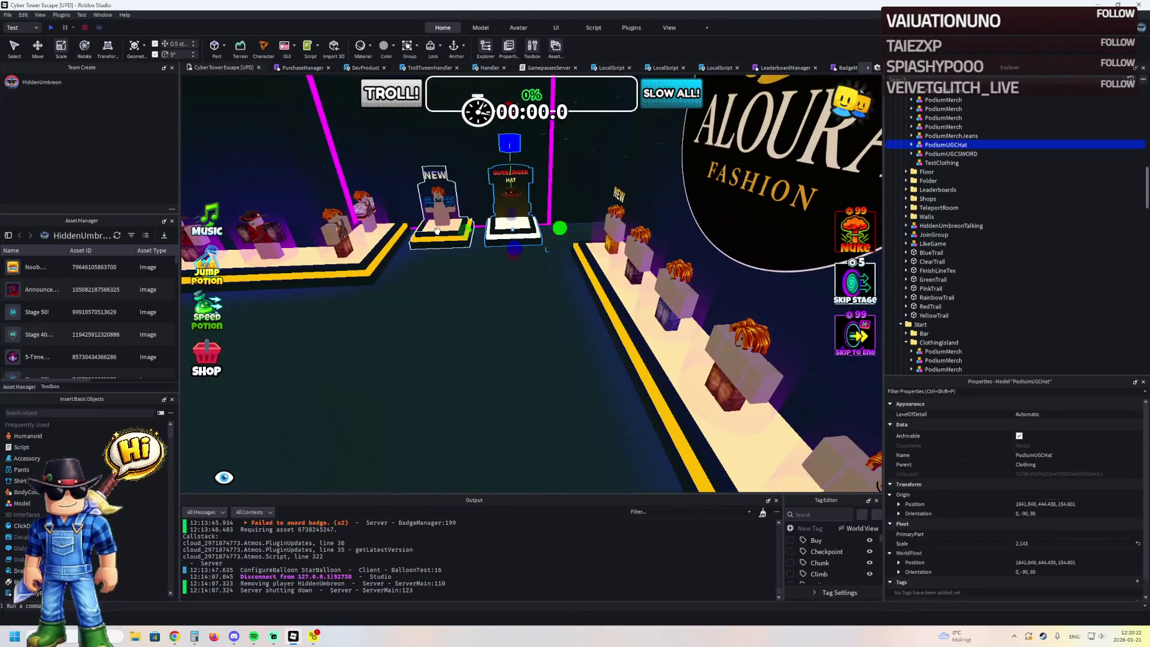
{"action": "left_click", "coordinate": [437, 231], "text": "ctrl"}
{"action": "key", "text": "f"}
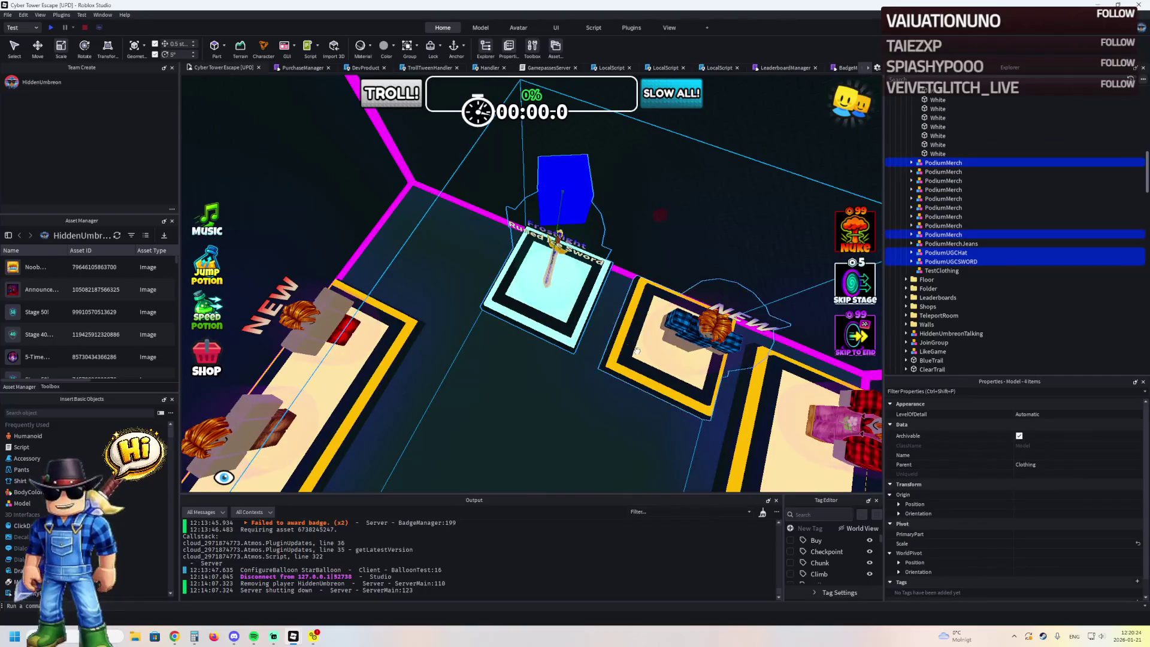
{"action": "scroll", "coordinate": [636, 350], "scroll_direction": "down", "scroll_amount": 5}
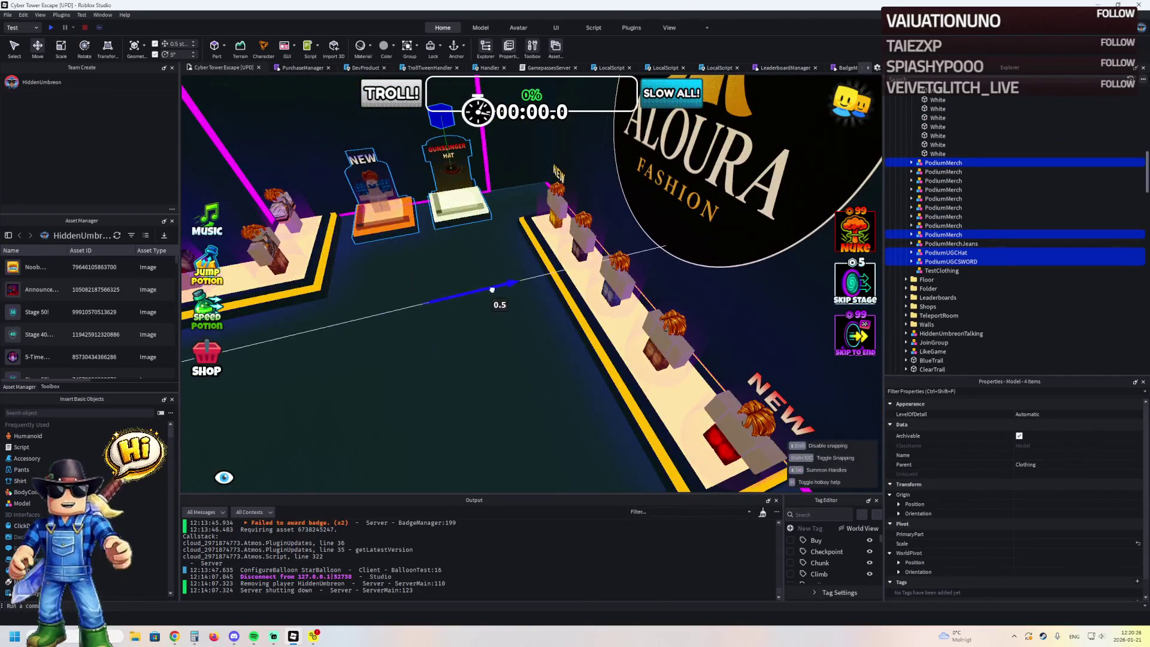
{"action": "left_click_drag", "start_coordinate": [501, 292], "coordinate": [588, 290]}
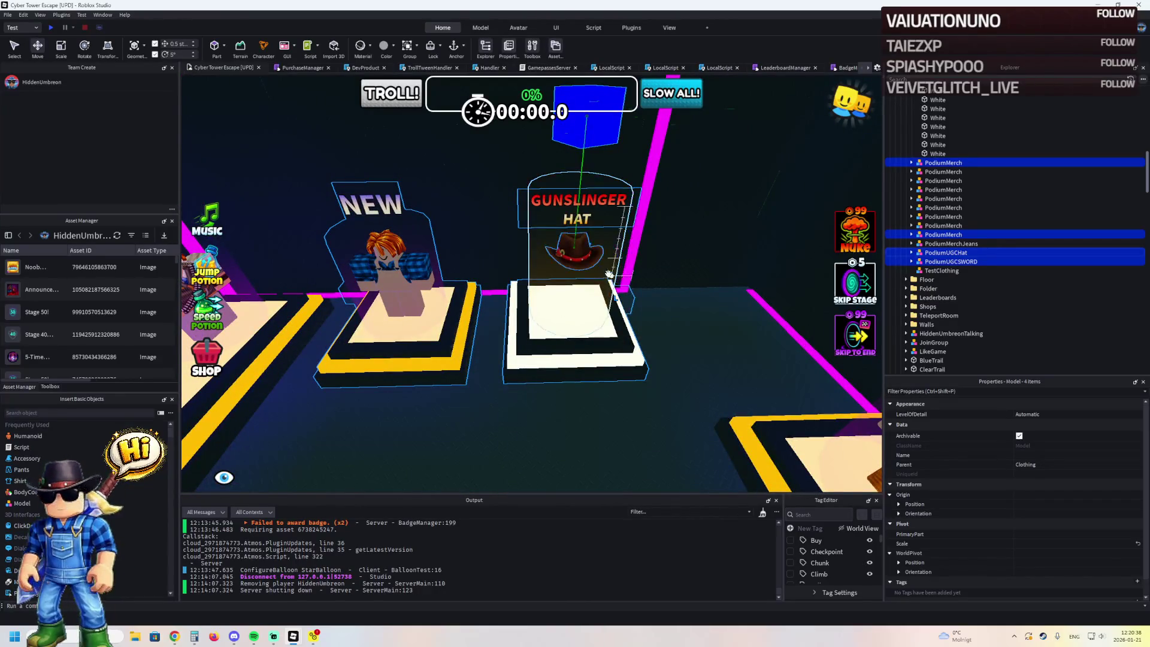
{"action": "mouse_move", "coordinate": [594, 338]}
{"action": "left_mouse_down"}
{"action": "mouse_move", "coordinate": [623, 344]}
{"action": "mouse_move", "coordinate": [516, 298]}
{"action": "mouse_move", "coordinate": [414, 232]}
{"action": "mouse_move", "coordinate": [438, 208]}
{"action": "mouse_move", "coordinate": [240, 120]}
{"action": "left_mouse_up"}
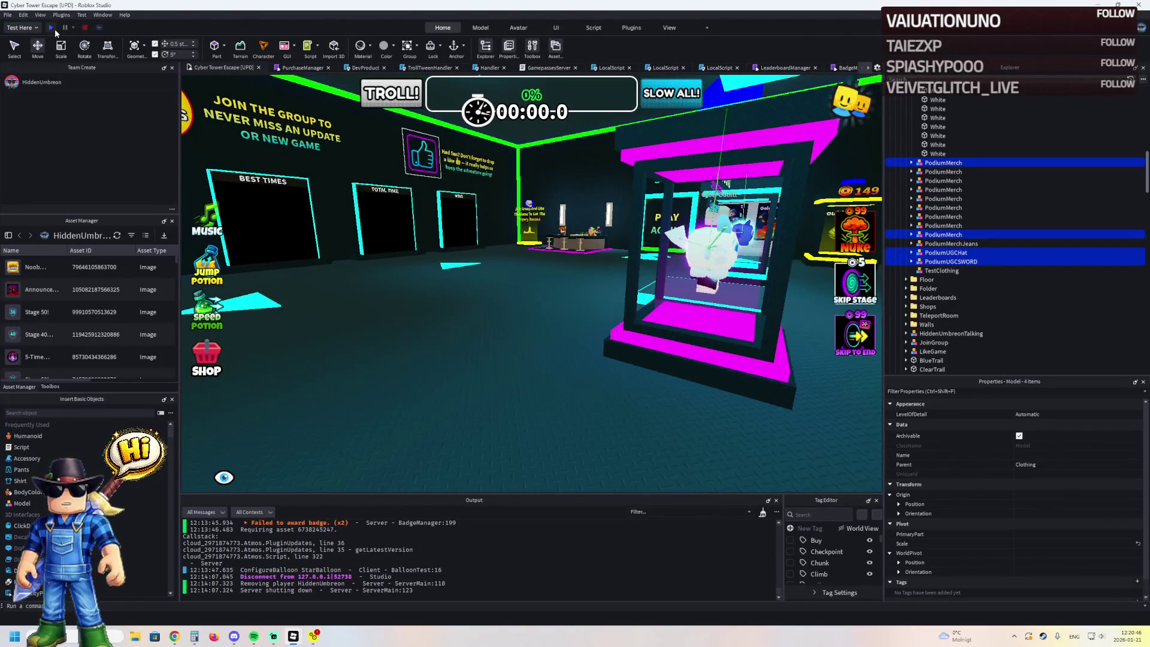
{"action": "left_click", "coordinate": [55, 30]}
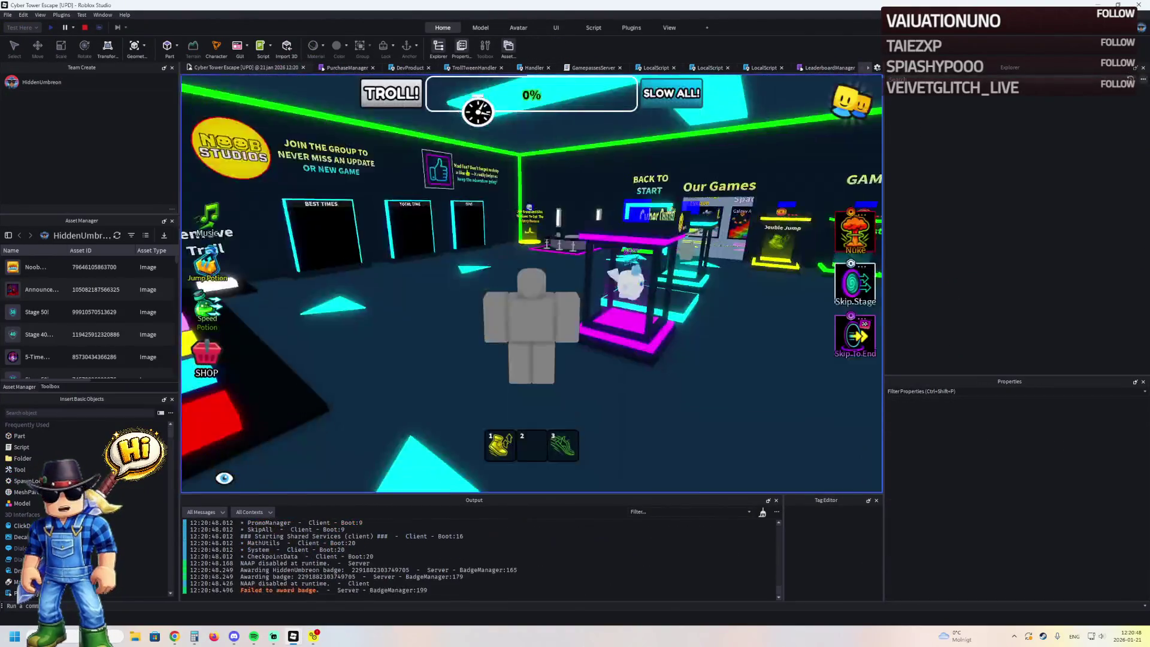
{"action": "key", "text": "w"}
{"action": "key", "text": "3"}
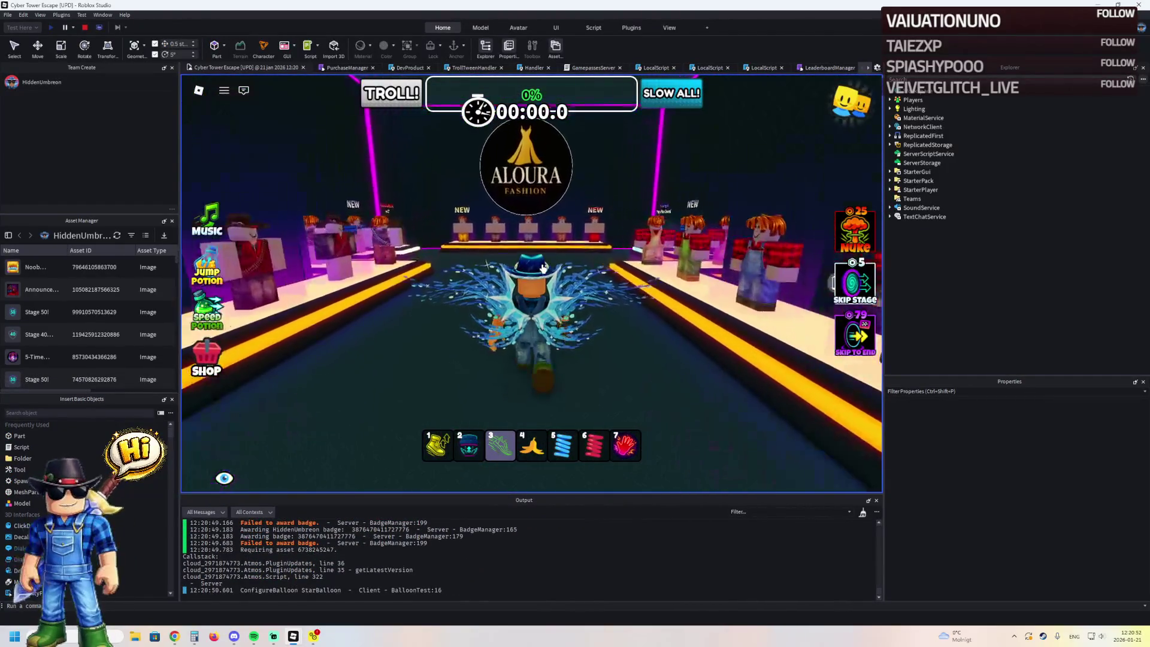
{"action": "key", "text": "w"}
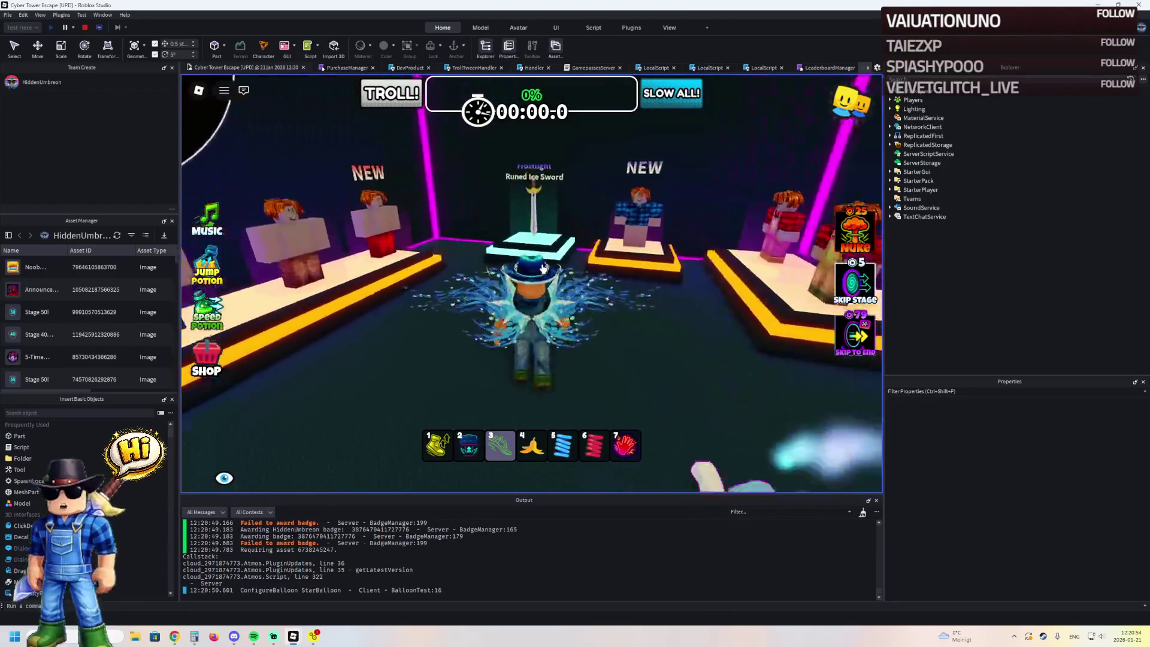
{"action": "key", "text": "w"}
{"action": "key", "text": "w"}
{"action": "key", "text": "w"}
{"action": "left_click", "coordinate": [85, 30]}
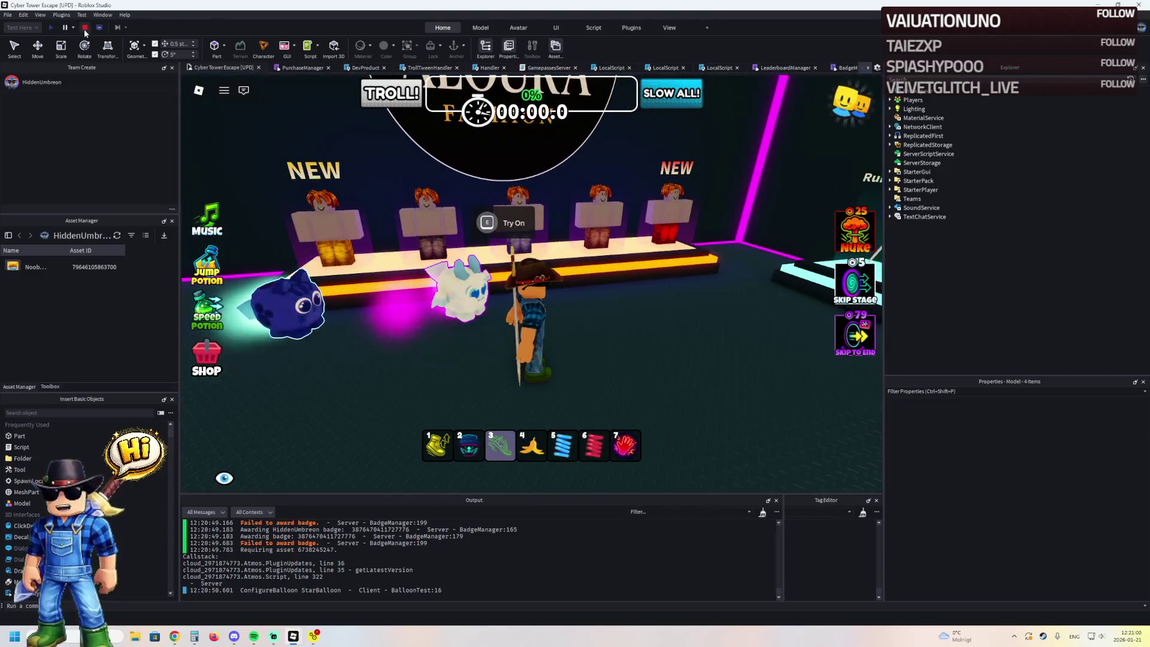
{"action": "key", "text": "f"}
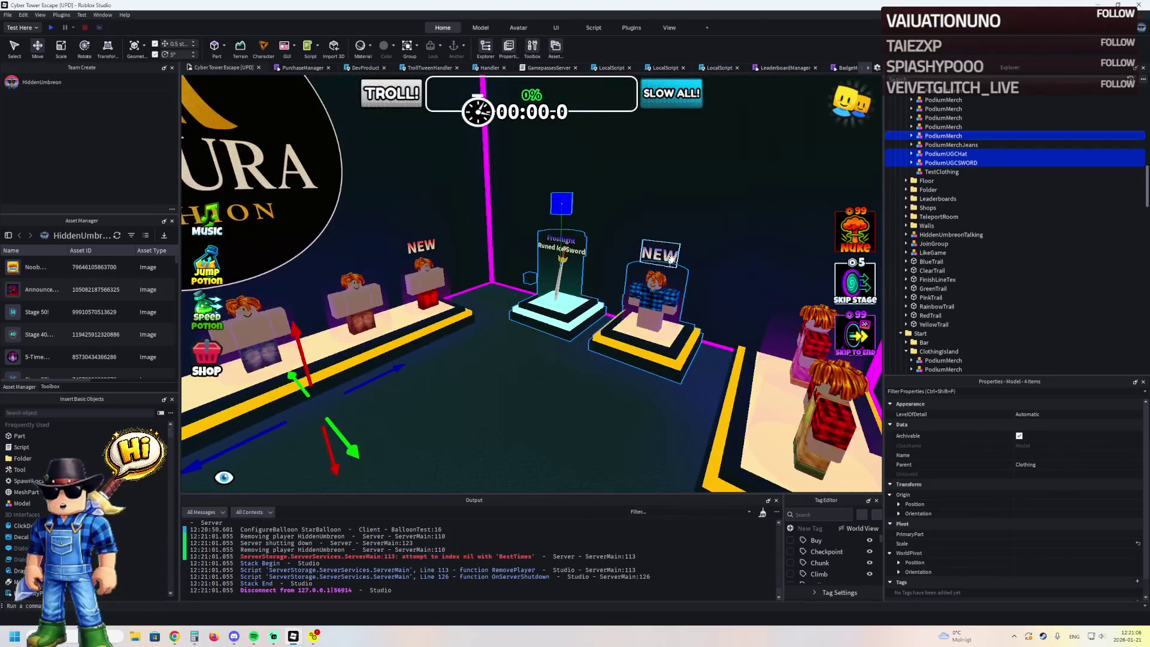
- Lengthen the magenta floor-edge trim to meet the corner, then start a playtest with F5
{"action": "left_click", "coordinate": [443, 261]}
{"action": "left_click", "coordinate": [463, 285], "text": "ctrl"}
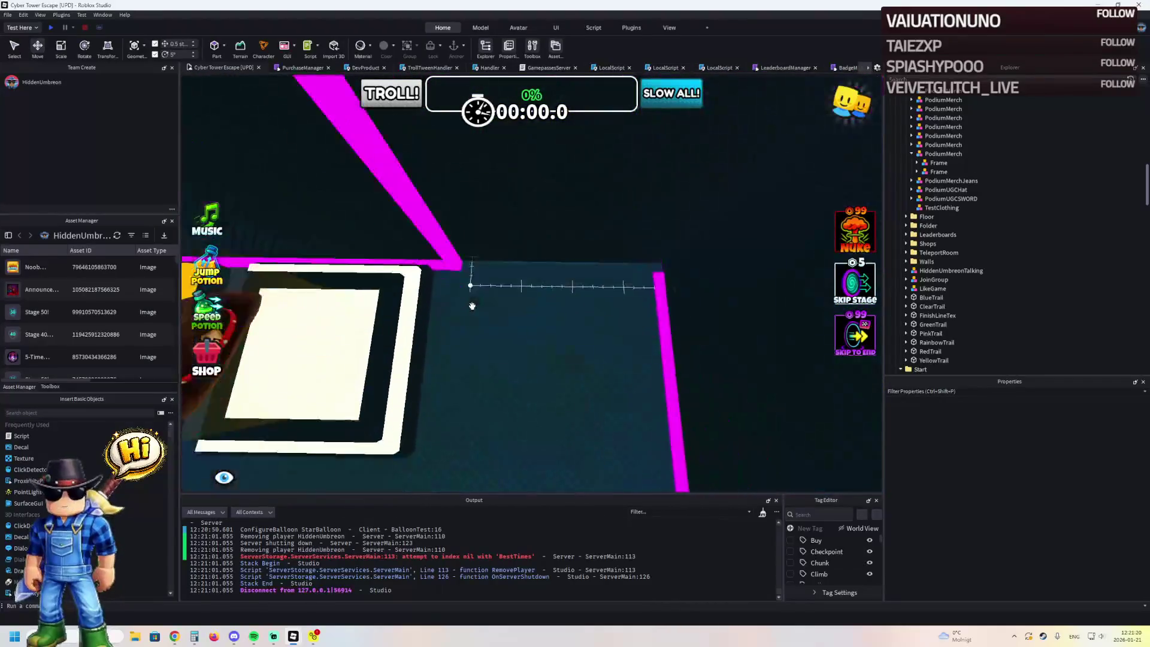
{"action": "left_click", "coordinate": [448, 215]}
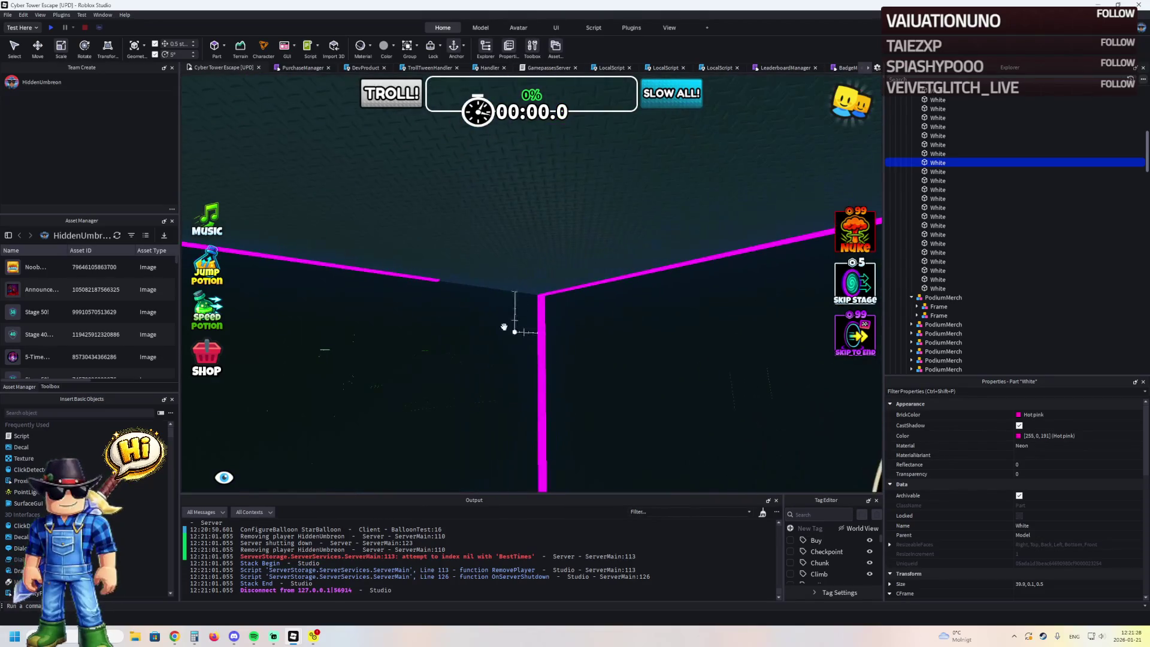
{"action": "left_click", "coordinate": [425, 280]}
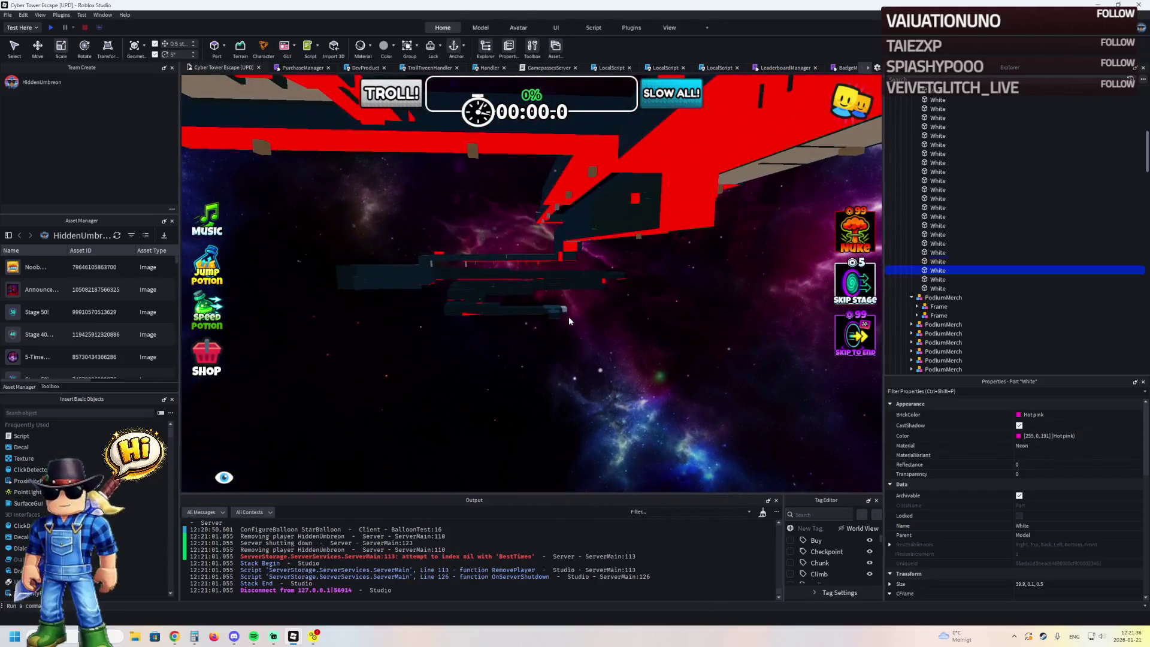
{"action": "left_click", "coordinate": [557, 304]}
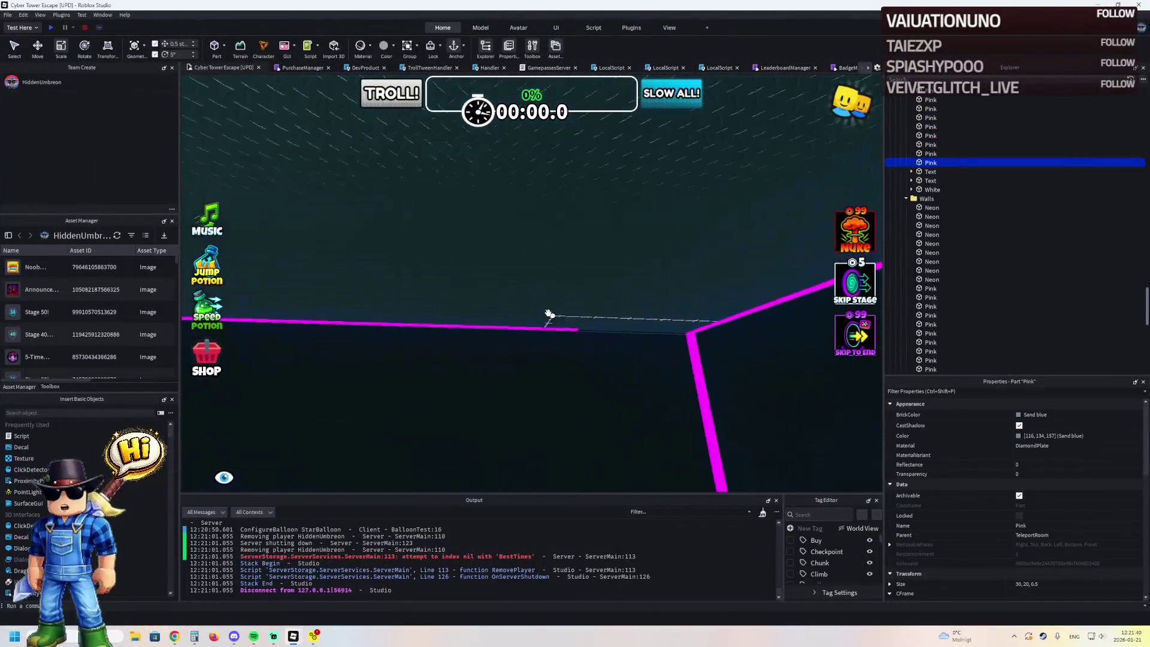
{"action": "left_click", "coordinate": [525, 330]}
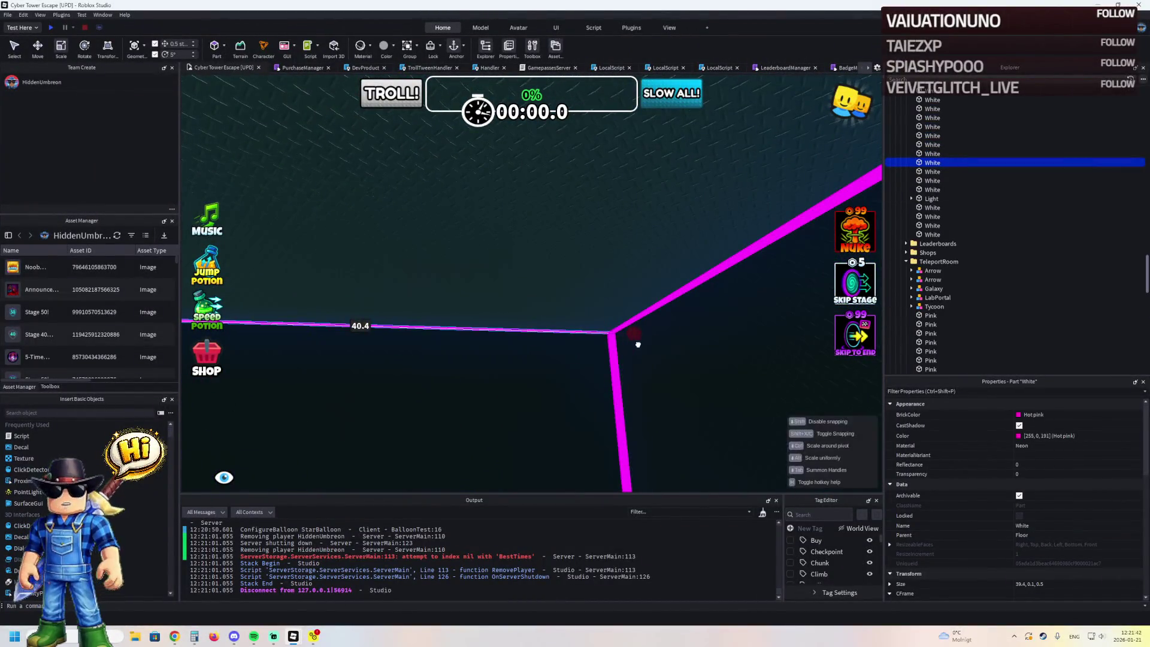
{"action": "left_click_drag", "start_coordinate": [626, 346], "coordinate": [629, 340]}
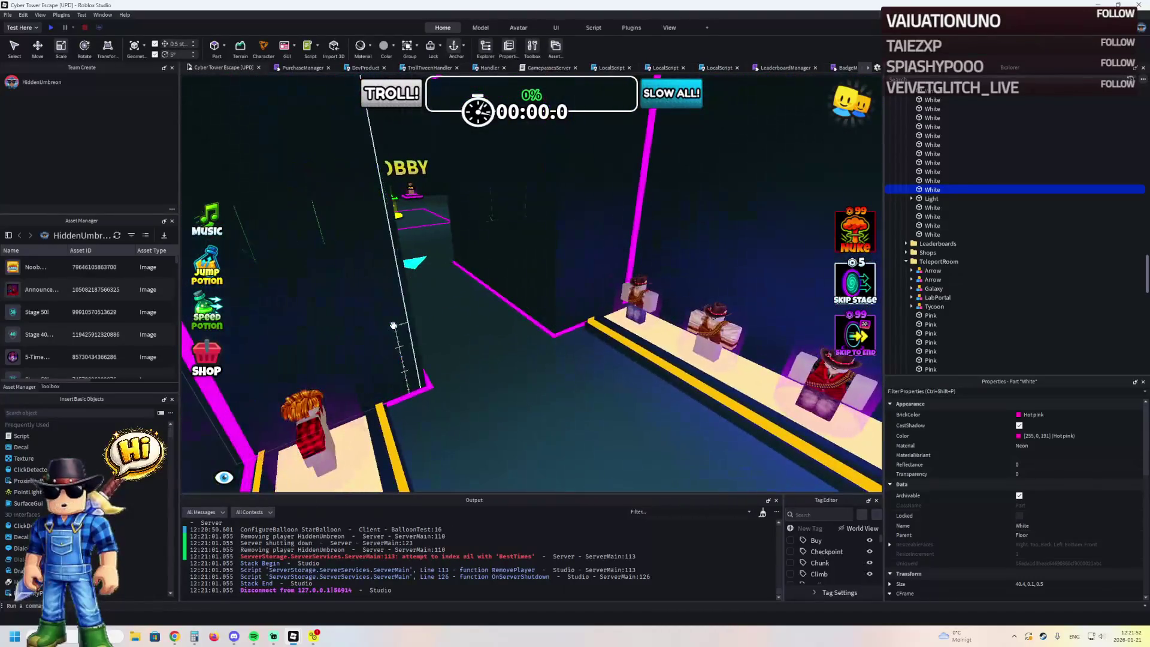
{"action": "key", "text": "F5"}
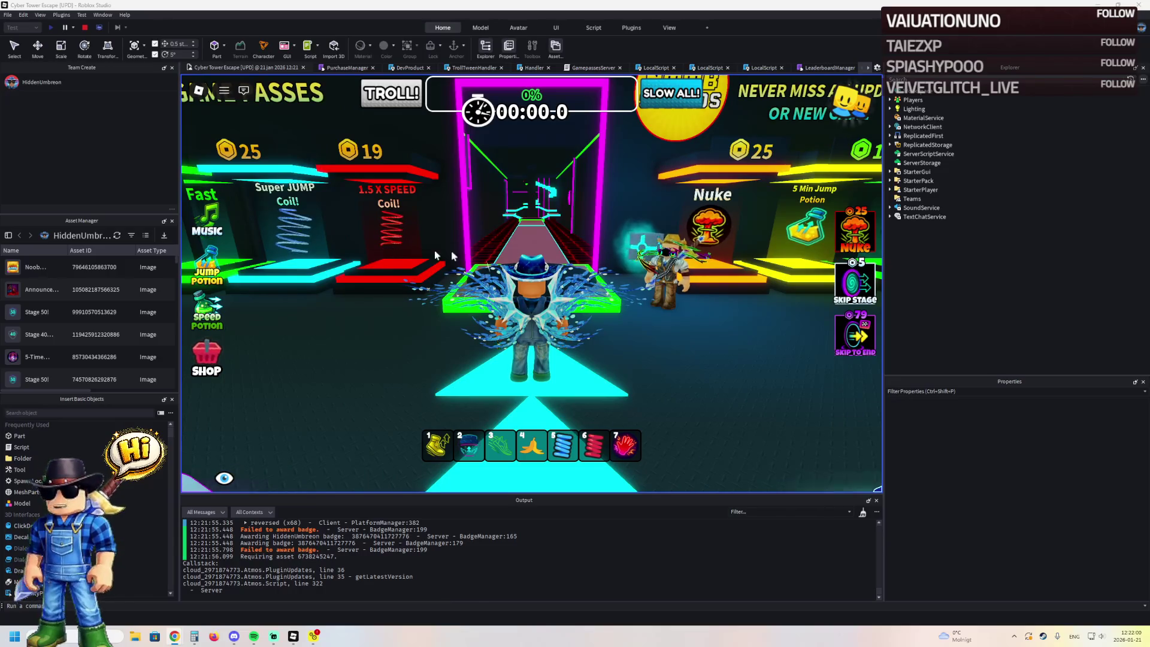
- Walk the avatar past Aloura Fashion to the Gunslinger Hat display, then stop the playtest
{"action": "key", "text": "s"}
{"action": "key", "text": "3"}
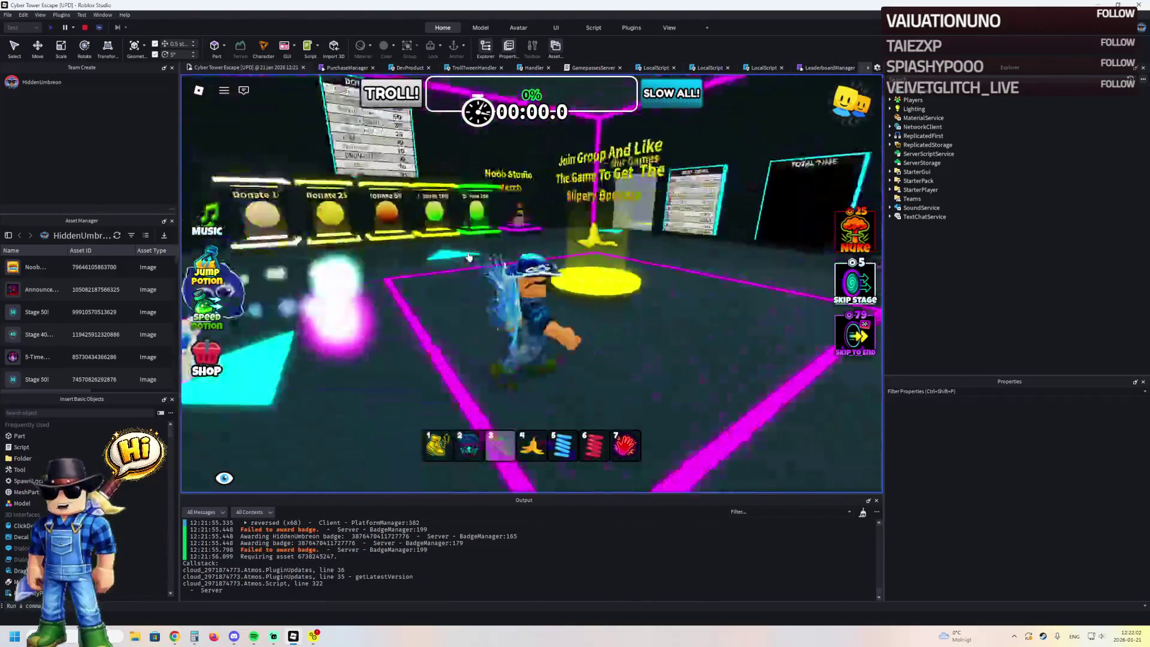
{"action": "key", "text": "w"}
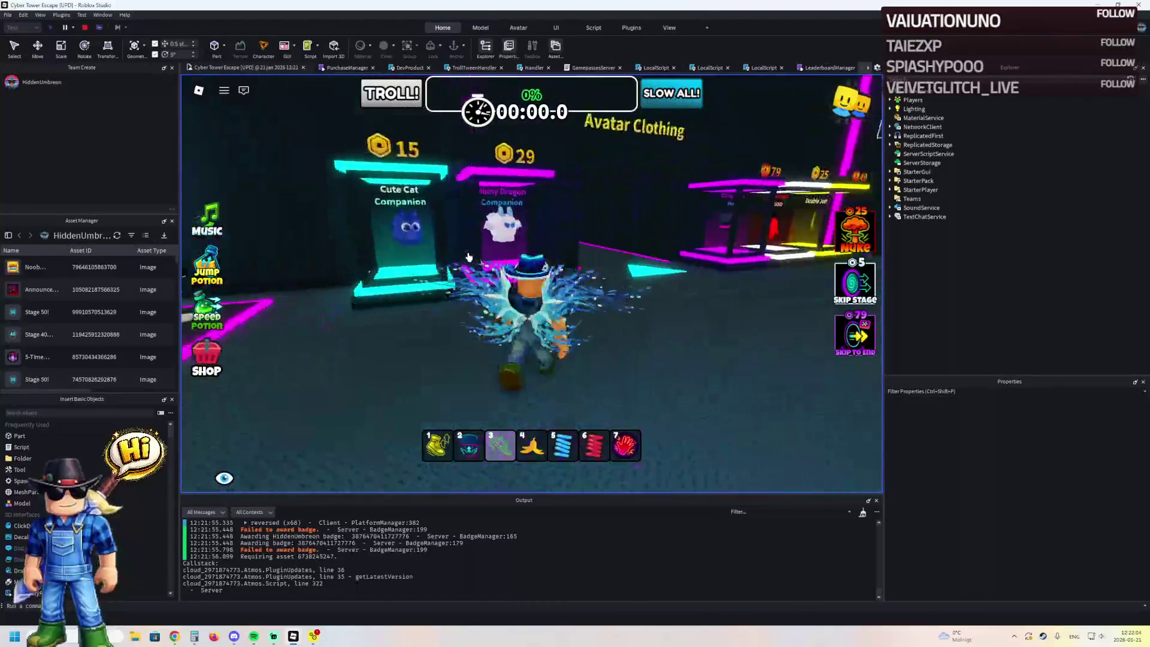
{"action": "key", "text": "d"}
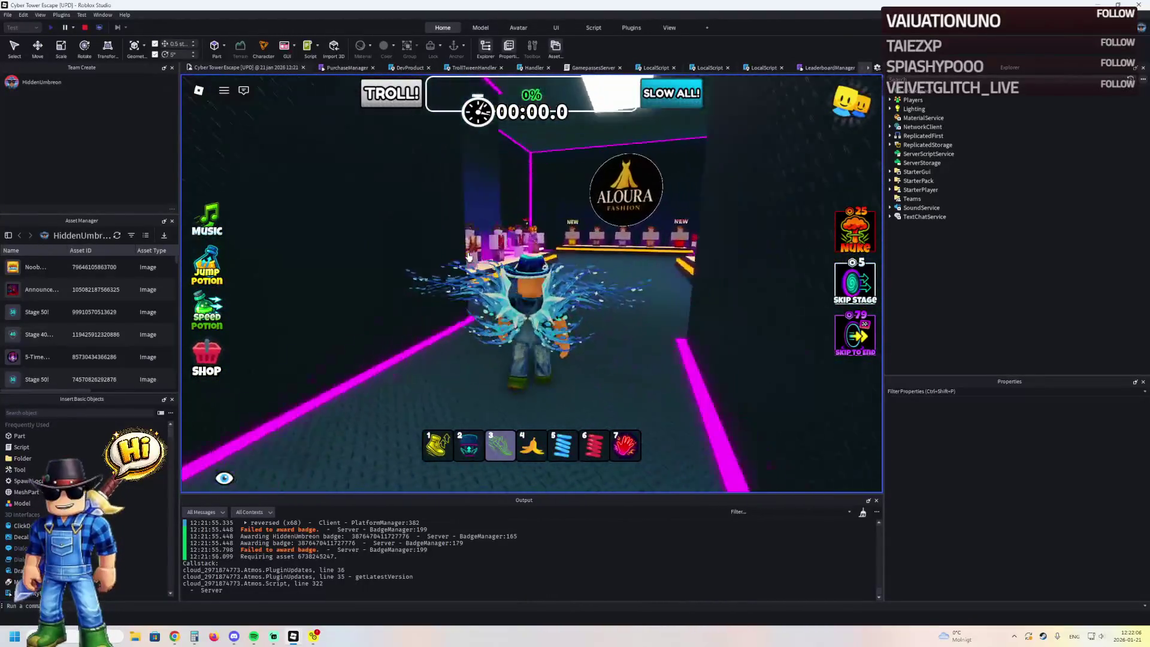
{"action": "key", "text": "space"}
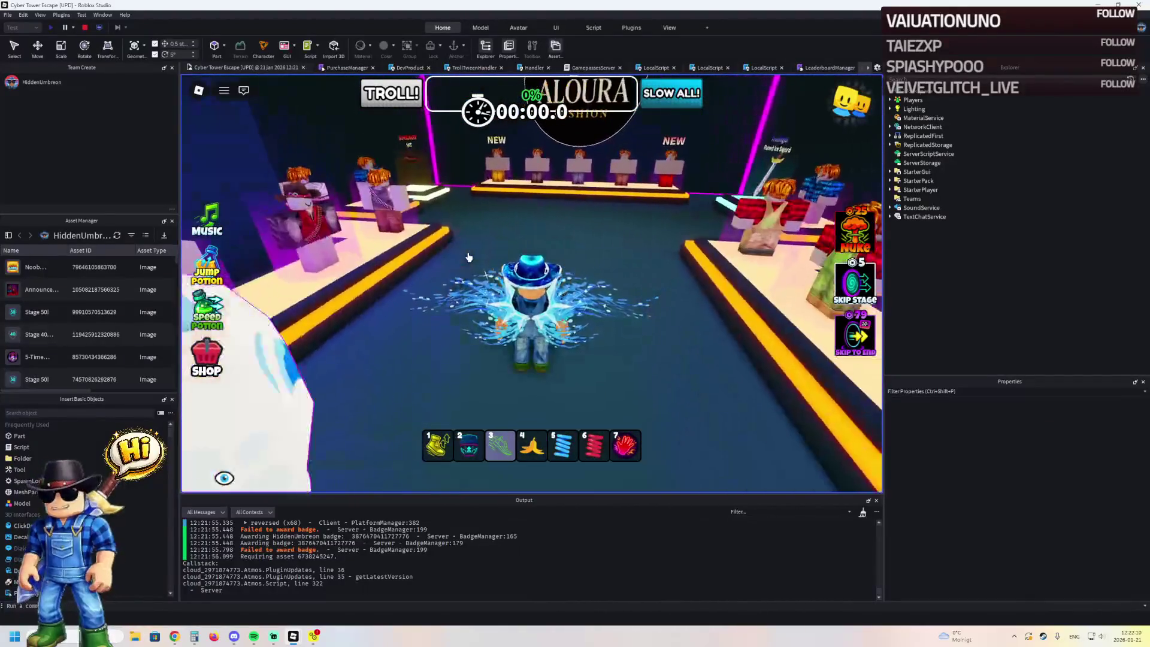
{"action": "key", "text": "d"}
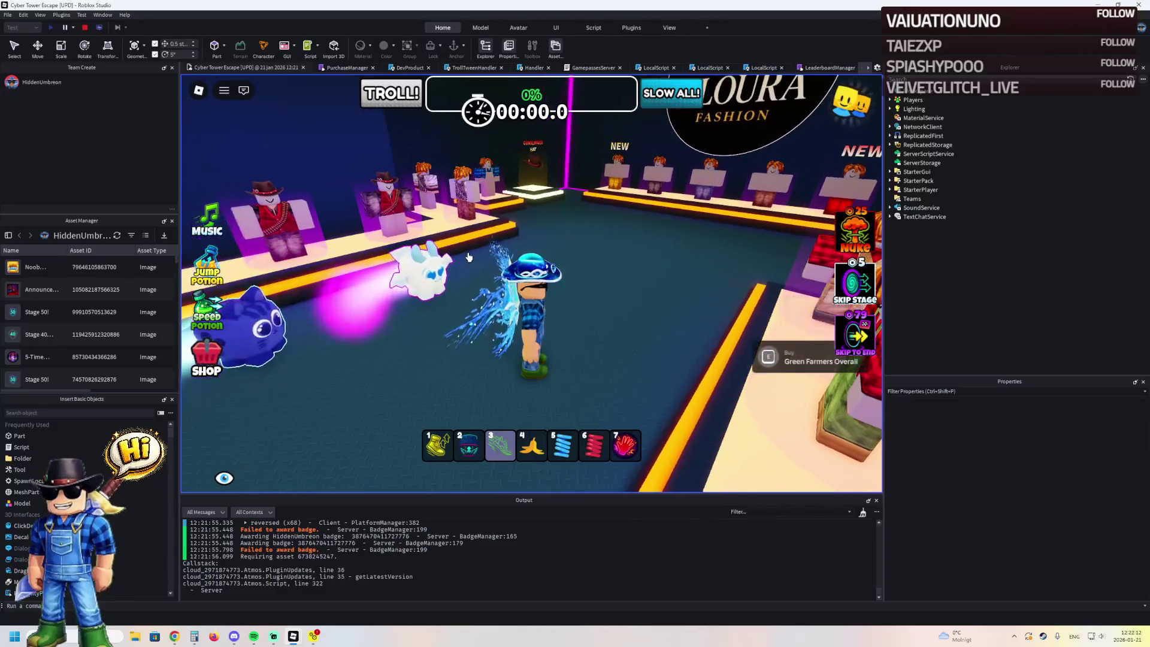
{"action": "key", "text": "a"}
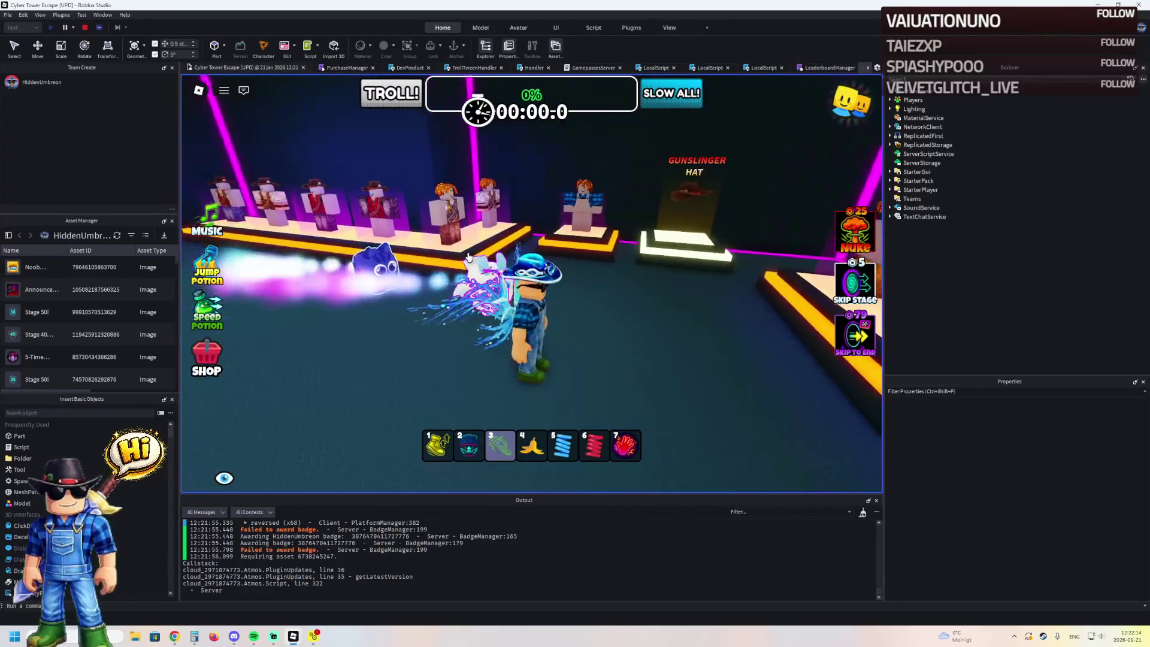
{"action": "key", "text": "w"}
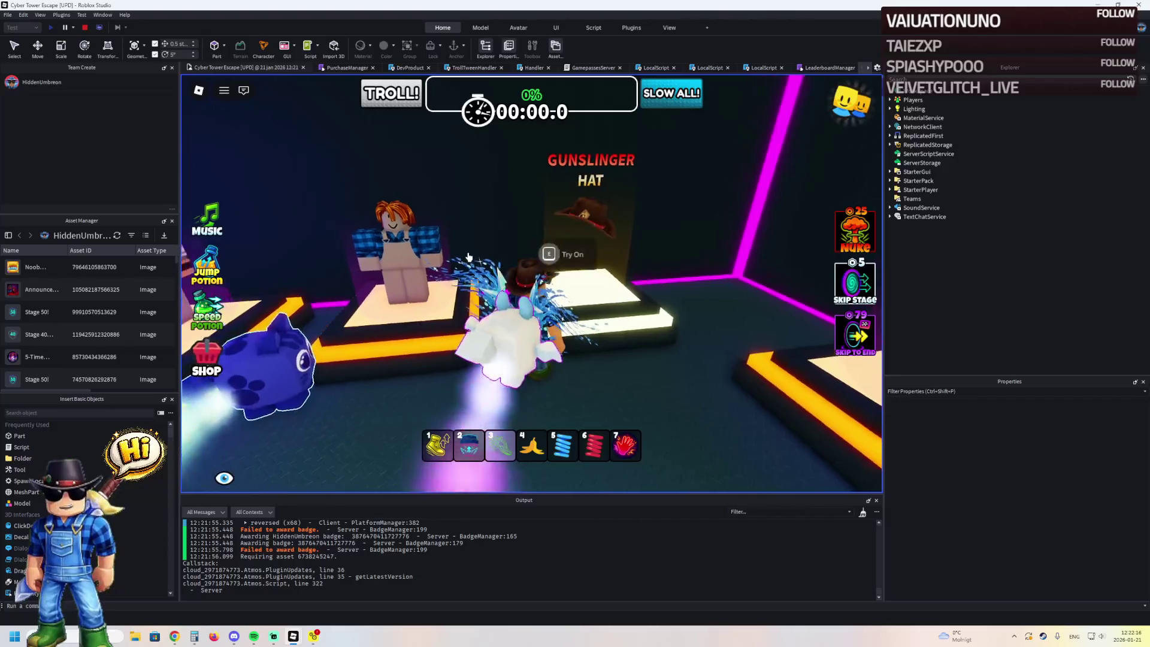
{"action": "key", "text": "a"}
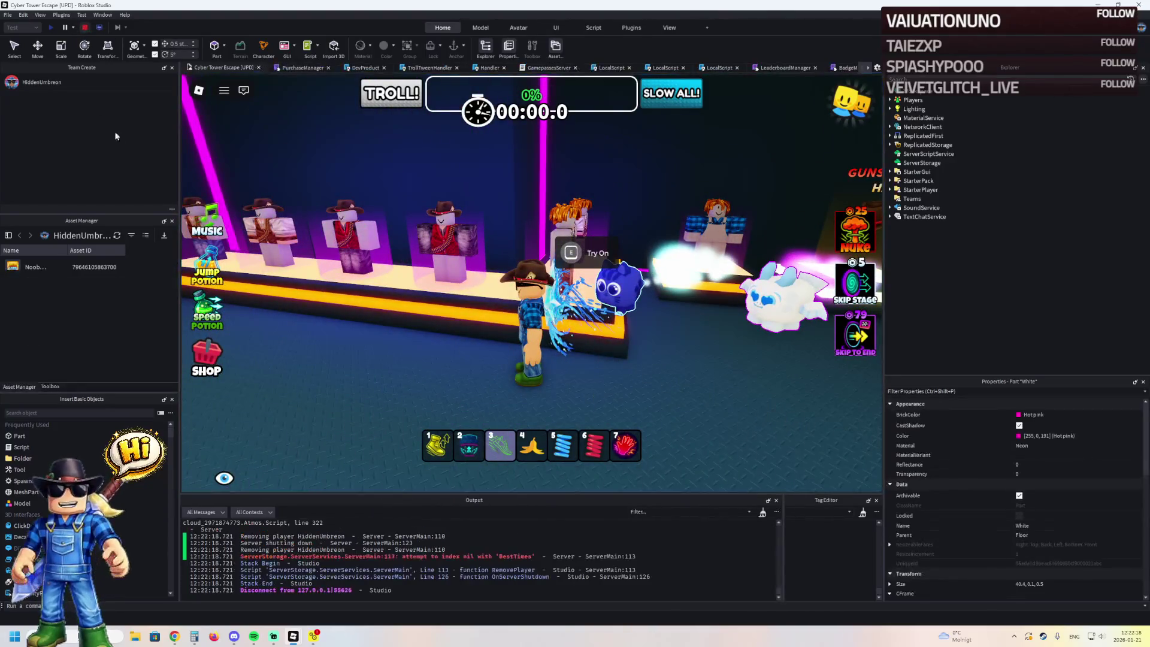
{"action": "key", "text": "shift+F5"}
{"action": "key", "text": "f"}
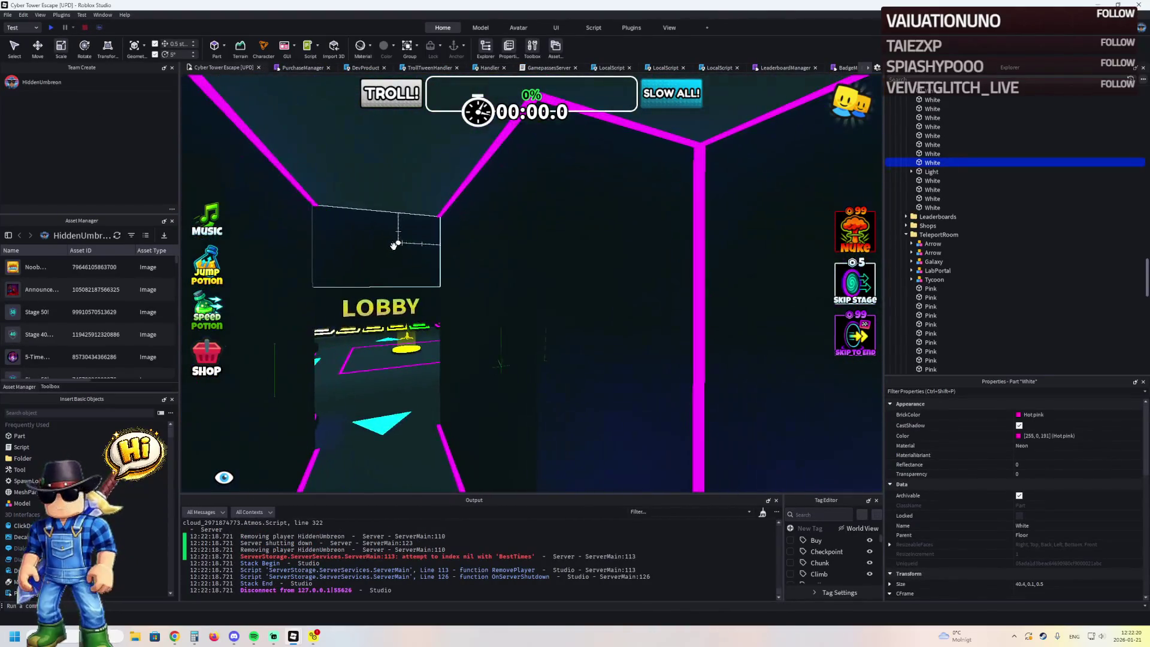
- Stretch the Pink wall part's depth to 31, giving Size 15,10,31
{"action": "mouse_move", "coordinate": [407, 308]}
{"action": "left_mouse_down"}
{"action": "mouse_move", "coordinate": [377, 303]}
{"action": "mouse_move", "coordinate": [510, 323]}
{"action": "left_mouse_up"}
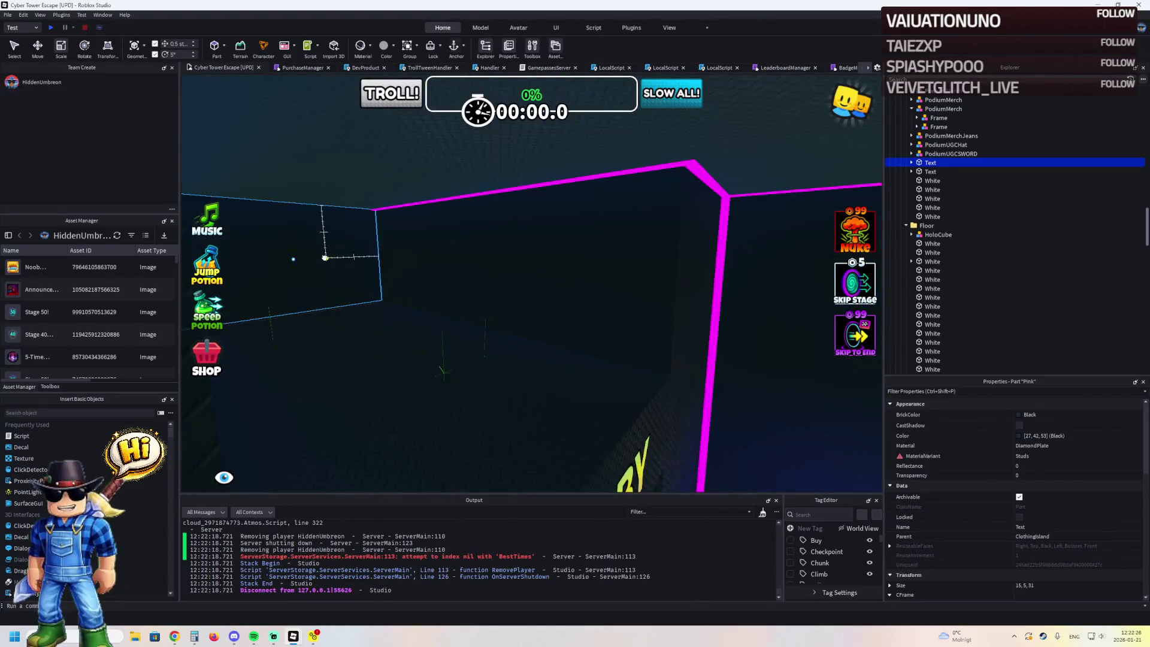
{"action": "left_click_drag", "start_coordinate": [302, 263], "coordinate": [498, 306]}
{"action": "left_click_drag", "start_coordinate": [620, 318], "coordinate": [638, 318]}
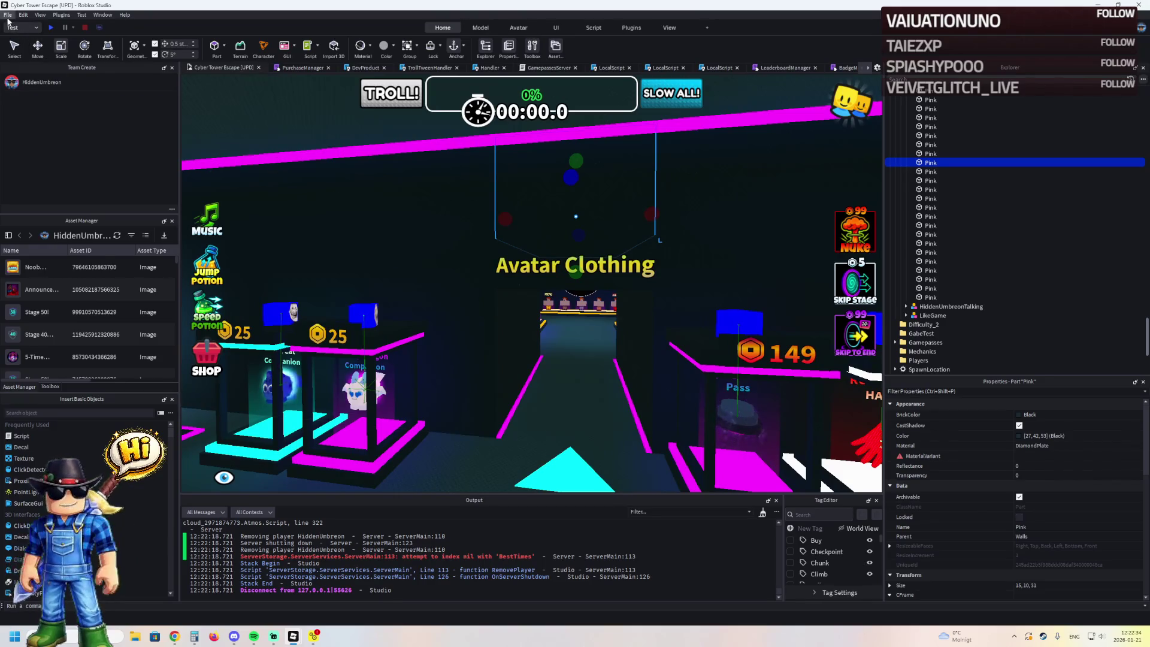
- Publish the place to Roblox, then go to the Cute Cat Companion sales page in the browser
{"action": "left_click", "coordinate": [8, 15]}
{"action": "left_click", "coordinate": [33, 149]}
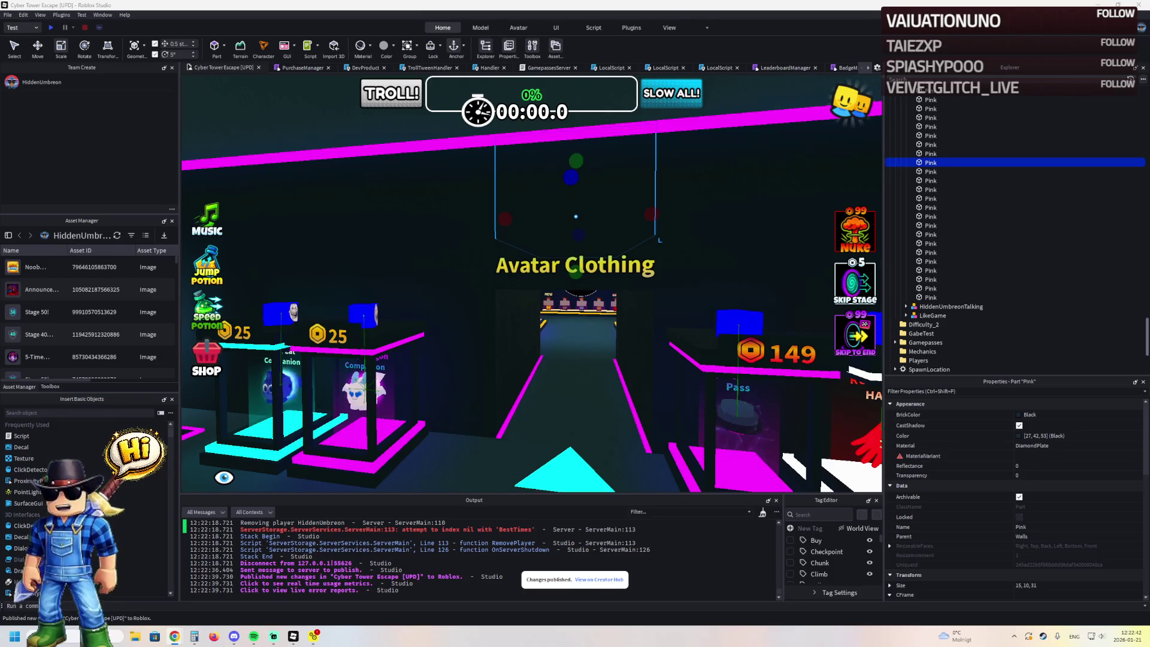
{"action": "key", "text": "alt+Tab"}
{"action": "left_click", "coordinate": [413, 8]}
{"action": "left_click", "coordinate": [317, 8]}
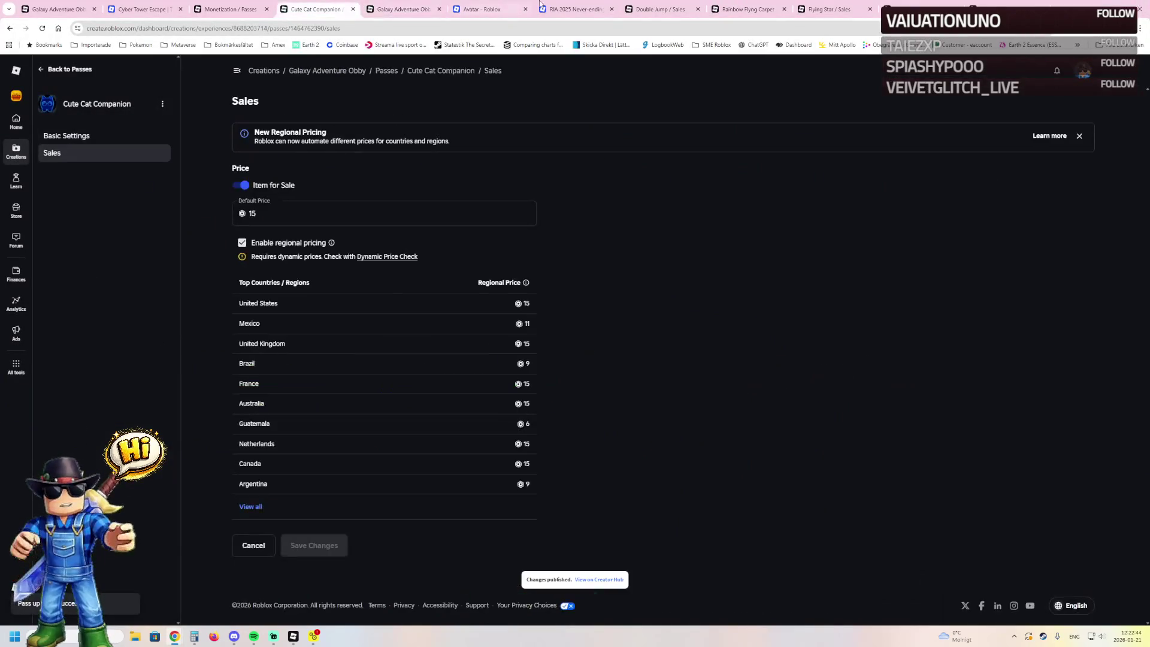
- View Galaxy Adventure Obby's audience demographics, then switch to the Avatar Editor tab
{"action": "left_click", "coordinate": [908, 6]}
{"action": "left_click", "coordinate": [922, 5]}
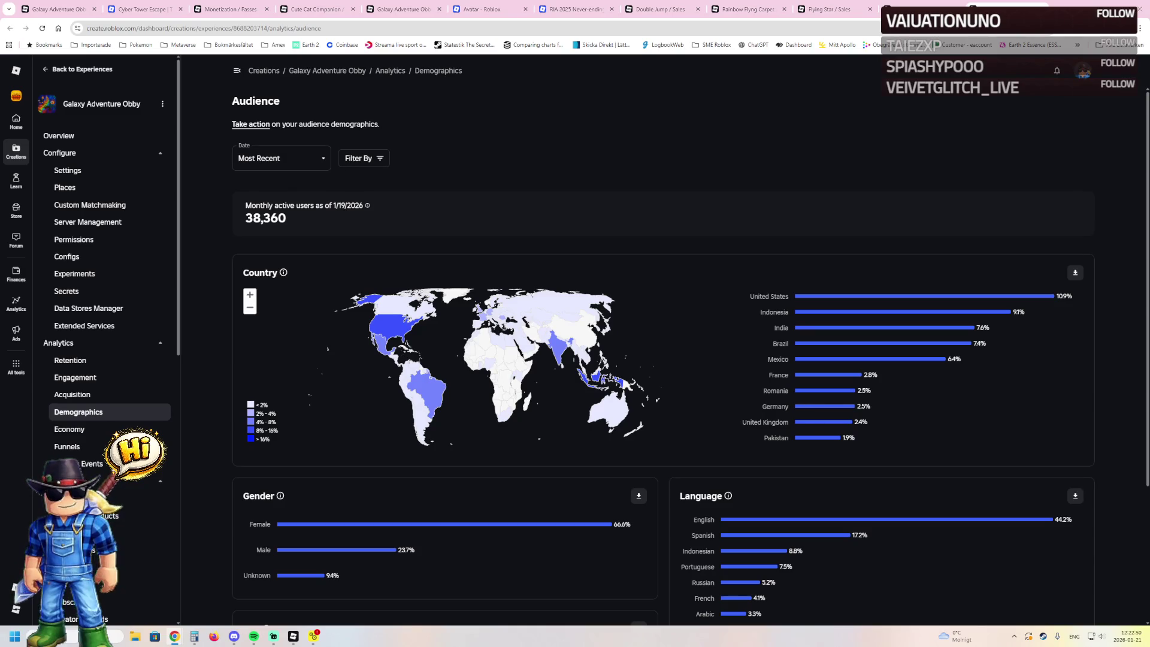
{"action": "left_click", "coordinate": [482, 9]}
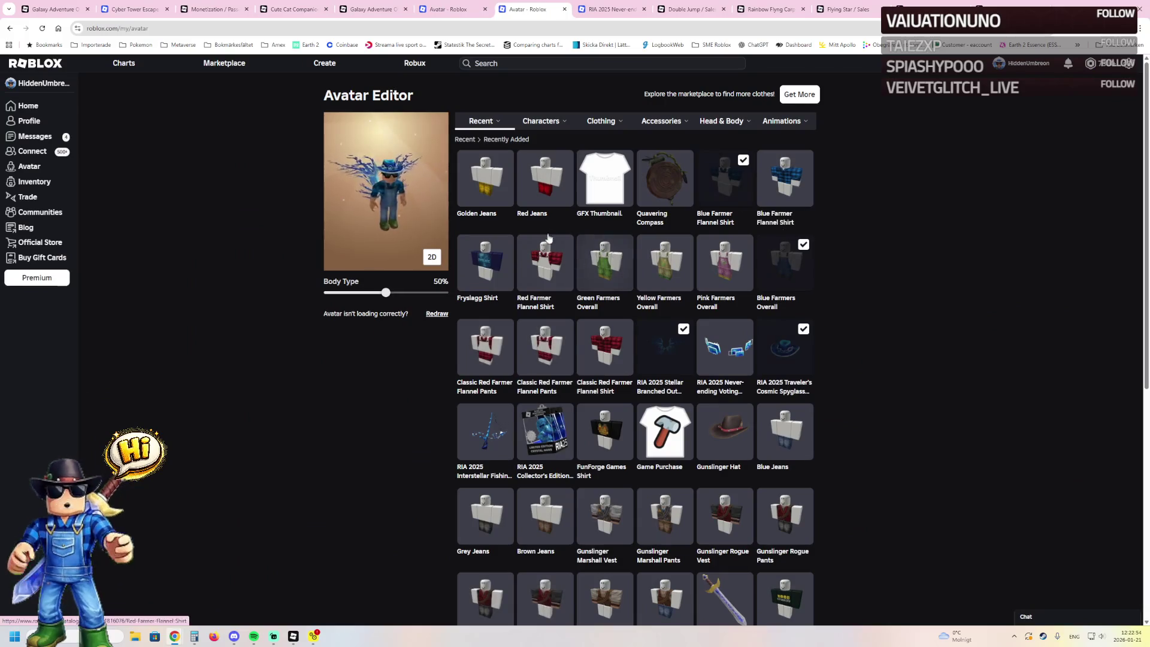
- Swap the Stellar Branched Out item and Cosmic Spyglass for the Gunslinger Hat and a sword
{"action": "left_click", "coordinate": [665, 347]}
{"action": "left_click", "coordinate": [785, 347]}
{"action": "left_click", "coordinate": [725, 431]}
{"action": "left_click", "coordinate": [725, 596]}
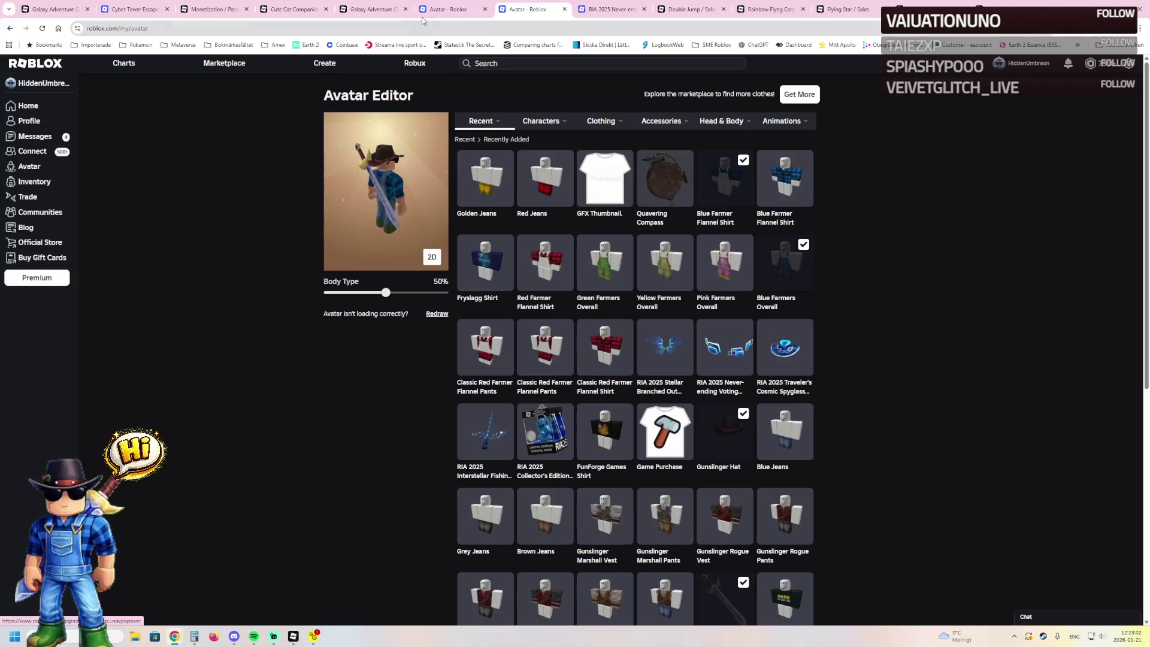
- Check Roblox Studio briefly, then return to the browser and go to the Communities page
{"action": "mouse_move", "coordinate": [293, 636]}
{"action": "left_click", "coordinate": [343, 585]}
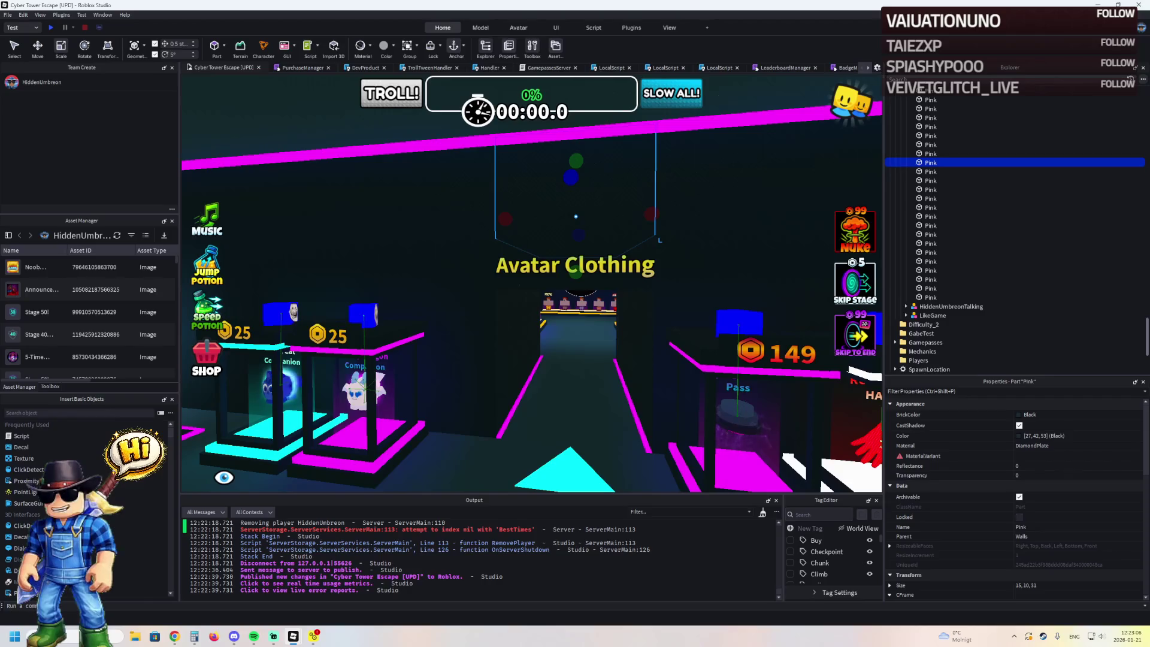
{"action": "key", "text": "alt+Tab"}
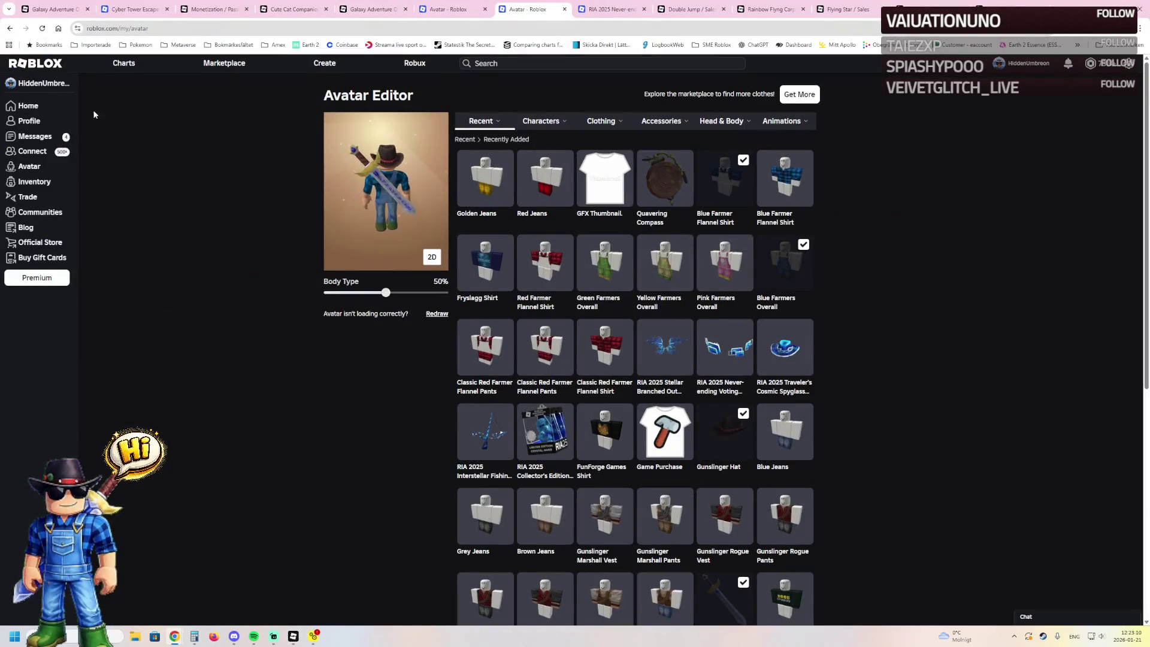
{"action": "left_click", "coordinate": [43, 213]}
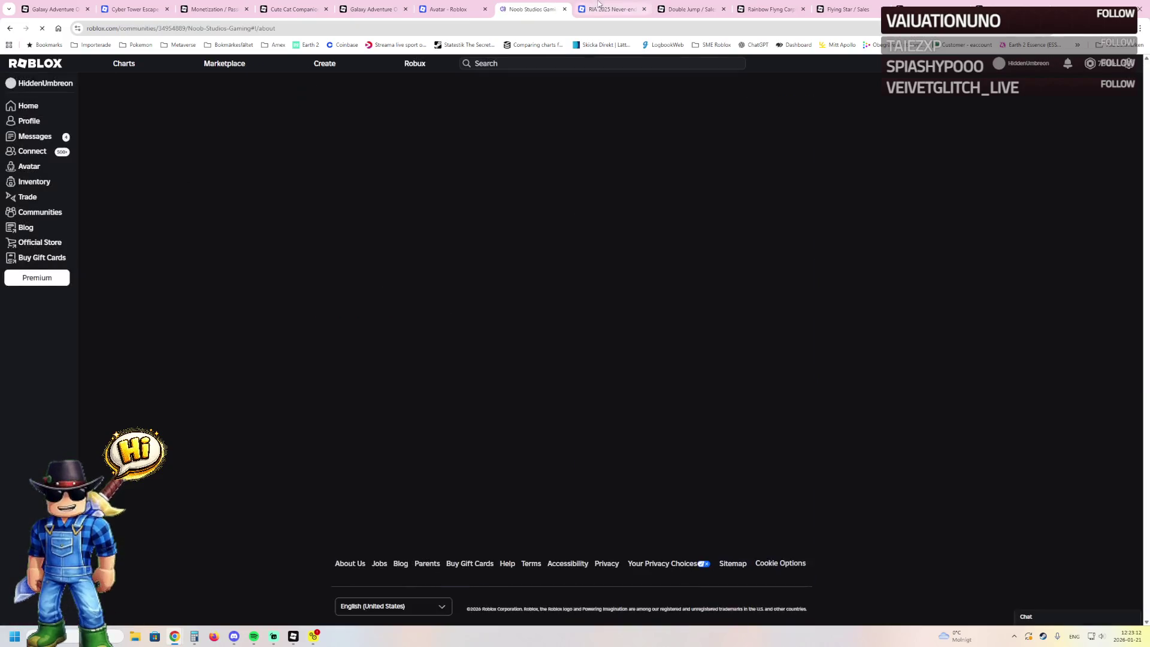
- Close the RIA 2025 item tab and the other leftover browser tabs
{"action": "left_click", "coordinate": [616, 9]}
{"action": "left_click", "coordinate": [643, 9]}
{"action": "left_click", "coordinate": [644, 9]}
{"action": "left_click", "coordinate": [644, 9]}
{"action": "left_click", "coordinate": [644, 9]}
{"action": "left_click", "coordinate": [644, 9]}
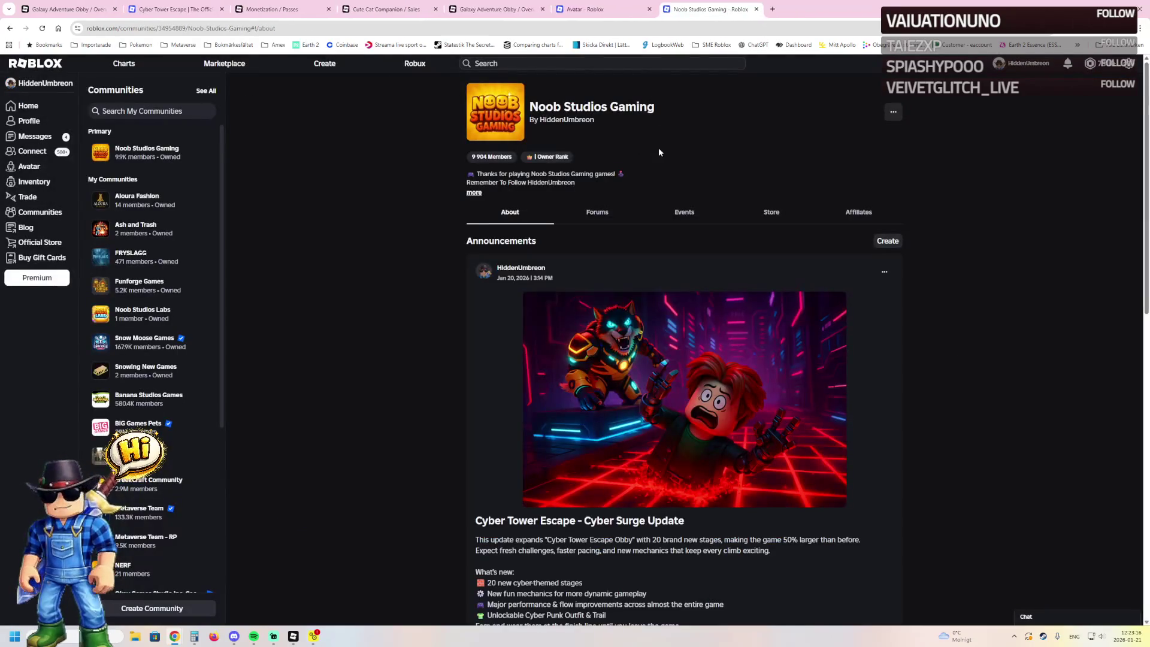
{"action": "scroll", "coordinate": [659, 152], "scroll_direction": "down", "scroll_amount": 6}
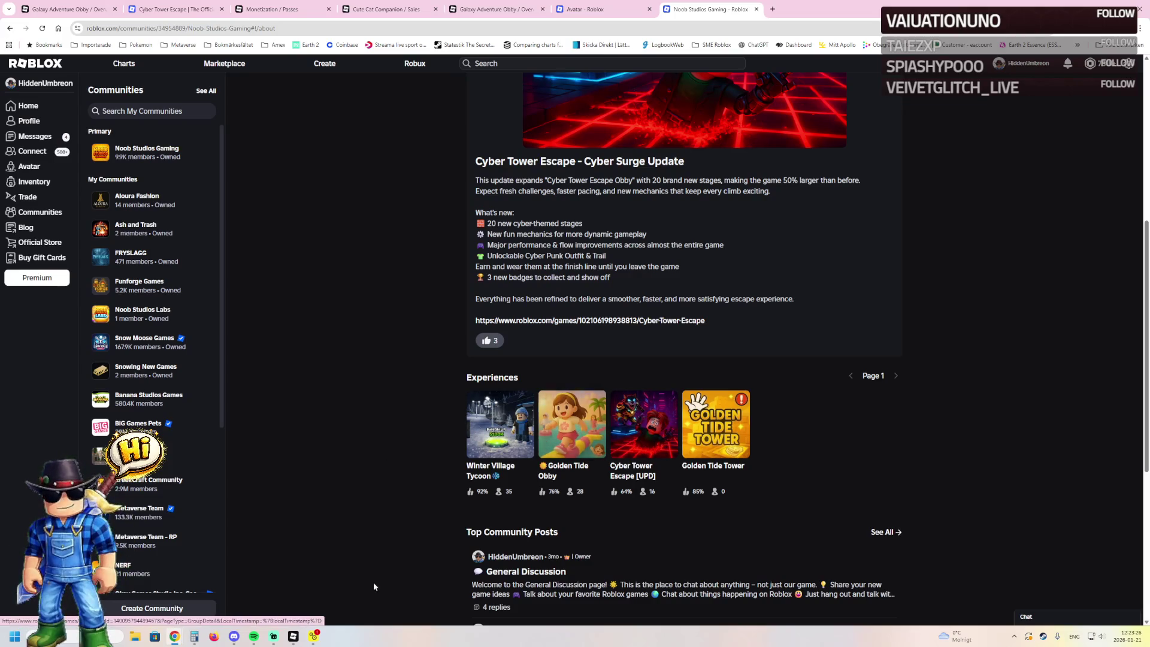
- In Studio, close the Golden Tide Obby place and minimize the Cyber Tower Escape window
{"action": "mouse_move", "coordinate": [293, 636]}
{"action": "left_click", "coordinate": [257, 597]}
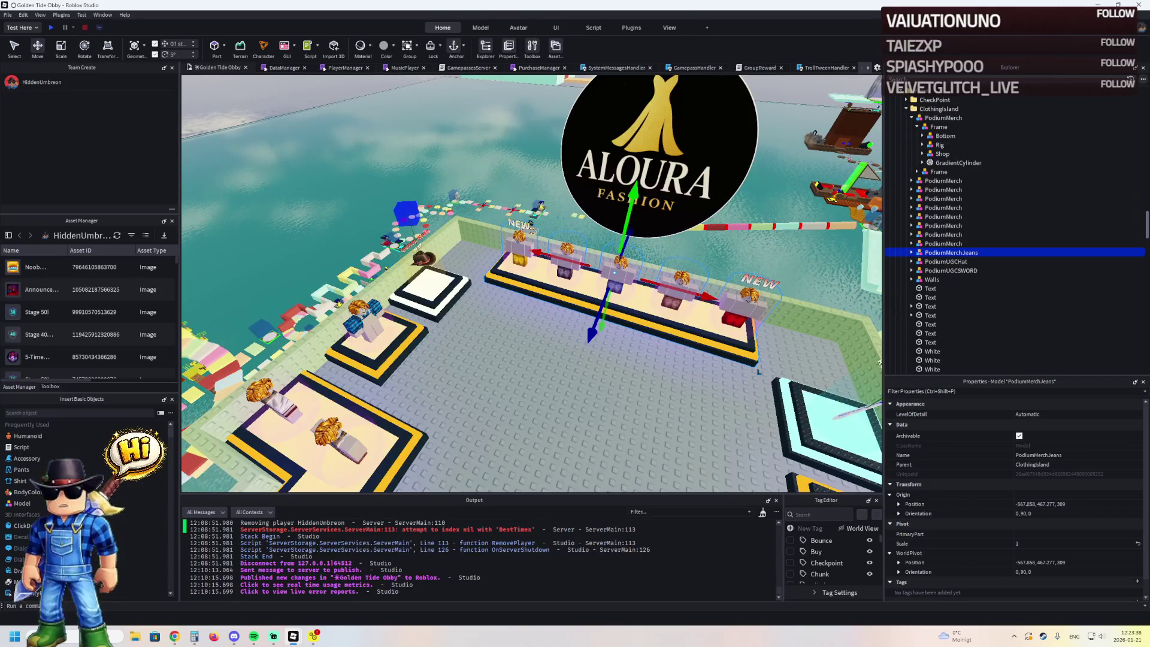
{"action": "left_click", "coordinate": [1138, 5]}
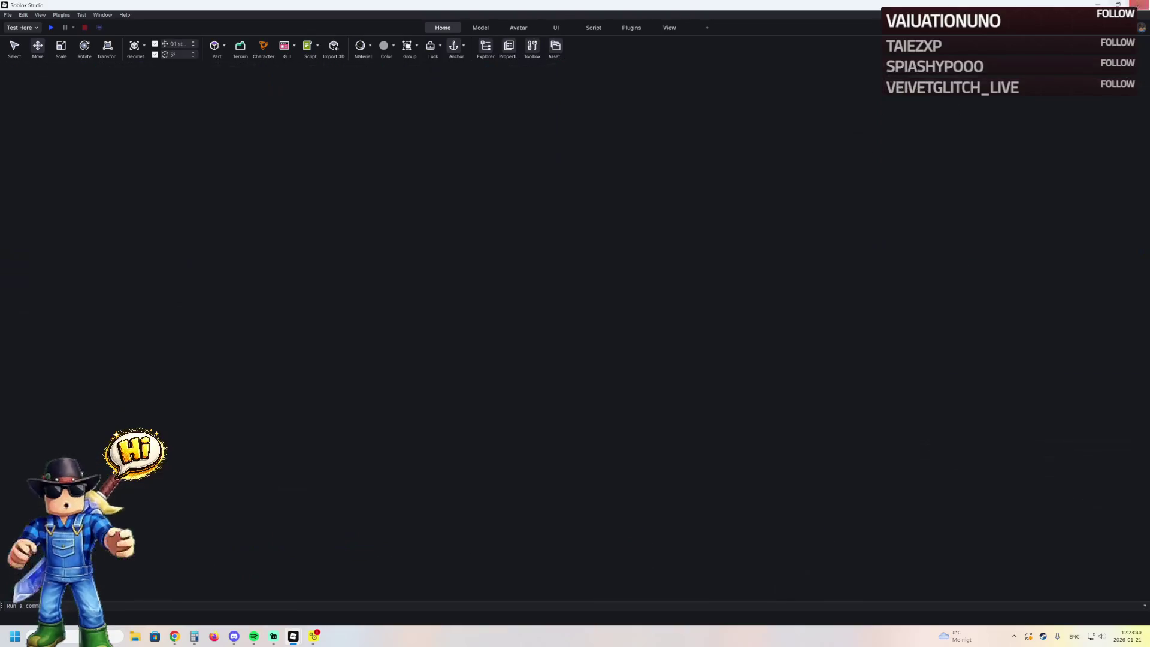
{"action": "left_click", "coordinate": [293, 636]}
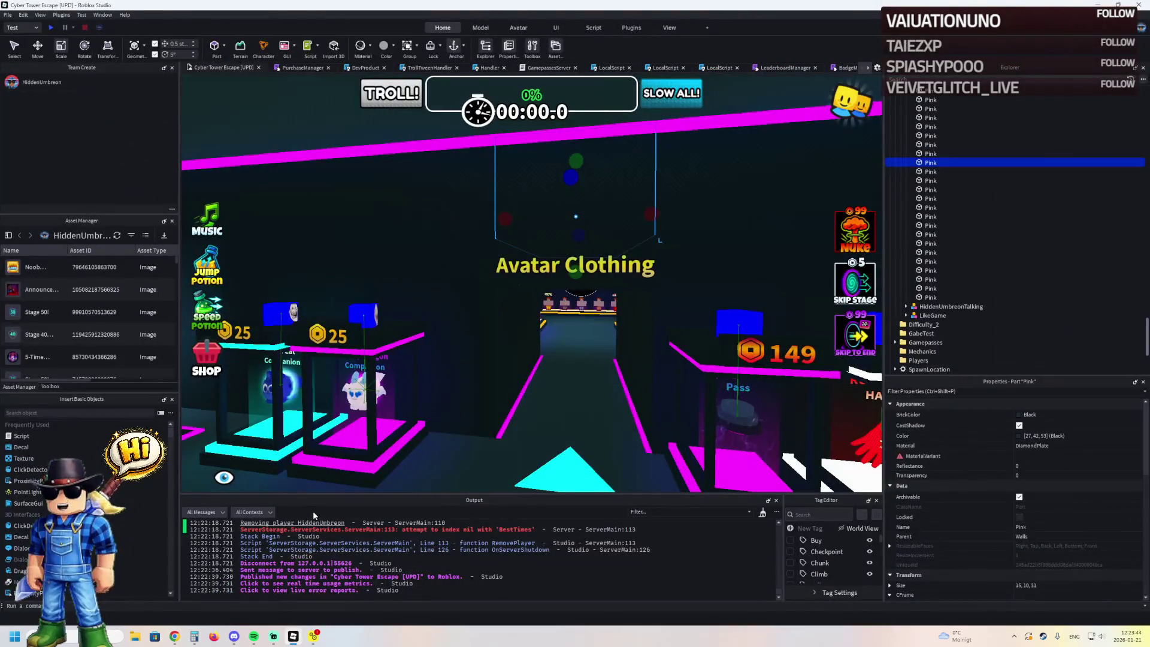
{"action": "left_click", "coordinate": [1097, 5]}
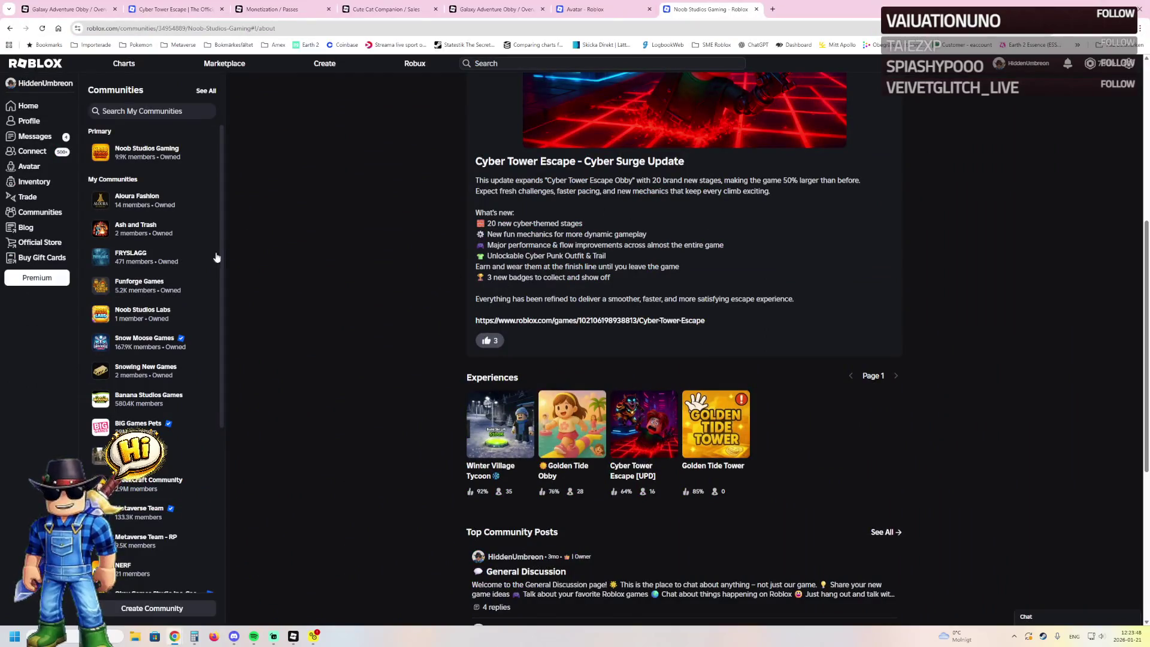
- Open FRYSLAGG, Golden Tide Obby and Galaxy Adventure Obby in tabs, ending on Golden Tide Obby
{"action": "middle_click", "coordinate": [135, 228]}
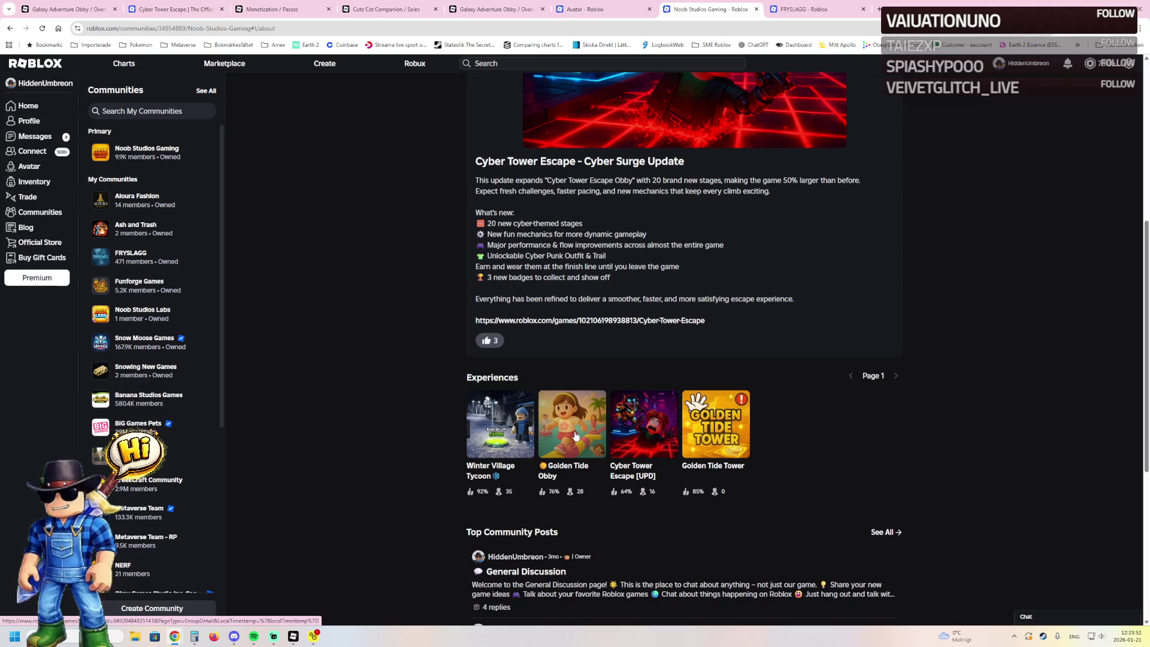
{"action": "middle_click", "coordinate": [575, 436]}
{"action": "left_click", "coordinate": [762, 4]}
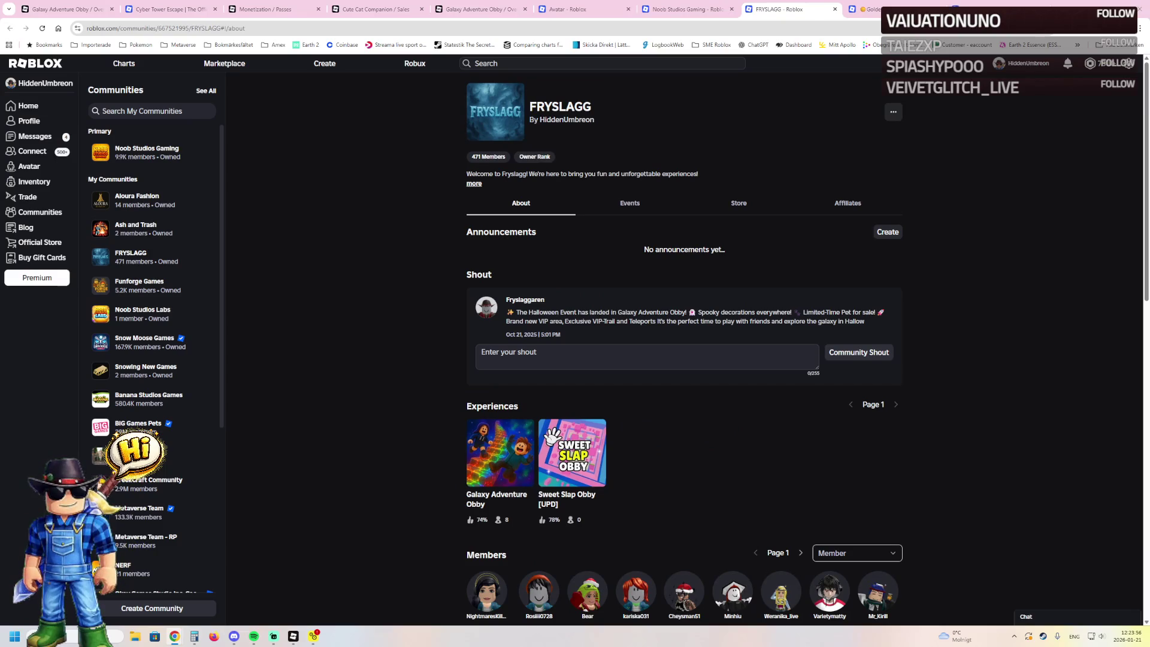
{"action": "left_click", "coordinate": [689, 9]}
{"action": "left_click", "coordinate": [775, 9]}
{"action": "left_click", "coordinate": [499, 473]}
{"action": "left_click", "coordinate": [895, 5]}
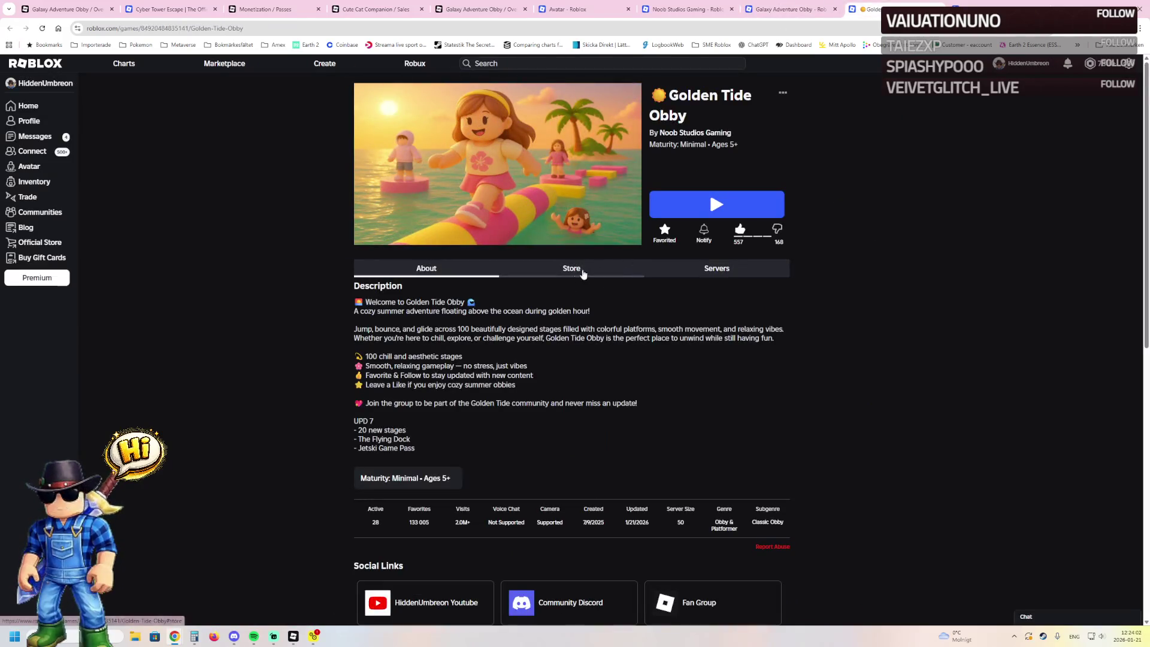
- Join the one-player Golden Tide Obby server, run through the LOBBY gate to the shops, then close the game
{"action": "left_click", "coordinate": [664, 269]}
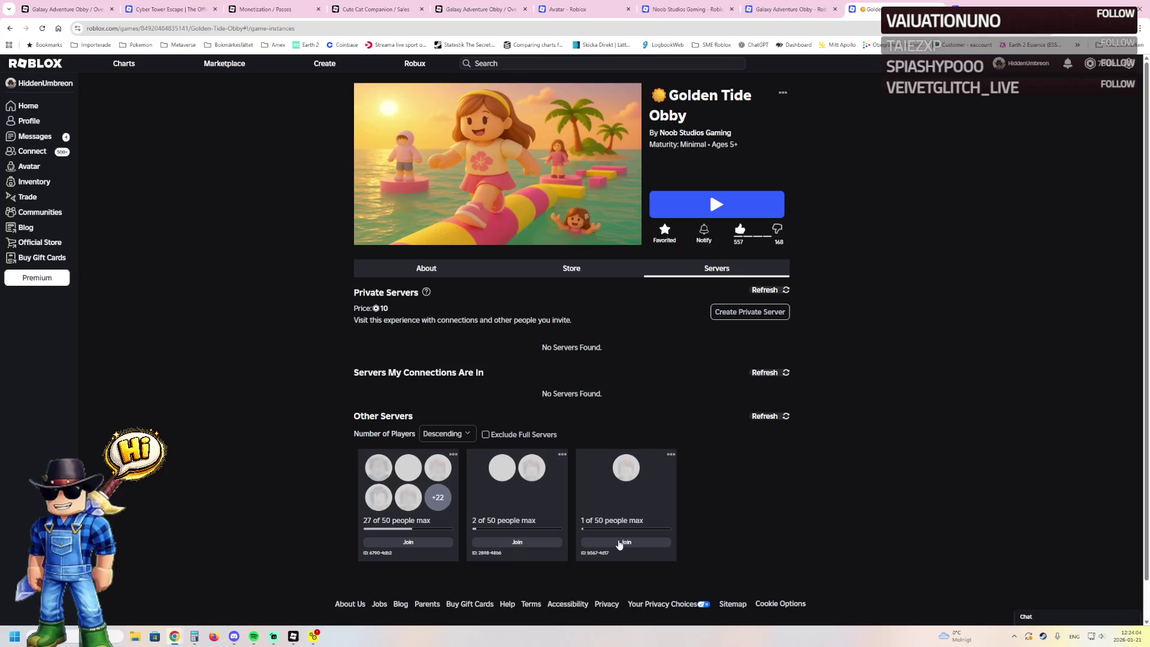
{"action": "left_click", "coordinate": [618, 543]}
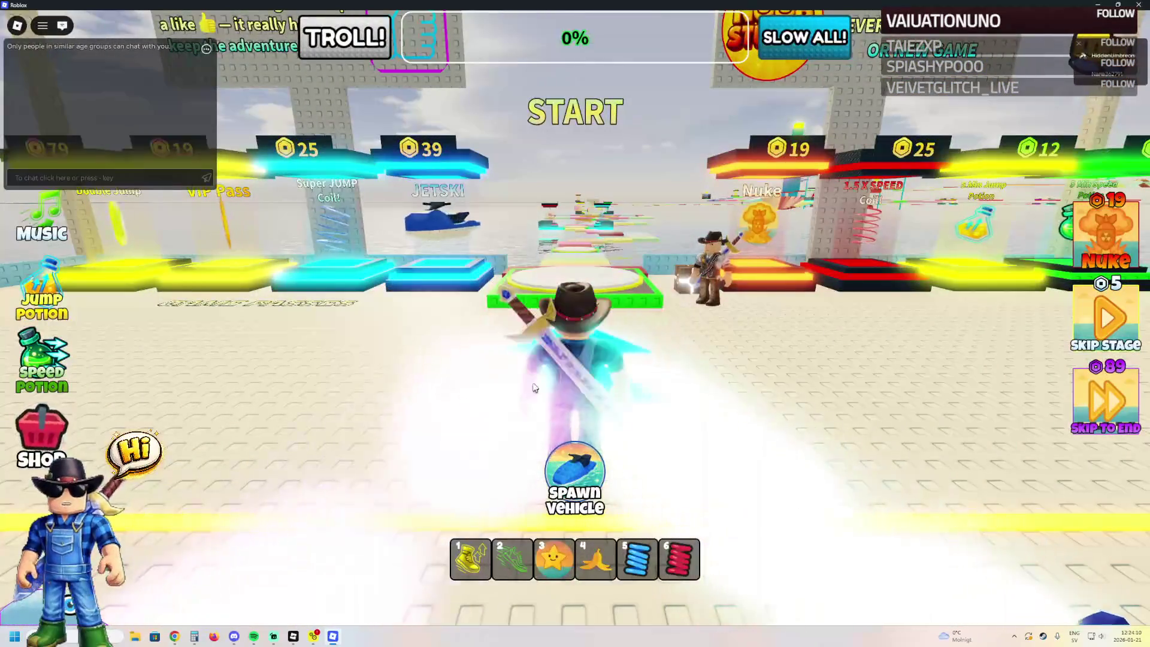
{"action": "key", "text": "w"}
{"action": "key", "text": "w"}
{"action": "key", "text": "w"}
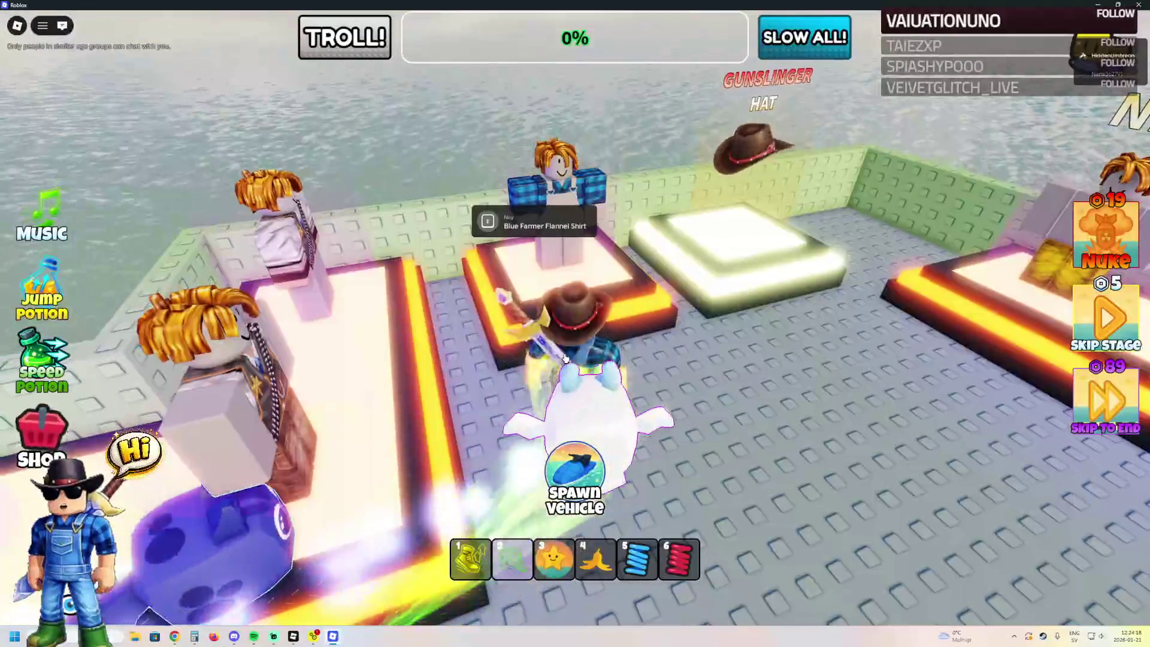
{"action": "key", "text": "w"}
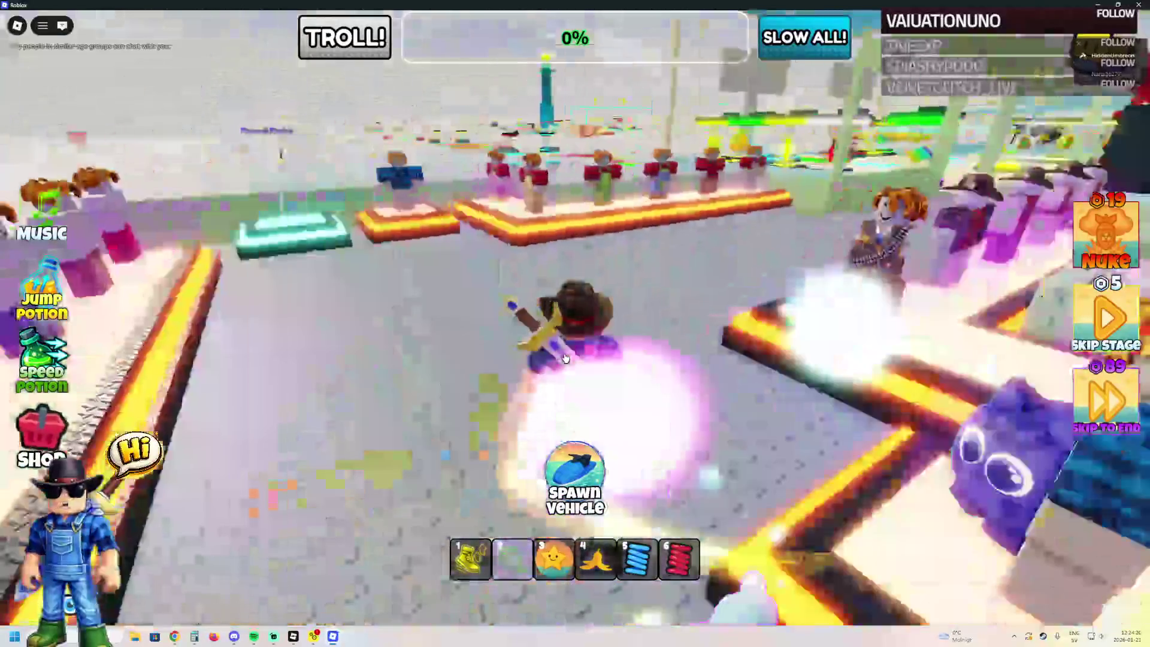
{"action": "key", "text": "w"}
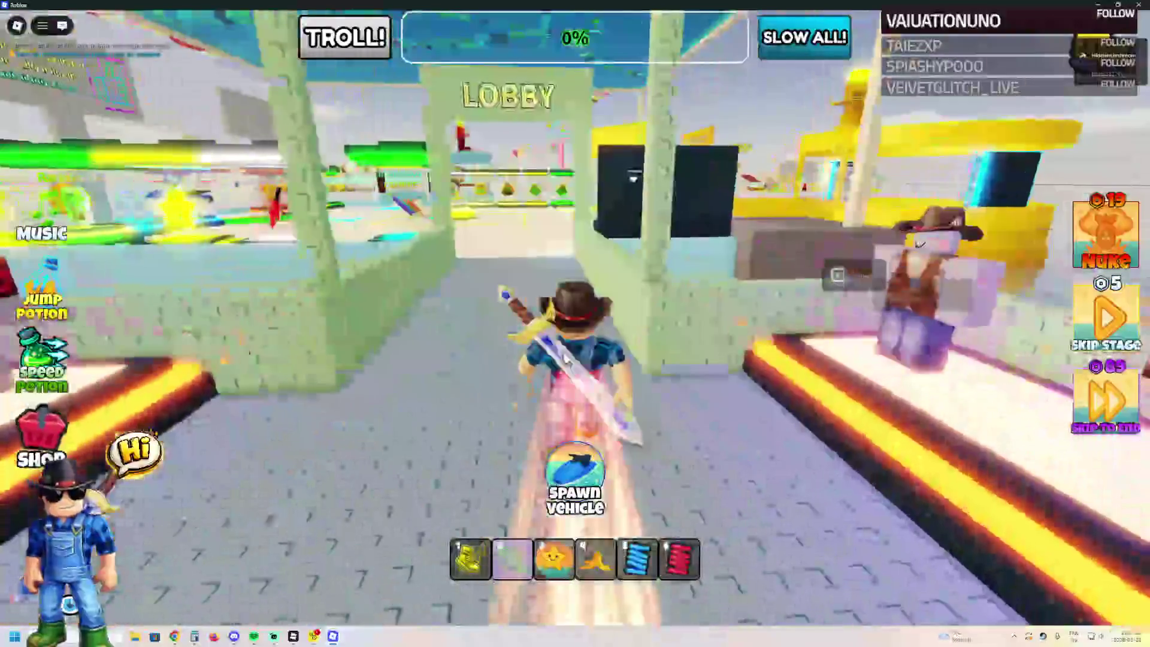
{"action": "key", "text": "w"}
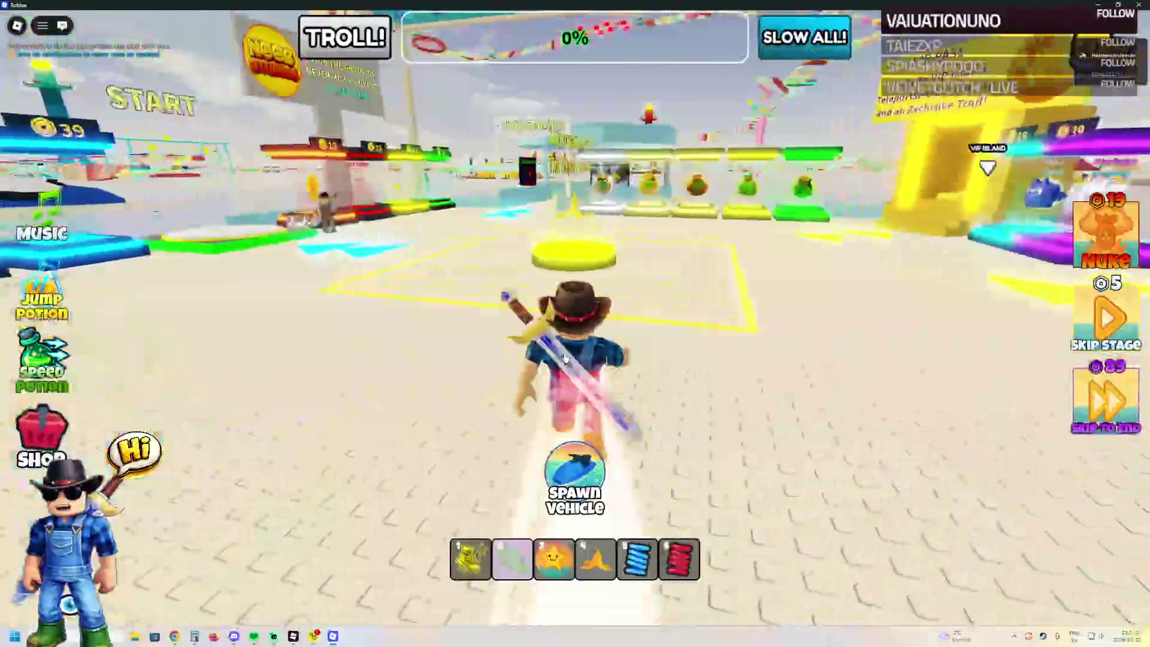
{"action": "key", "text": "w"}
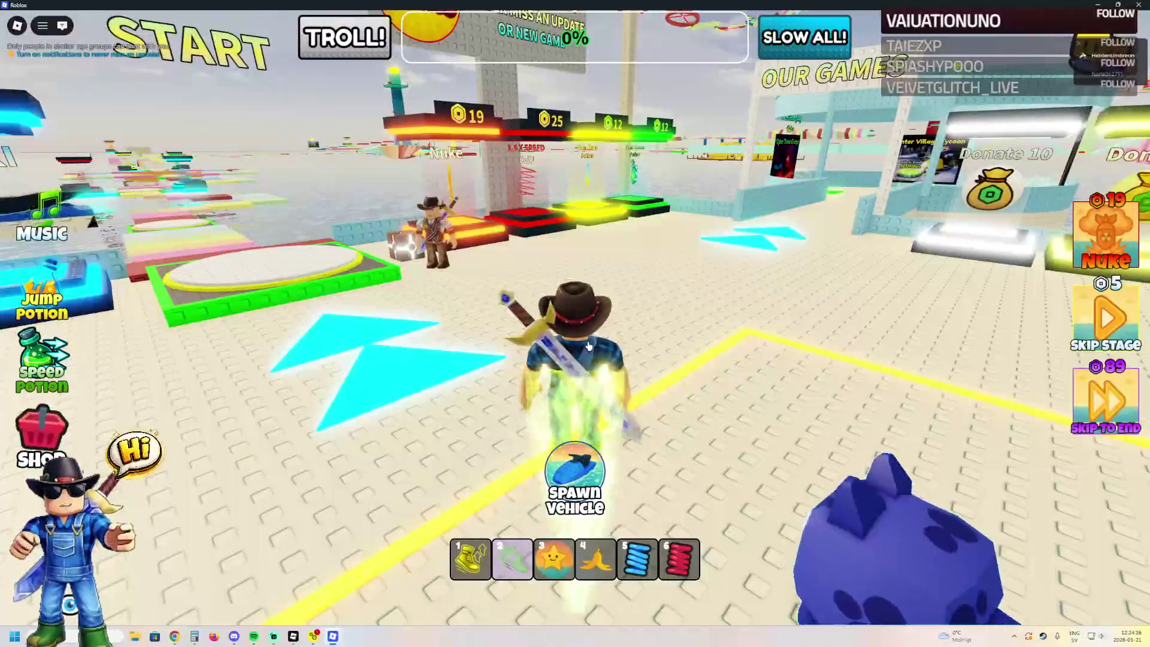
{"action": "key", "text": "alt+F4"}
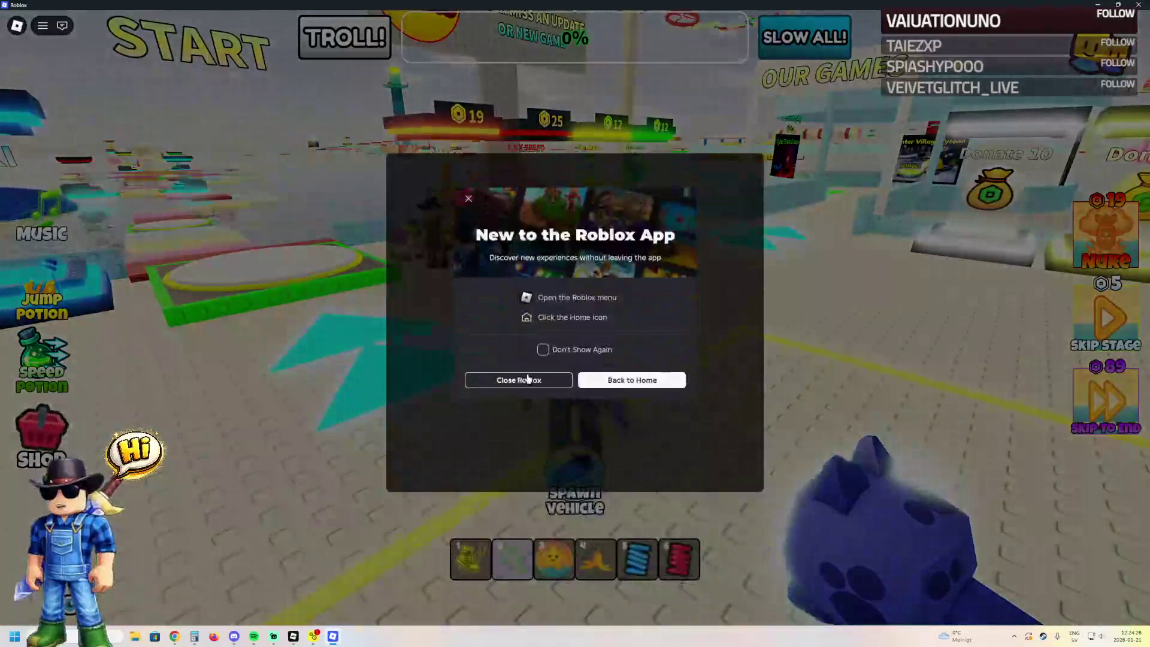
{"action": "left_click", "coordinate": [528, 379]}
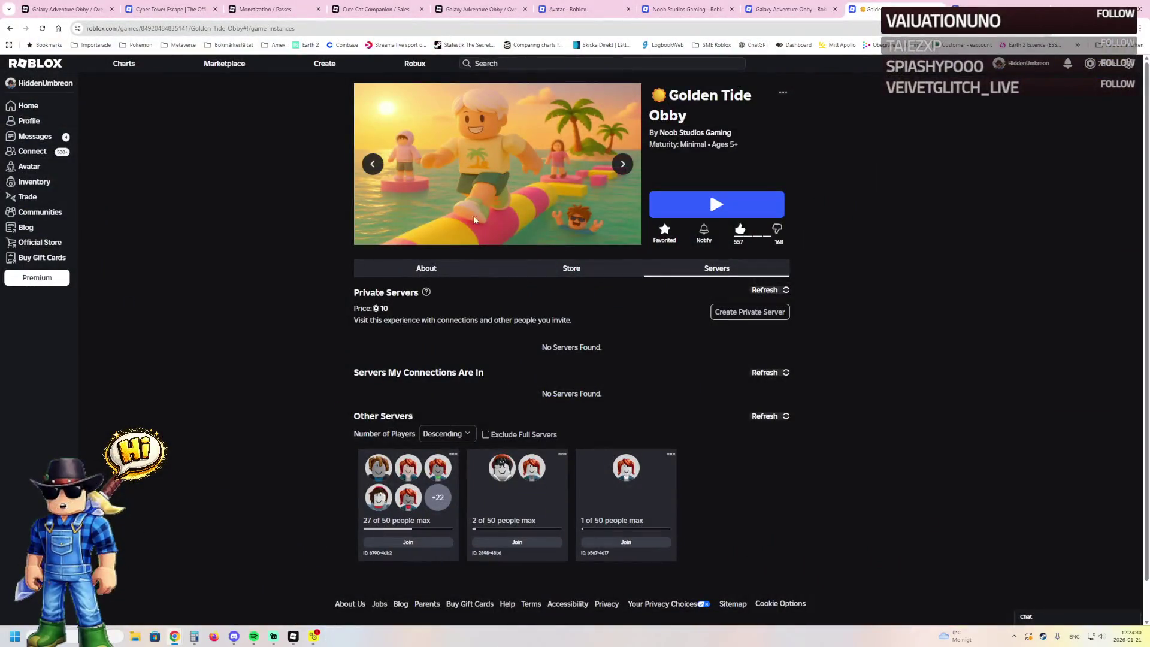
{"action": "left_click", "coordinate": [779, 8]}
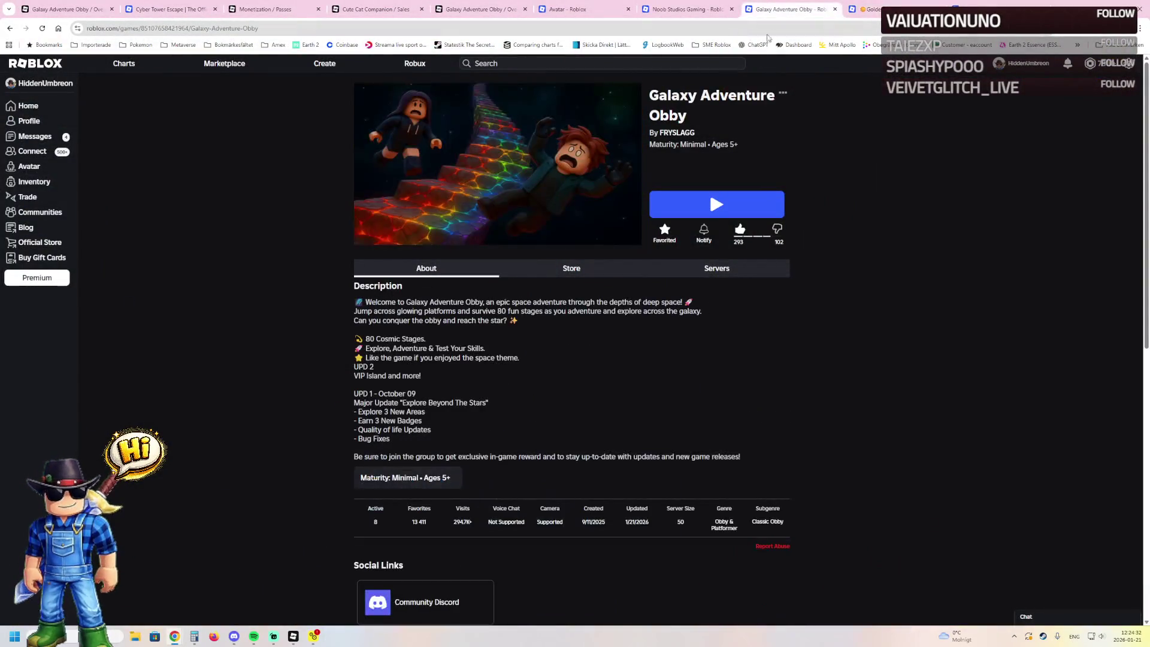
- Join Galaxy Adventure Obby, run down the green corridor into Aloura Fashion, then close the game
{"action": "left_click", "coordinate": [669, 267]}
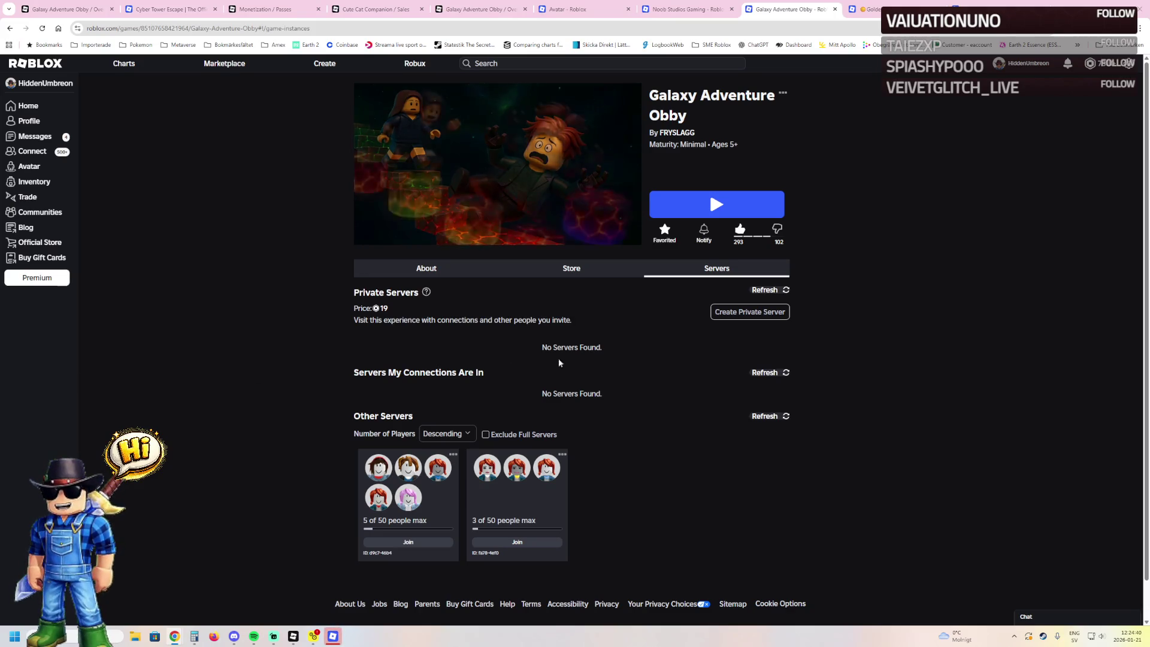
{"action": "left_click", "coordinate": [333, 636]}
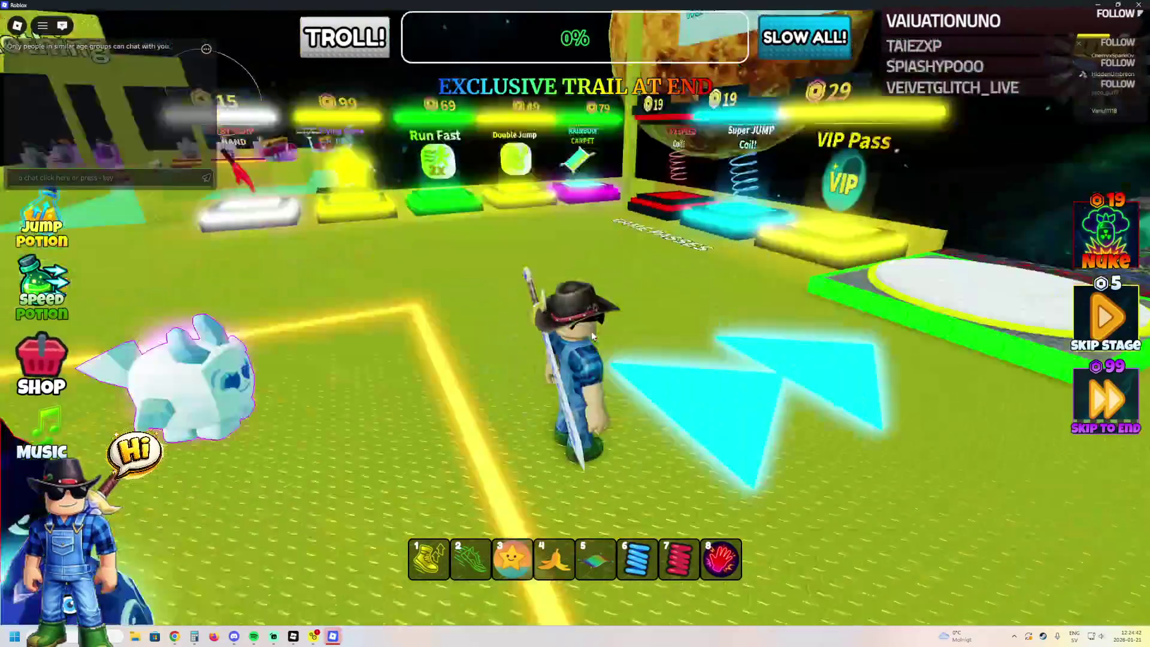
{"action": "key", "text": "w"}
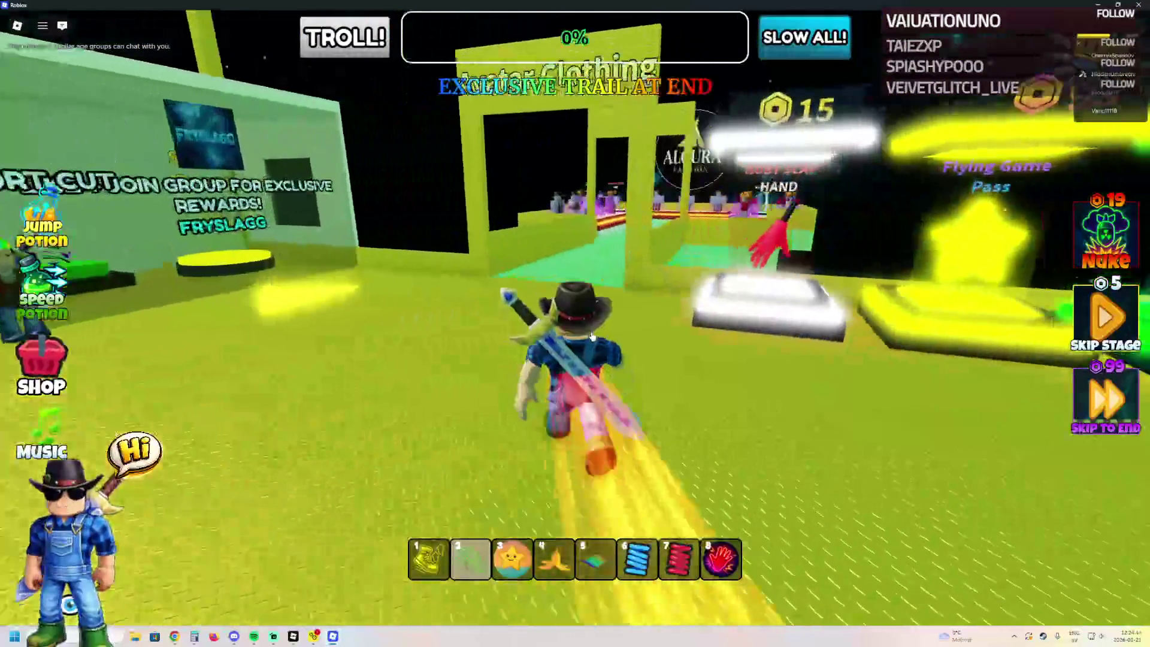
{"action": "key", "text": "w"}
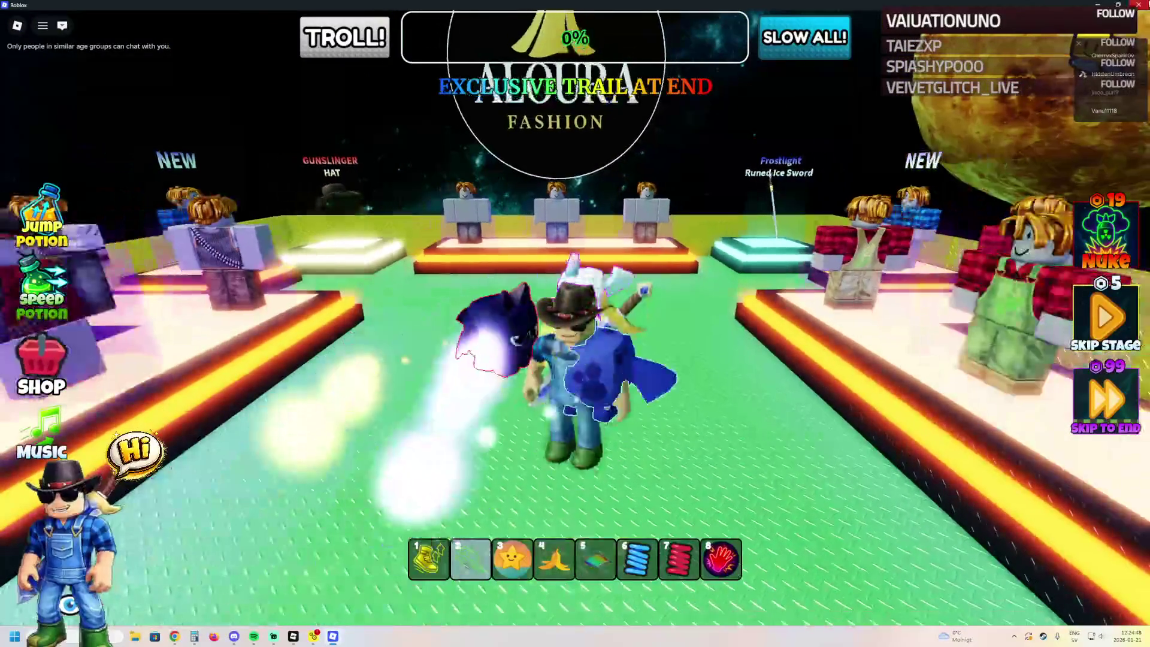
{"action": "key", "text": "alt+F4"}
{"action": "left_click", "coordinate": [484, 376]}
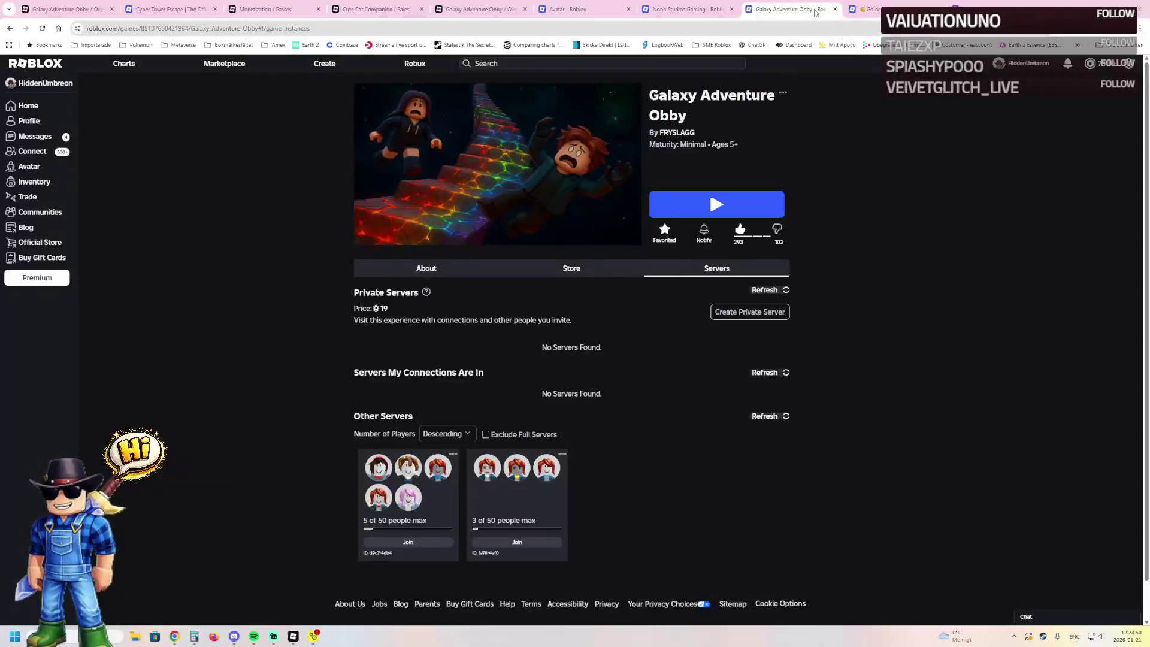
{"action": "left_click", "coordinate": [872, 7]}
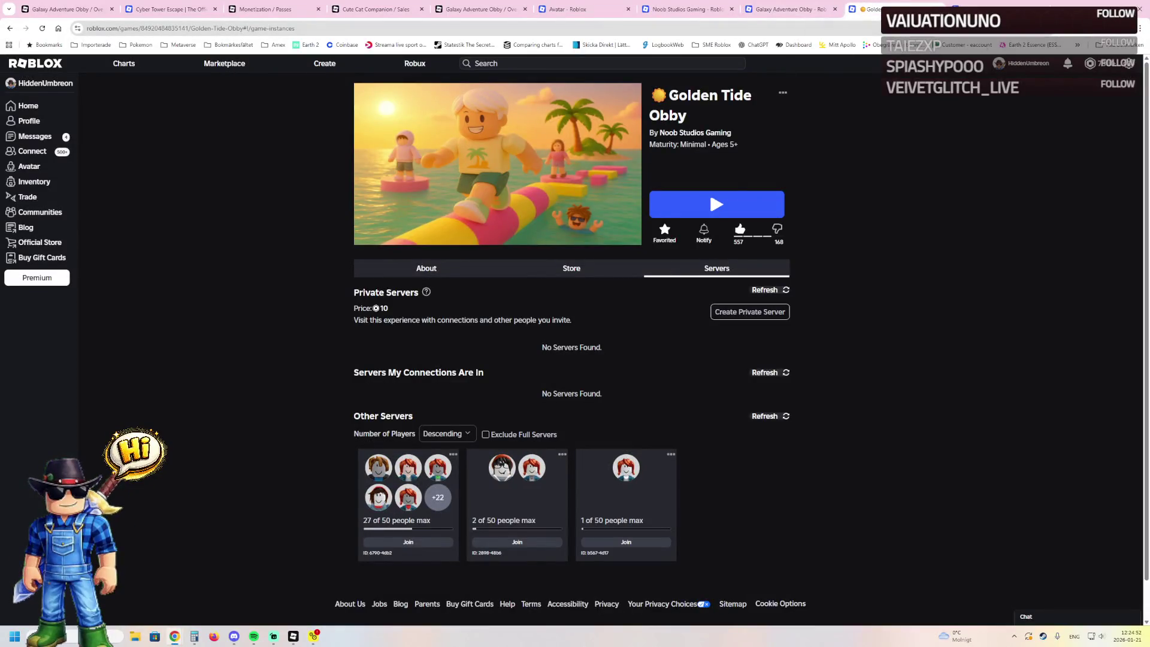
{"action": "left_click", "coordinate": [994, 7]}
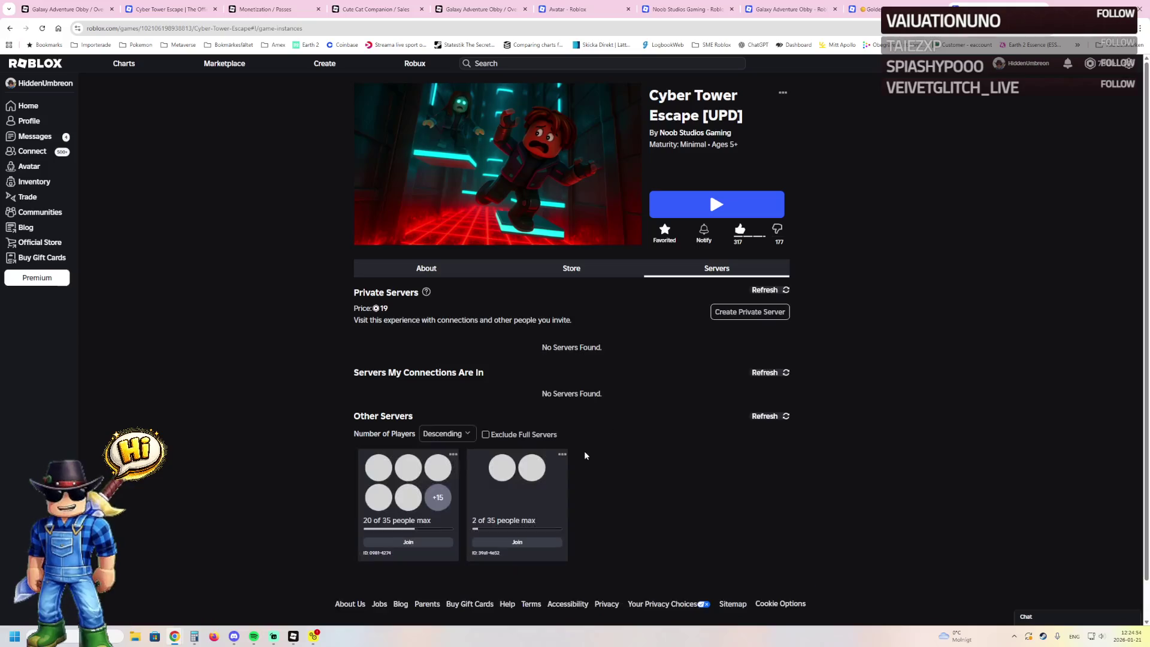
- Join the second Cyber Tower Escape server, run past the shops into Aloura Fashion, then close the game
{"action": "left_click", "coordinate": [504, 542]}
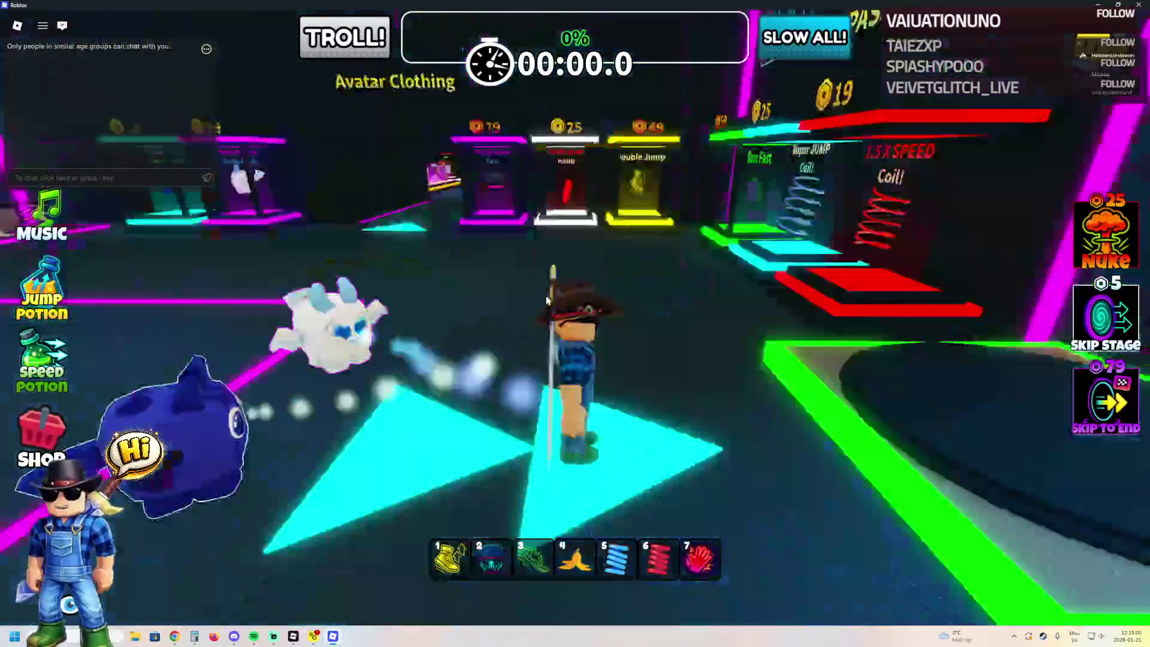
{"action": "key", "text": "3"}
{"action": "key", "text": "w"}
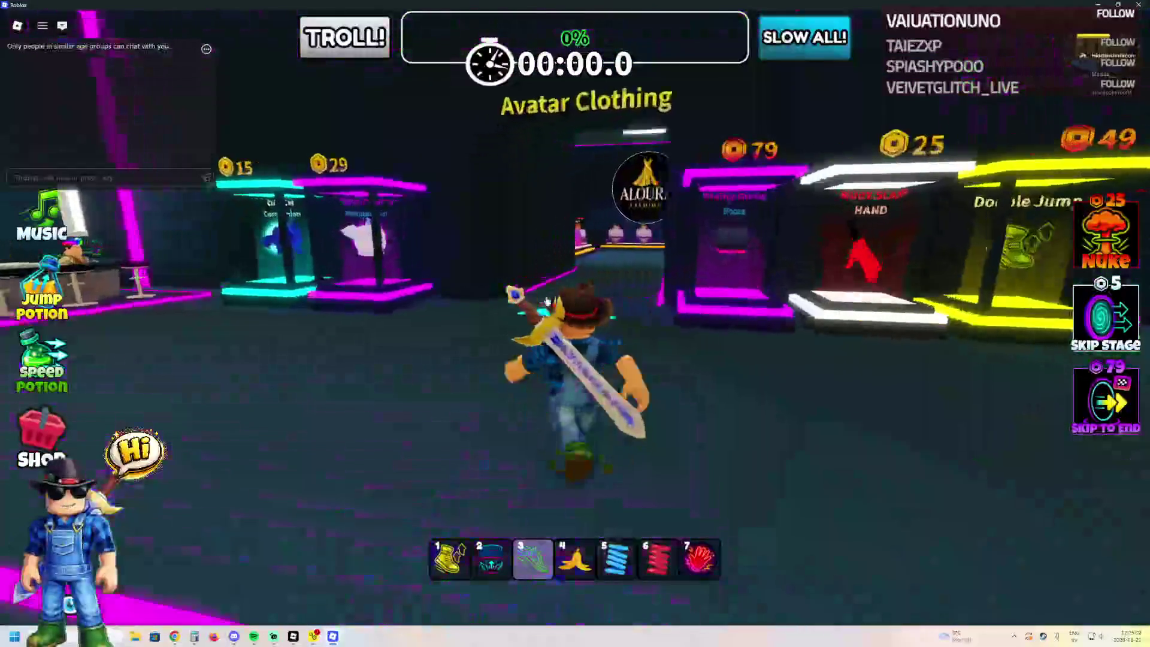
{"action": "key", "text": "w"}
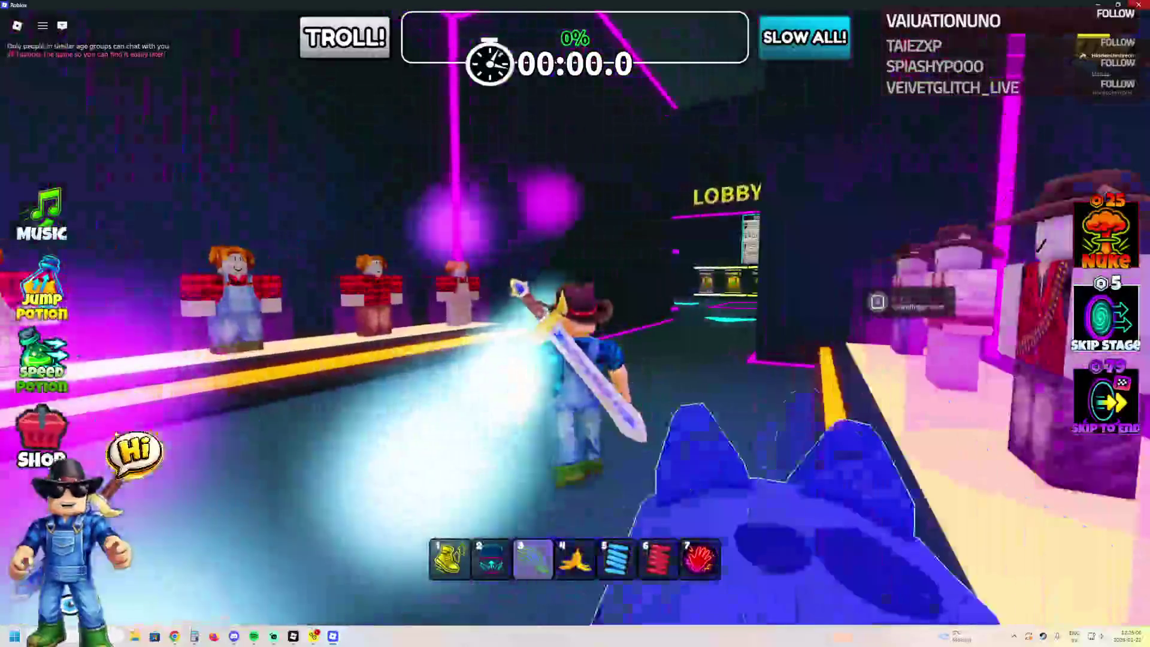
{"action": "key", "text": "alt+F4"}
{"action": "left_click", "coordinate": [543, 384]}
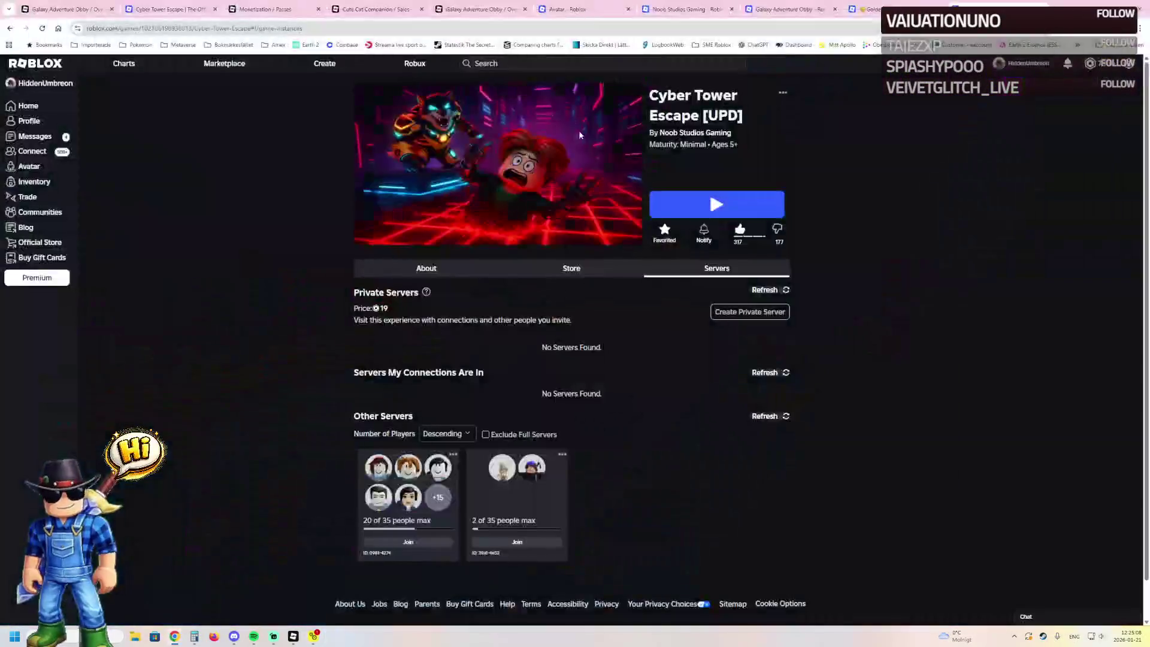
{"action": "left_click", "coordinate": [282, 6]}
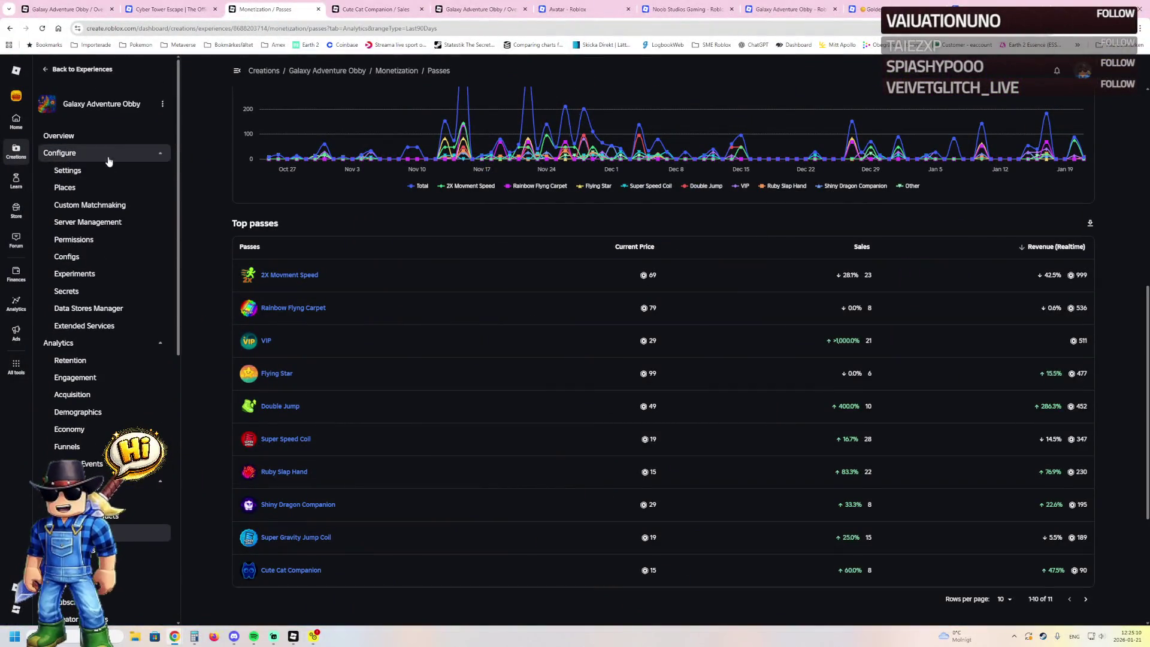
- Close the unused Creator Hub and Roblox tabs, leaving the Cyber Tower Escape page
{"action": "left_click", "coordinate": [72, 9]}
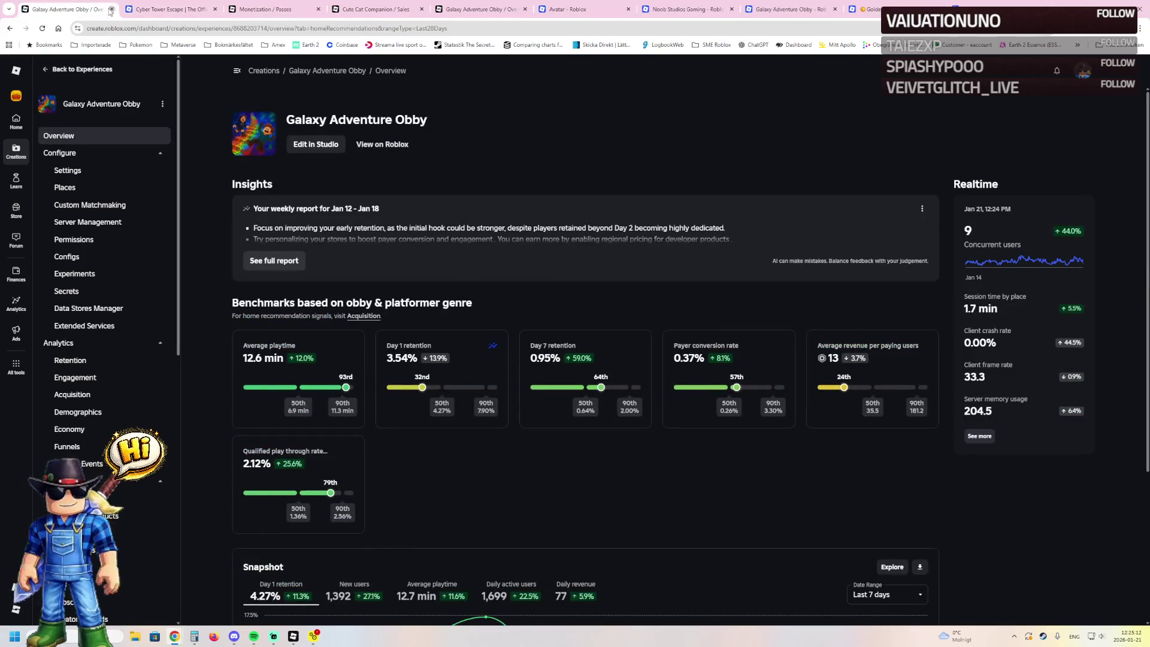
{"action": "left_click", "coordinate": [111, 9]}
{"action": "left_click", "coordinate": [311, 5]}
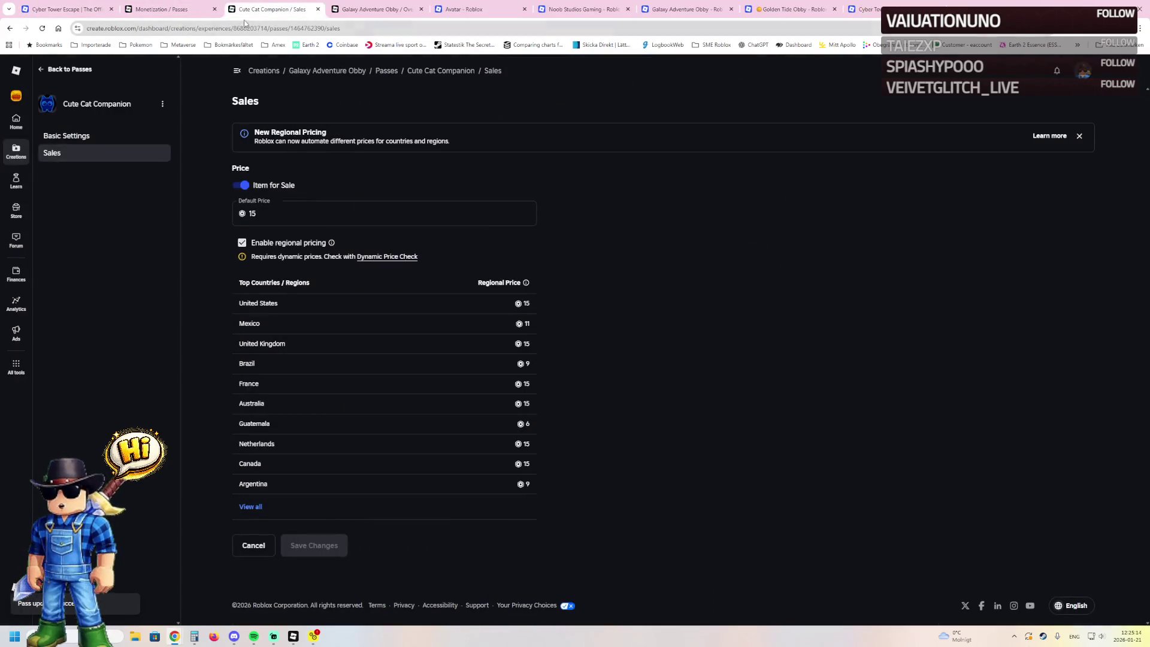
{"action": "left_click", "coordinate": [67, 69]}
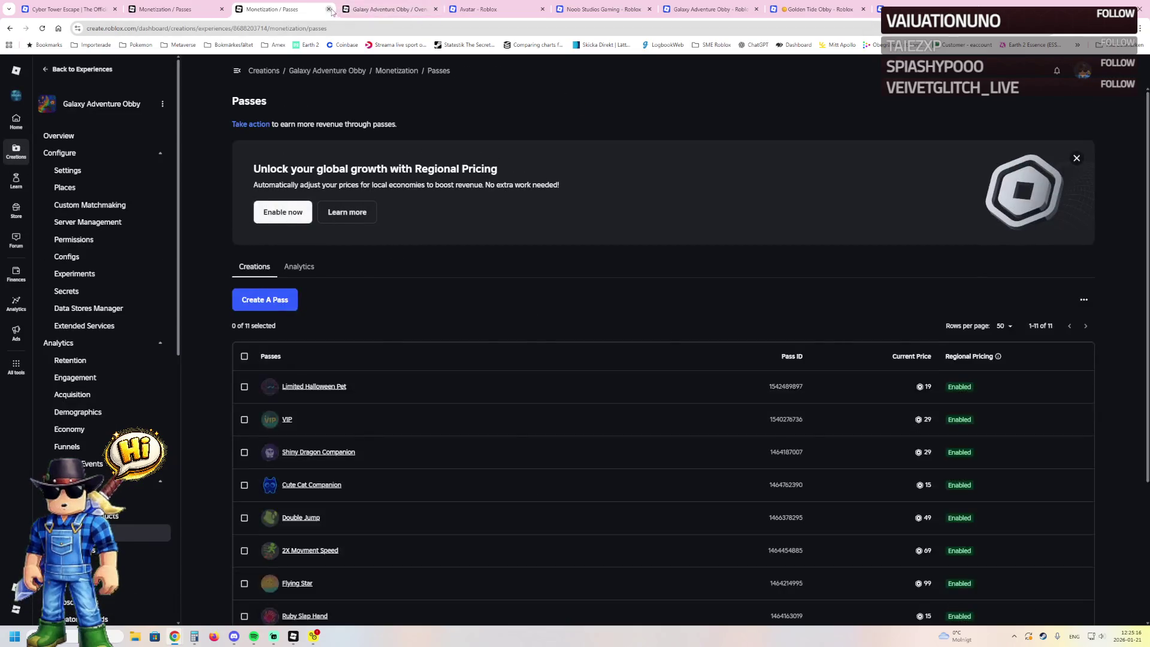
{"action": "left_click", "coordinate": [329, 10]}
{"action": "left_click", "coordinate": [329, 9]}
{"action": "left_click", "coordinate": [329, 9]}
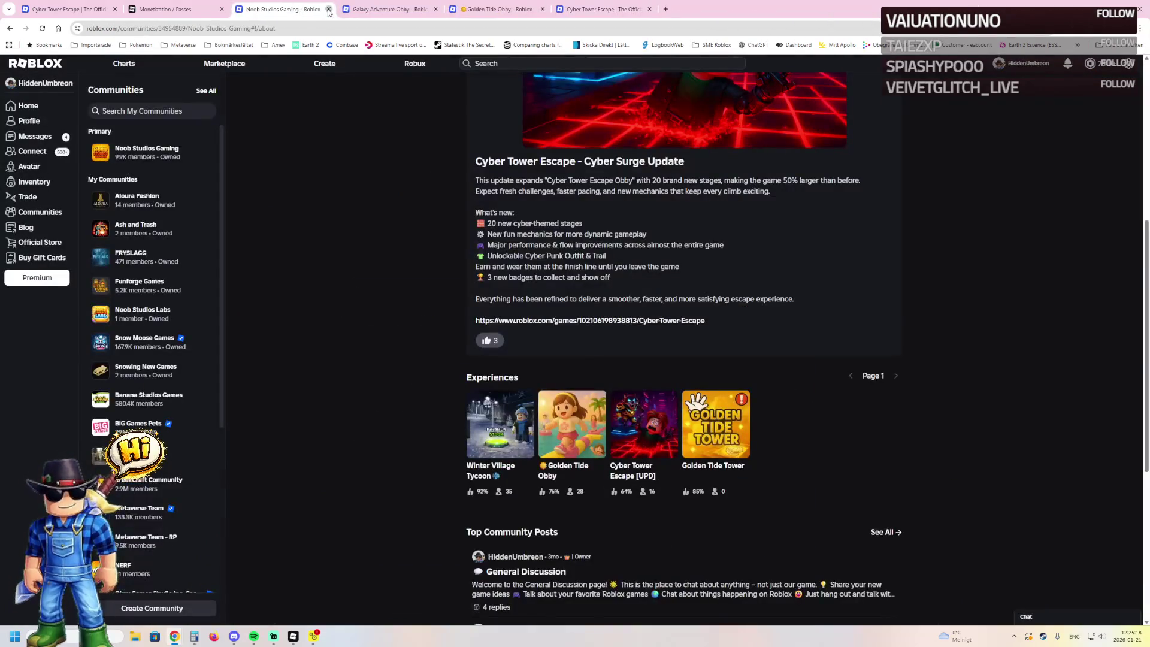
{"action": "left_click", "coordinate": [329, 10]}
{"action": "left_click", "coordinate": [329, 9]}
{"action": "left_click", "coordinate": [328, 10]}
{"action": "left_click", "coordinate": [329, 9]}
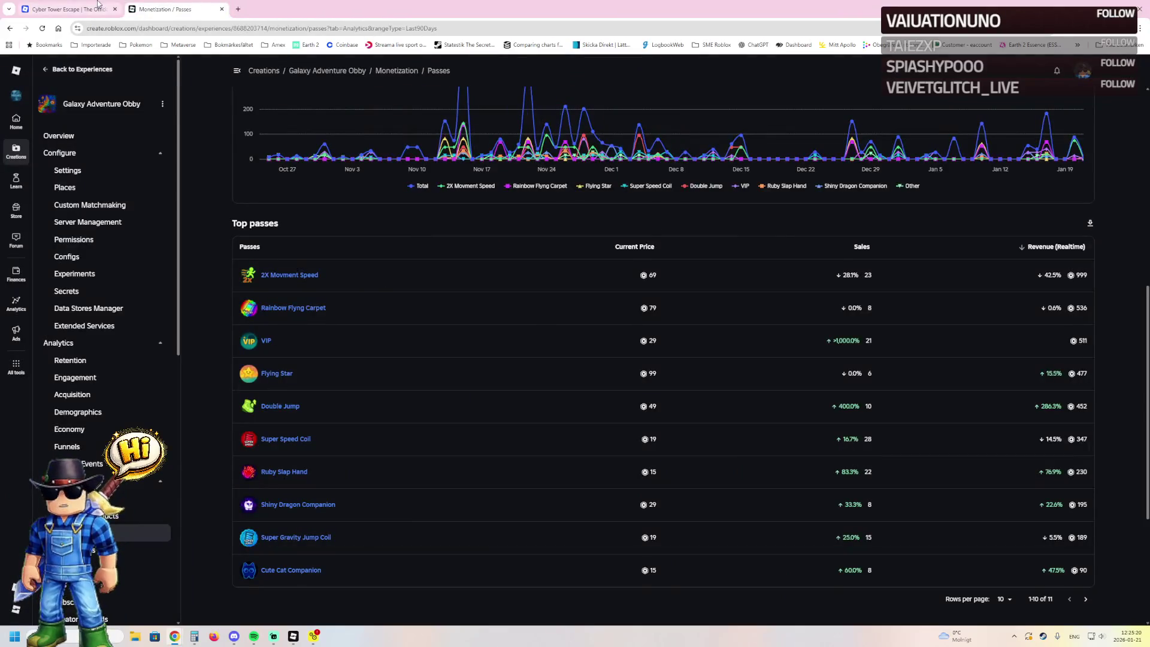
- In Cyber Tower Escape's monetization analytics, toggle the Total, Developer Products and Passes revenue lines
{"action": "left_click", "coordinate": [97, 7]}
{"action": "left_click", "coordinate": [783, 93]}
{"action": "left_click", "coordinate": [771, 132]}
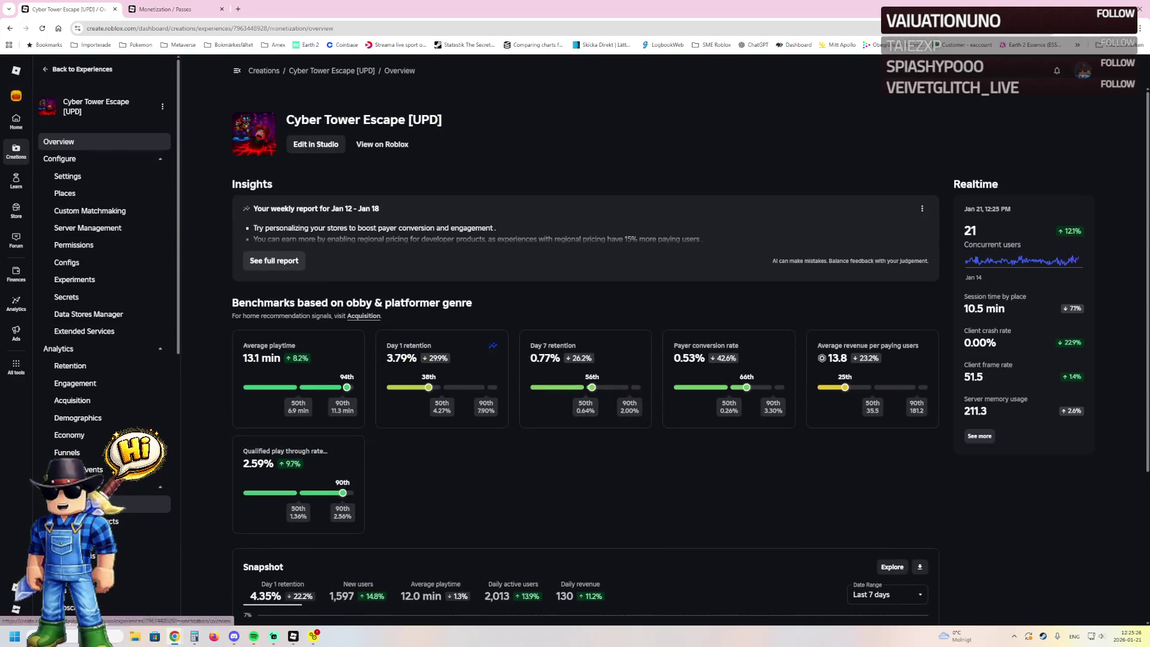
{"action": "left_click", "coordinate": [96, 504]}
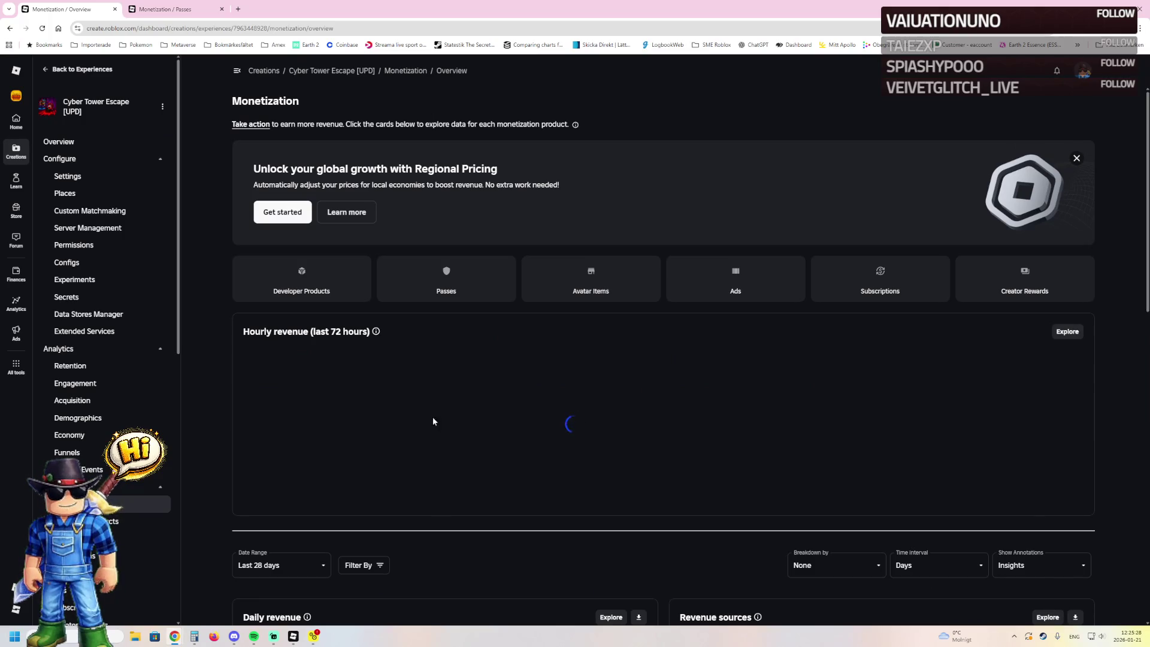
{"action": "scroll", "coordinate": [443, 485], "scroll_direction": "down", "scroll_amount": 2}
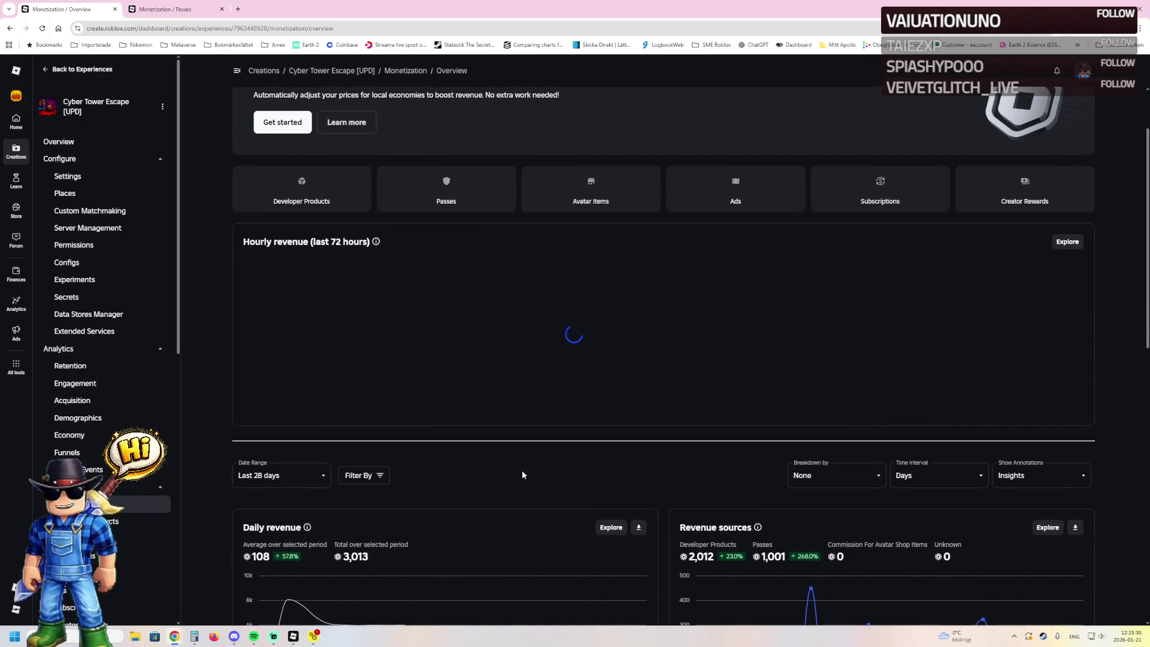
{"action": "left_click", "coordinate": [561, 441]}
{"action": "left_click", "coordinate": [611, 440]}
{"action": "left_click", "coordinate": [663, 440]}
{"action": "mouse_move", "coordinate": [896, 384]}
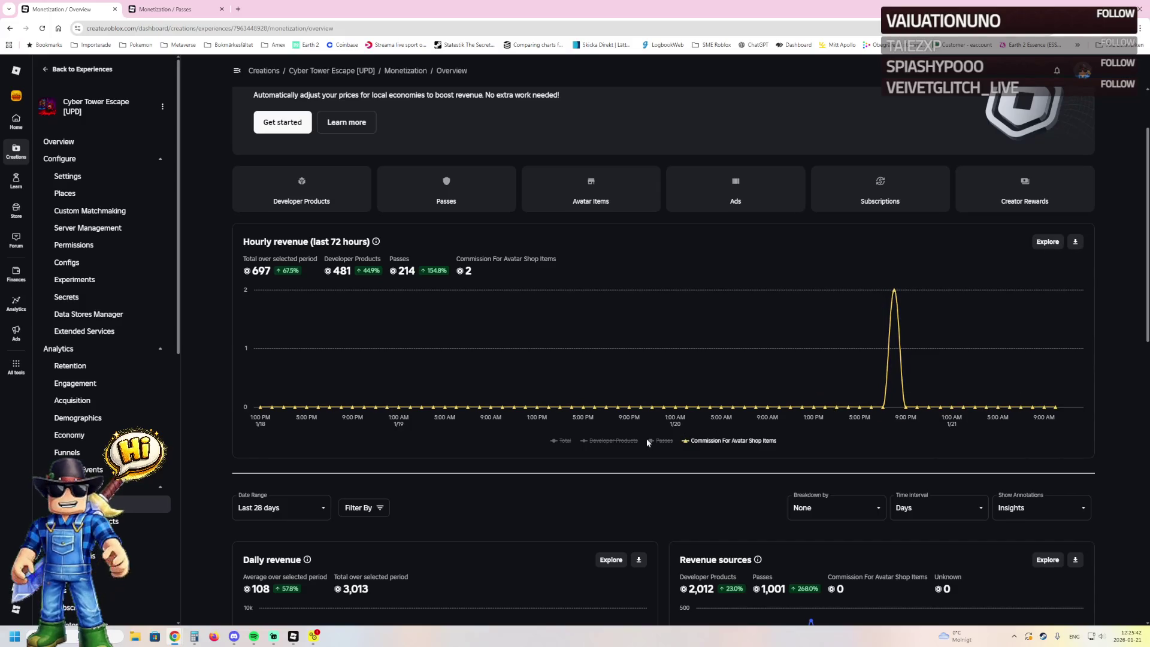
{"action": "left_click", "coordinate": [564, 441]}
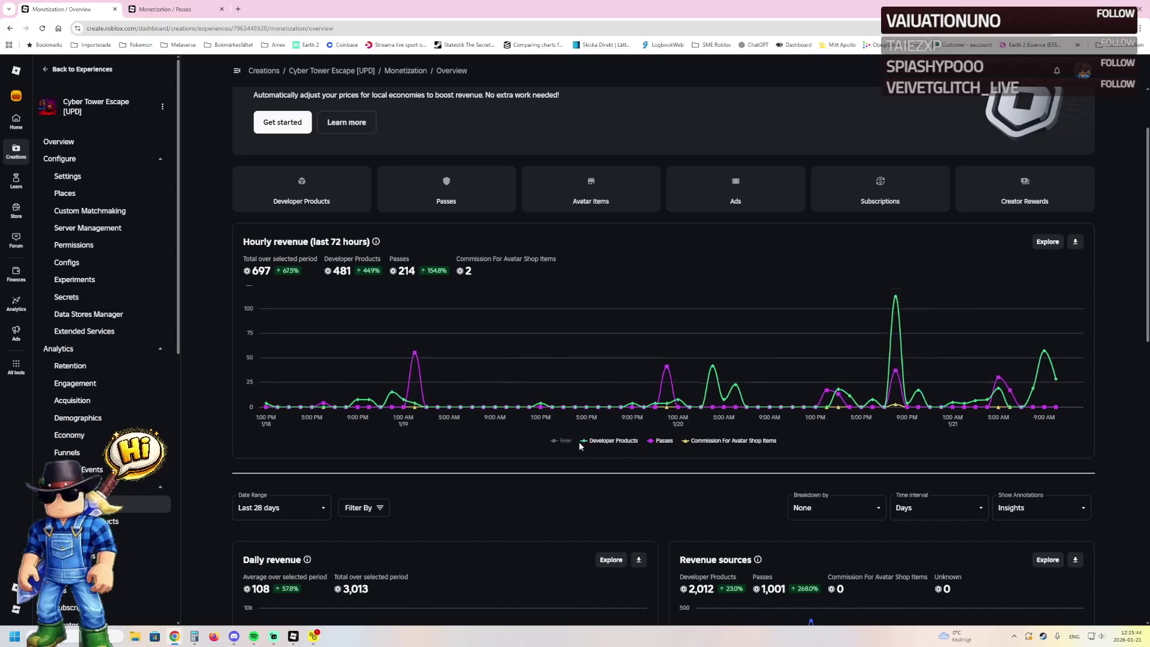
- Open Galaxy Adventure Obby's public Roblox page from its dashboard overview
{"action": "left_click", "coordinate": [147, 9]}
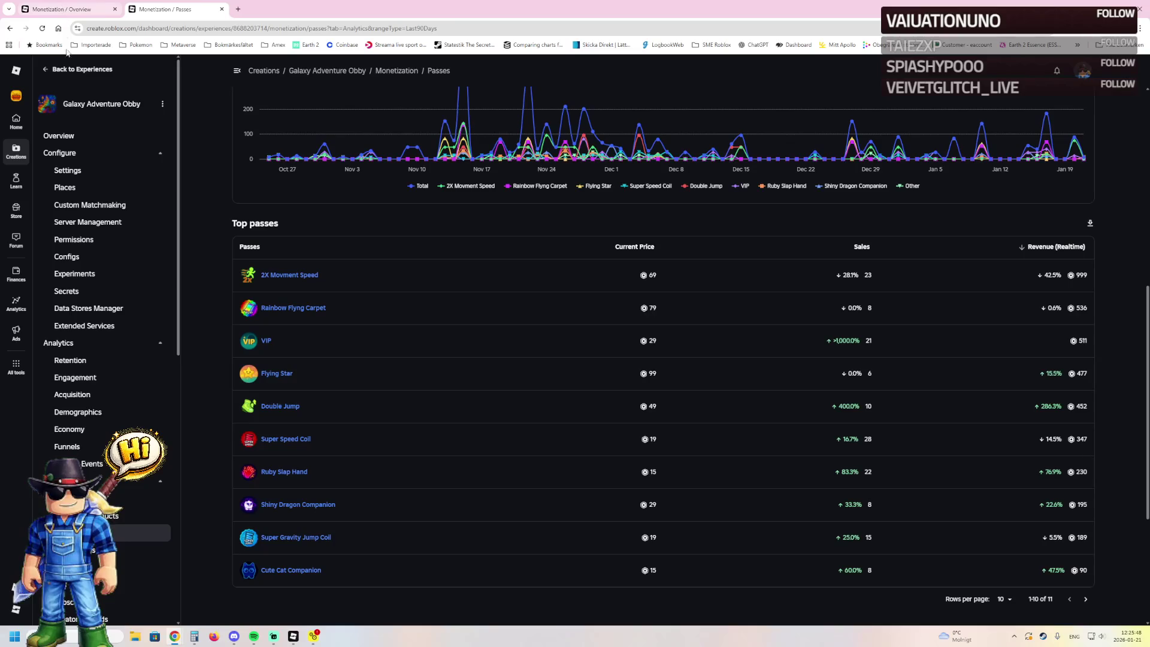
{"action": "left_click", "coordinate": [59, 135]}
{"action": "left_click", "coordinate": [376, 144]}
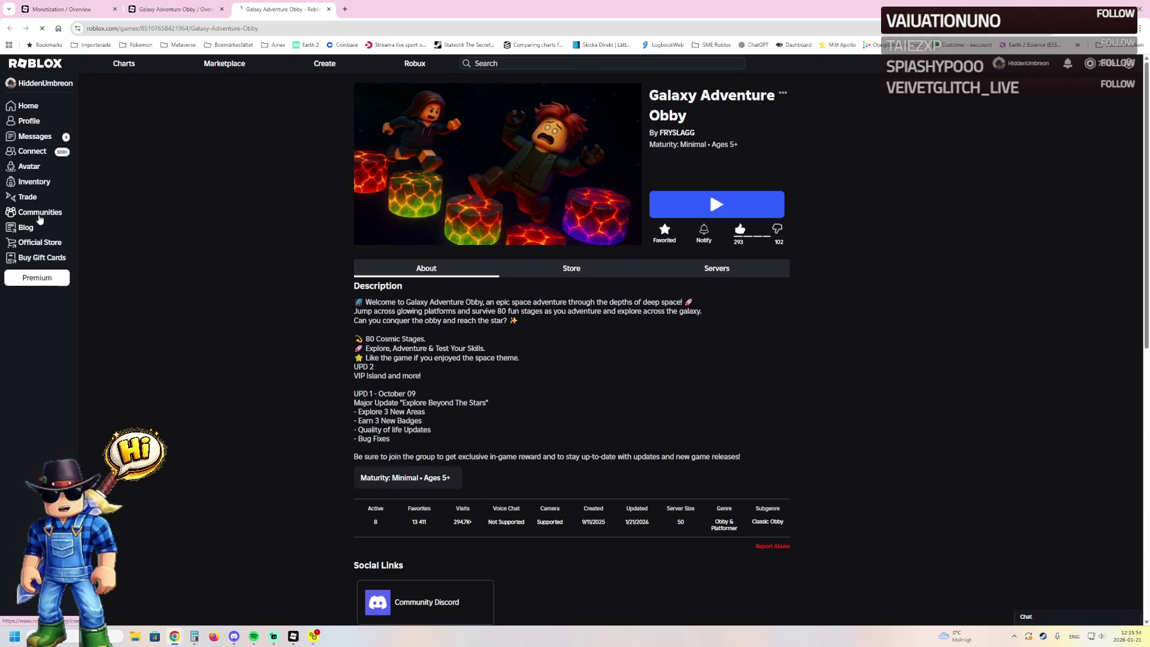
- View the Noob Studios Gaming and Aloura Fashion community pages, then close the tab
{"action": "left_click", "coordinate": [38, 216]}
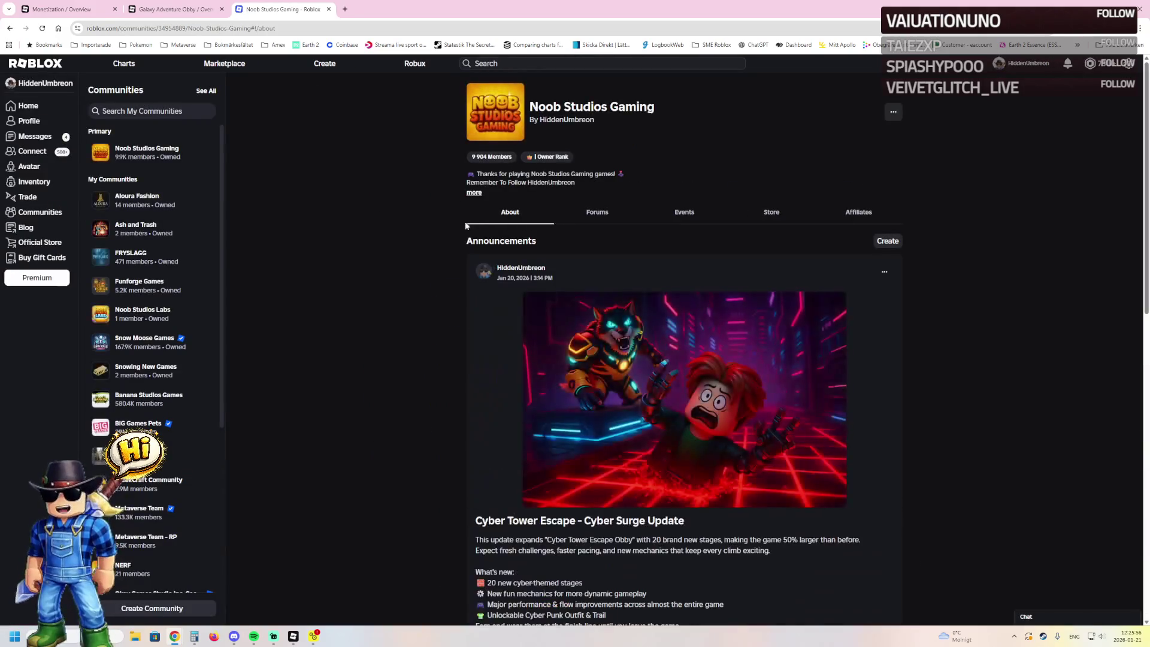
{"action": "left_click", "coordinate": [148, 204]}
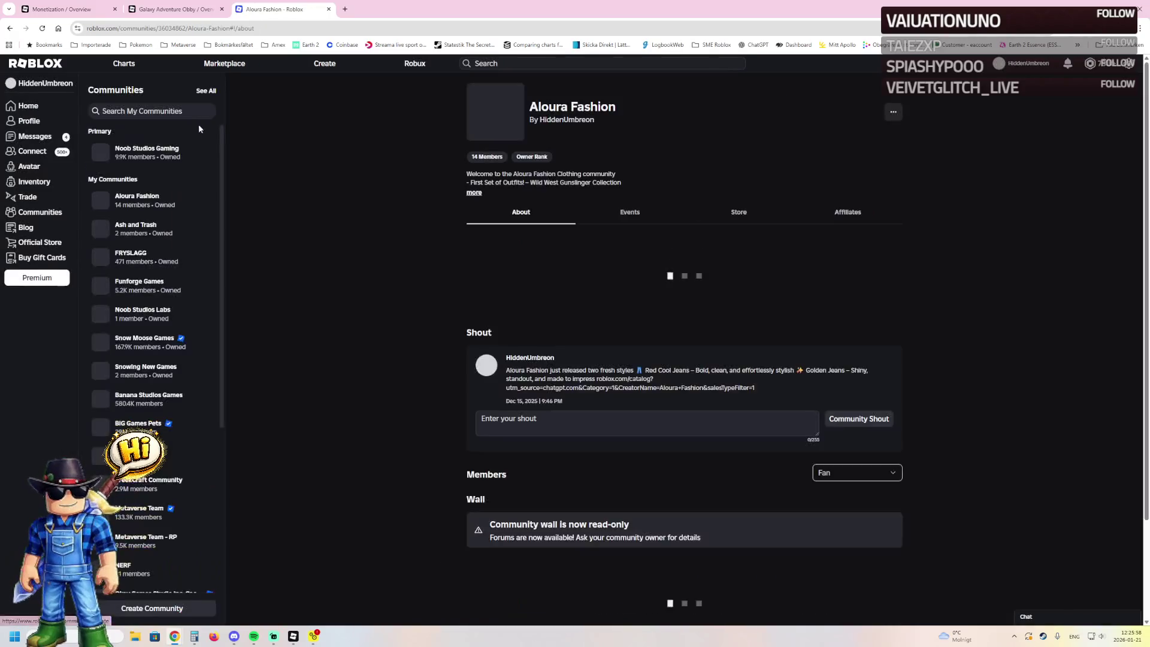
{"action": "key", "text": "ctrl+w"}
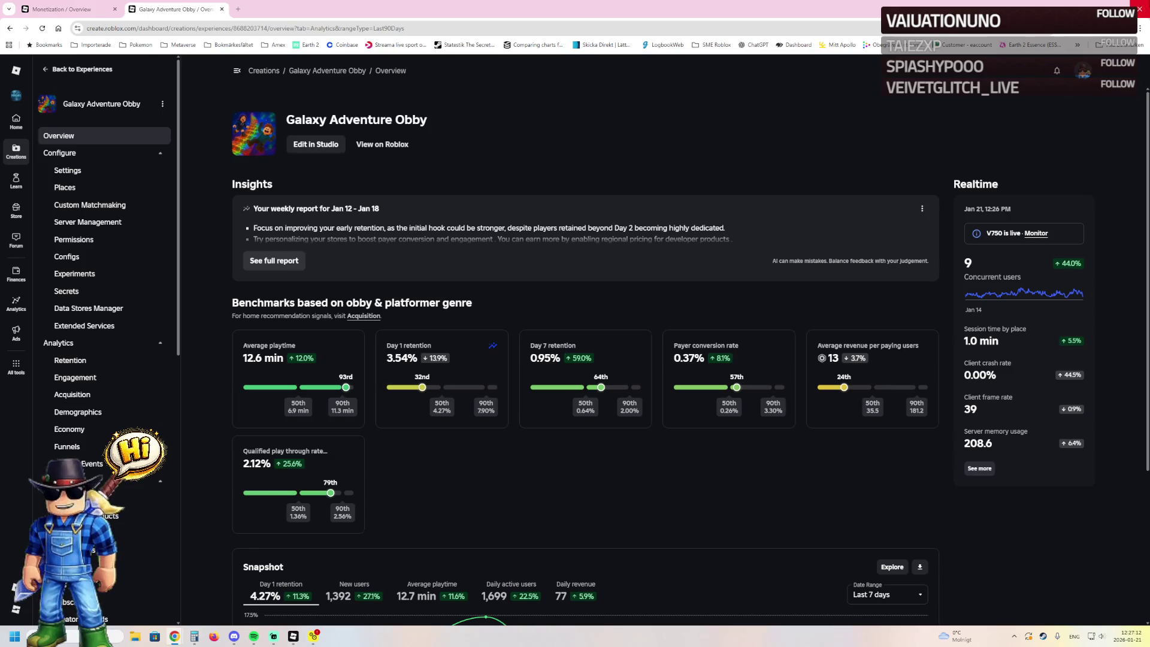
- Close the browser and return to Roblox Studio's Cyber Tower Escape [UPD] place
{"action": "left_click", "coordinate": [1137, 5]}
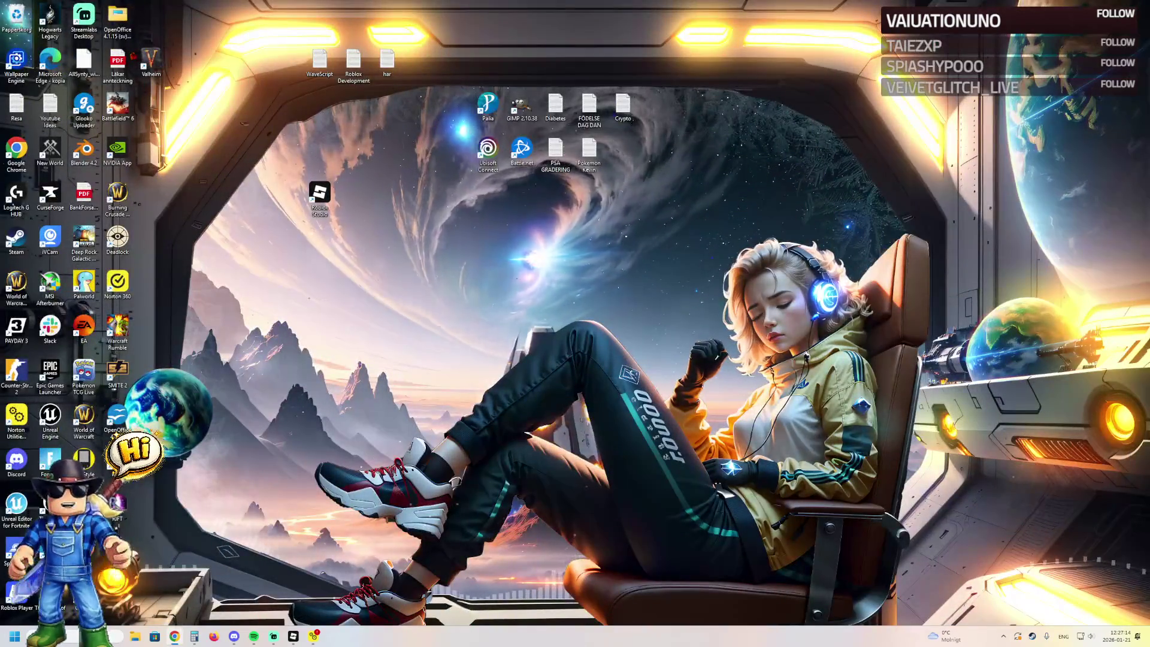
{"action": "left_click", "coordinate": [293, 636]}
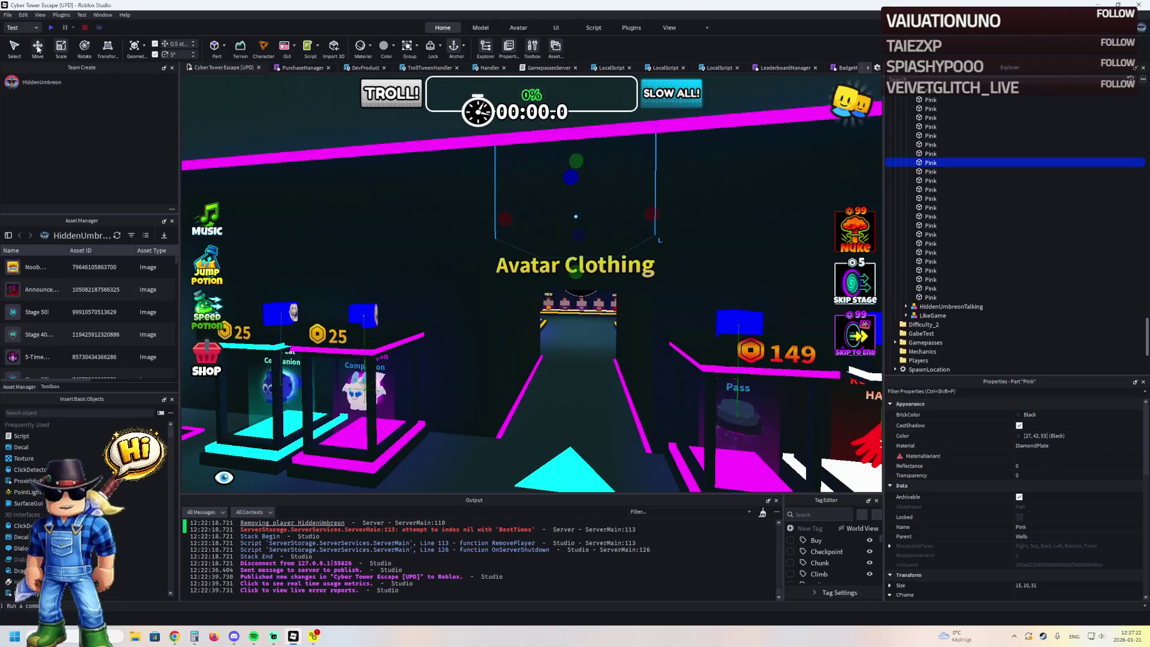
{"action": "left_click", "coordinate": [8, 15]}
- Open Project_PBT from the recently edited places list
{"action": "mouse_move", "coordinate": [46, 54]}
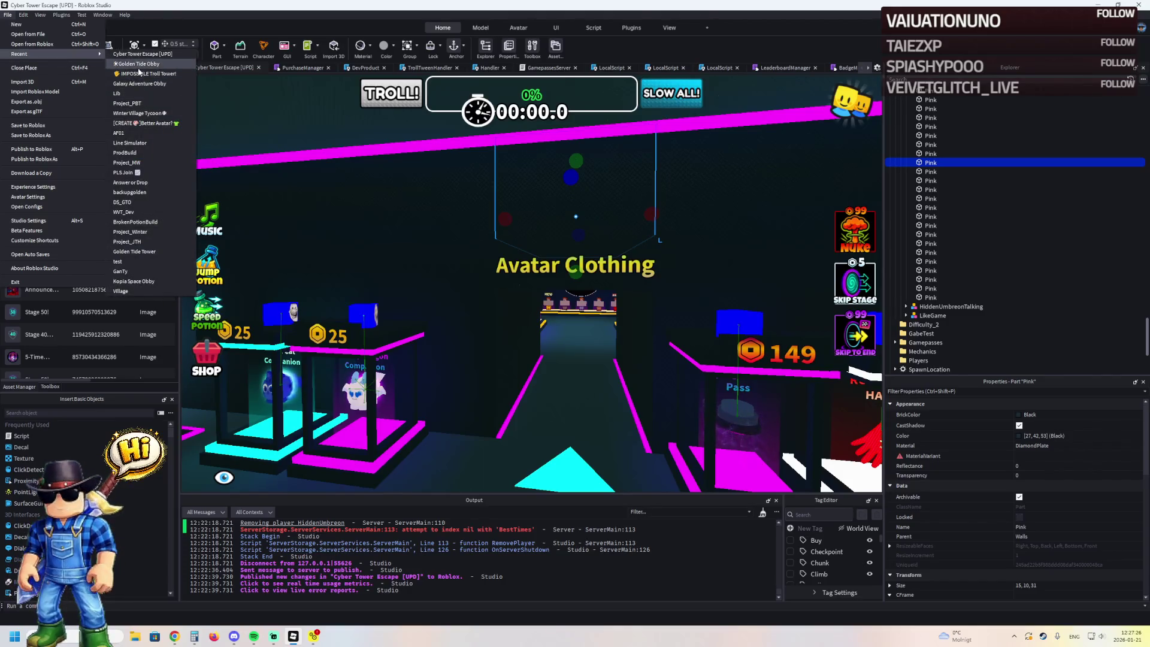
{"action": "left_click", "coordinate": [155, 105]}
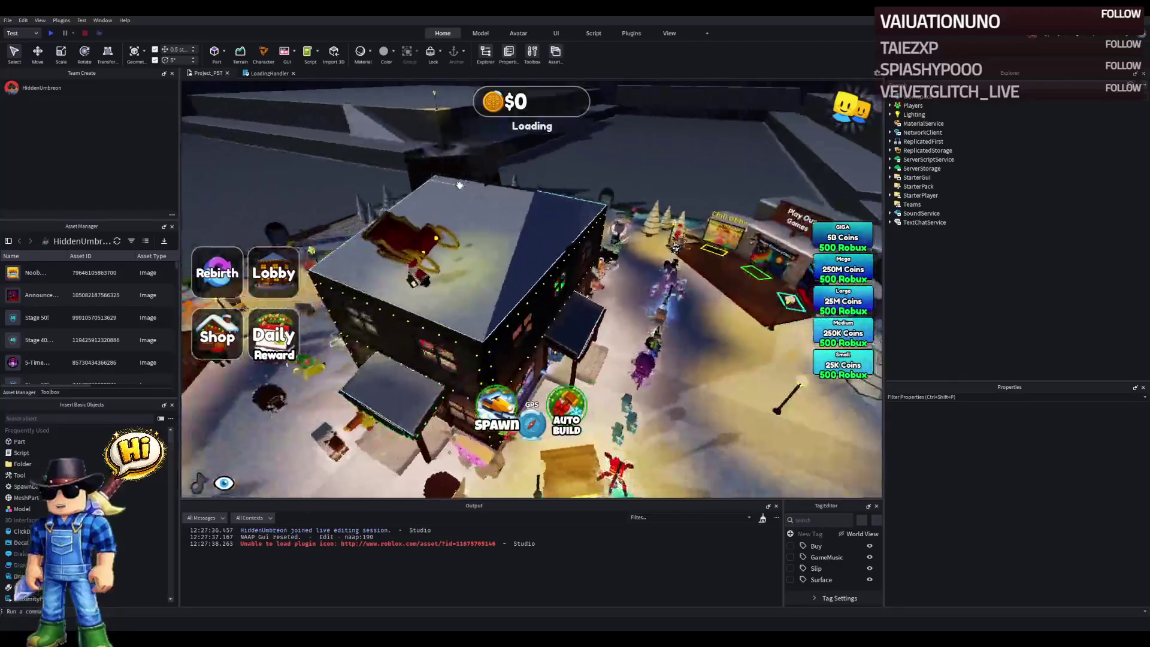
- Select the snowy house model in the viewport and collapse the Map folder in Explorer
{"action": "left_click", "coordinate": [491, 194]}
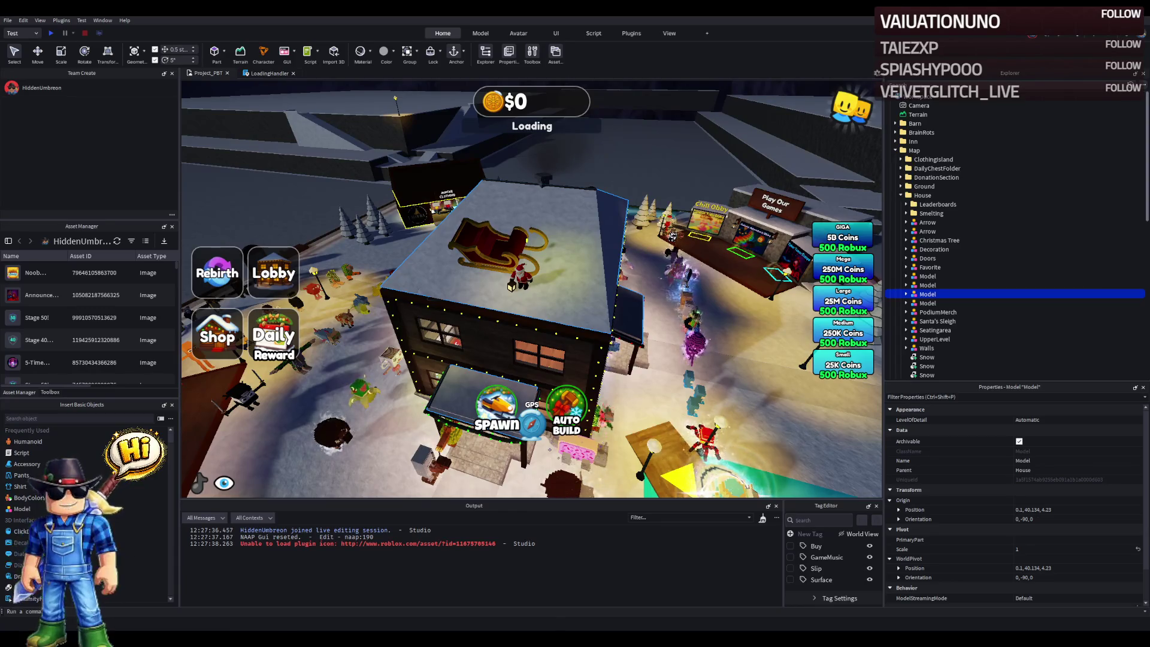
{"action": "left_click", "coordinate": [914, 151]}
{"action": "left_click", "coordinate": [896, 150]}
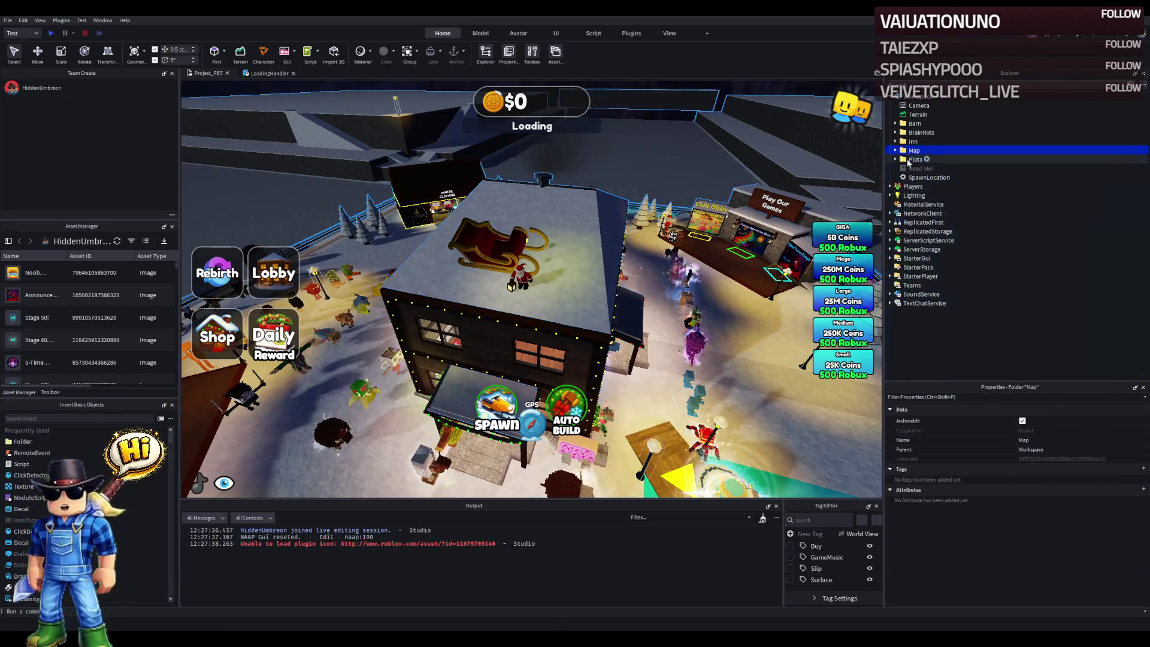
{"action": "left_click", "coordinate": [925, 204]}
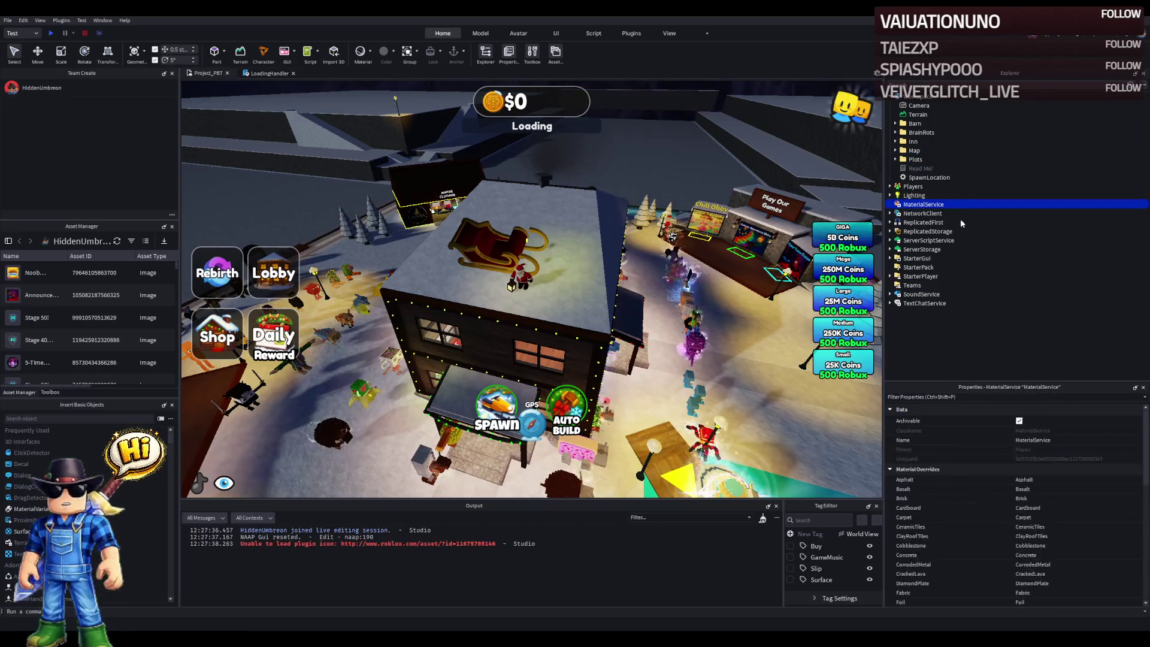
{"action": "key", "text": "Right"}
{"action": "key", "text": "Right"}
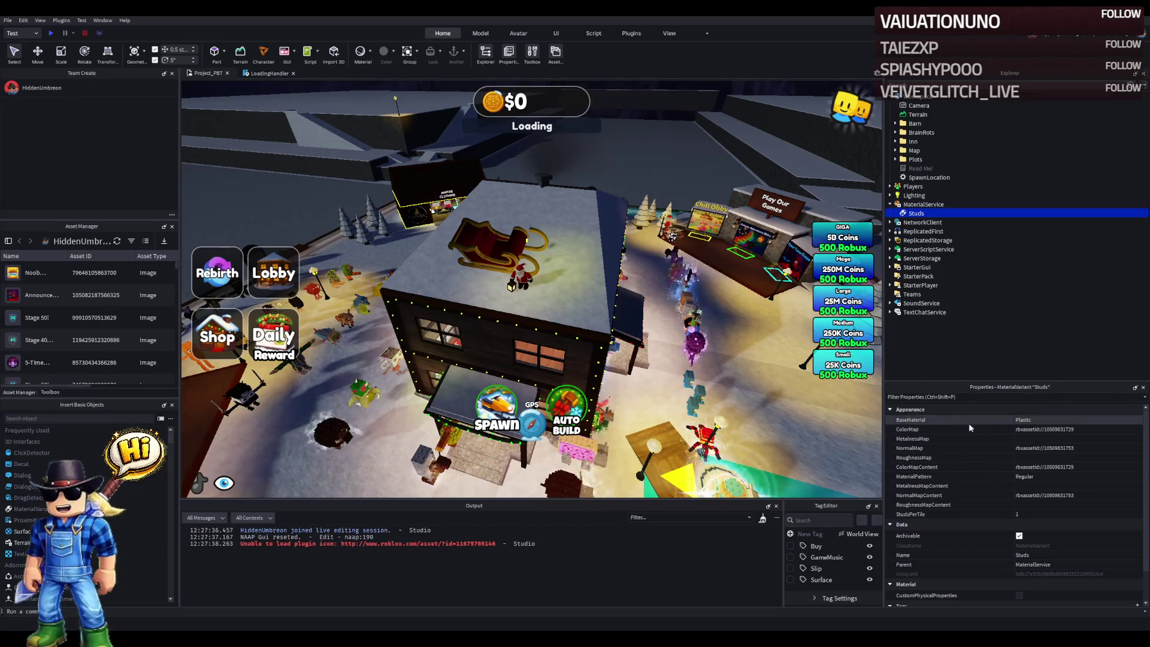
{"action": "scroll", "coordinate": [370, 339], "scroll_direction": "down", "scroll_amount": 10}
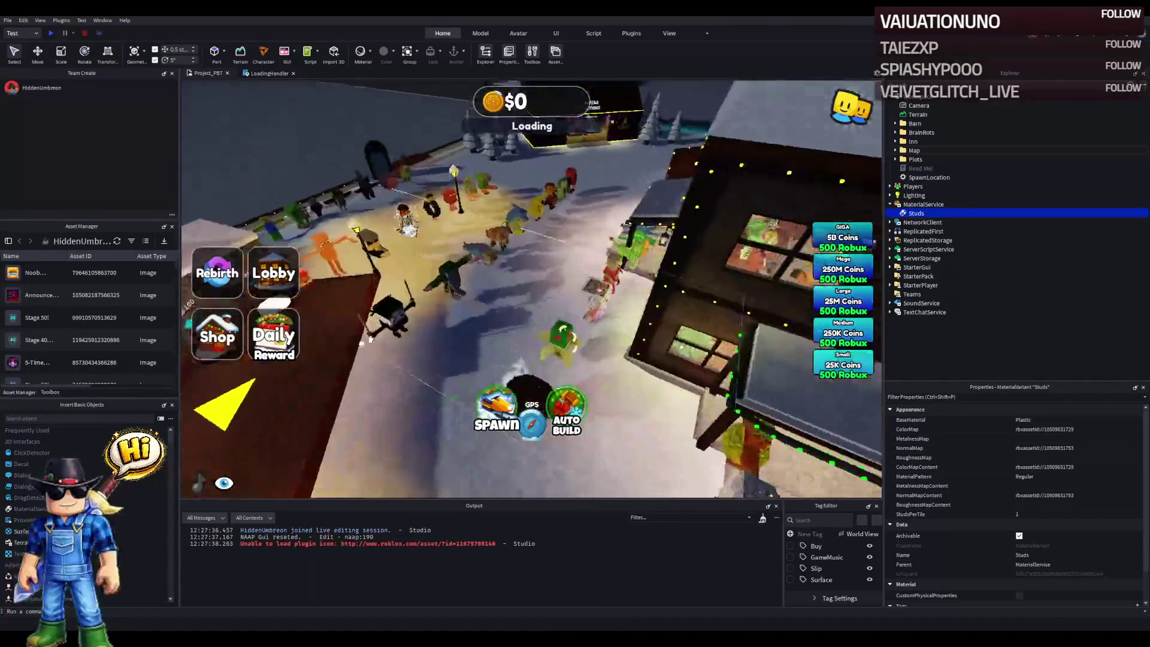
{"action": "key", "text": "Delete"}
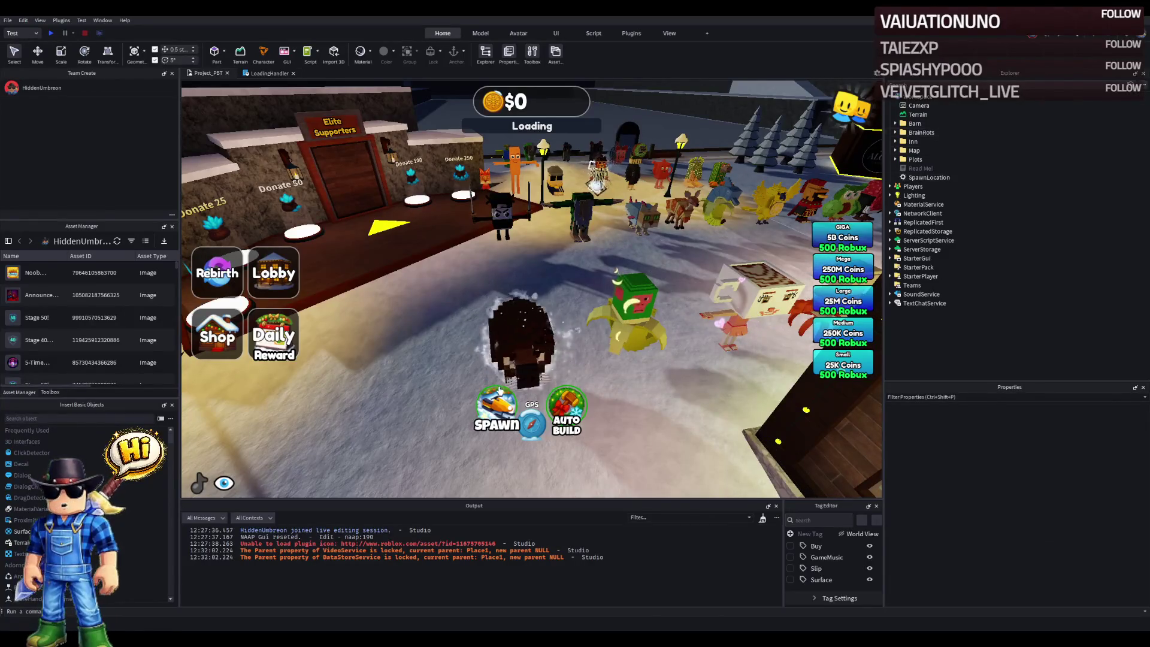
{"action": "scroll", "coordinate": [593, 309], "scroll_direction": "up", "scroll_amount": 3}
{"action": "left_click", "coordinate": [593, 308]}
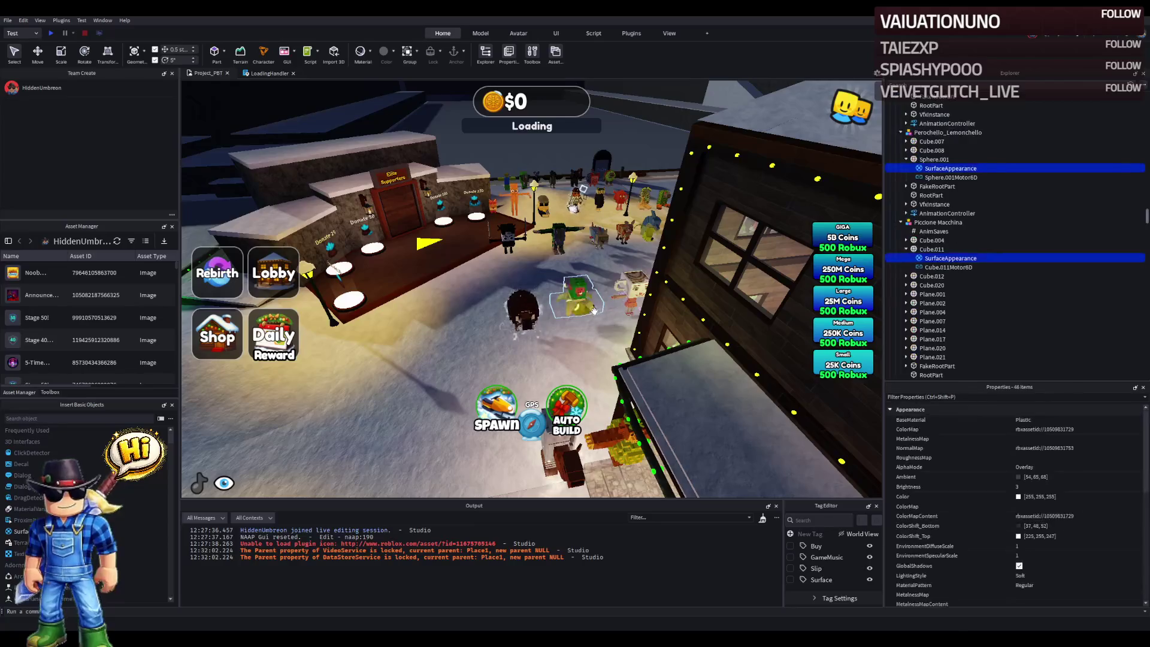
{"action": "scroll", "coordinate": [593, 321], "scroll_direction": "up", "scroll_amount": 2}
{"action": "scroll", "coordinate": [594, 321], "scroll_direction": "up", "scroll_amount": 4}
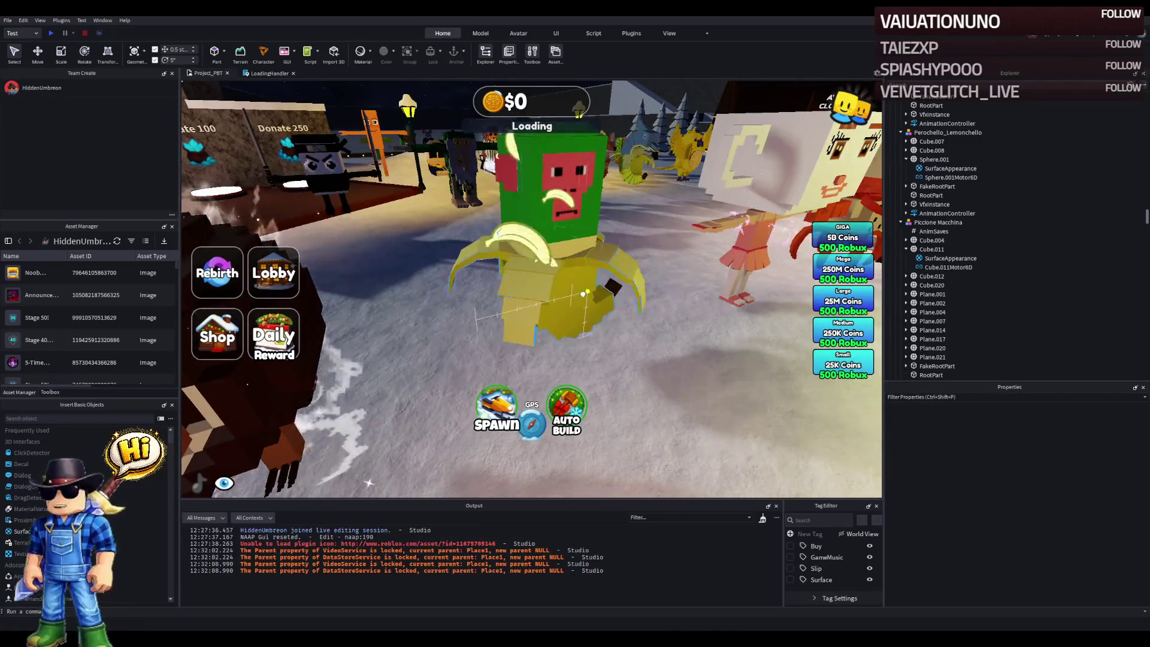
{"action": "left_click", "coordinate": [602, 318]}
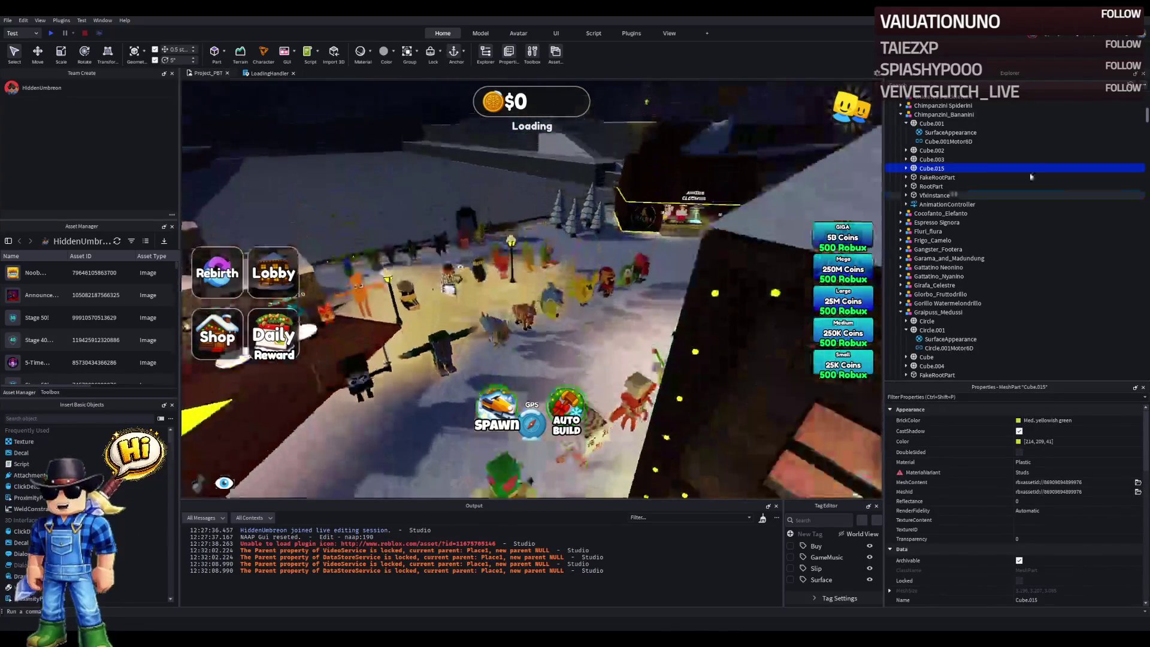
{"action": "left_click", "coordinate": [997, 135]}
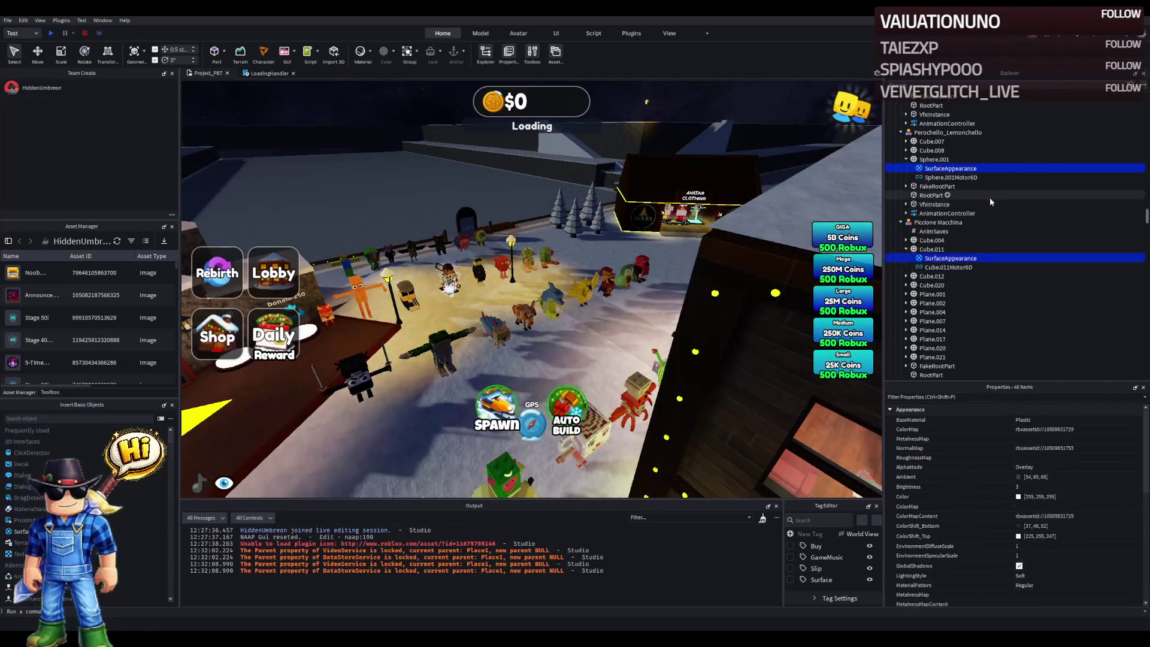
{"action": "scroll", "coordinate": [964, 246], "scroll_direction": "down", "scroll_amount": 5}
{"action": "scroll", "coordinate": [971, 248], "scroll_direction": "up", "scroll_amount": 2}
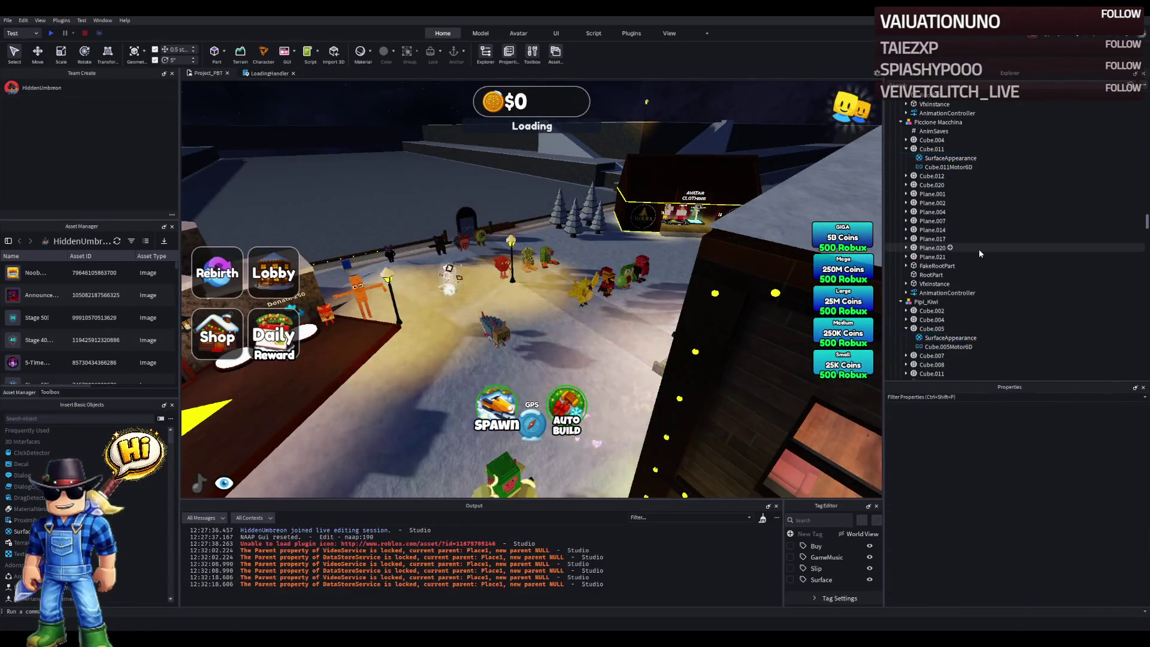
{"action": "scroll", "coordinate": [967, 196], "scroll_direction": "up", "scroll_amount": 10}
{"action": "left_click", "coordinate": [922, 132]}
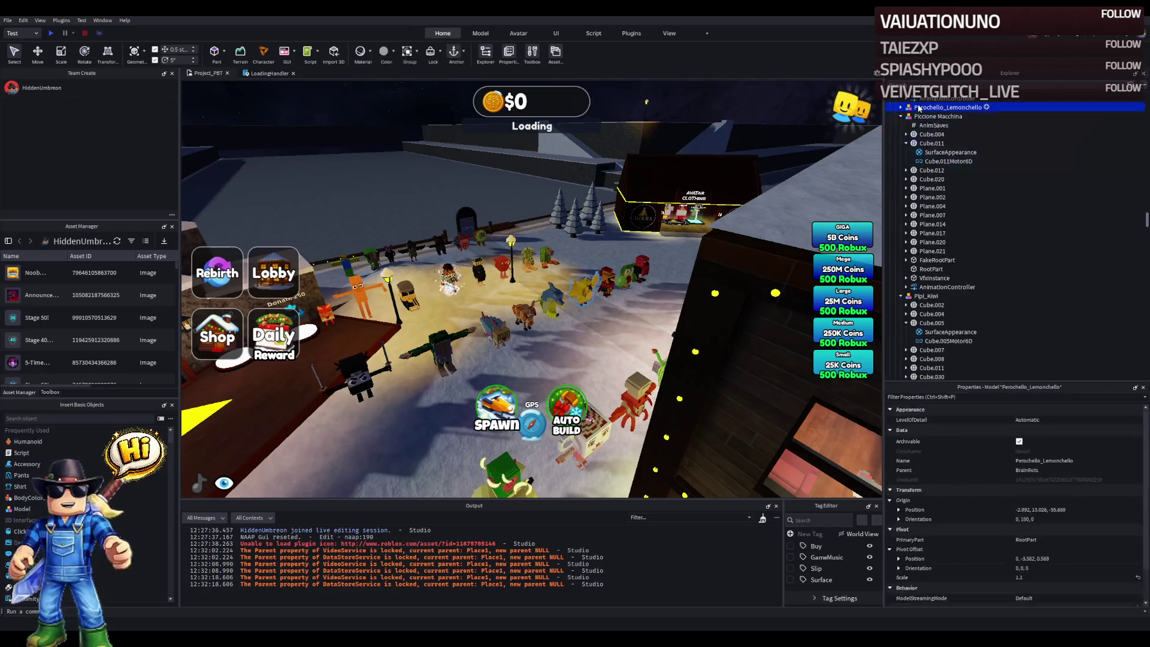
{"action": "key", "text": "Left"}
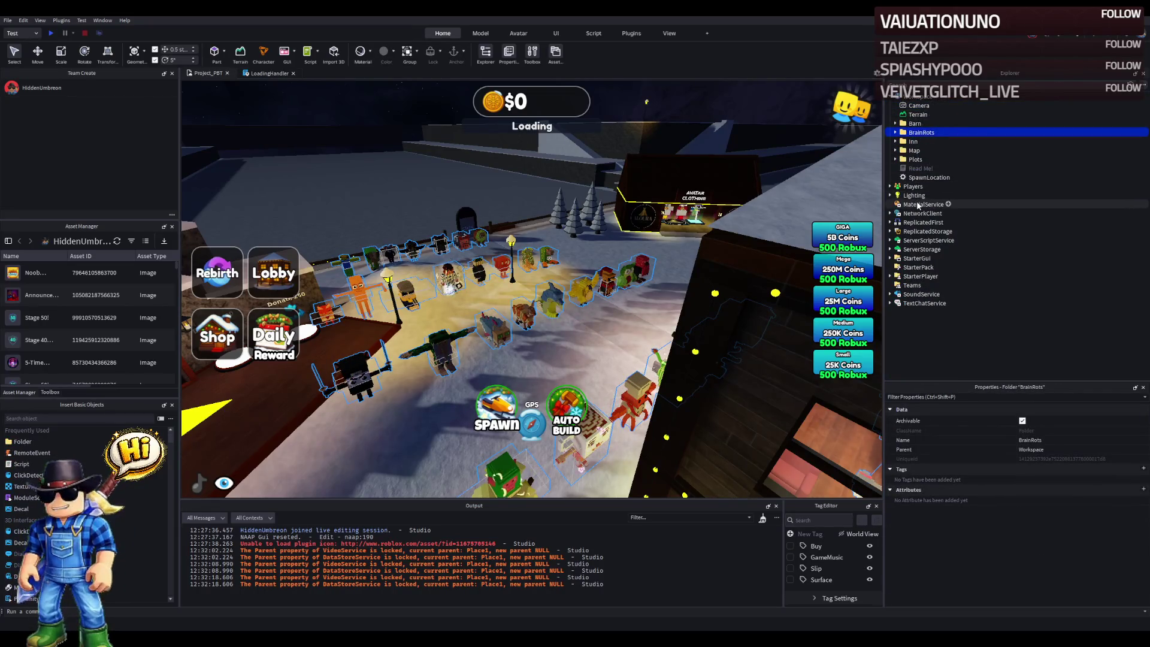
{"action": "left_click", "coordinate": [925, 204]}
{"action": "key", "text": "Right"}
{"action": "left_click", "coordinate": [930, 213]}
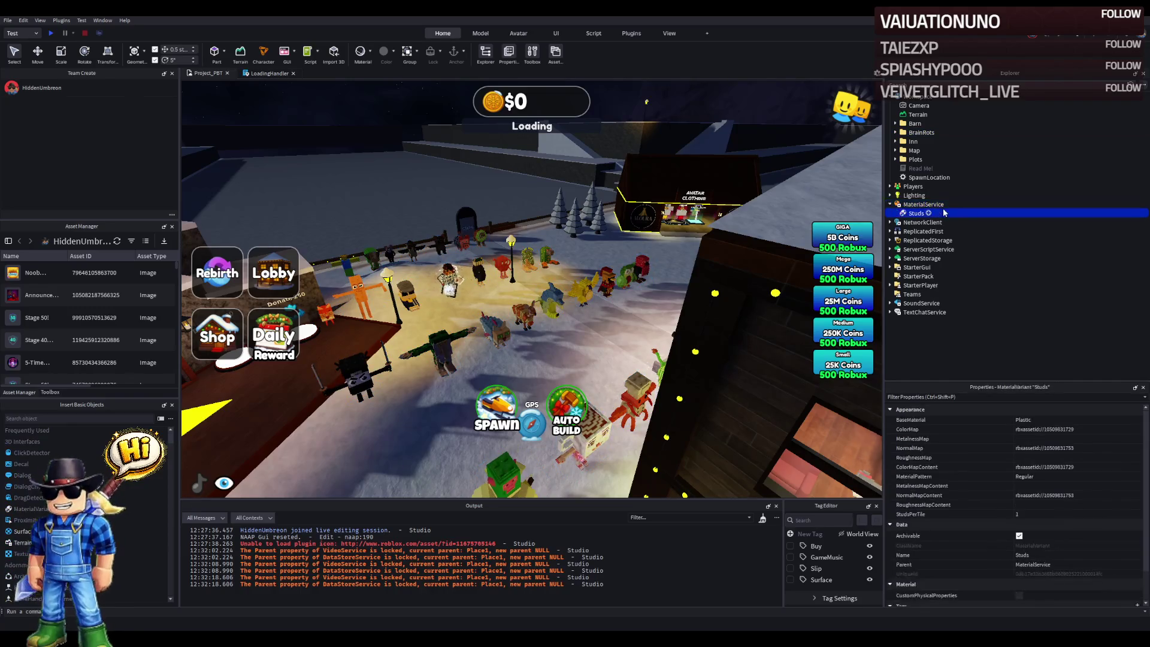
{"action": "left_click", "coordinate": [1089, 419]}
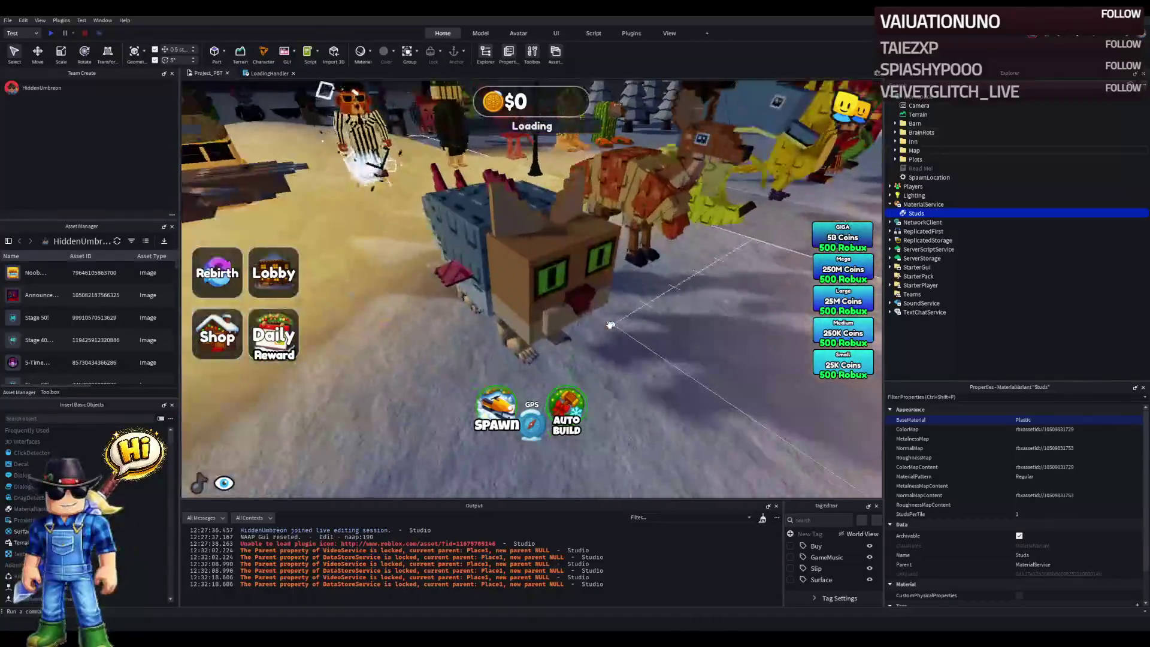
{"action": "left_click", "coordinate": [610, 325]}
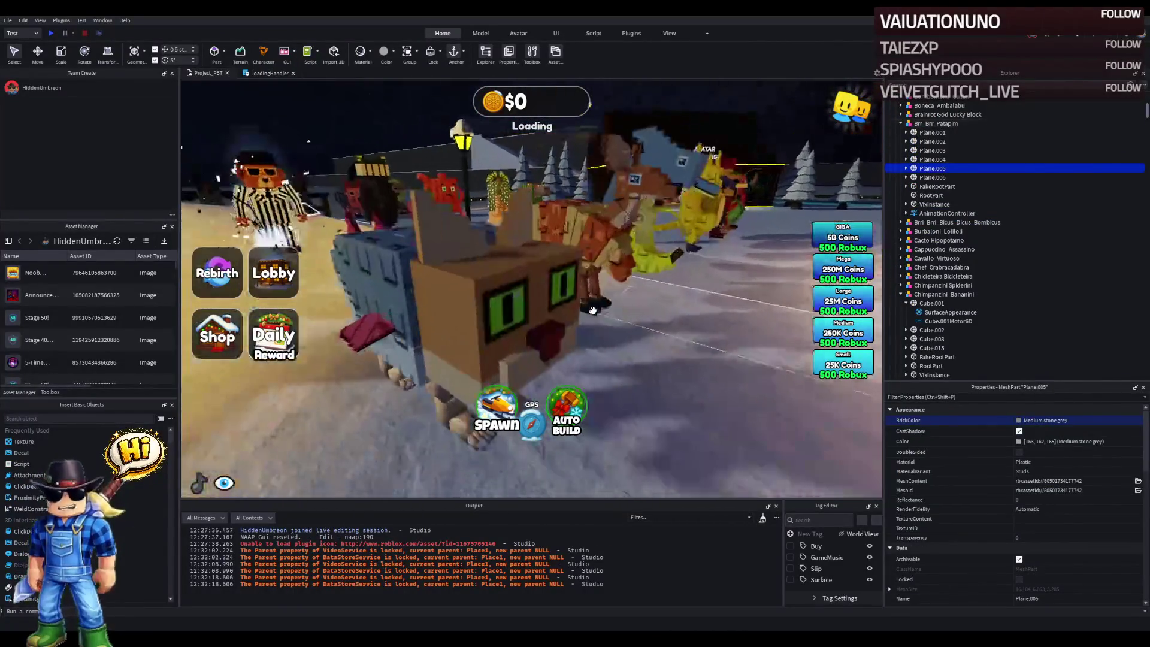
{"action": "left_click", "coordinate": [547, 297]}
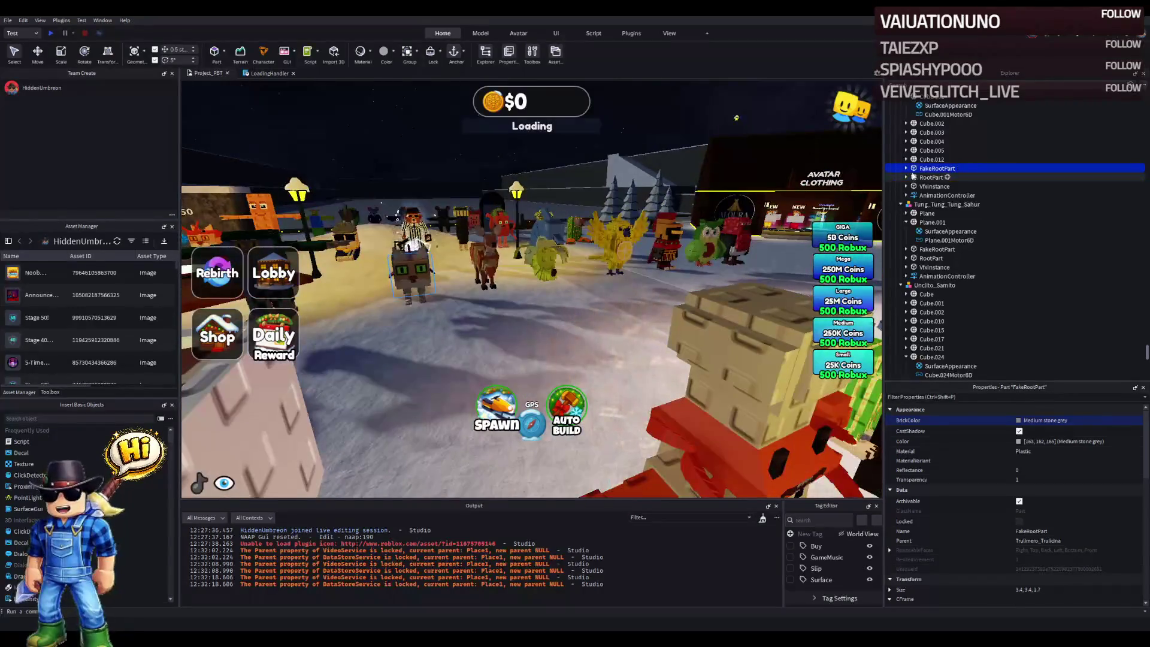
{"action": "left_click", "coordinate": [906, 170]}
{"action": "left_click", "coordinate": [908, 170]}
{"action": "scroll", "coordinate": [916, 173], "scroll_direction": "up", "scroll_amount": 5}
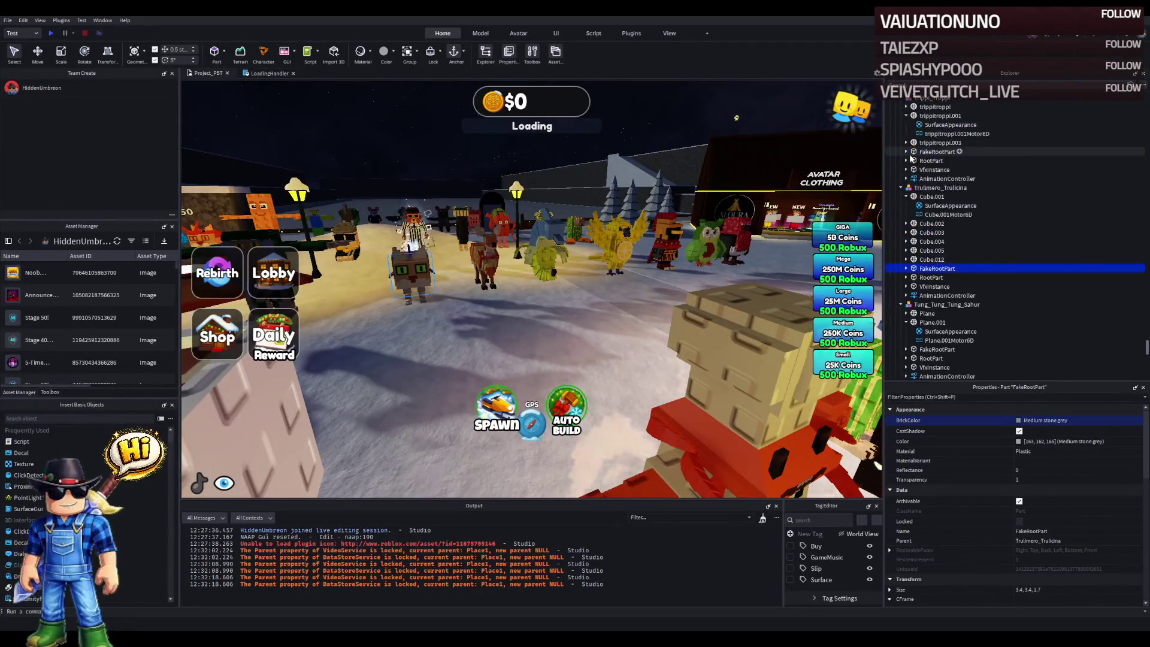
{"action": "left_click", "coordinate": [923, 173]}
{"action": "left_click", "coordinate": [934, 157]}
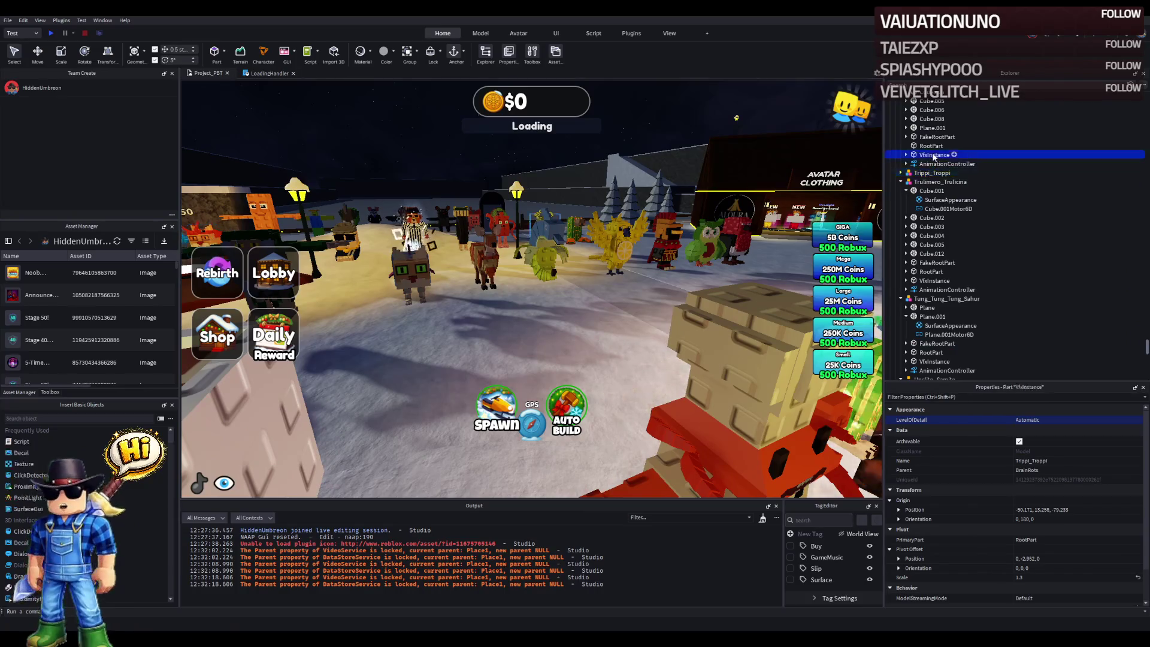
{"action": "key", "text": "Left"}
{"action": "key", "text": "Left"}
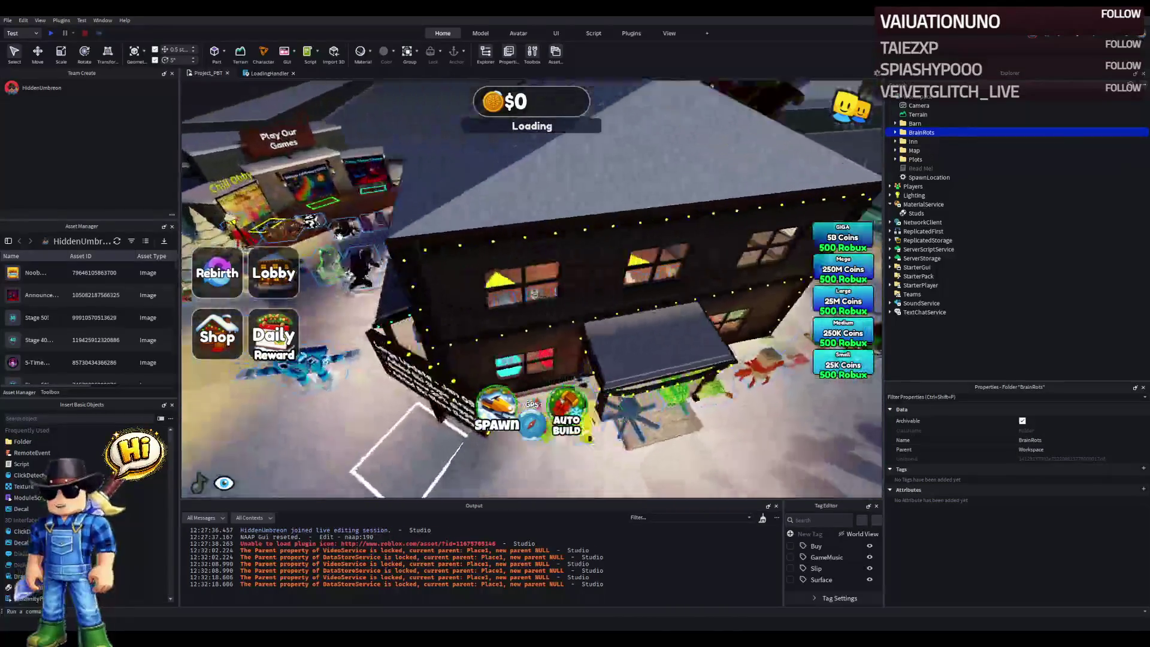
- Change the house's back-wall Ground part material to Plastic
{"action": "left_click", "coordinate": [608, 269]}
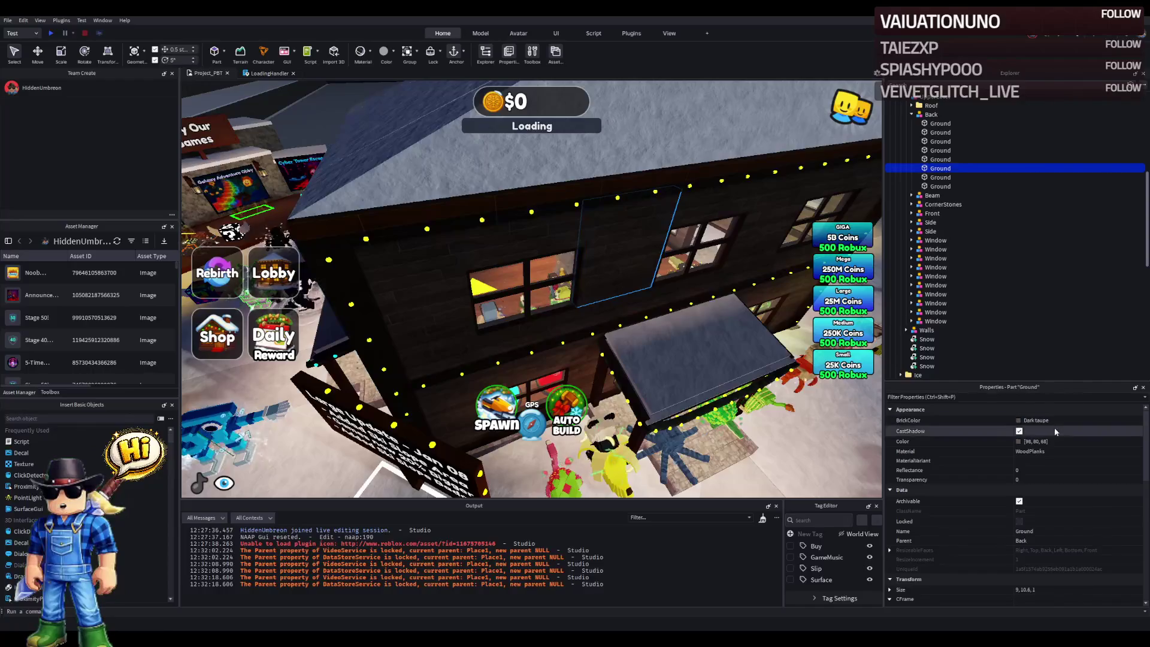
{"action": "left_click", "coordinate": [1061, 452]}
{"action": "key", "text": "p"}
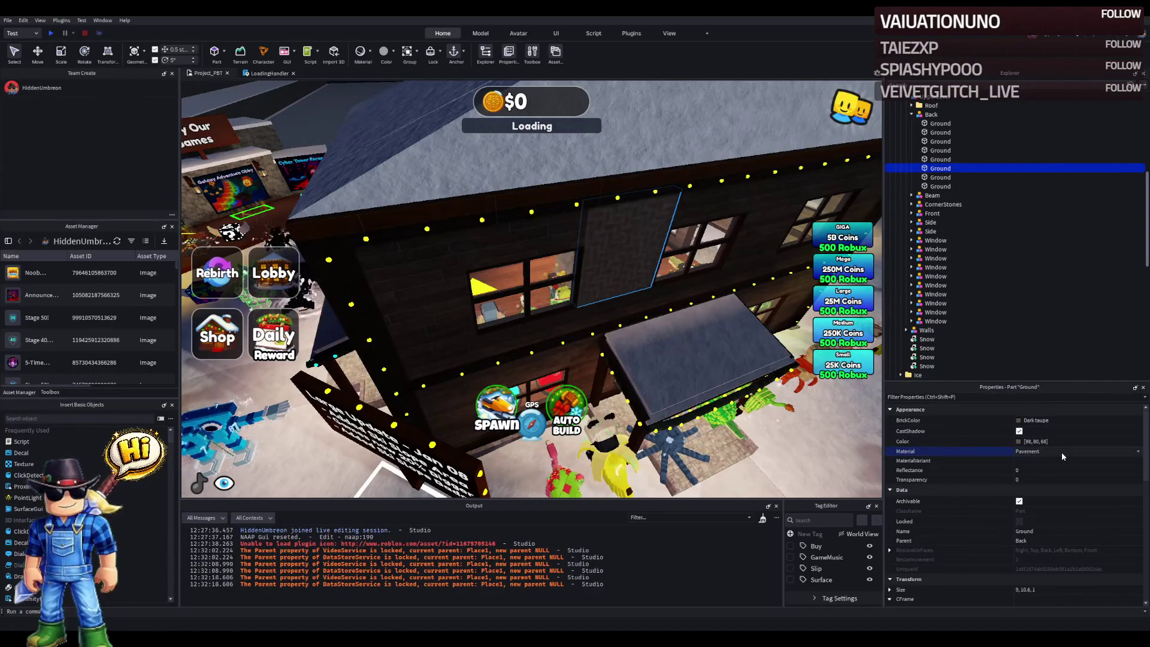
{"action": "key", "text": "p"}
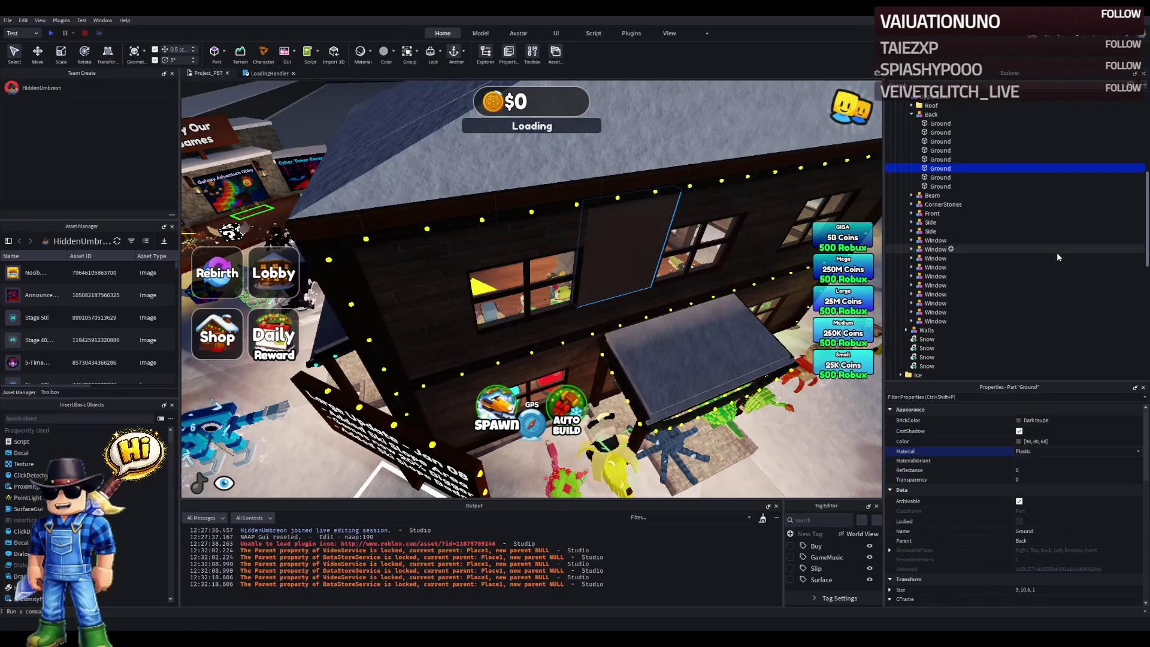
- In MaterialService, set the Plastic material override to Studs
{"action": "left_click", "coordinate": [1058, 234]}
{"action": "key", "text": "Left"}
{"action": "key", "text": "Left"}
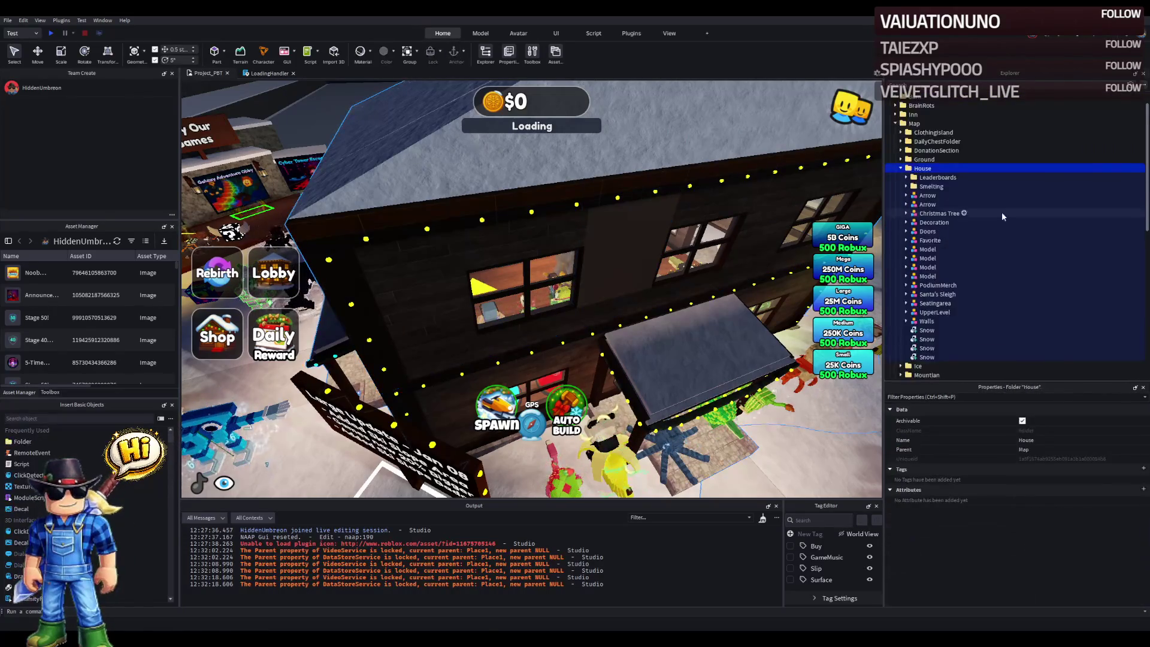
{"action": "key", "text": "Left"}
{"action": "key", "text": "Left"}
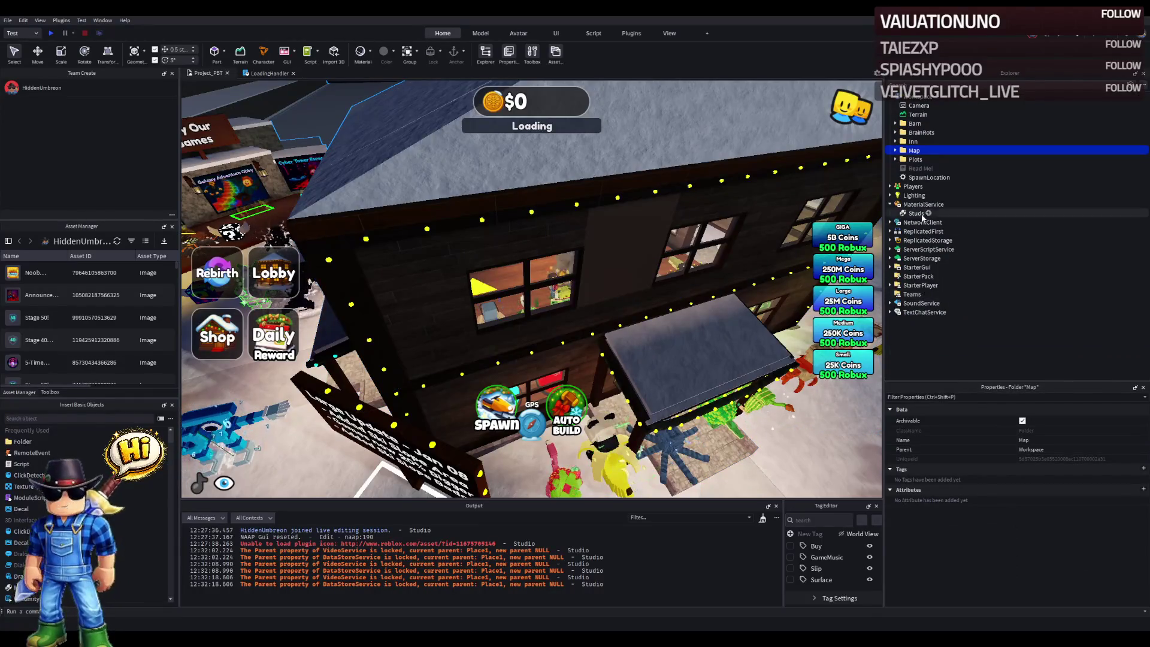
{"action": "key", "text": "Down"}
{"action": "key", "text": "Down"}
{"action": "key", "text": "Down"}
{"action": "scroll", "coordinate": [1092, 462], "scroll_direction": "down", "scroll_amount": 1}
{"action": "scroll", "coordinate": [1073, 537], "scroll_direction": "down", "scroll_amount": 8}
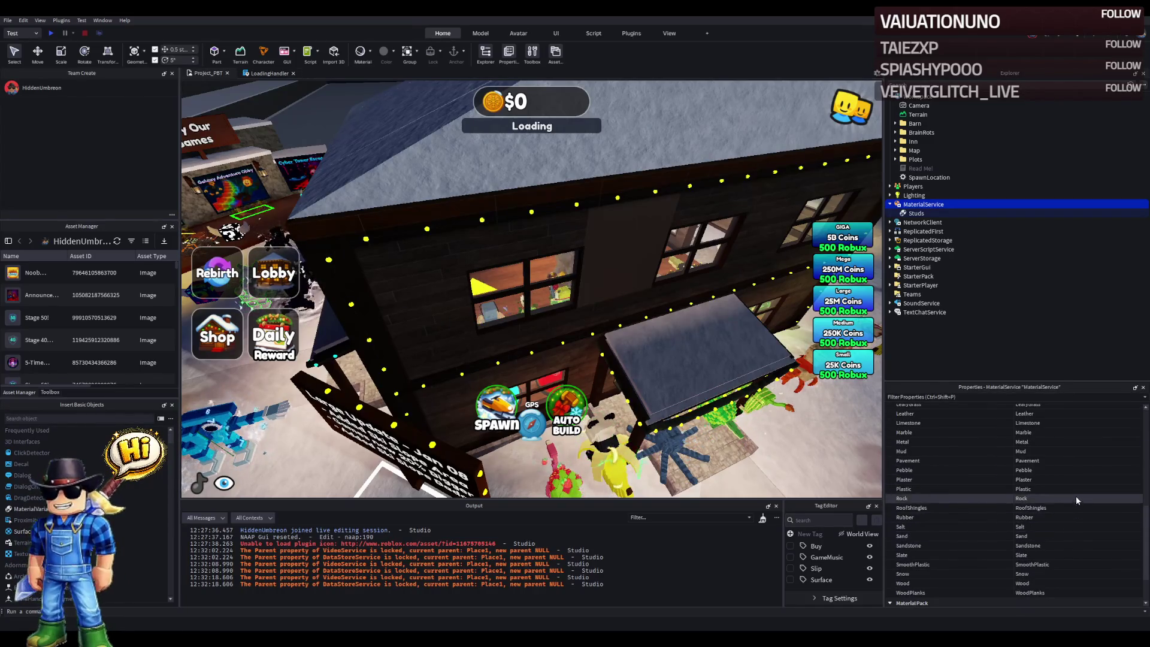
{"action": "left_click", "coordinate": [1077, 487]}
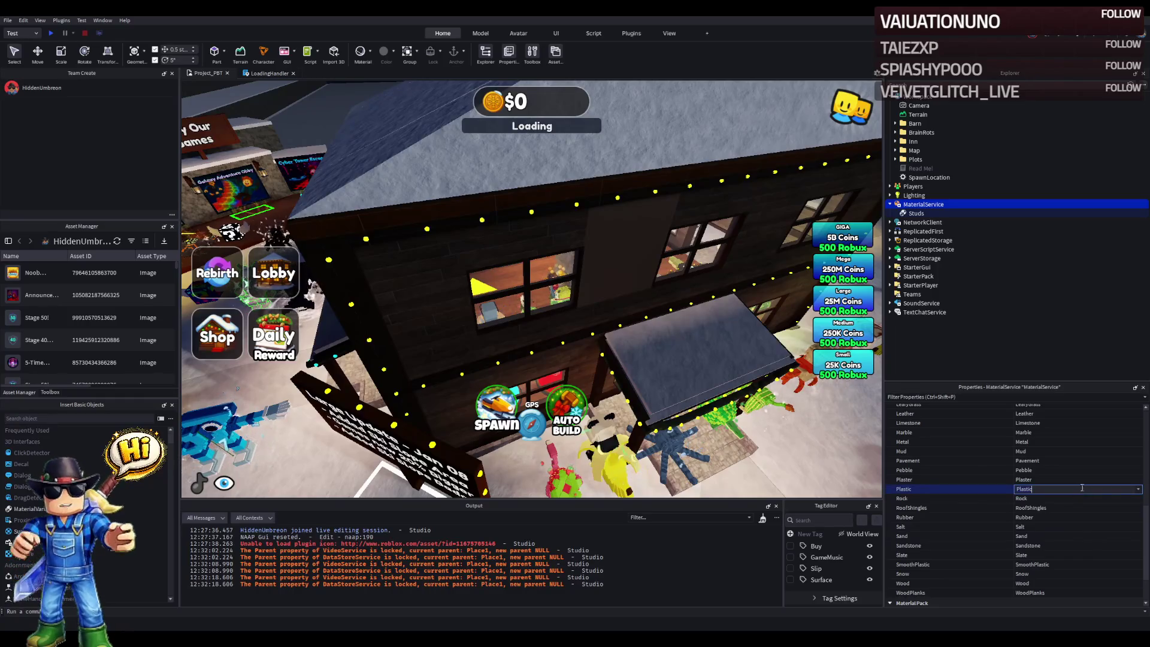
{"action": "left_click", "coordinate": [1137, 489]}
{"action": "left_click", "coordinate": [1073, 508]}
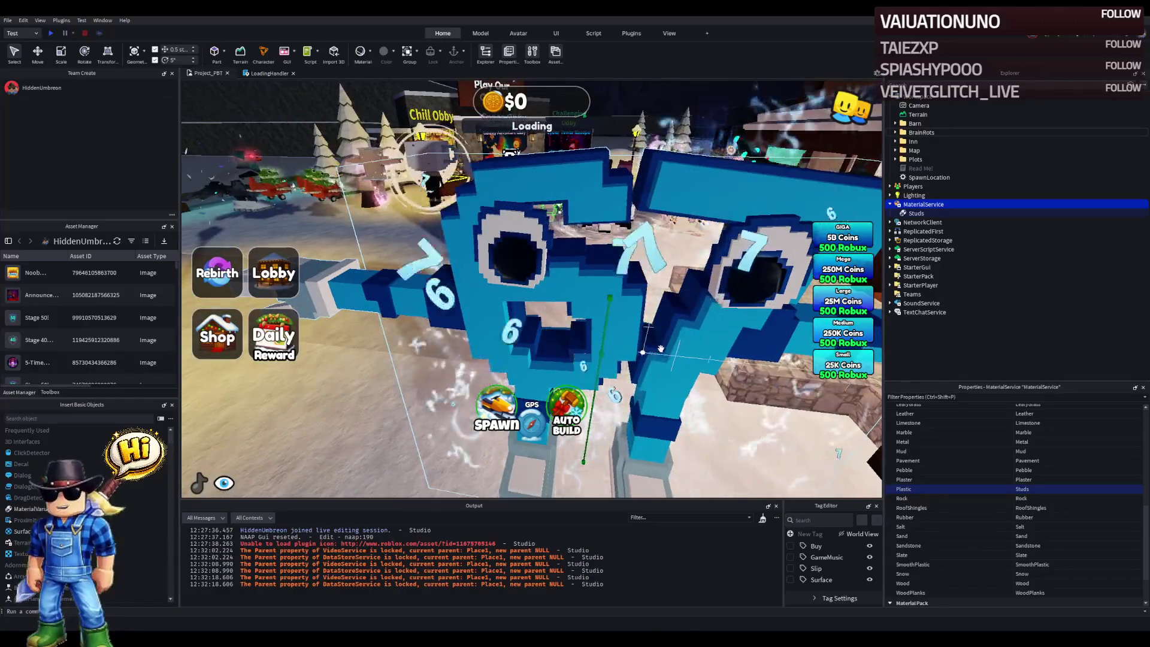
- Undo and redo the Studs override, then select and frame the wall Ground part
{"action": "key", "text": "ctrl+z"}
{"action": "key", "text": "ctrl+y"}
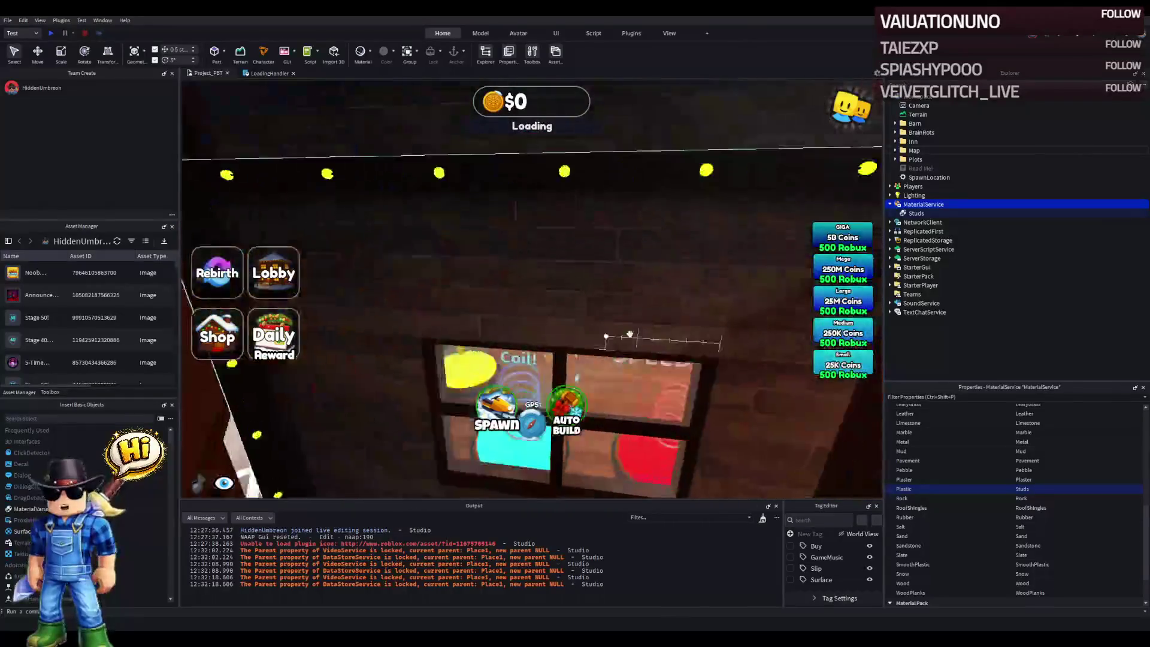
{"action": "left_click", "coordinate": [637, 268]}
{"action": "key", "text": "f"}
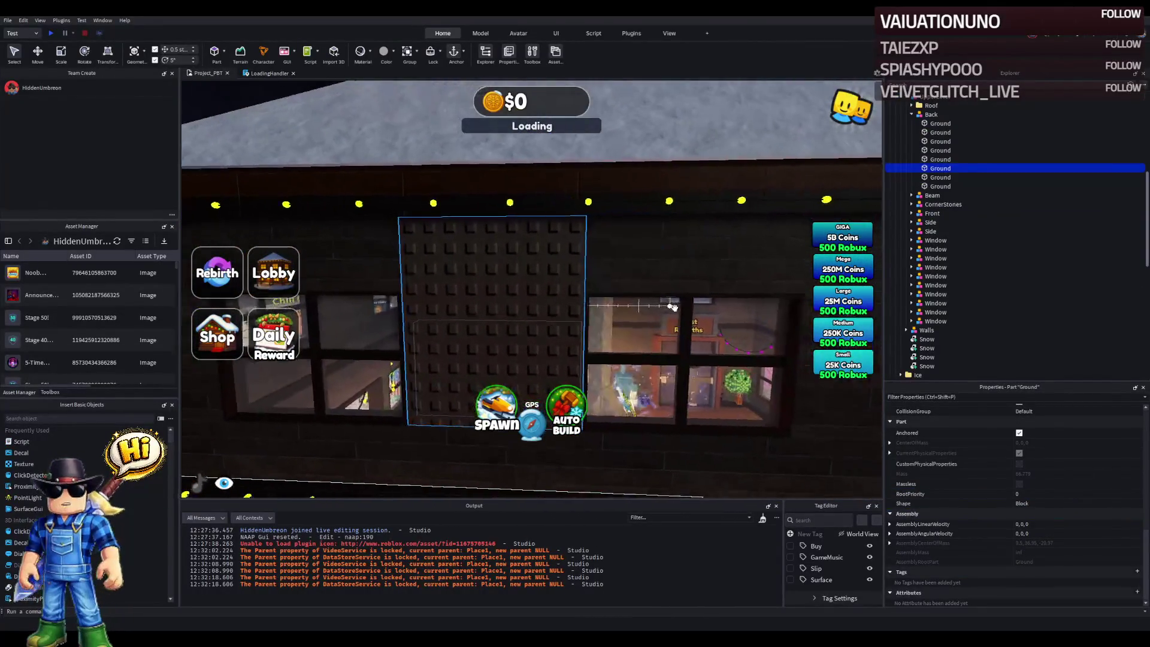
- Fly past the Daily Group Chest area and select the large grey platform
{"action": "scroll", "coordinate": [674, 308], "scroll_direction": "down", "scroll_amount": 10}
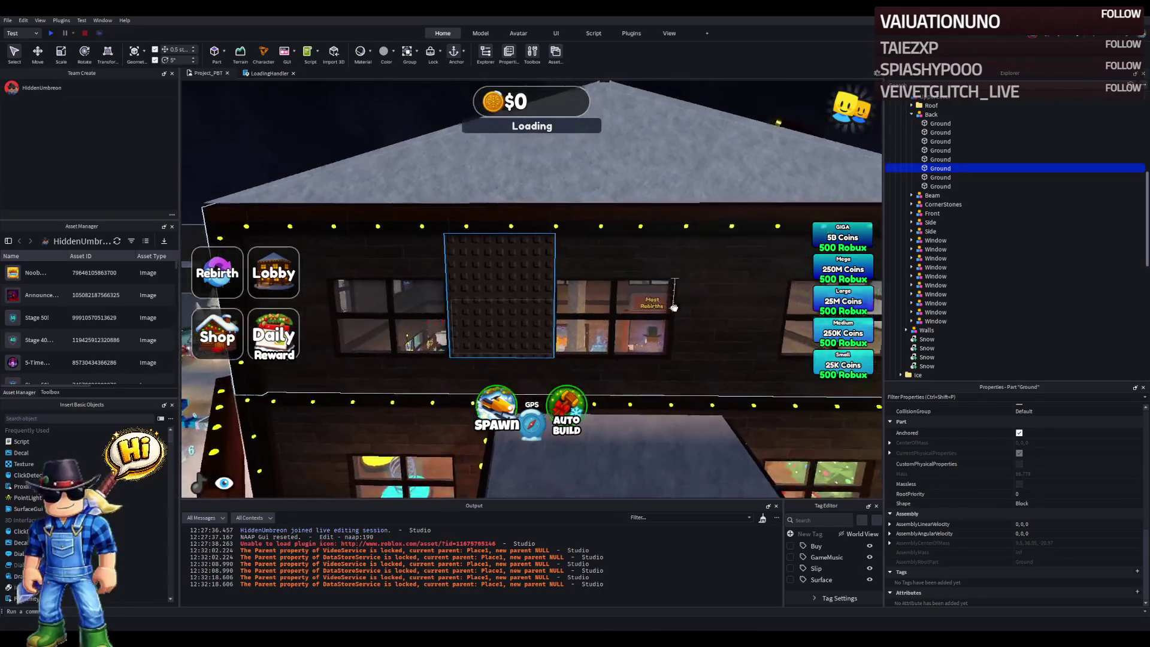
{"action": "key", "text": "d"}
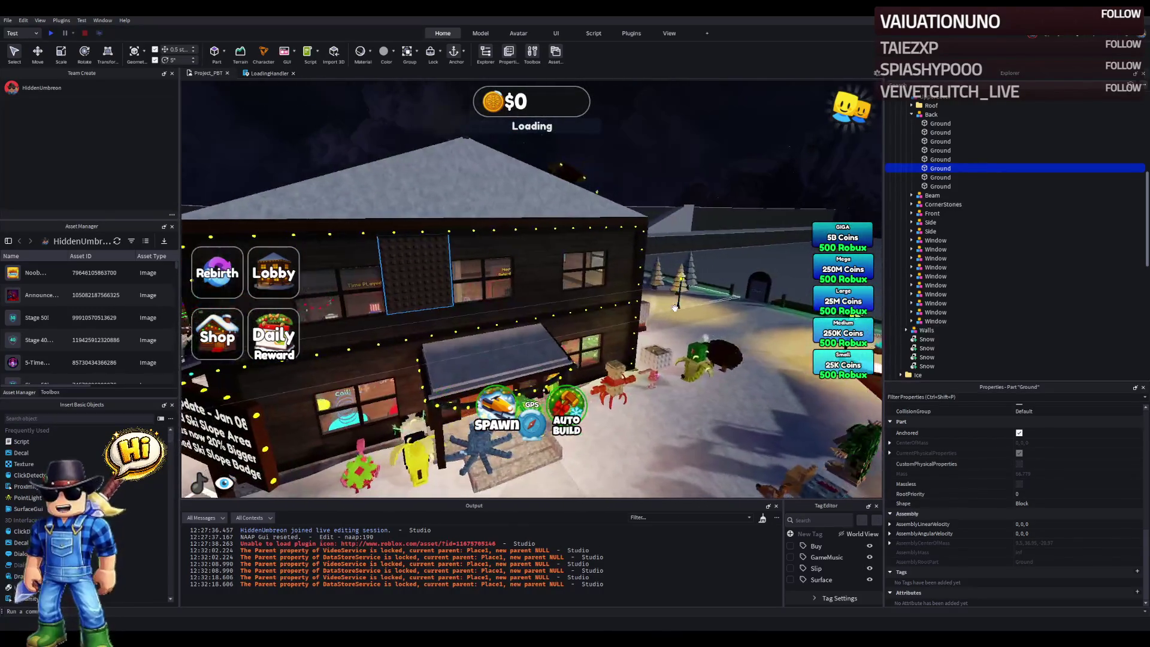
{"action": "key", "text": "d"}
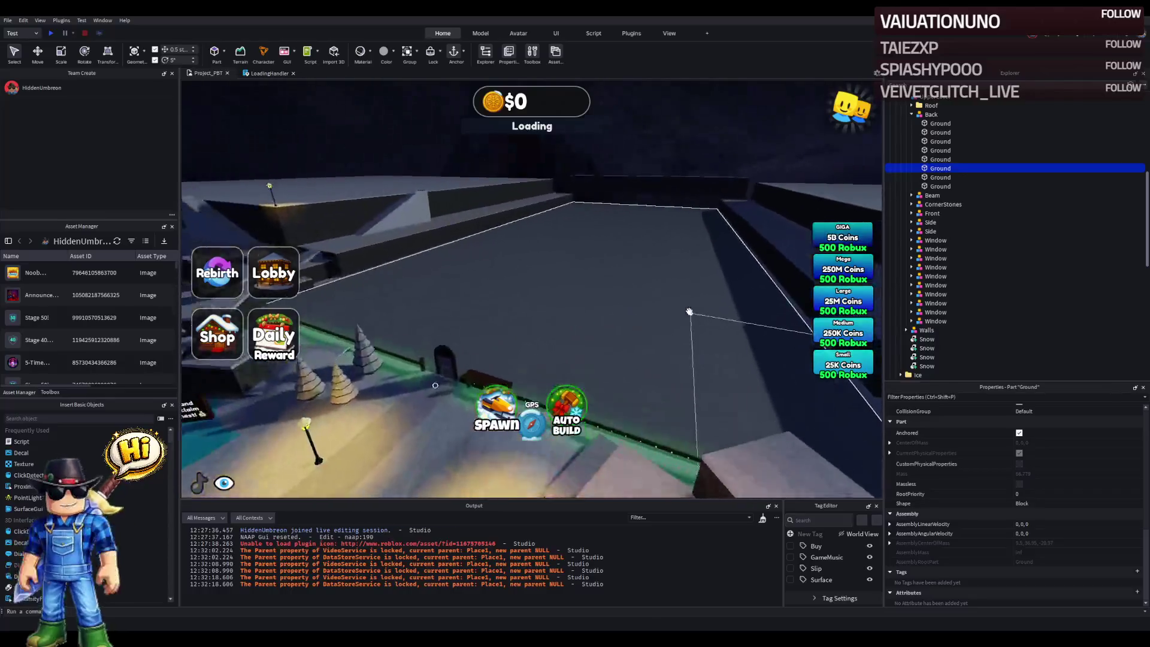
{"action": "key", "text": "w"}
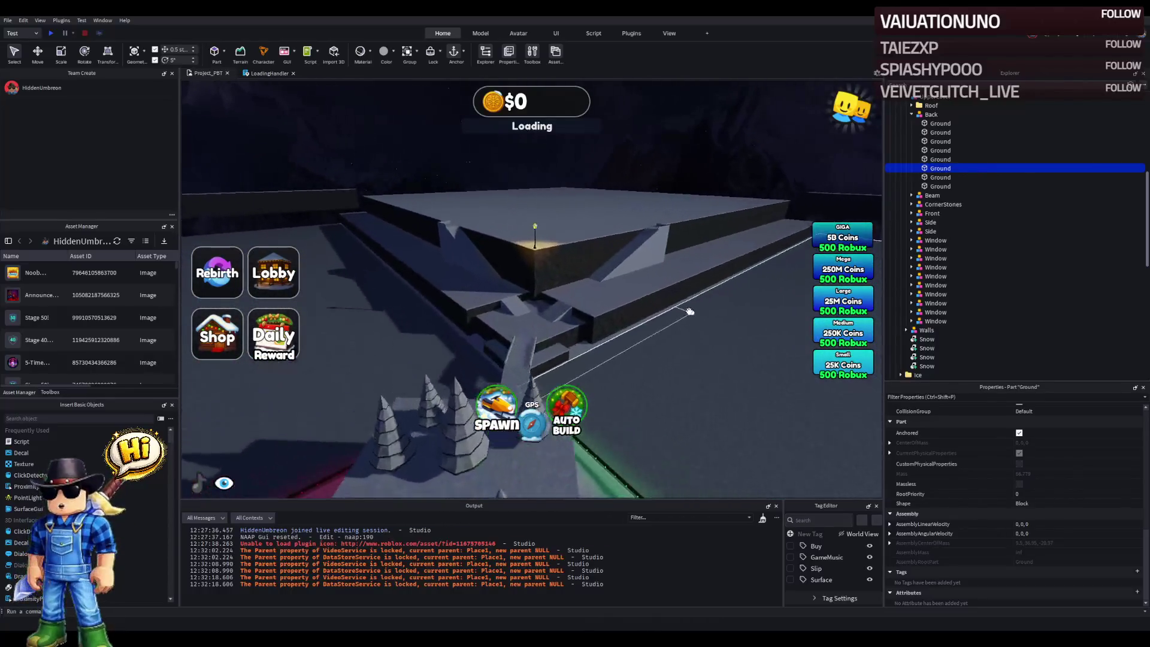
{"action": "left_click", "coordinate": [794, 198]}
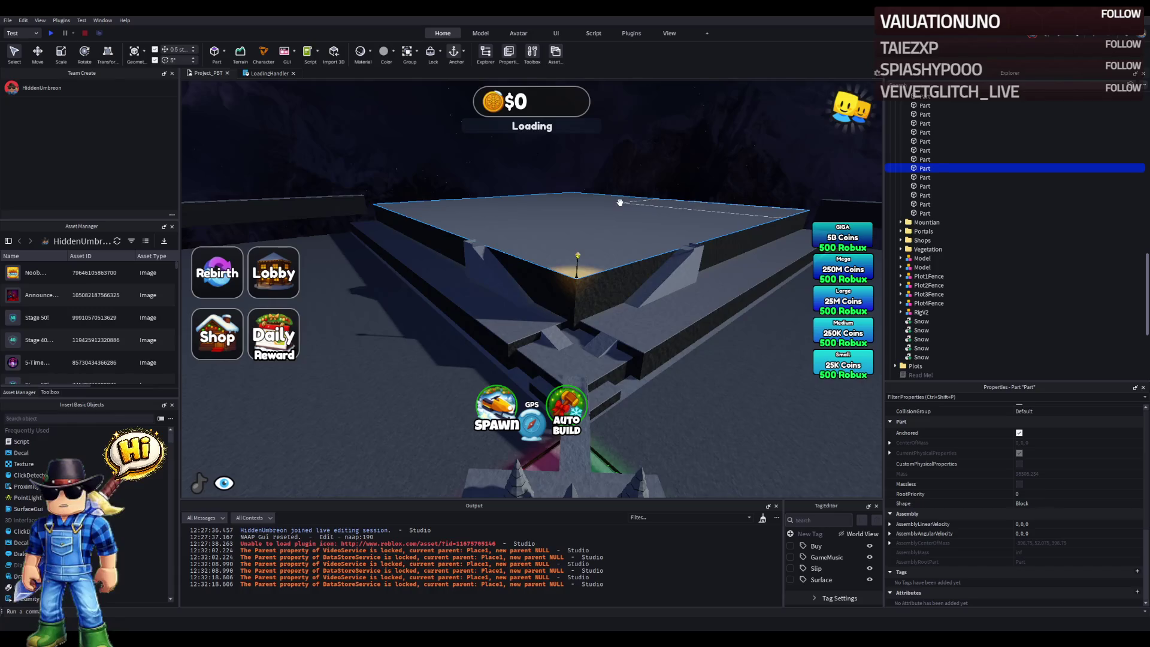
- Delete both Mountian folders
{"action": "key", "text": "w"}
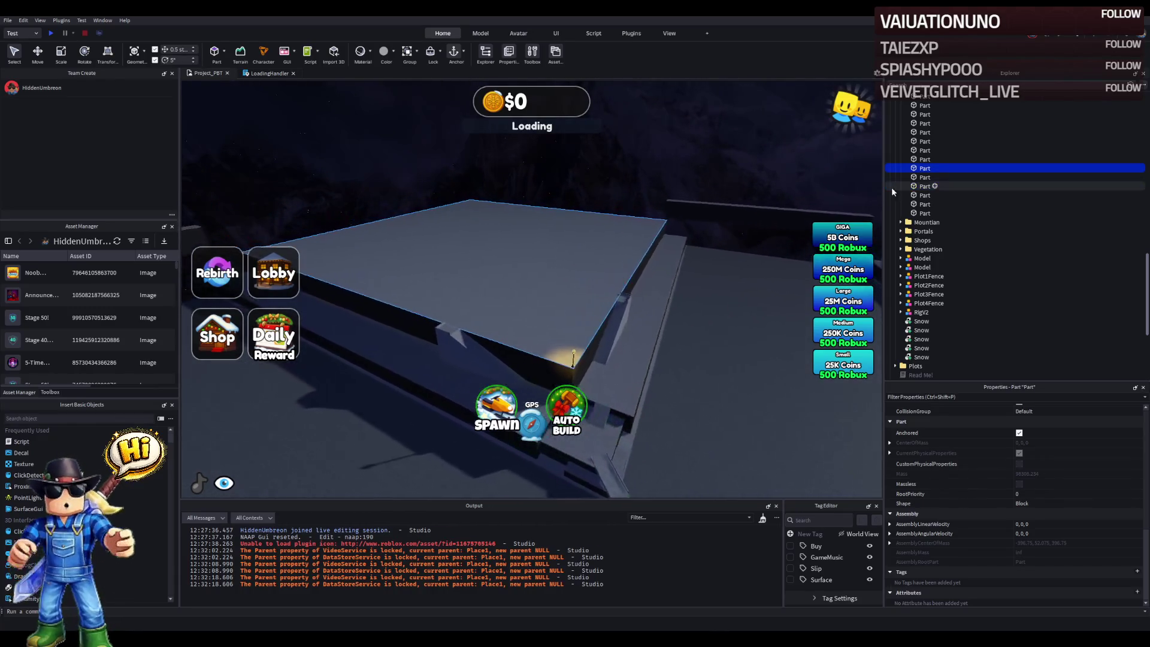
{"action": "left_click", "coordinate": [922, 150]}
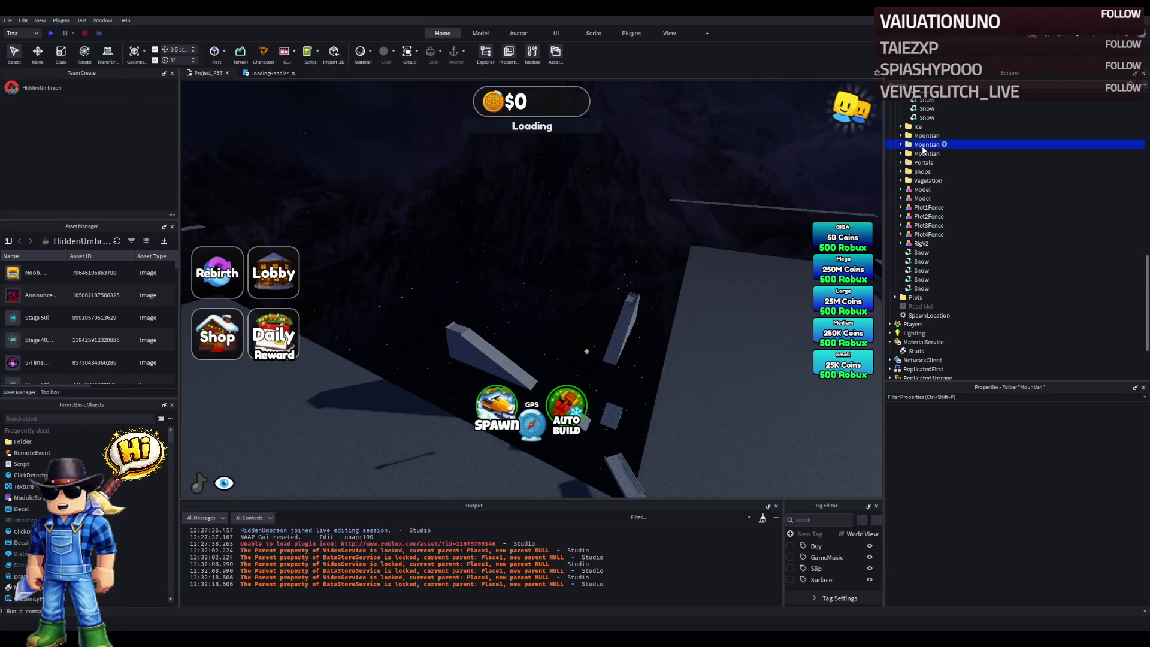
{"action": "key", "text": "Delete"}
{"action": "left_click", "coordinate": [917, 147]}
{"action": "key", "text": "Delete"}
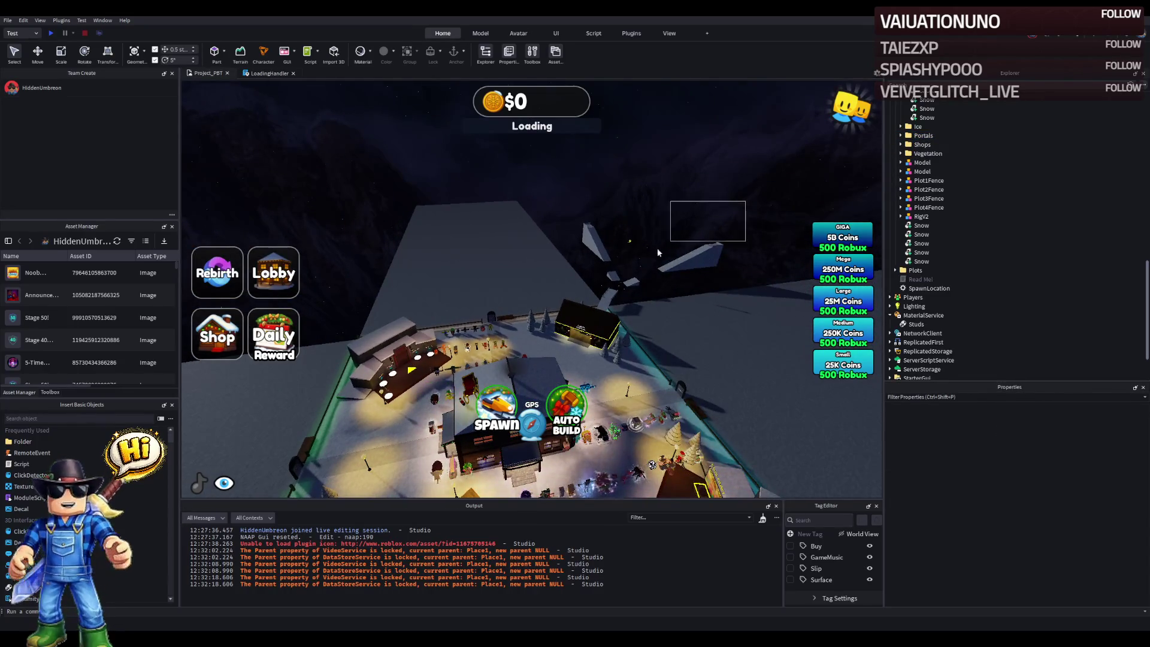
- Box-select and delete the snow parts around the lobby
{"action": "left_click_drag", "start_coordinate": [671, 244], "coordinate": [589, 283]}
{"action": "key", "text": "Delete"}
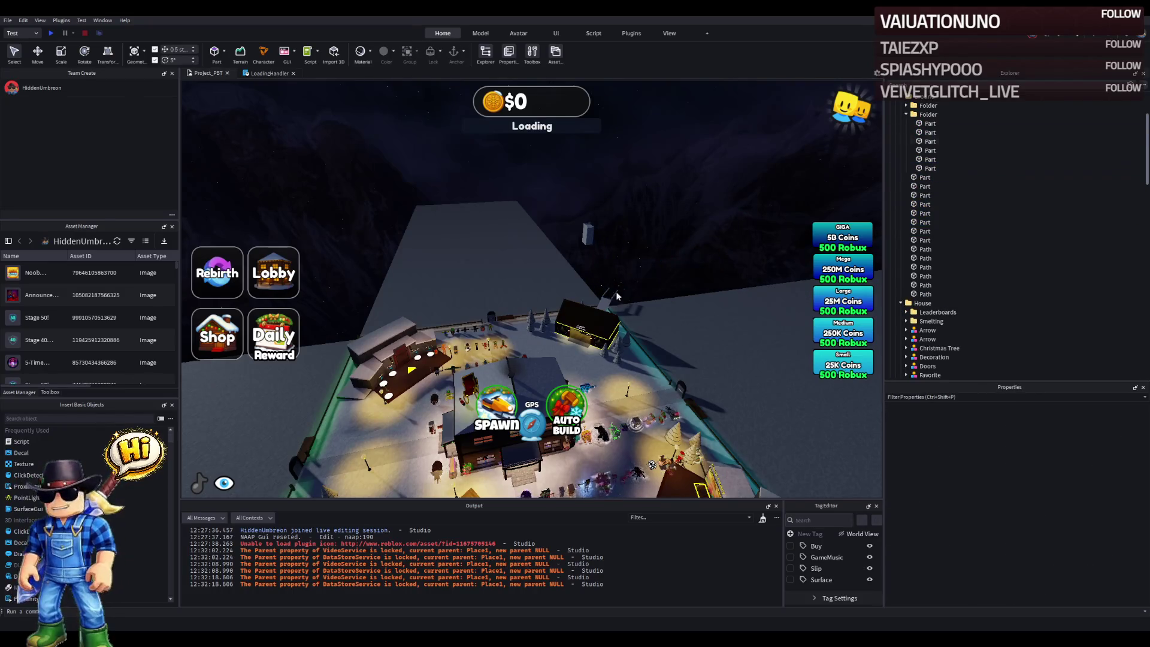
{"action": "left_click", "coordinate": [570, 250]}
{"action": "key", "text": "f"}
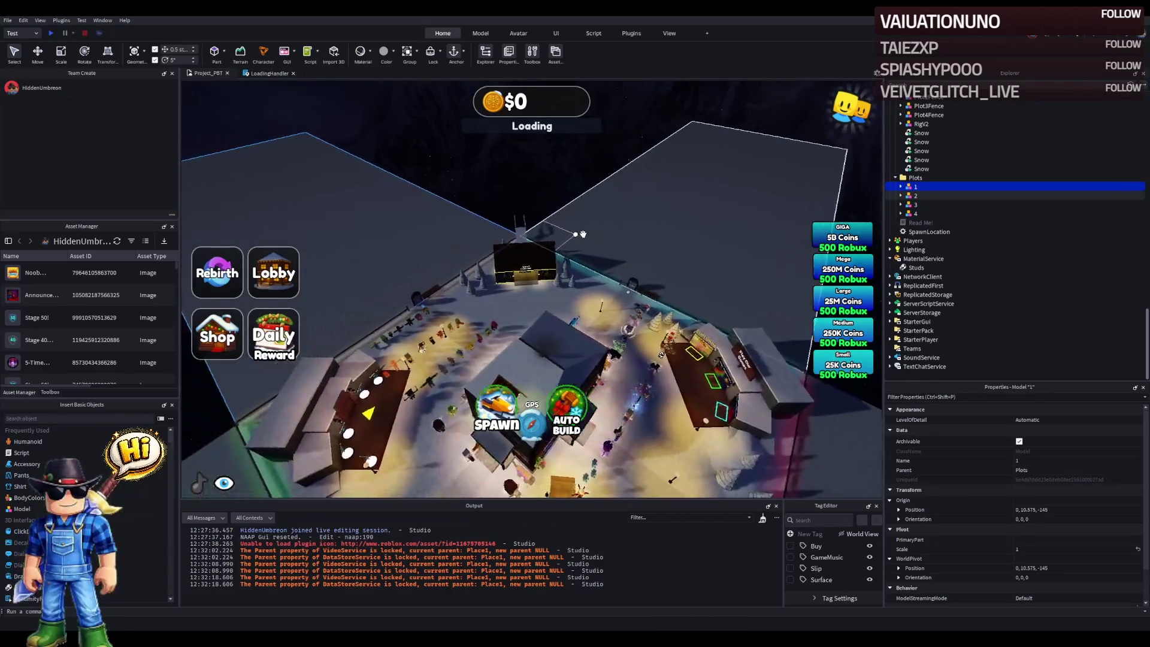
{"action": "scroll", "coordinate": [563, 207], "scroll_direction": "up", "scroll_amount": 10}
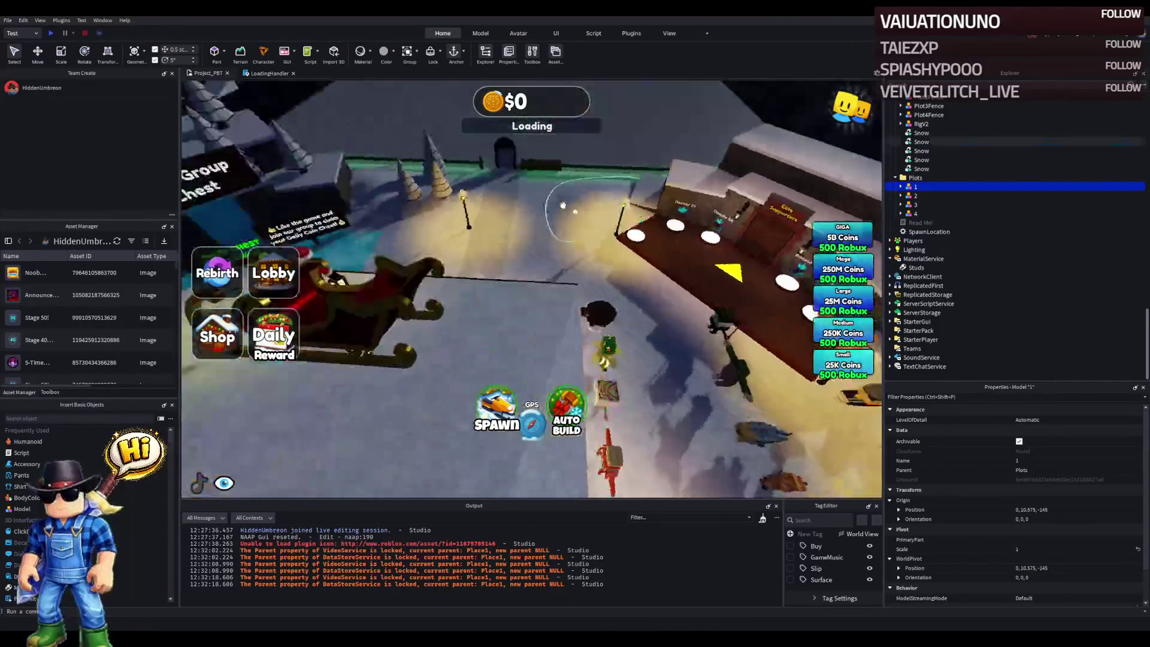
- Delete the Vegetation folder containing all the pine trees
{"action": "left_click", "coordinate": [558, 251]}
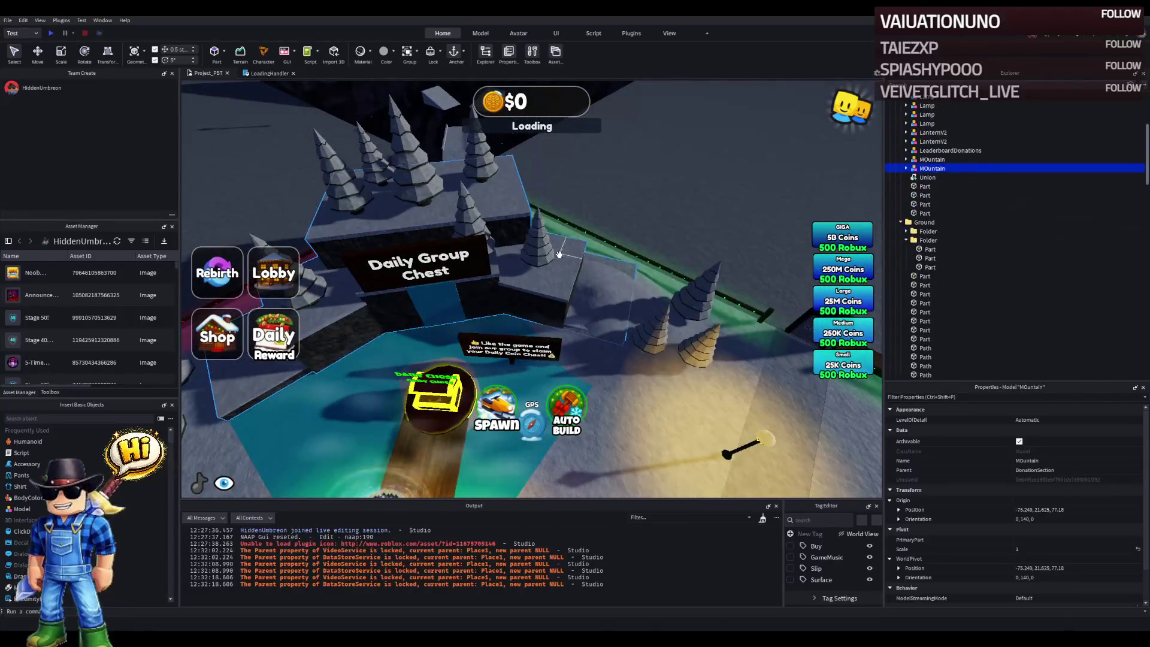
{"action": "left_click", "coordinate": [560, 265]}
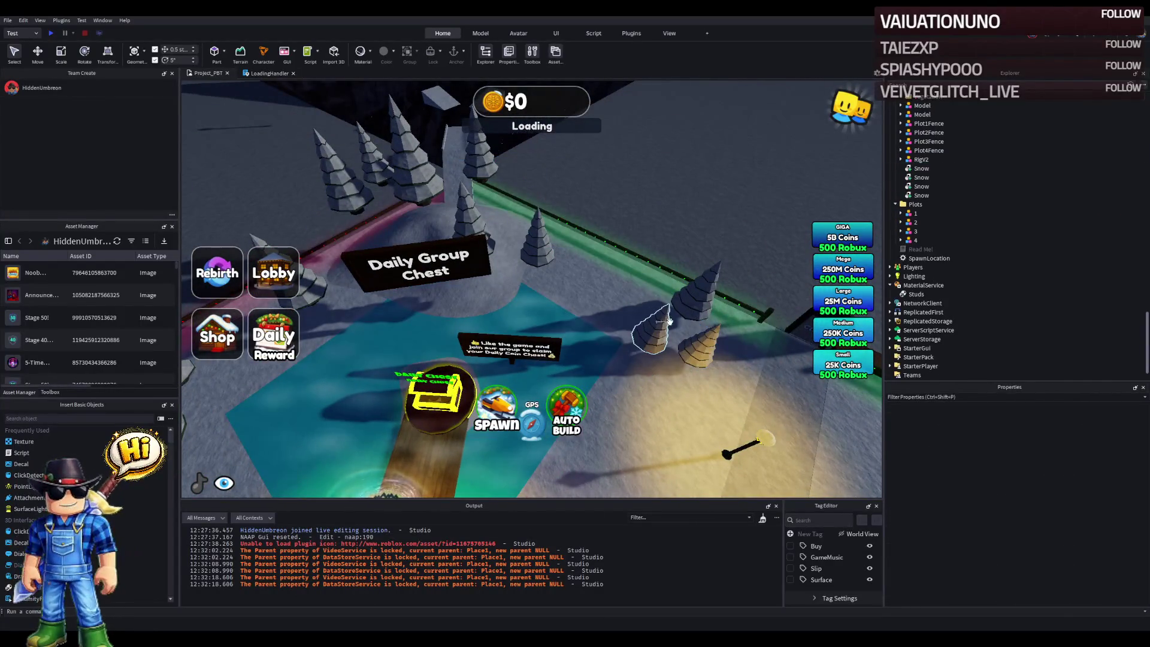
{"action": "left_click", "coordinate": [699, 305]}
{"action": "scroll", "coordinate": [922, 180], "scroll_direction": "up", "scroll_amount": 5}
{"action": "left_click", "coordinate": [921, 149]}
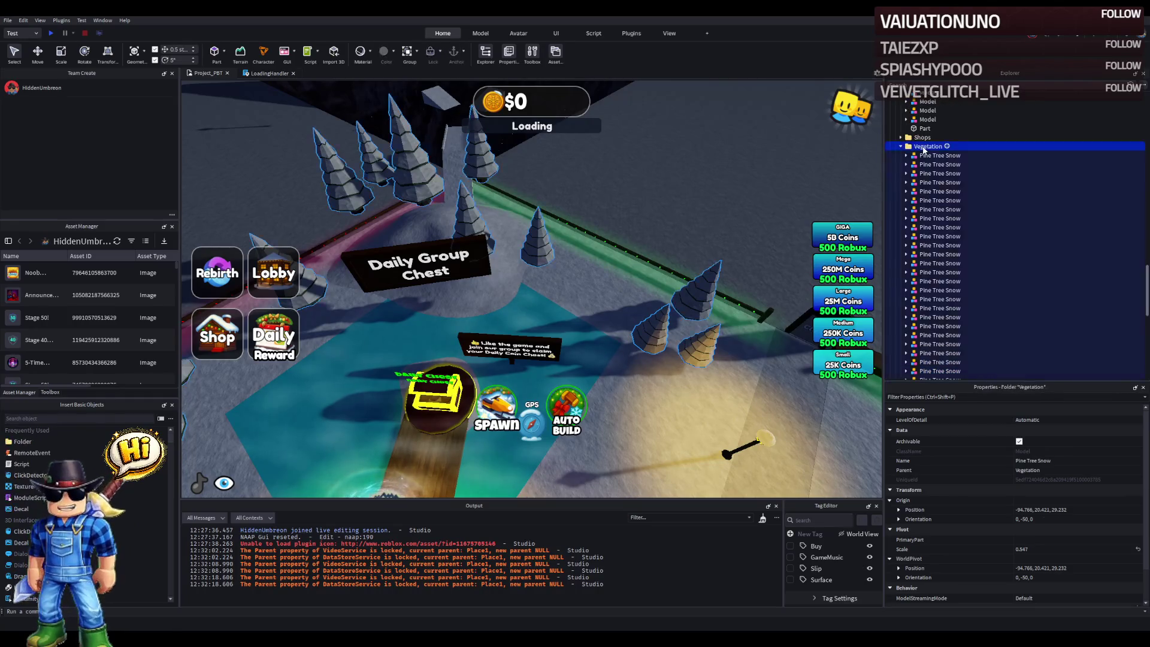
{"action": "key", "text": "Delete"}
- Delete the snow mound, the small pillar part and the Folder inside Ground
{"action": "left_click", "coordinate": [521, 221]}
{"action": "key", "text": "Delete"}
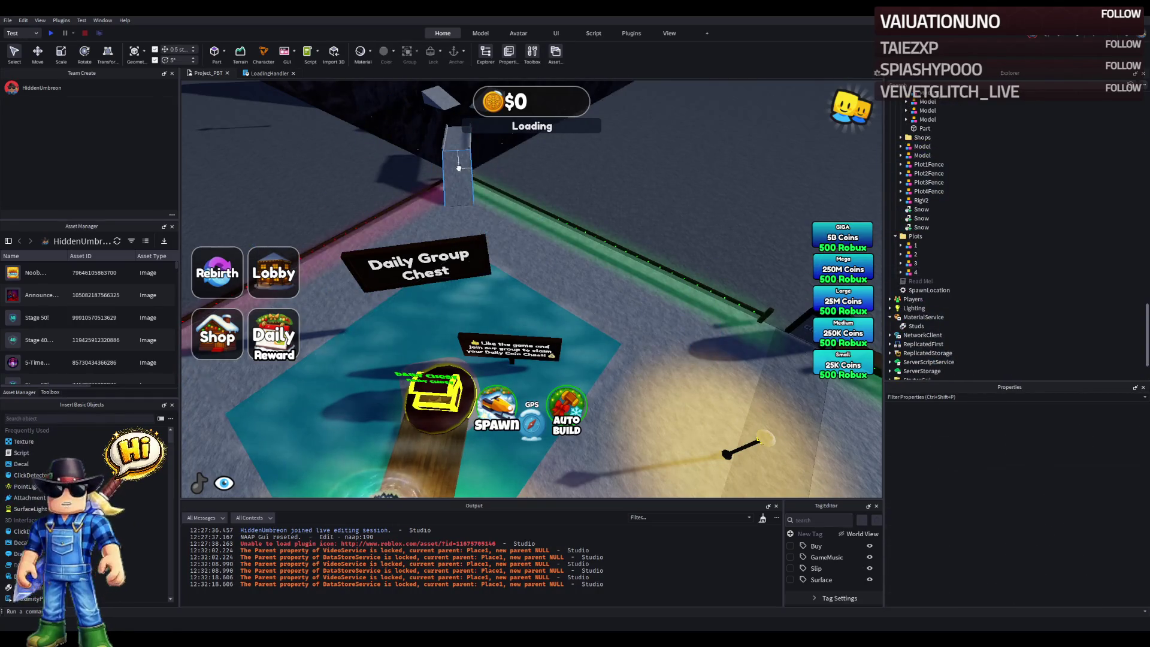
{"action": "left_click", "coordinate": [449, 139]}
{"action": "key", "text": "Delete"}
{"action": "left_click", "coordinate": [929, 159]}
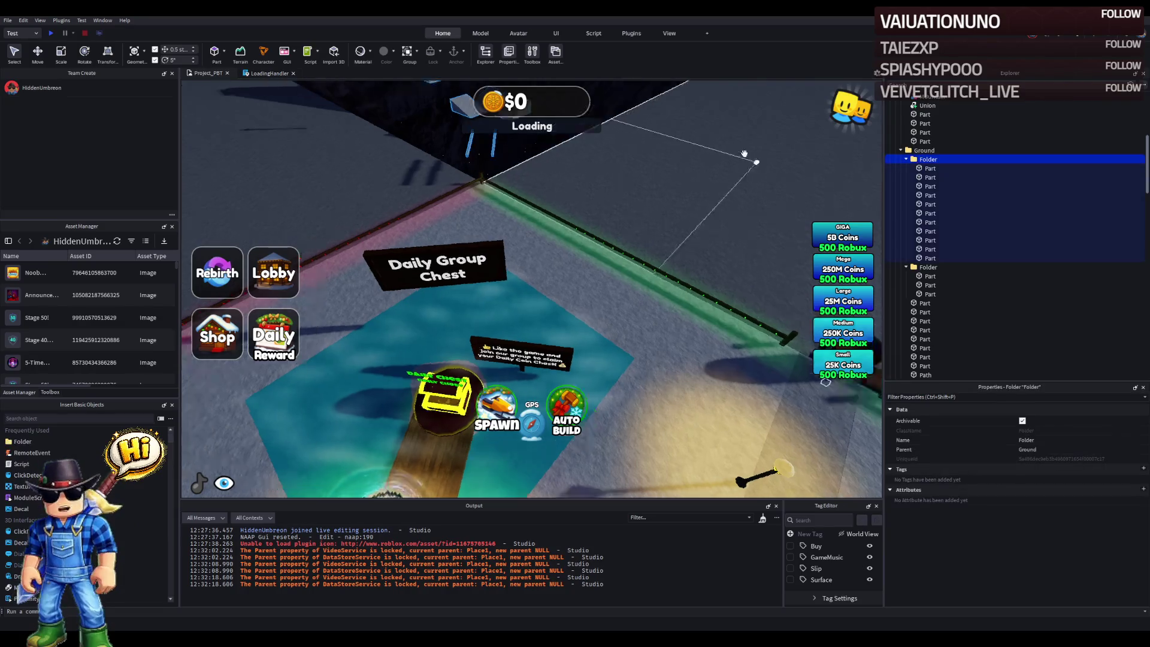
{"action": "key", "text": "f"}
{"action": "key", "text": "Delete"}
- Delete the Ground folder, then undo to restore it
{"action": "left_click", "coordinate": [925, 168]}
{"action": "left_click", "coordinate": [923, 150]}
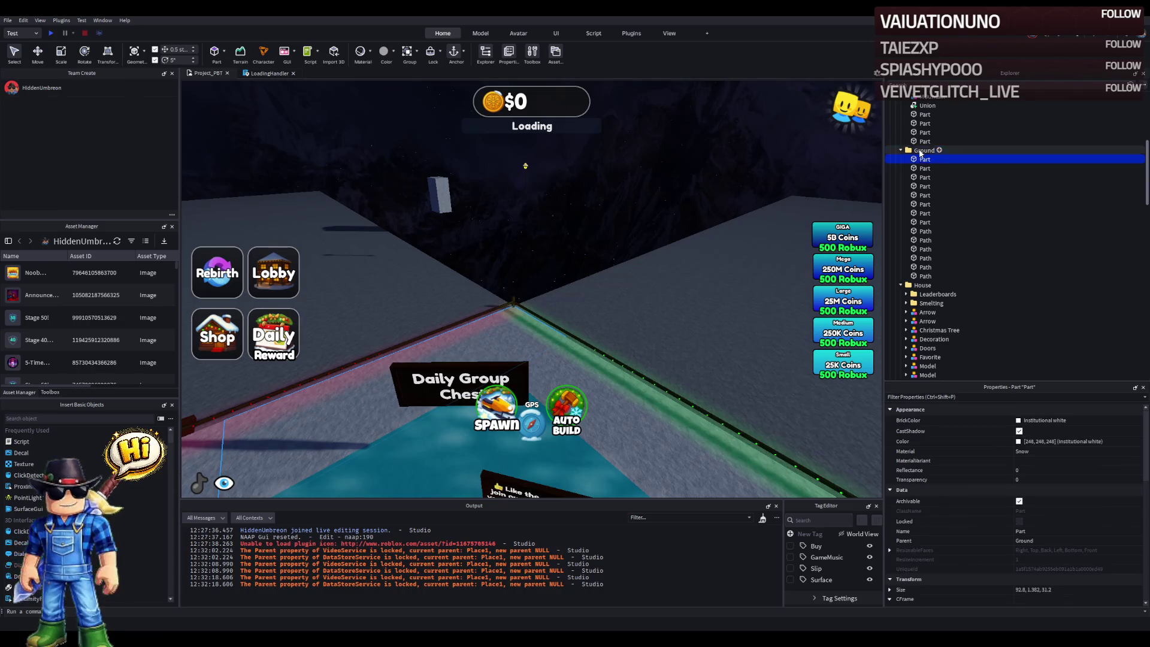
{"action": "key", "text": "Delete"}
{"action": "key", "text": "ctrl+z"}
{"action": "key", "text": "f"}
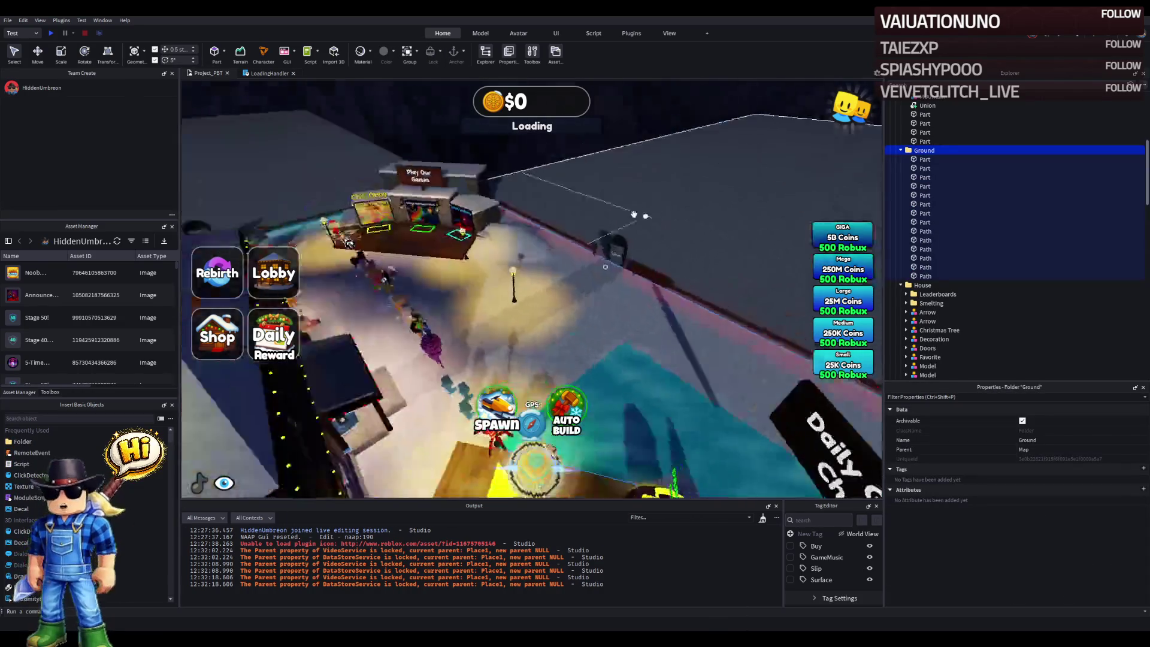
{"action": "left_click", "coordinate": [638, 214]}
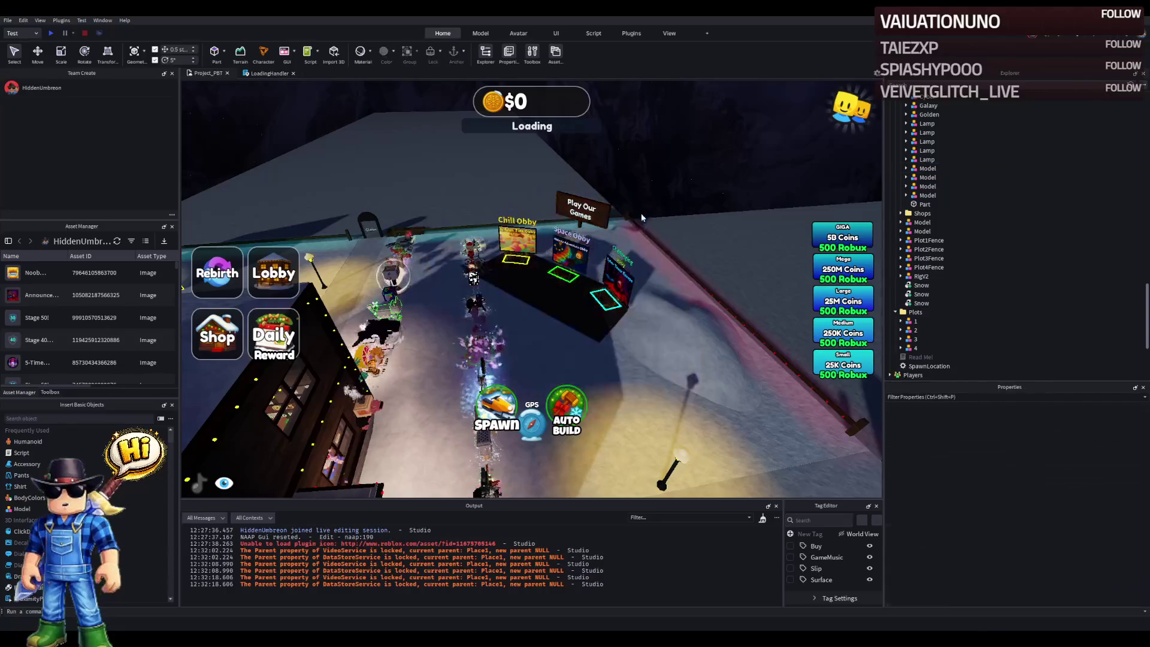
- Move the Daily Group Chest sign model into DailyChestFolder beside DailyChest
{"action": "left_click", "coordinate": [607, 215]}
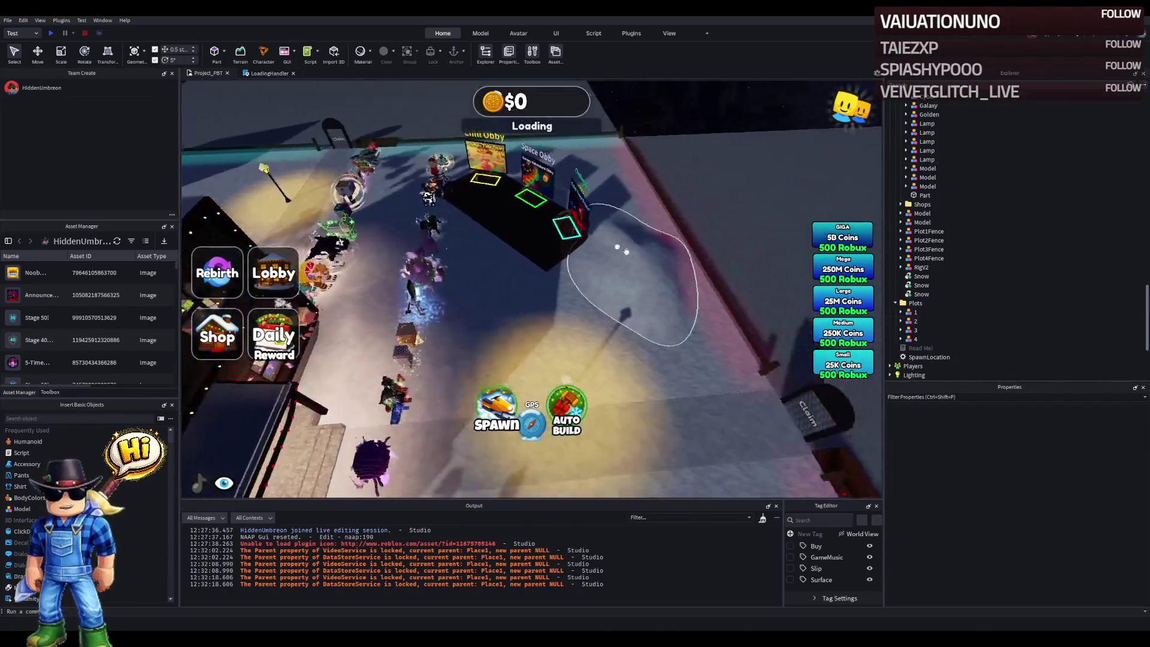
{"action": "left_click", "coordinate": [699, 198]}
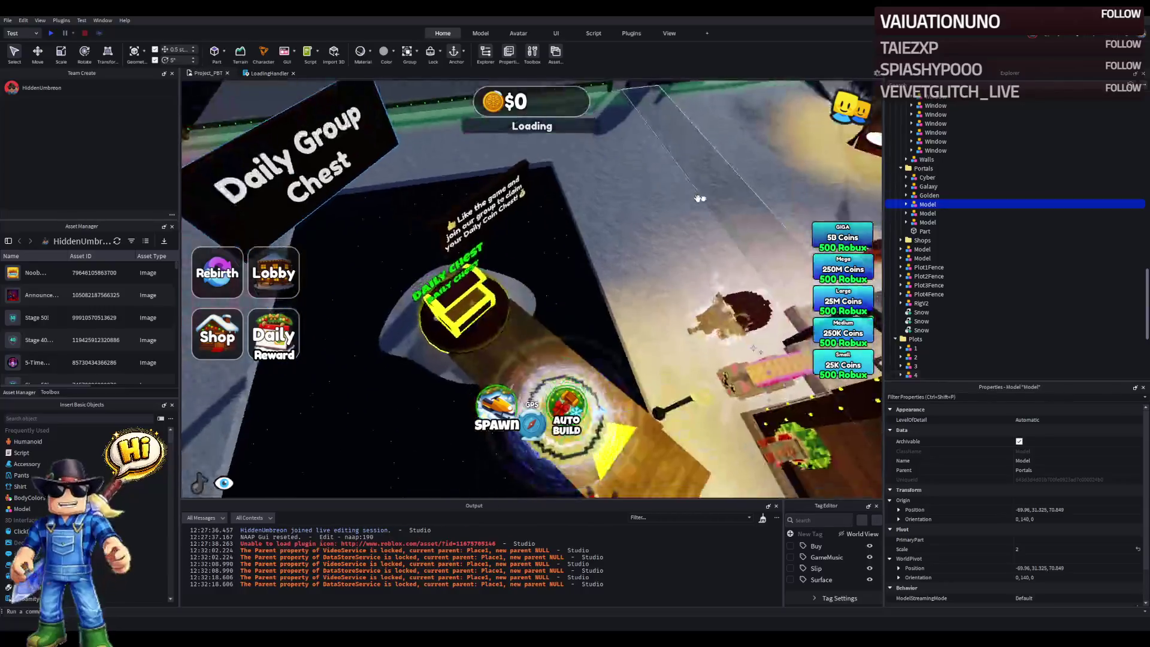
{"action": "left_click", "coordinate": [442, 195]}
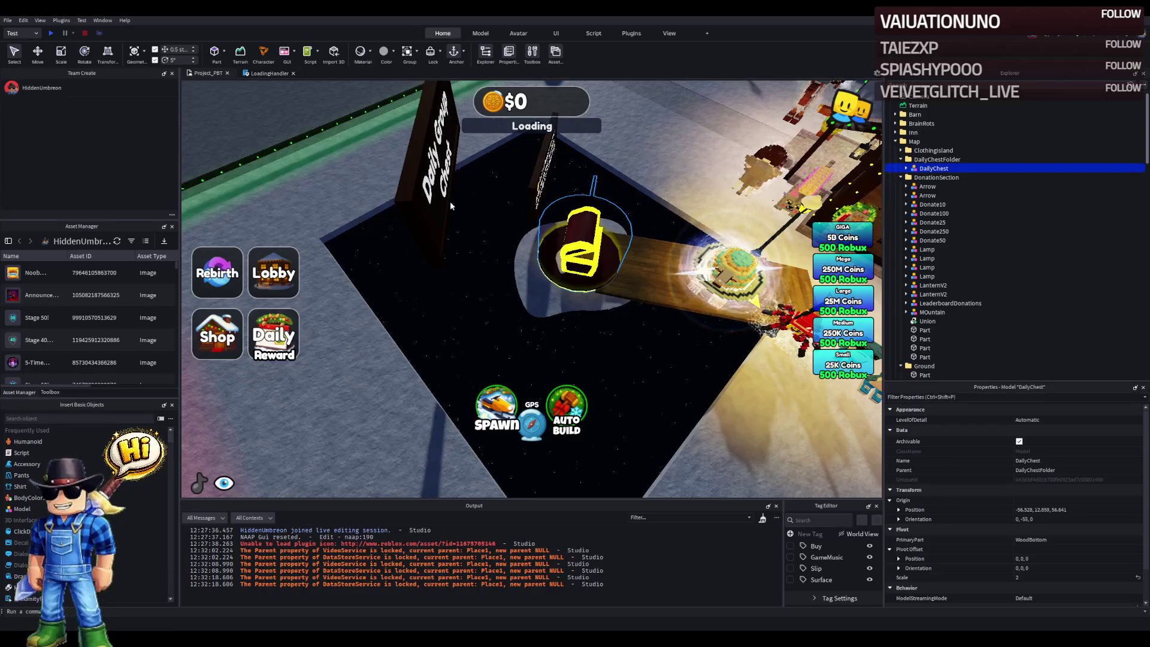
{"action": "left_click", "coordinate": [455, 206], "text": "ctrl"}
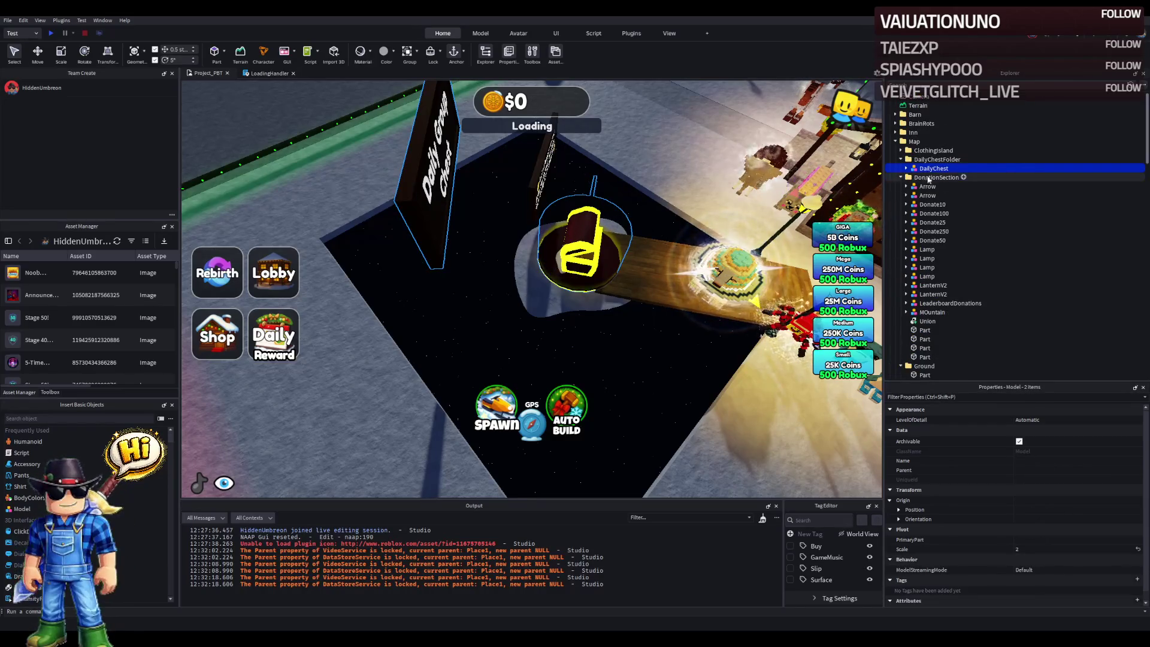
{"action": "left_click_drag", "start_coordinate": [929, 168], "coordinate": [894, 161]}
{"action": "left_click", "coordinate": [900, 159]}
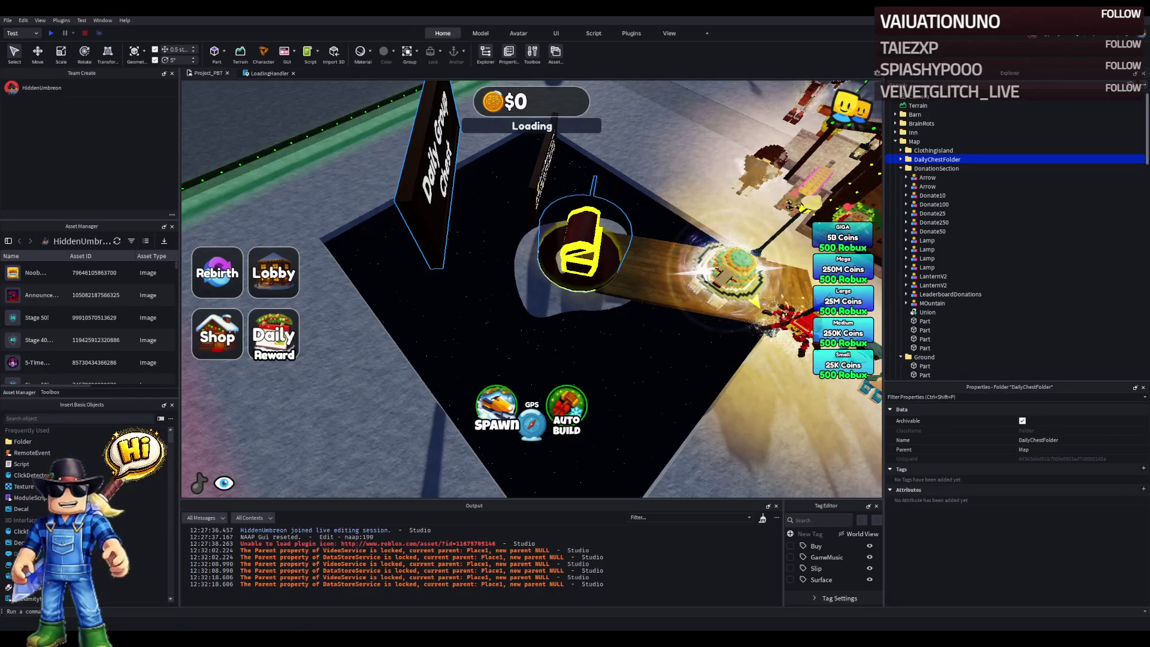
- Select DailyChestFolder and drag it 53.5 studs sideways with the Move tool
{"action": "scroll", "coordinate": [512, 245], "scroll_direction": "up", "scroll_amount": 5}
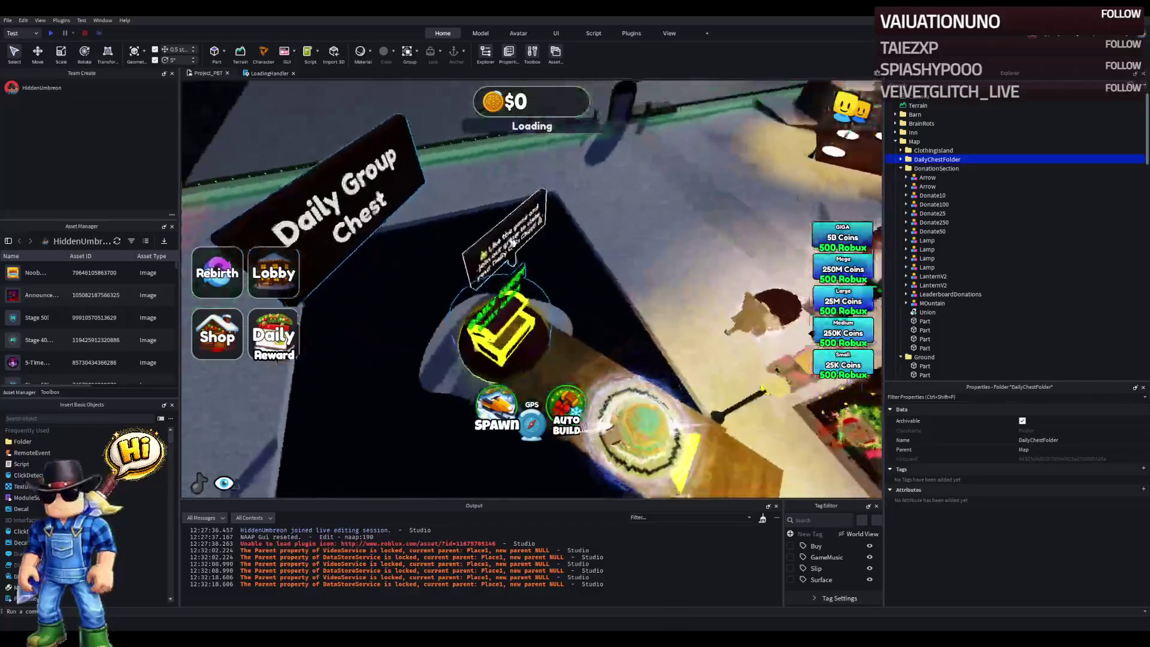
{"action": "left_click", "coordinate": [512, 245]}
{"action": "key", "text": "f"}
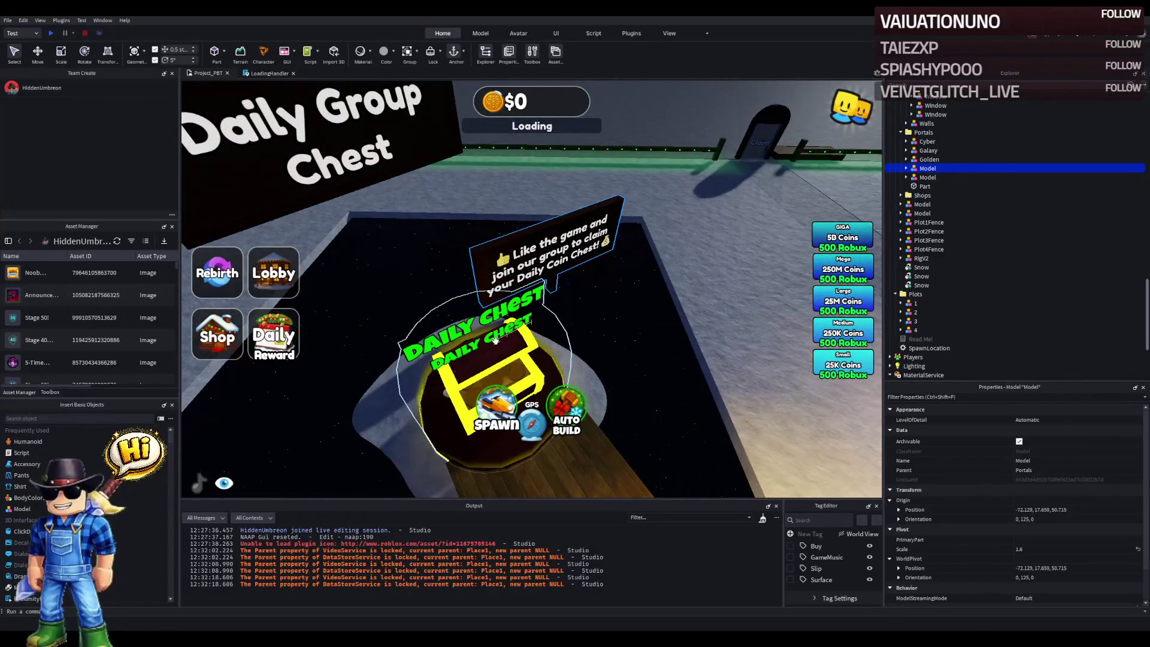
{"action": "left_click", "coordinate": [496, 340]}
{"action": "left_click", "coordinate": [923, 160]}
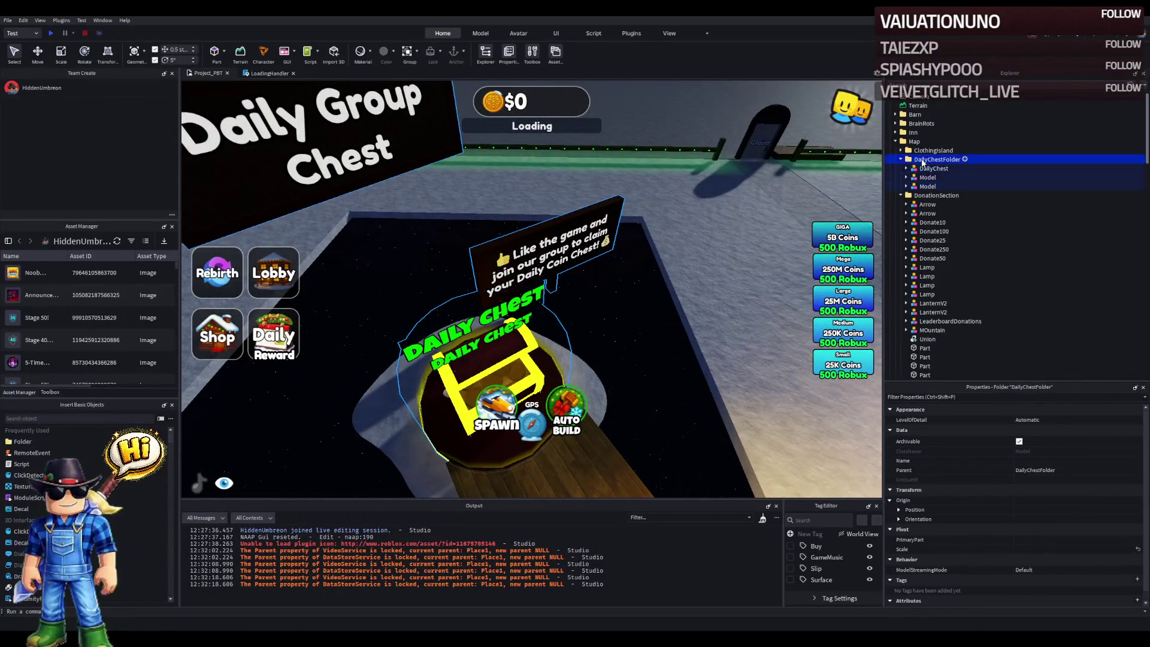
{"action": "left_click", "coordinate": [900, 159]}
{"action": "key", "text": "ctrl+2"}
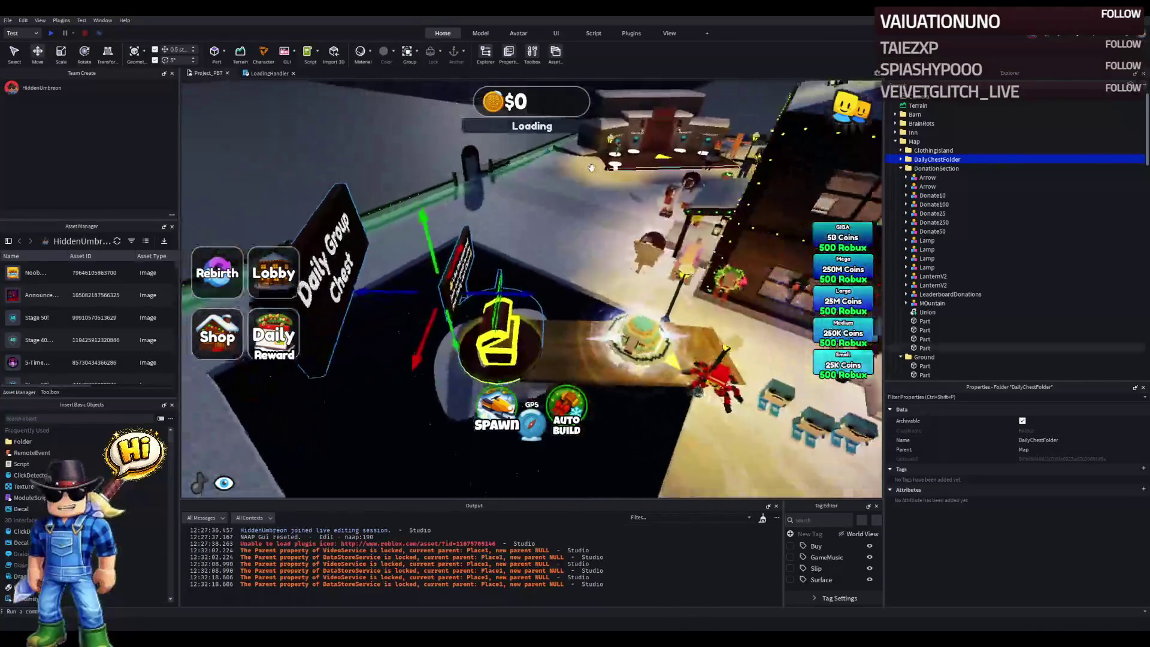
{"action": "key", "text": "a"}
{"action": "left_click_drag", "start_coordinate": [631, 283], "coordinate": [448, 264]}
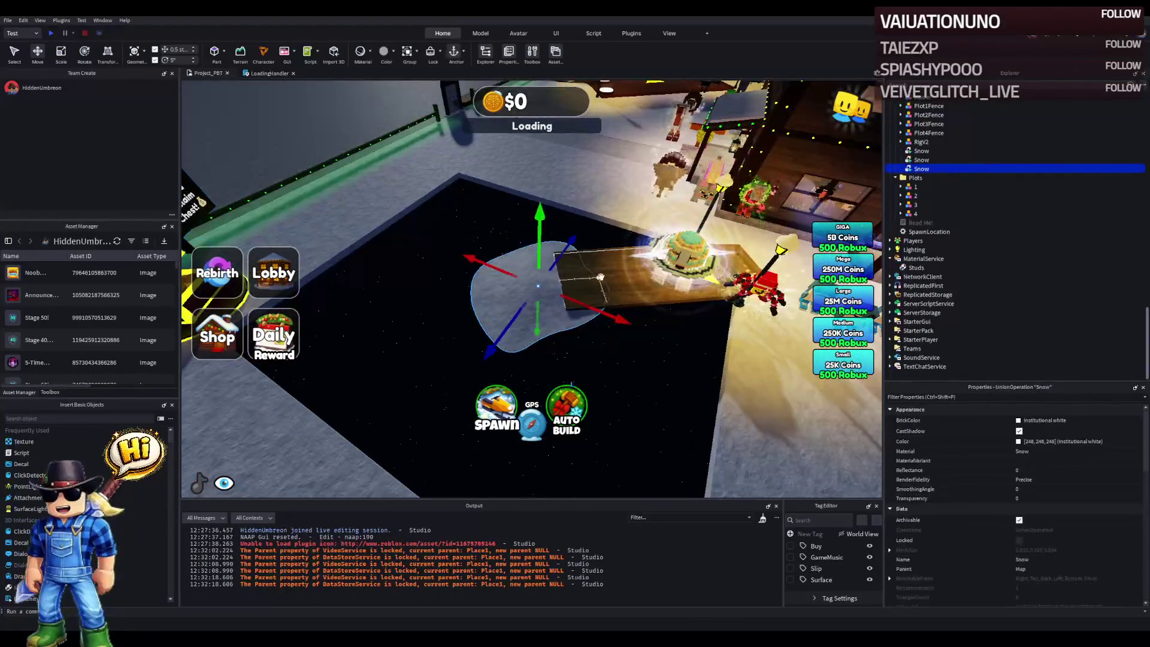
{"action": "left_click", "coordinate": [604, 277]}
{"action": "left_click", "coordinate": [604, 277]}
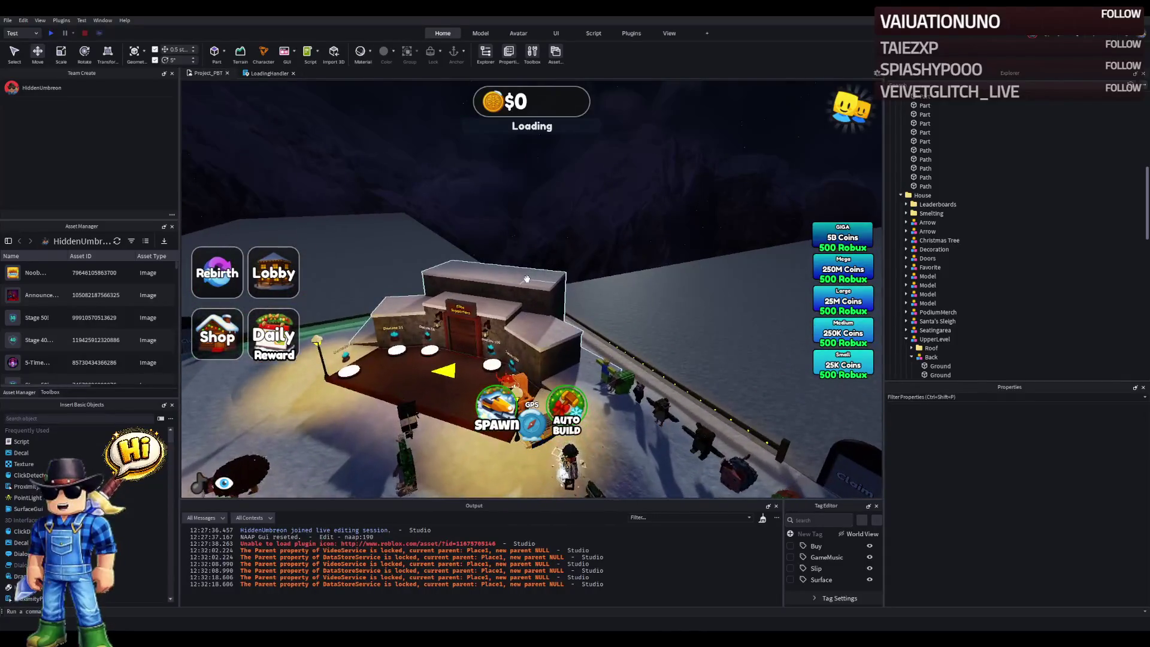
- Frame the LeaderboardDonations sign and delete the table's union, top and side pieces
{"action": "left_click", "coordinate": [529, 270]}
{"action": "left_click", "coordinate": [527, 276]}
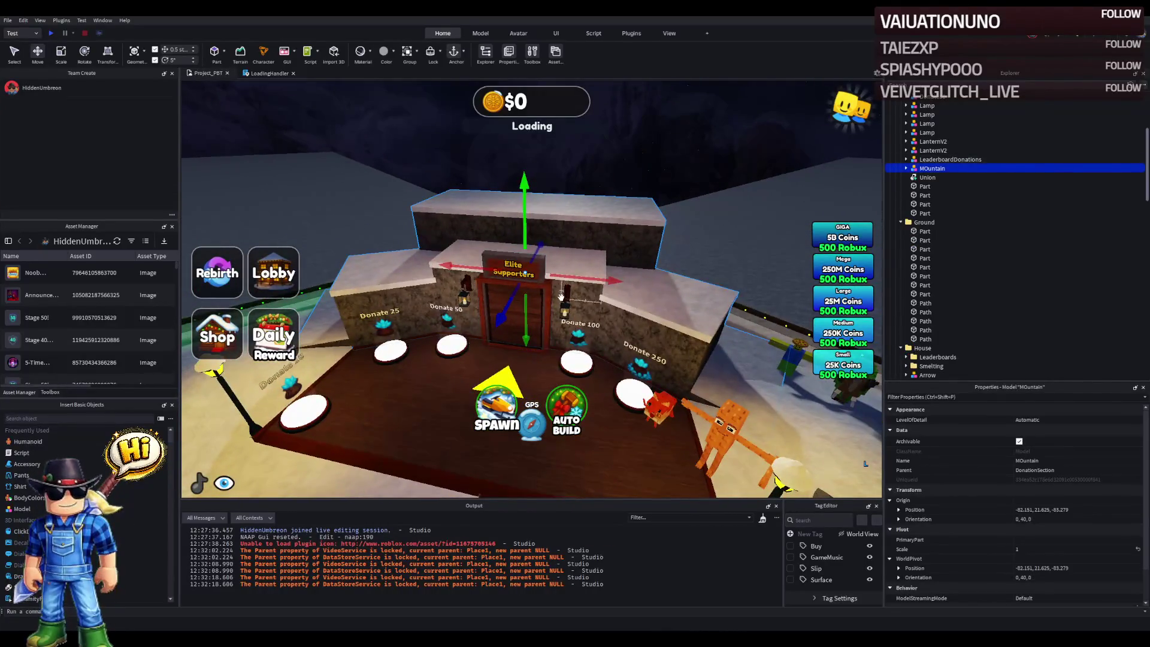
{"action": "key", "text": "f"}
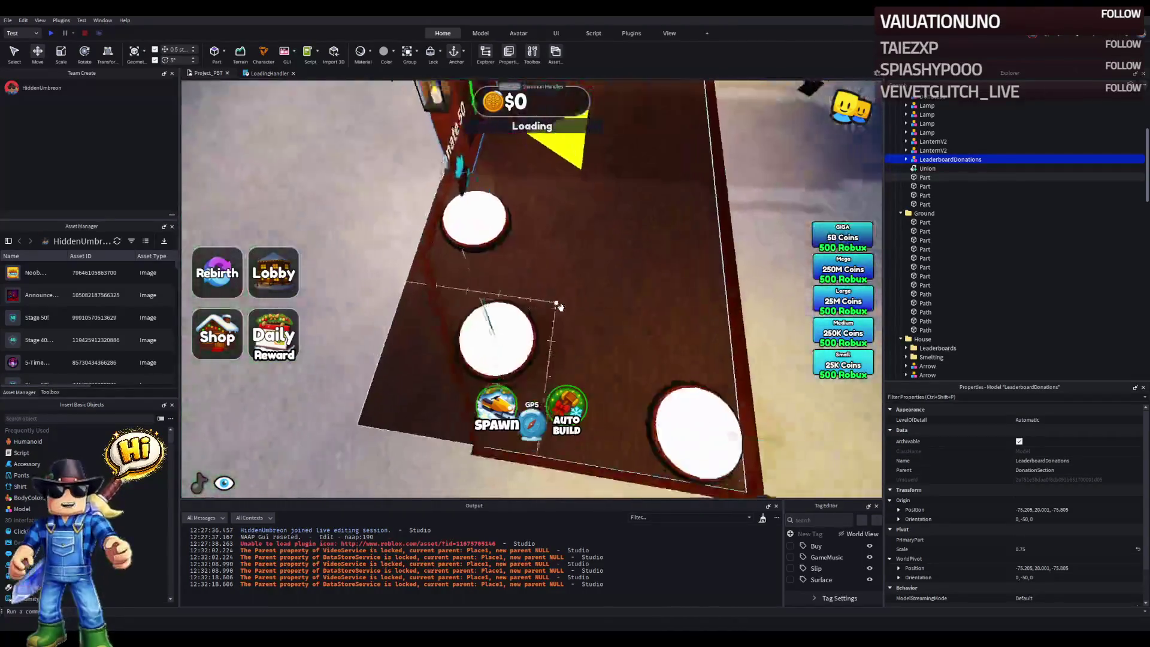
{"action": "left_click", "coordinate": [460, 292]}
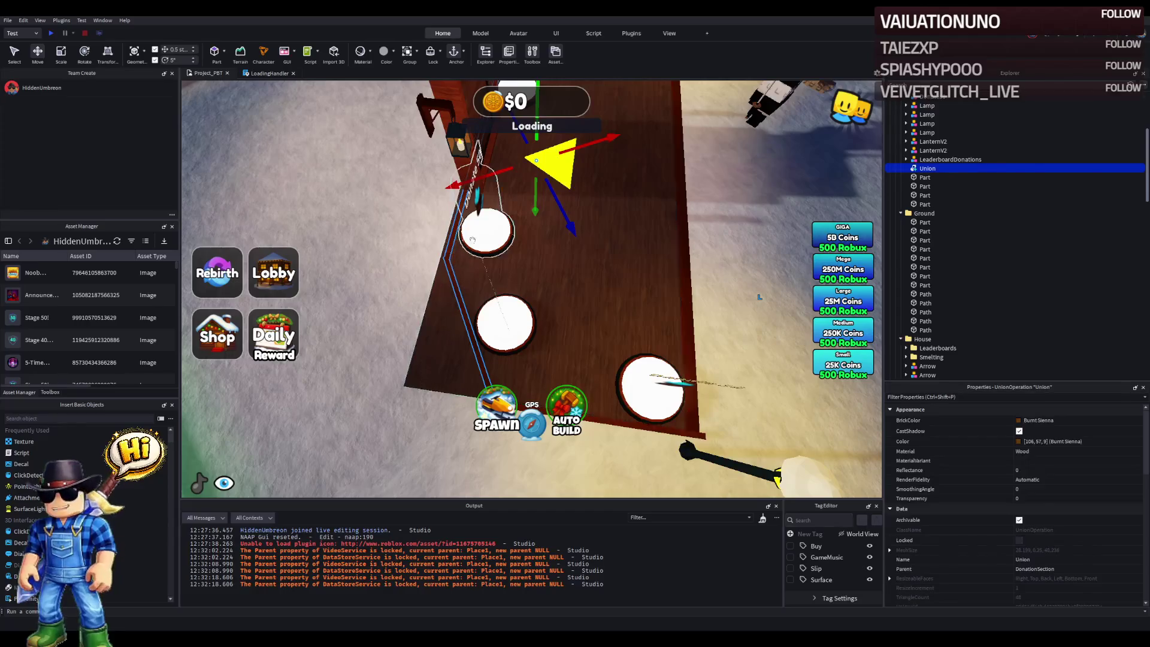
{"action": "key", "text": "Delete"}
{"action": "left_click", "coordinate": [624, 219]}
{"action": "key", "text": "Delete"}
{"action": "left_click", "coordinate": [672, 225]}
{"action": "key", "text": "Delete"}
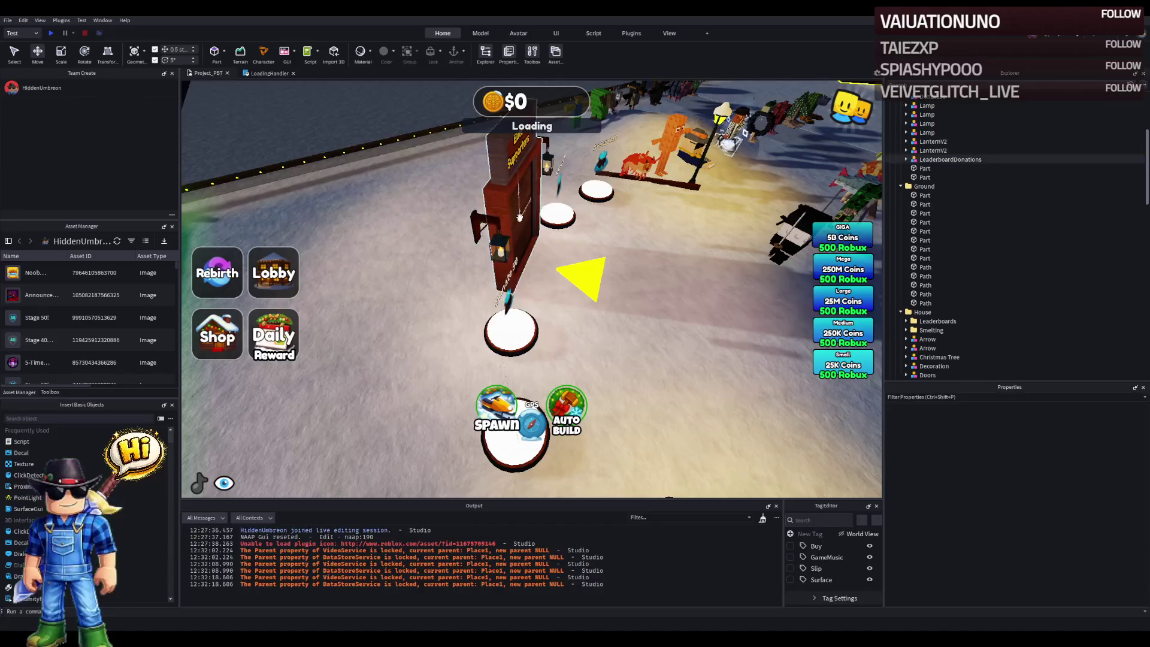
- Delete both LanternV2 lantern models from the donation board
{"action": "left_click", "coordinate": [499, 247]}
{"action": "key", "text": "Delete"}
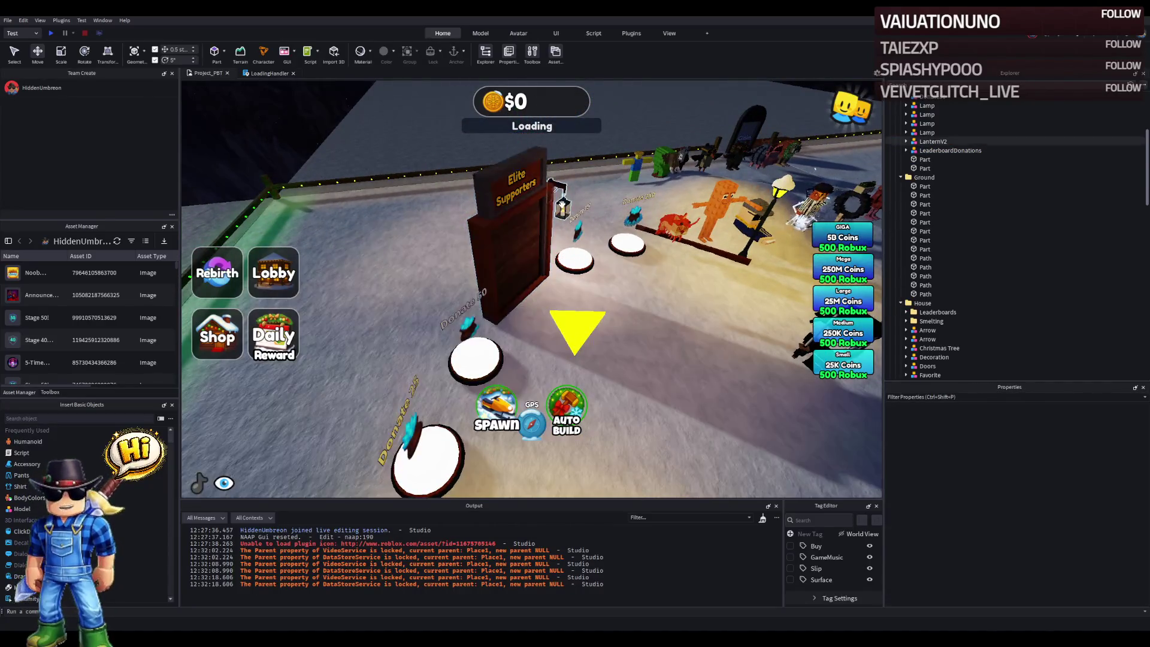
{"action": "left_click", "coordinate": [562, 207]}
{"action": "key", "text": "Delete"}
- Select the Donate100, Donate250, Donate50, Donate25 and Donate10 pads together
{"action": "left_click", "coordinate": [575, 259]}
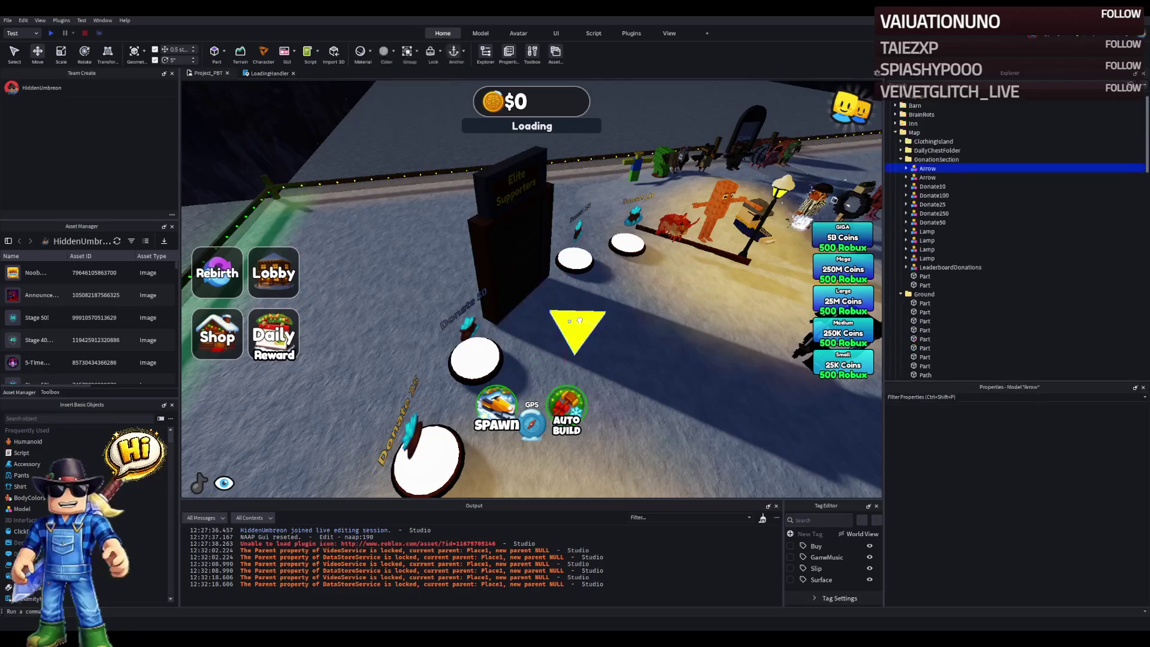
{"action": "left_click", "coordinate": [625, 243], "text": "ctrl"}
{"action": "left_click", "coordinate": [475, 359], "text": "ctrl"}
{"action": "left_click", "coordinate": [426, 458], "text": "ctrl"}
{"action": "scroll", "coordinate": [572, 341], "scroll_direction": "up", "scroll_amount": 5}
{"action": "scroll", "coordinate": [572, 341], "scroll_direction": "down", "scroll_amount": 3}
{"action": "left_click", "coordinate": [378, 267], "text": "ctrl"}
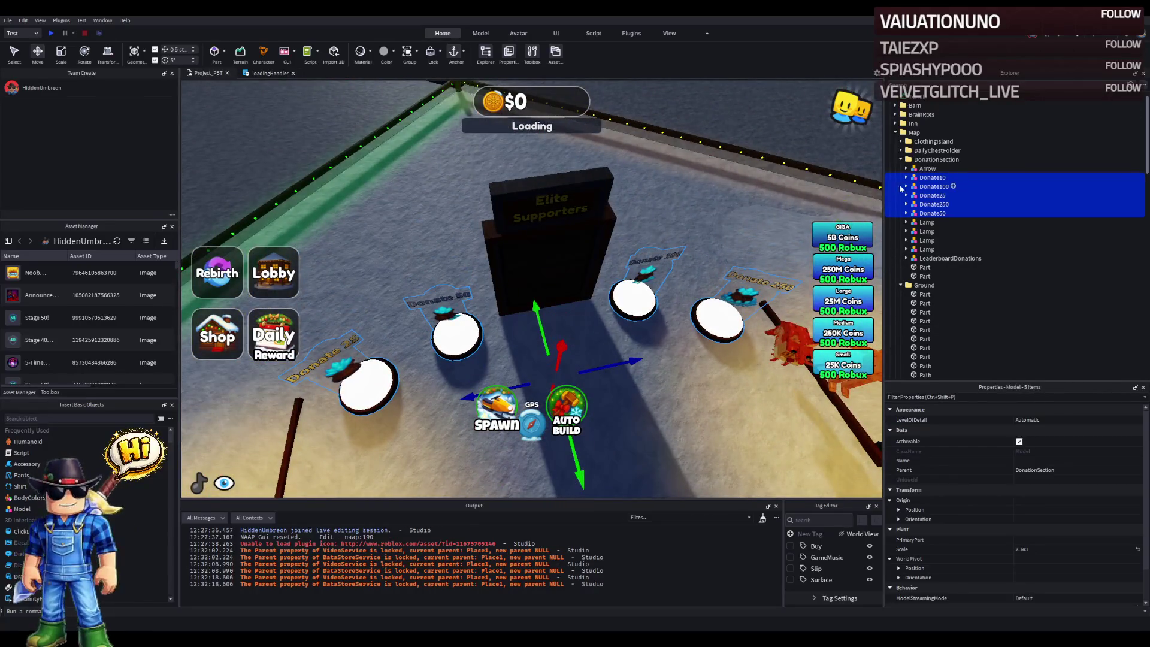
- Delete the four Lamp models and select the DonationSection folder
{"action": "left_click", "coordinate": [927, 222]}
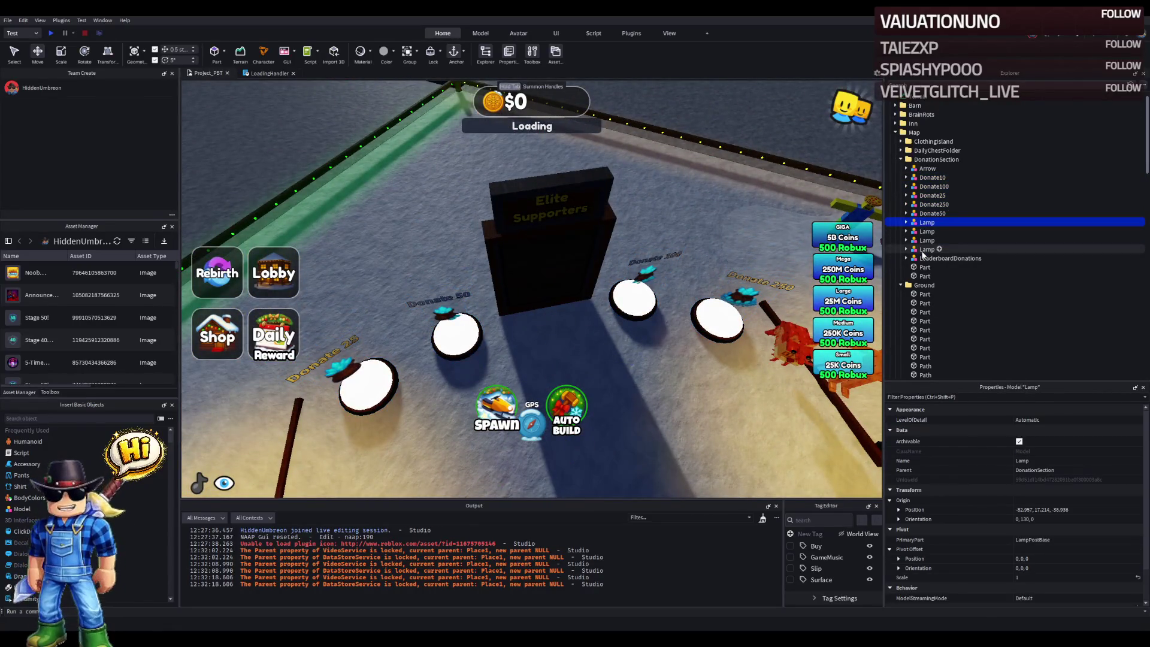
{"action": "left_click", "coordinate": [927, 249], "text": "shift"}
{"action": "key", "text": "Delete"}
{"action": "left_click", "coordinate": [935, 159]}
{"action": "left_click", "coordinate": [900, 159]}
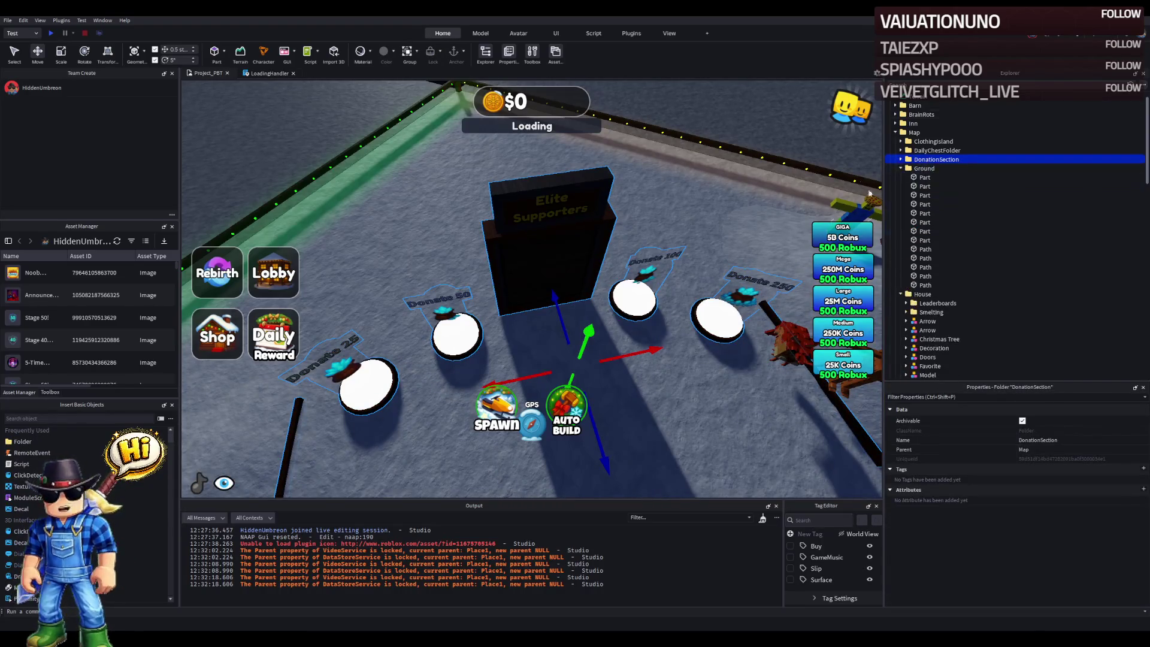
{"action": "key", "text": "w"}
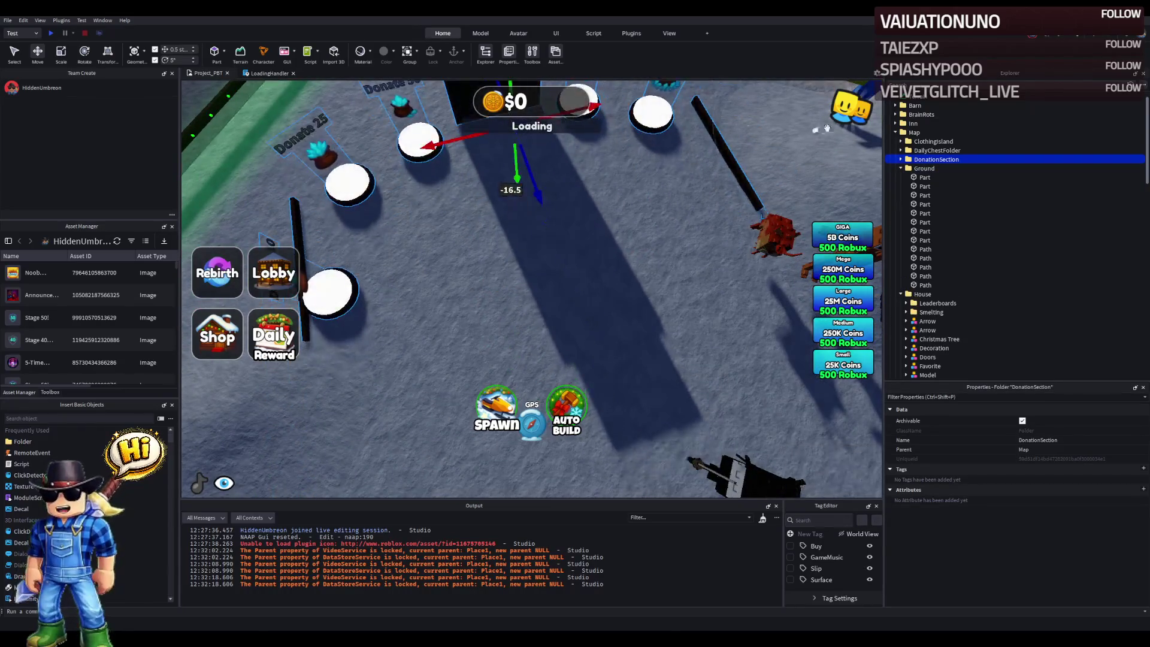
- Delete the stray Part in DonationSection and focus on LeaderboardDonations
{"action": "left_click", "coordinate": [901, 160]}
{"action": "left_click", "coordinate": [924, 223]}
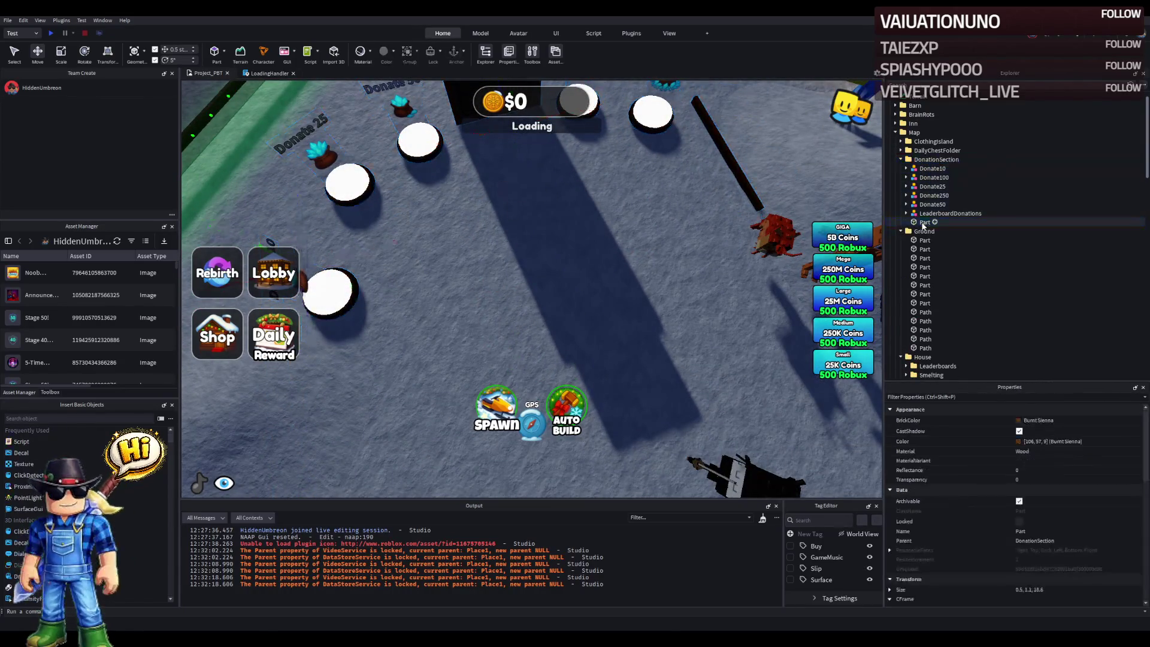
{"action": "key", "text": "Delete"}
{"action": "left_click", "coordinate": [934, 214]}
{"action": "key", "text": "f"}
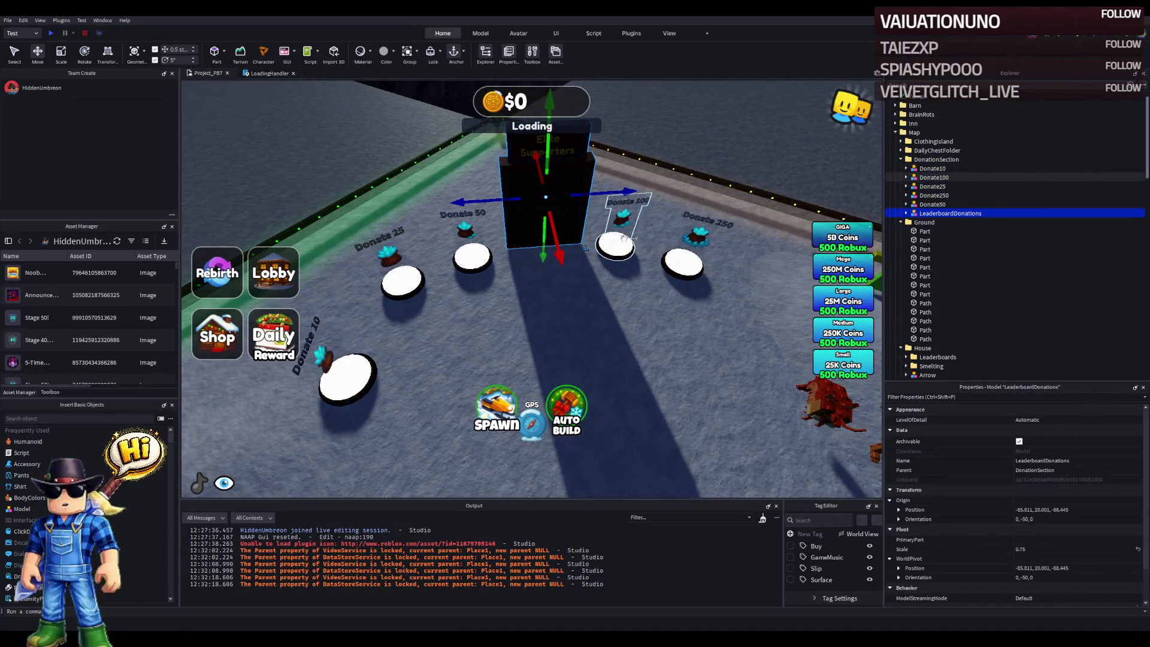
- Paste LeaderboardDonations' position into the five donate pads' Origin Position
{"action": "left_click", "coordinate": [932, 169]}
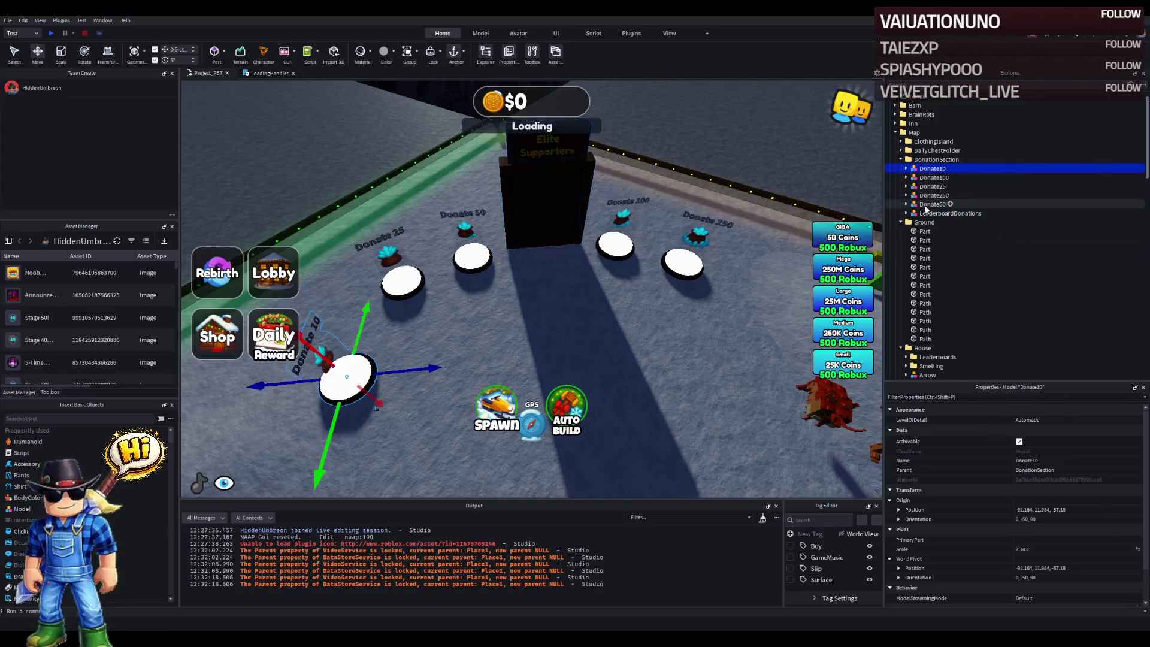
{"action": "left_click", "coordinate": [934, 213]}
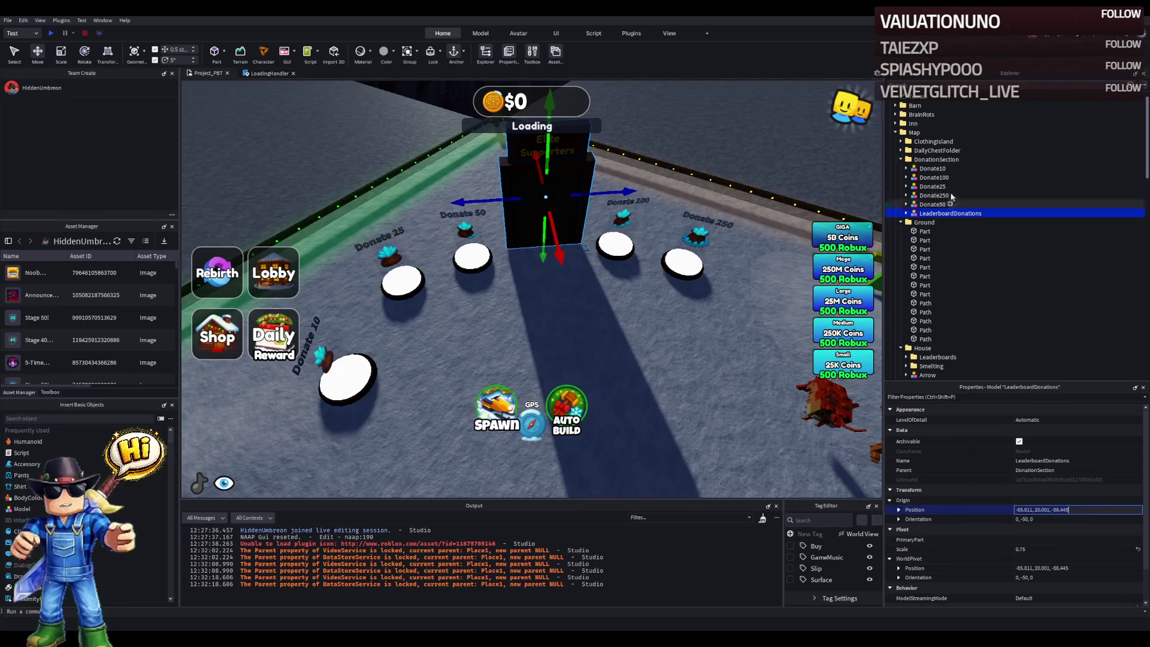
{"action": "left_click", "coordinate": [932, 205]}
{"action": "left_click", "coordinate": [932, 168], "text": "shift"}
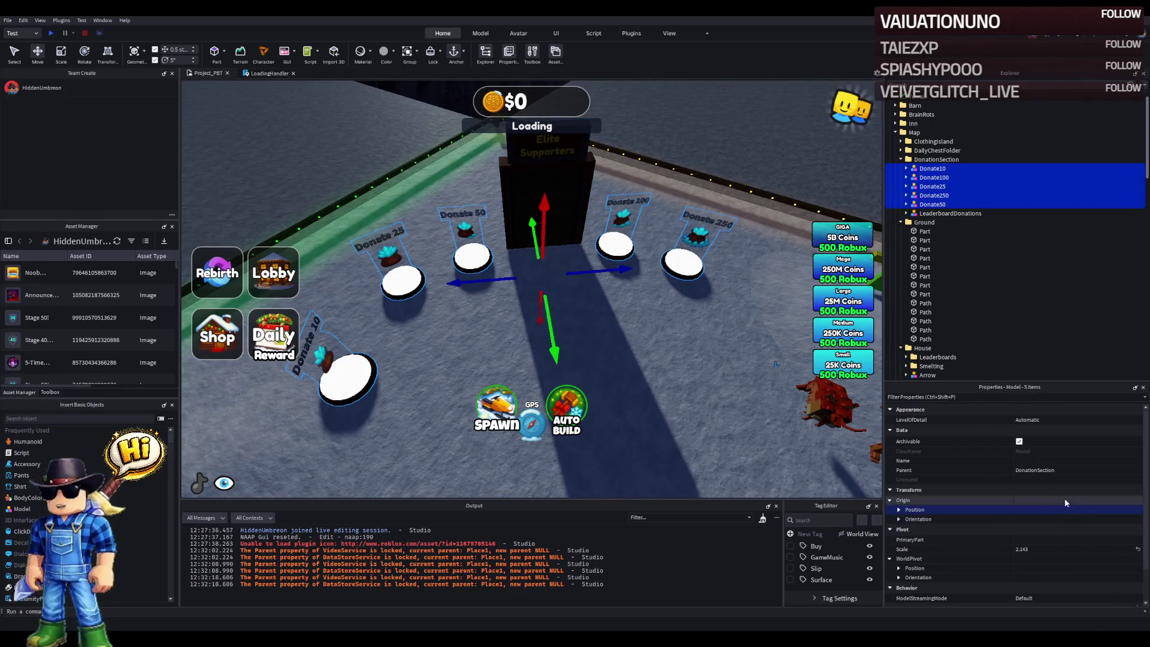
{"action": "left_click", "coordinate": [1051, 510]}
{"action": "type", "text": "-85.811, 20.001, -88.445"}
{"action": "key", "text": "Return"}
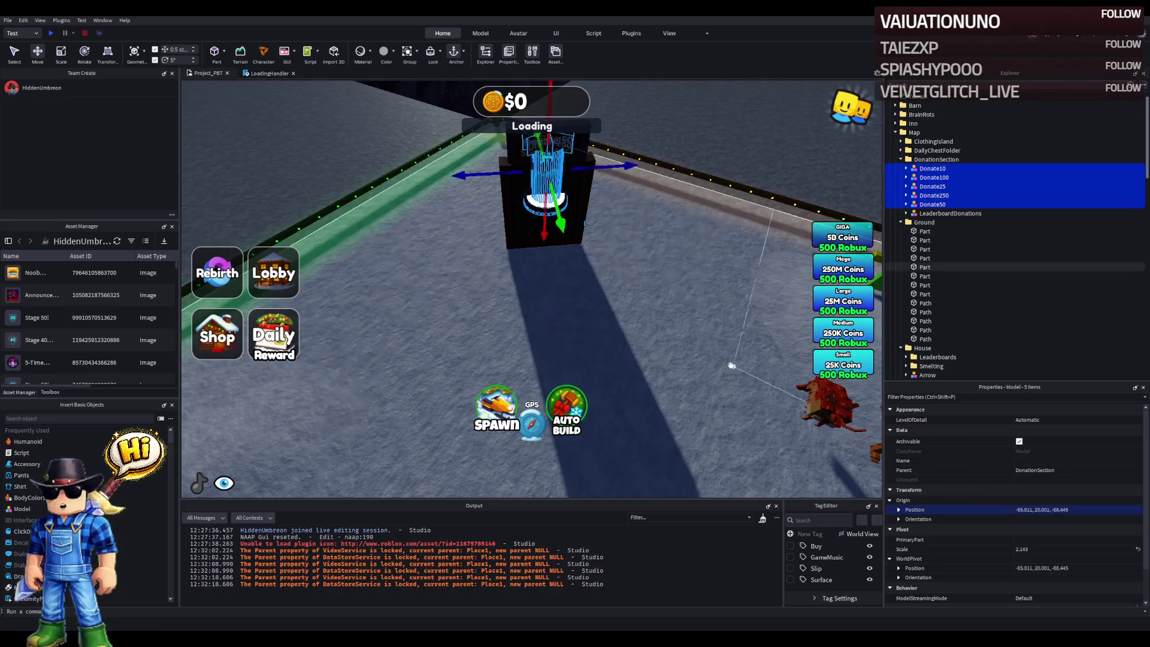
- Lower the pads to ground level and slide the remaining pads apart sideways
{"action": "mouse_move", "coordinate": [514, 283]}
{"action": "left_mouse_down"}
{"action": "mouse_move", "coordinate": [533, 310]}
{"action": "mouse_move", "coordinate": [563, 281]}
{"action": "mouse_move", "coordinate": [607, 297]}
{"action": "left_mouse_up"}
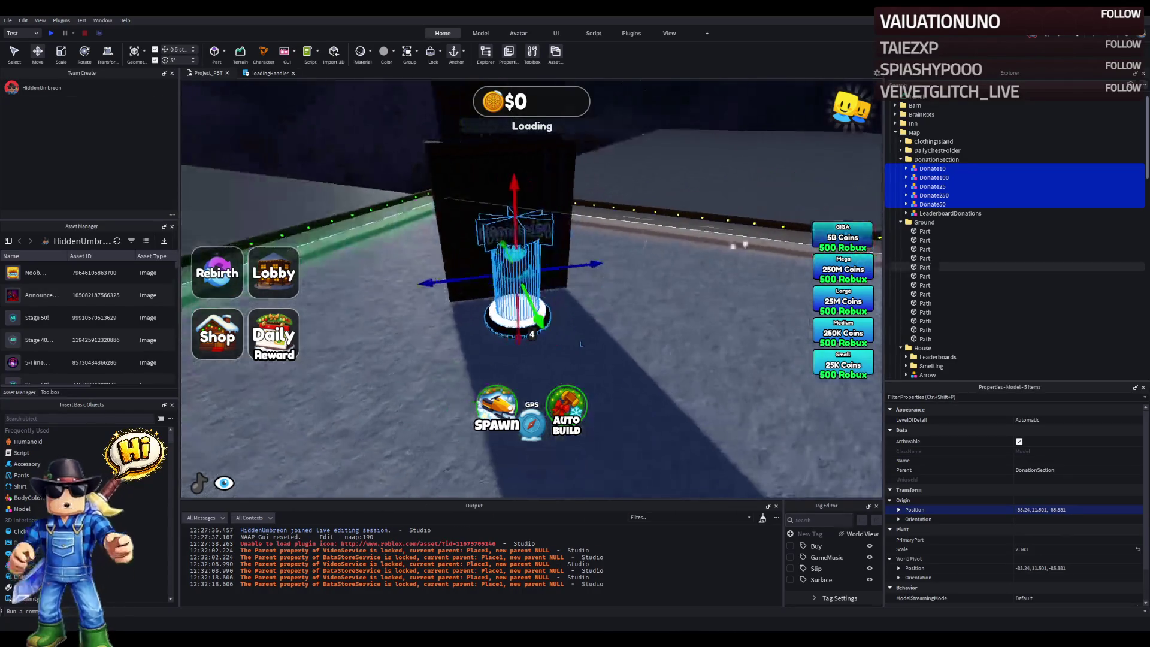
{"action": "left_click", "coordinate": [931, 172], "text": "ctrl"}
{"action": "left_click_drag", "start_coordinate": [578, 265], "coordinate": [636, 264]}
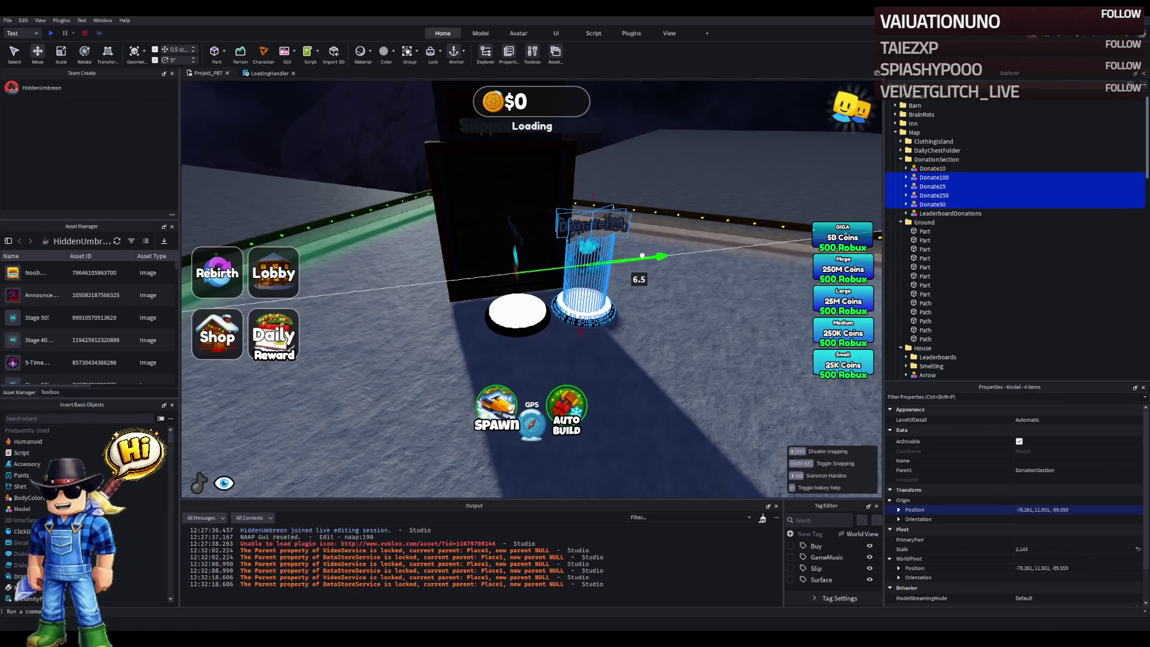
{"action": "left_click", "coordinate": [942, 178], "text": "ctrl"}
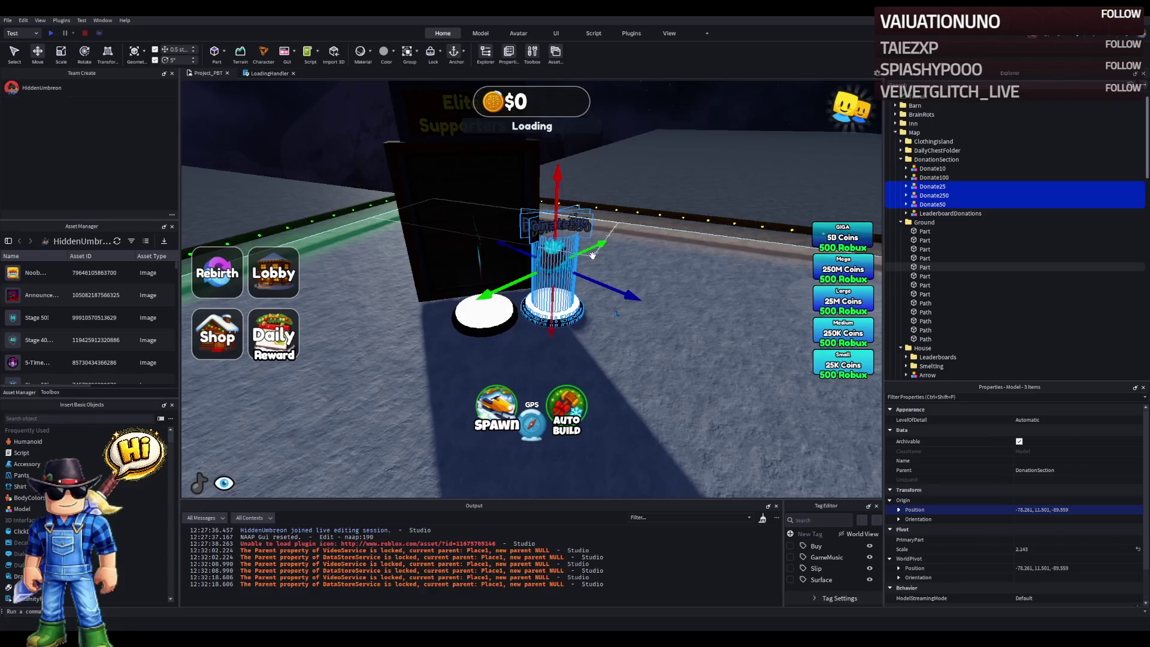
- Toggle the Move tool between local and world axes and check the pads' pivot orientation
{"action": "key", "text": "ctrl+l"}
{"action": "scroll", "coordinate": [593, 256], "scroll_direction": "up", "scroll_amount": 3}
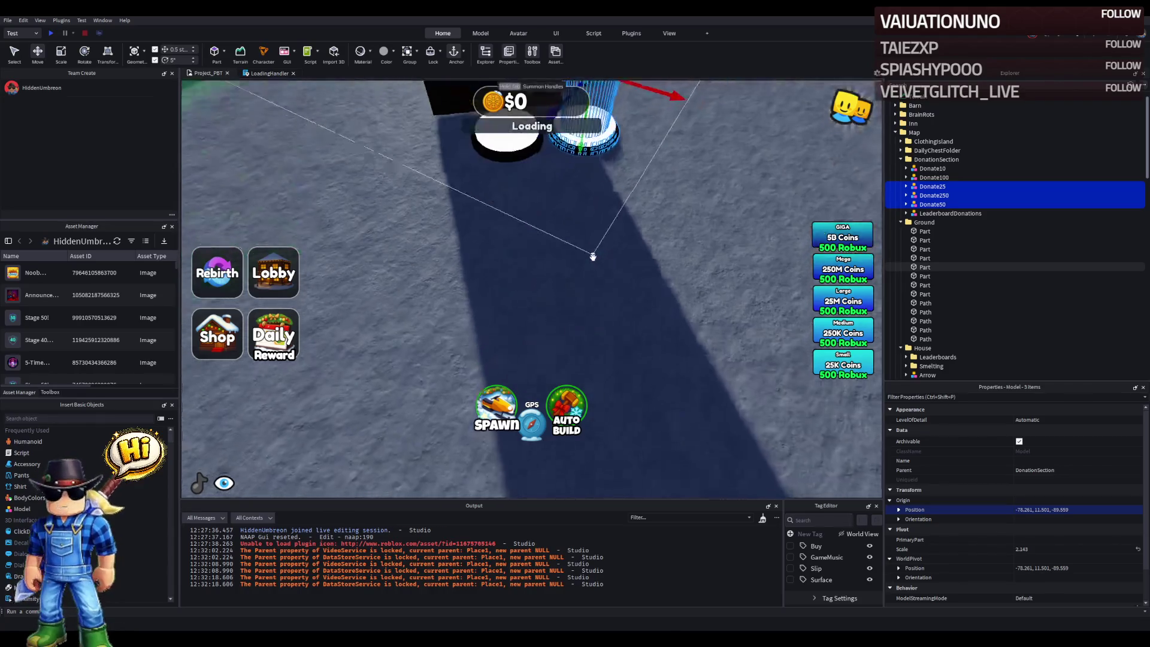
{"action": "key", "text": "ctrl+l"}
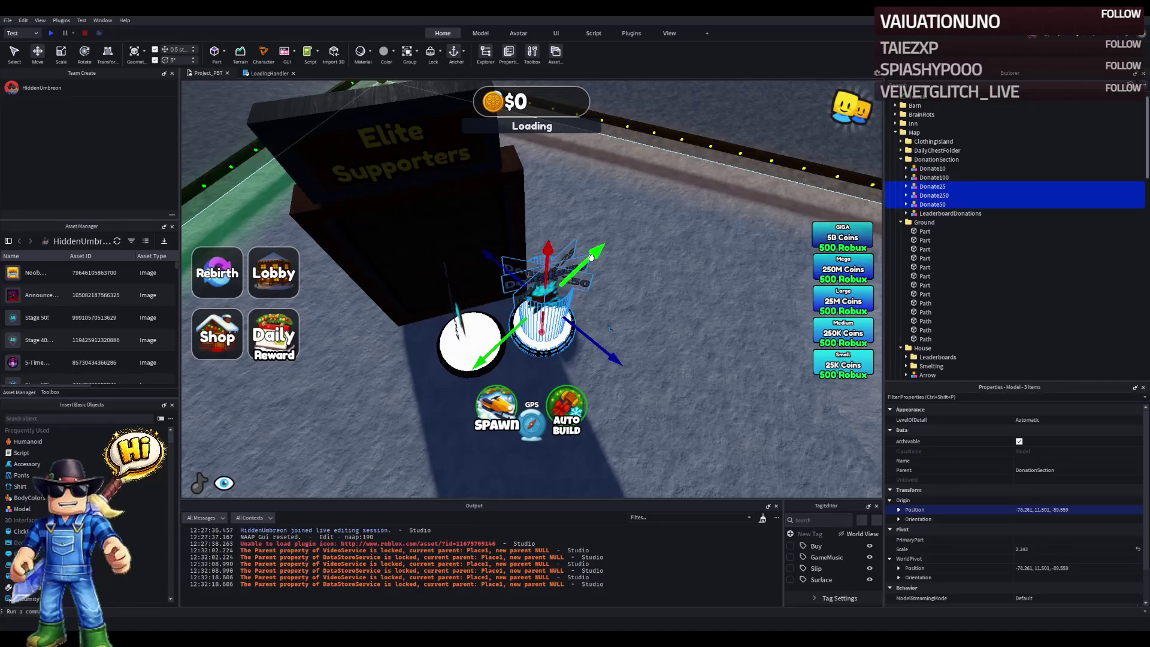
{"action": "left_click", "coordinate": [1079, 576]}
{"action": "key", "text": "ctrl+l"}
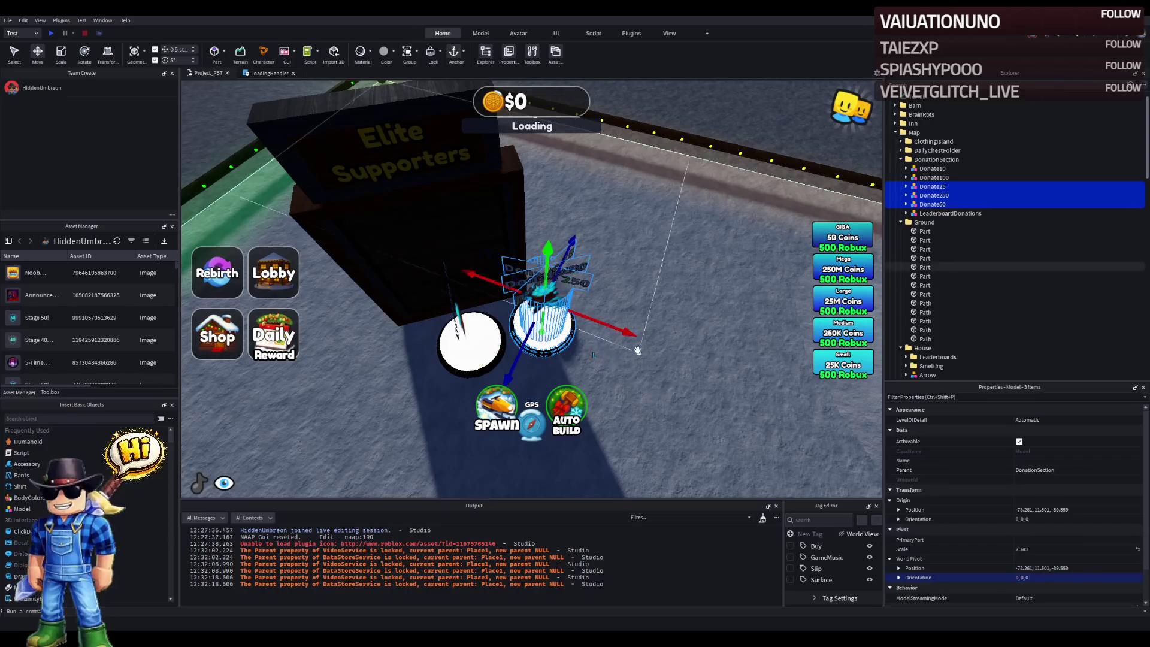
{"action": "key", "text": "a"}
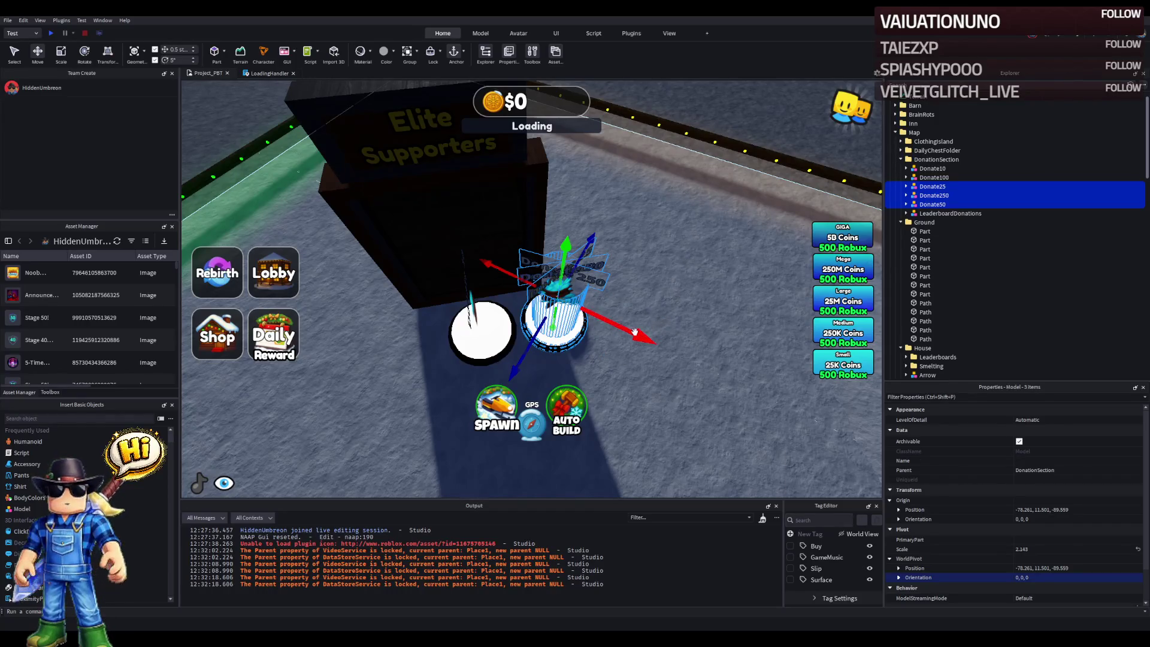
- Drag the donate pads into one row, shifting 5 studs along X, 4 back, and aligning Donate250
{"action": "left_click_drag", "start_coordinate": [638, 333], "coordinate": [719, 374]}
{"action": "left_click", "coordinate": [633, 384]}
{"action": "key", "text": "ctrl+z"}
{"action": "key", "text": "ctrl+z"}
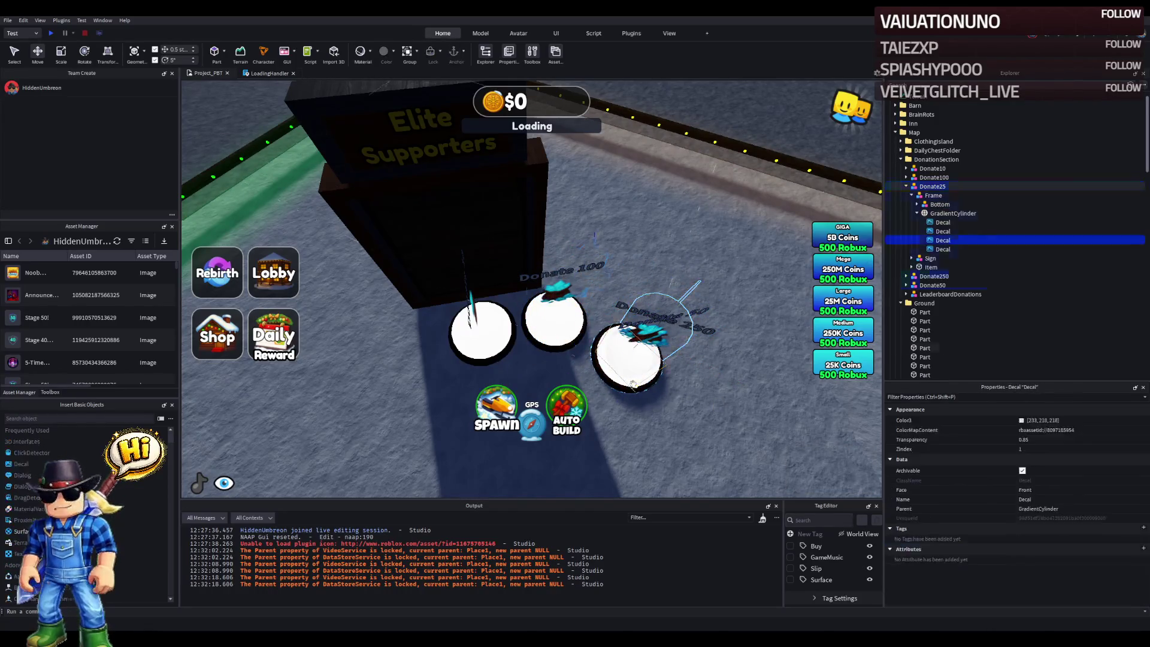
{"action": "left_click_drag", "start_coordinate": [617, 327], "coordinate": [665, 374]}
{"action": "left_click_drag", "start_coordinate": [590, 398], "coordinate": [585, 309]}
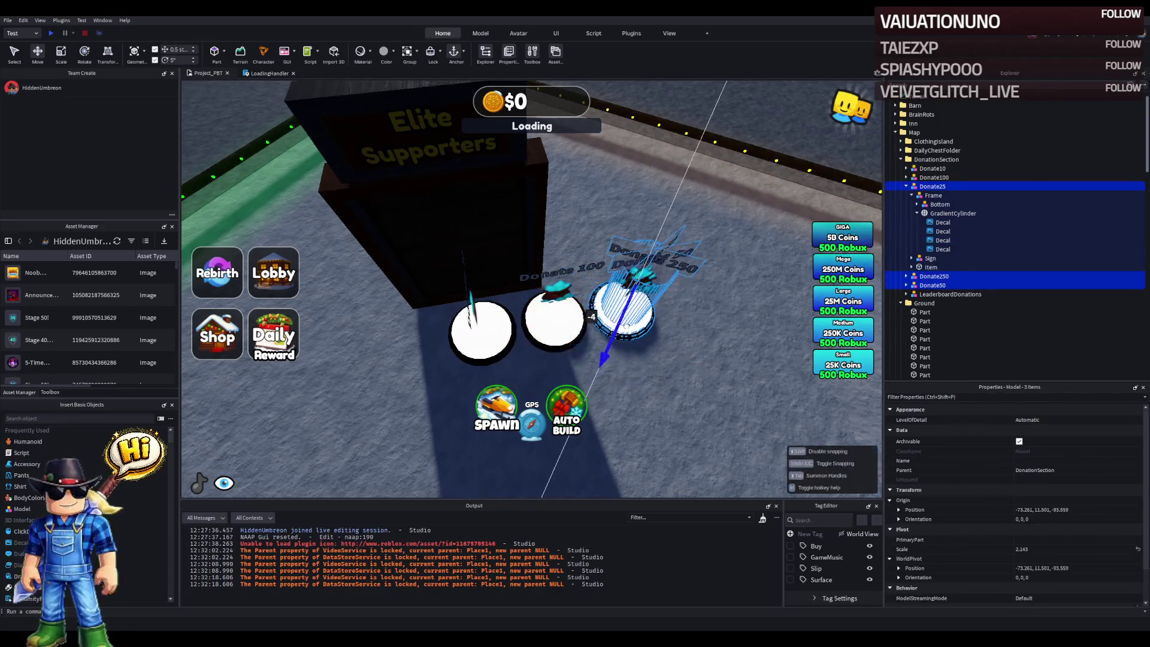
{"action": "left_click", "coordinate": [932, 186], "text": "ctrl"}
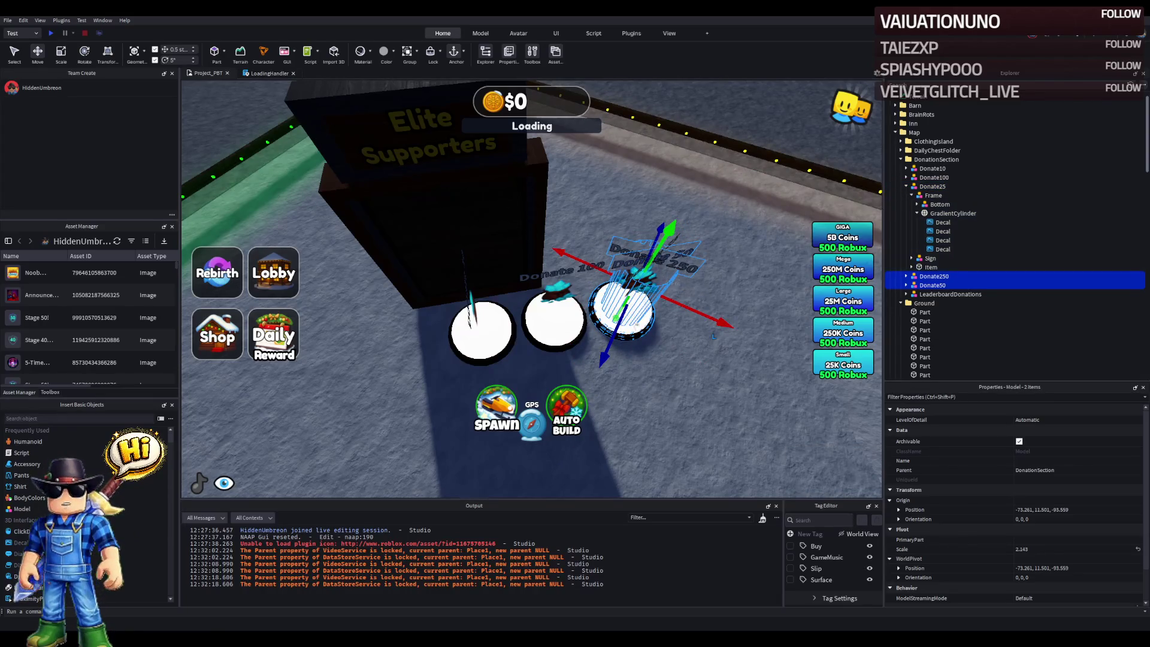
{"action": "mouse_move", "coordinate": [688, 316]}
{"action": "left_mouse_down"}
{"action": "mouse_move", "coordinate": [479, 263]}
{"action": "mouse_move", "coordinate": [443, 305]}
{"action": "mouse_move", "coordinate": [359, 341]}
{"action": "mouse_move", "coordinate": [383, 333]}
{"action": "mouse_move", "coordinate": [456, 360]}
{"action": "mouse_move", "coordinate": [436, 352]}
{"action": "left_mouse_up"}
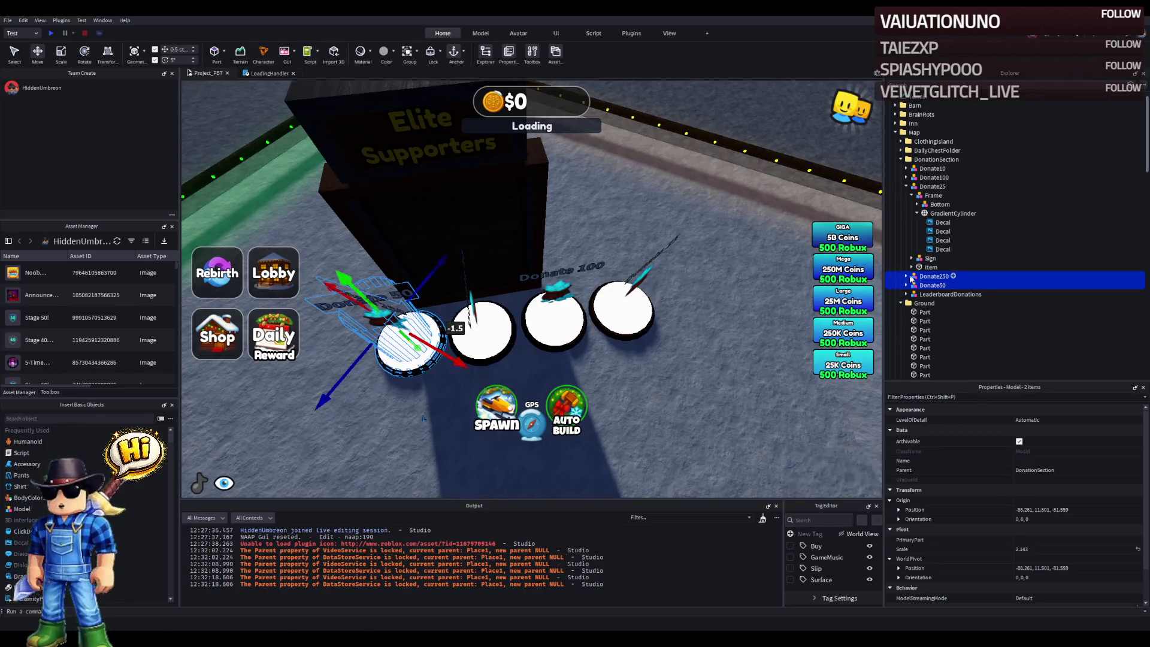
{"action": "left_click", "coordinate": [928, 278]}
{"action": "key", "text": "f"}
{"action": "mouse_move", "coordinate": [497, 323]}
{"action": "left_mouse_down"}
{"action": "mouse_move", "coordinate": [478, 340]}
{"action": "mouse_move", "coordinate": [484, 350]}
{"action": "mouse_move", "coordinate": [497, 317]}
{"action": "mouse_move", "coordinate": [461, 311]}
{"action": "left_mouse_up"}
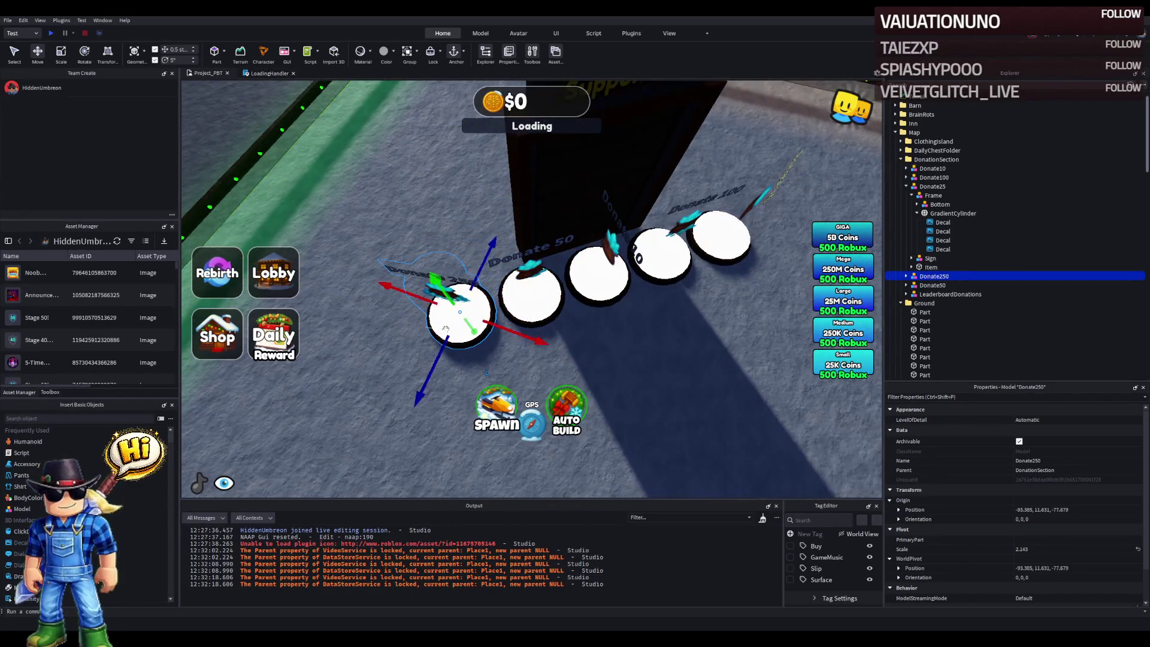
- Turn Donate25 by 90 degrees, angle it 25 degrees, then focus on Plot4Fence
{"action": "left_click", "coordinate": [486, 305]}
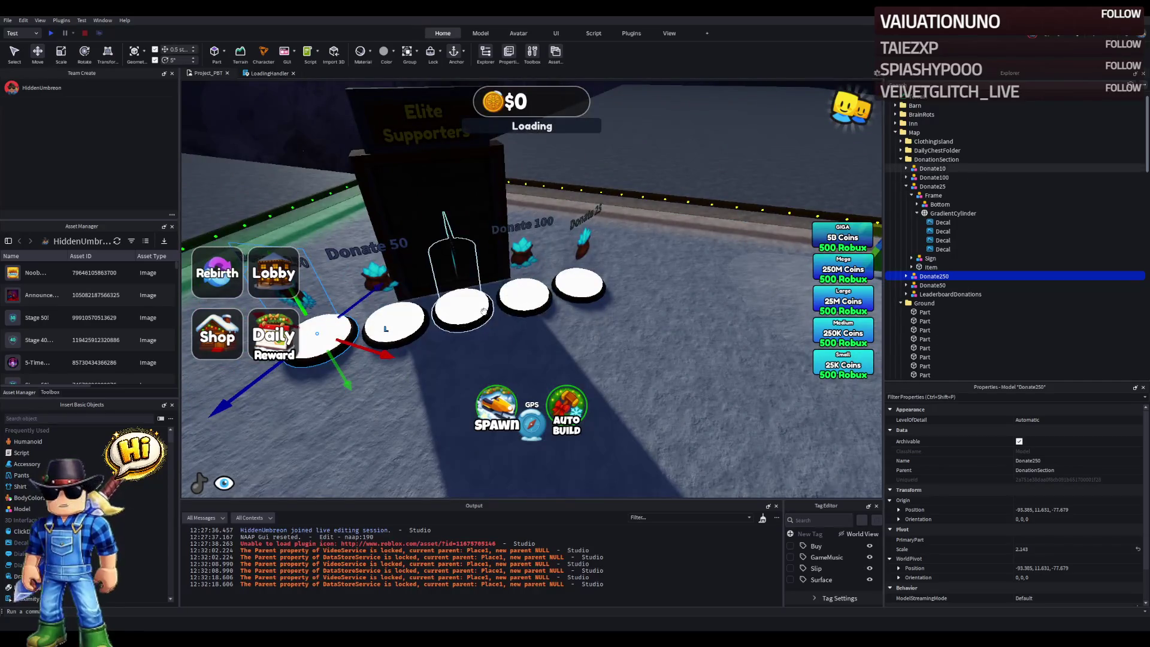
{"action": "left_click", "coordinate": [601, 290]}
{"action": "key", "text": "ctrl+r"}
{"action": "key", "text": "f"}
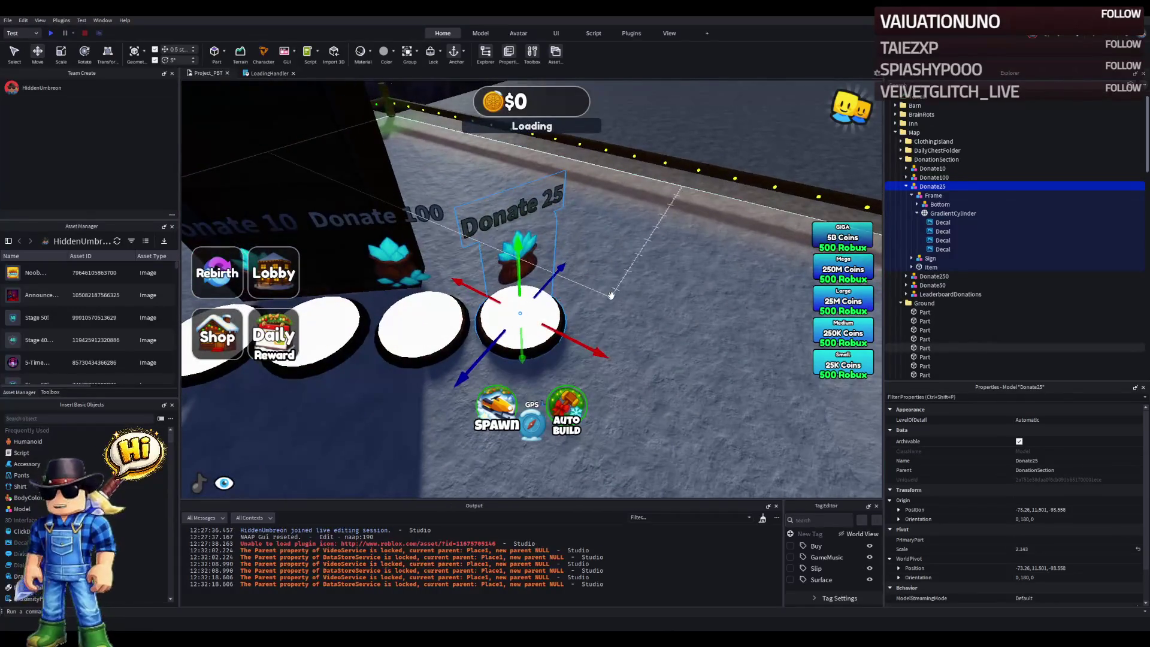
{"action": "key", "text": "ctrl+4"}
{"action": "left_click_drag", "start_coordinate": [521, 360], "coordinate": [495, 376]}
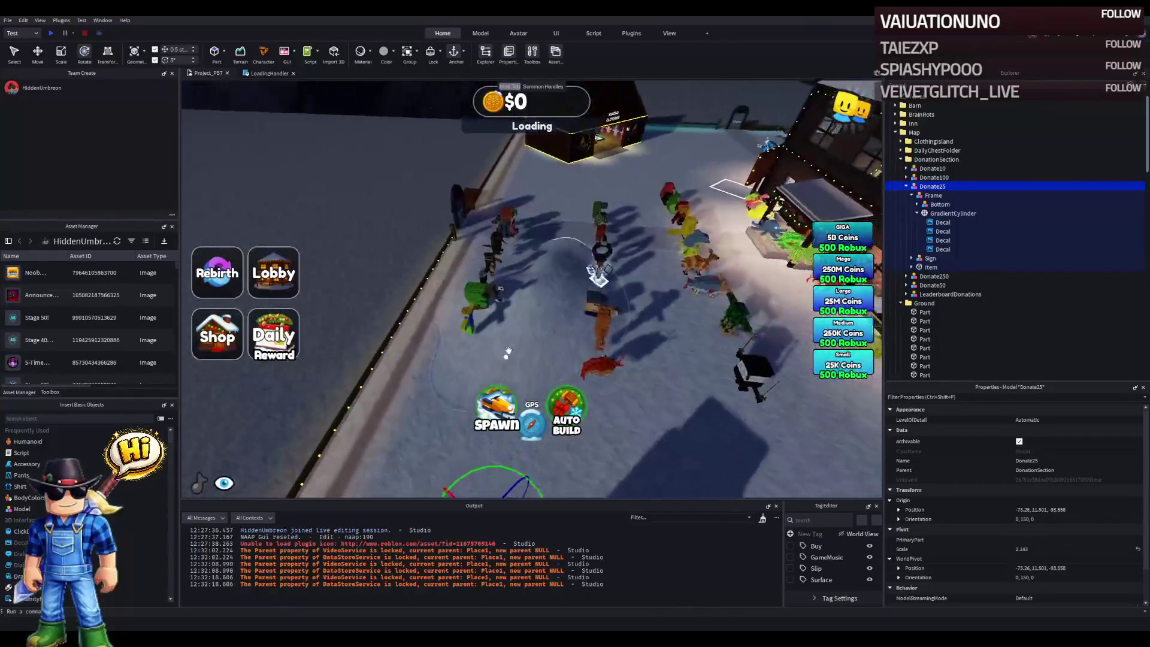
{"action": "left_click", "coordinate": [534, 309]}
{"action": "left_click", "coordinate": [921, 160]}
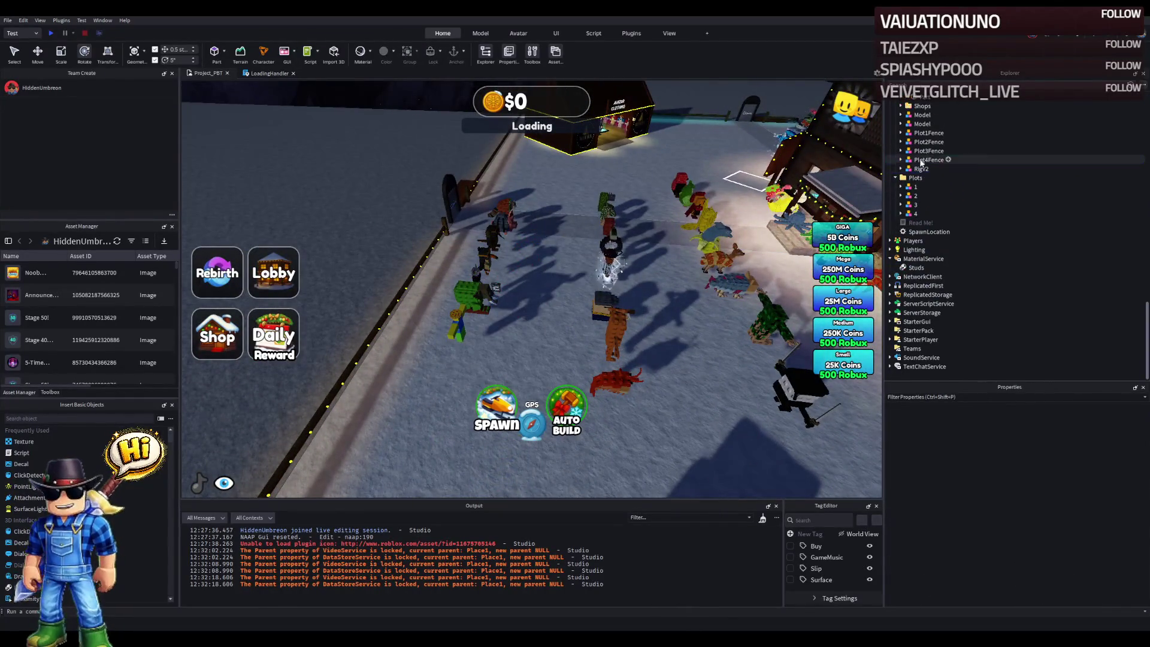
{"action": "key", "text": "f"}
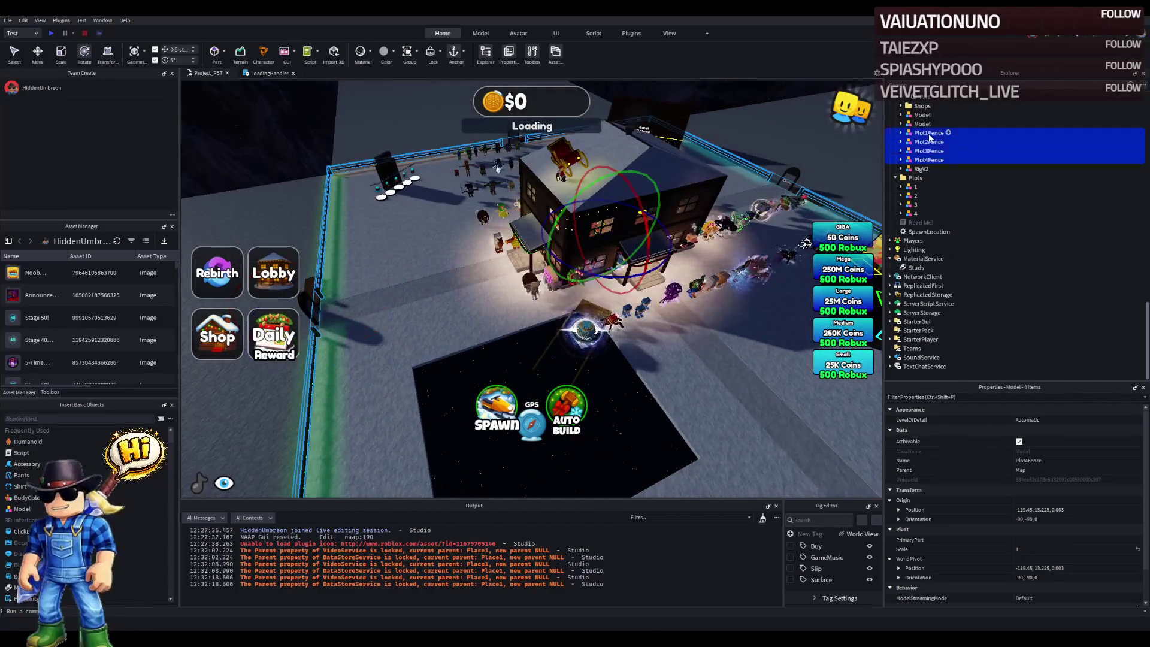
- Delete the plot fences and collapse the House and Map folders in Explorer
{"action": "key", "text": "Delete"}
{"action": "left_click_drag", "start_coordinate": [620, 252], "coordinate": [634, 194]}
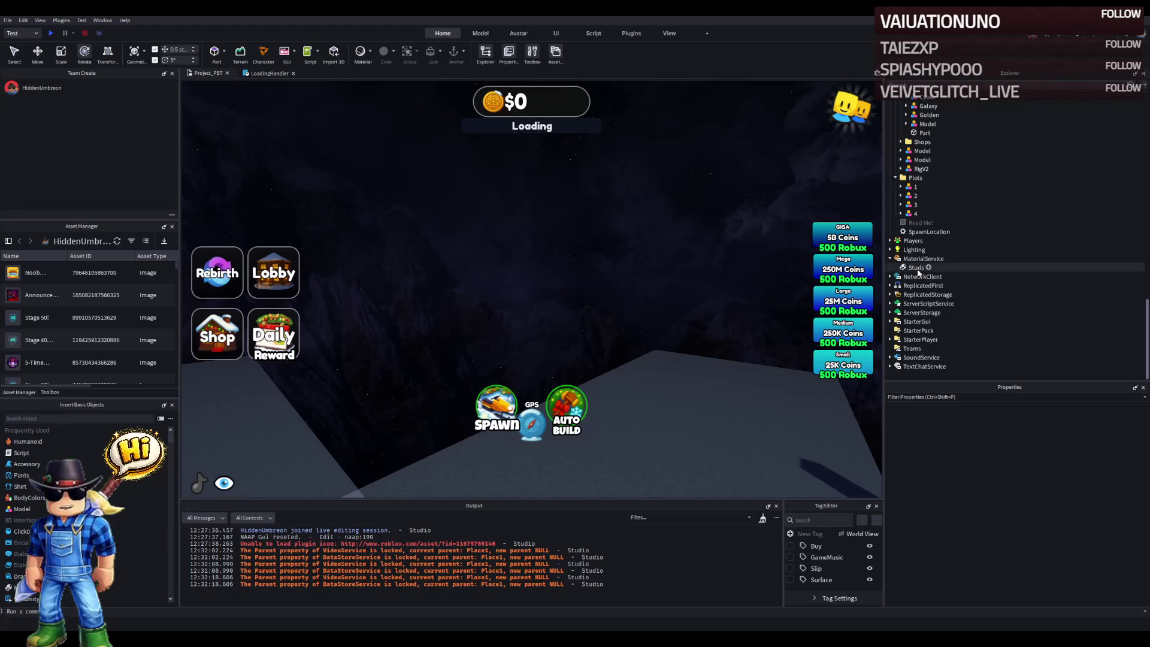
{"action": "scroll", "coordinate": [914, 230], "scroll_direction": "up", "scroll_amount": 3}
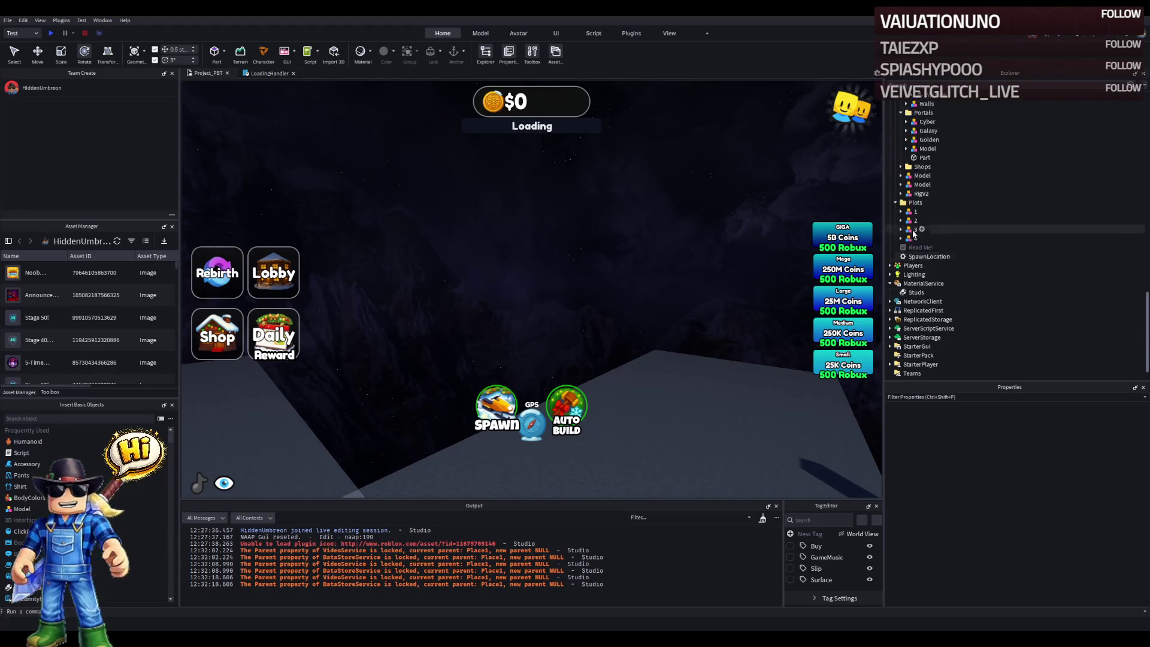
{"action": "left_click", "coordinate": [914, 155]}
{"action": "key", "text": "Left"}
{"action": "key", "text": "Left"}
{"action": "key", "text": "Left"}
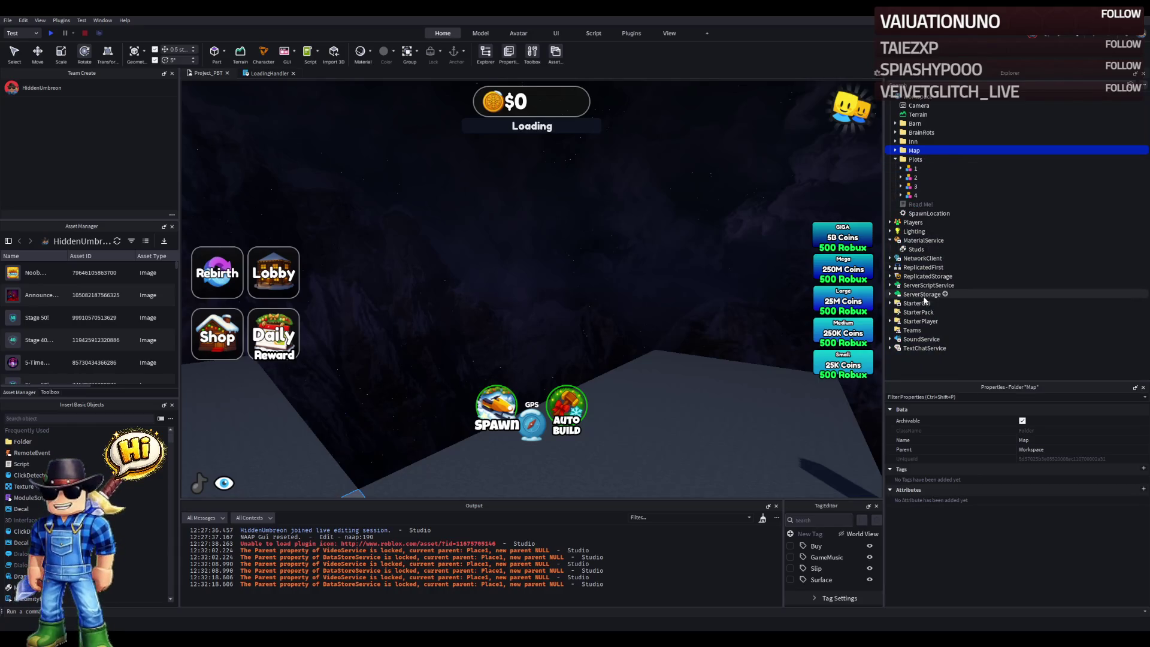
- Delete the six Lighting effects from Atmosphere through SunRays, leaving the Lighting service selected
{"action": "double_click", "coordinate": [914, 231]}
{"action": "left_click", "coordinate": [925, 241]}
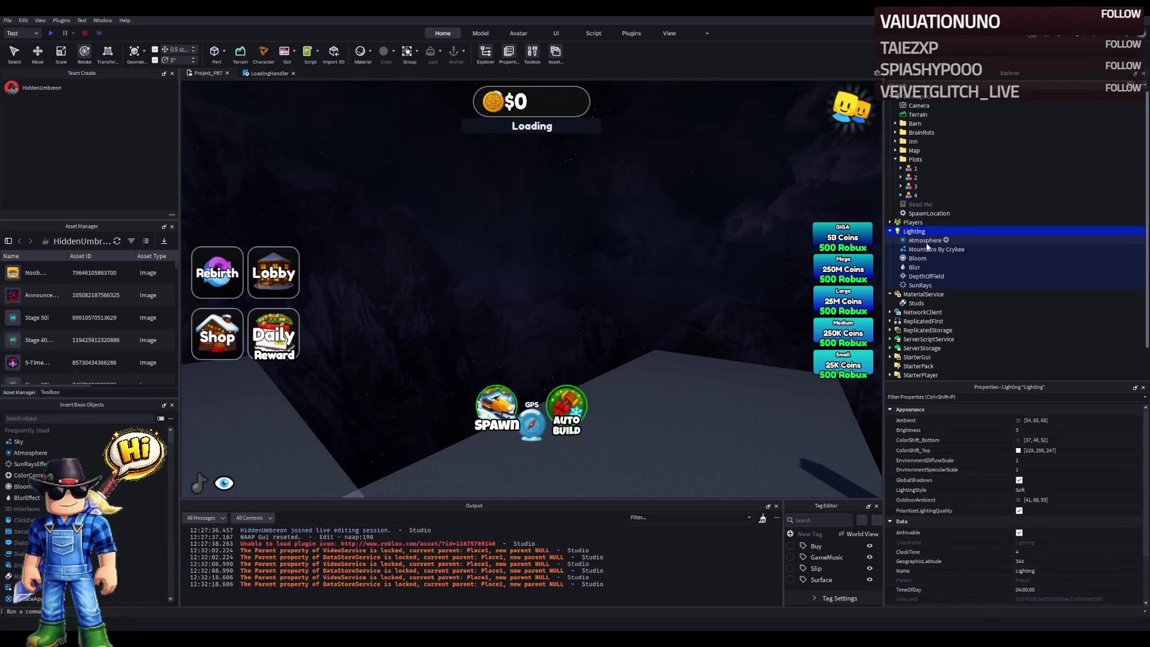
{"action": "left_click", "coordinate": [920, 285], "text": "shift"}
{"action": "key", "text": "Delete"}
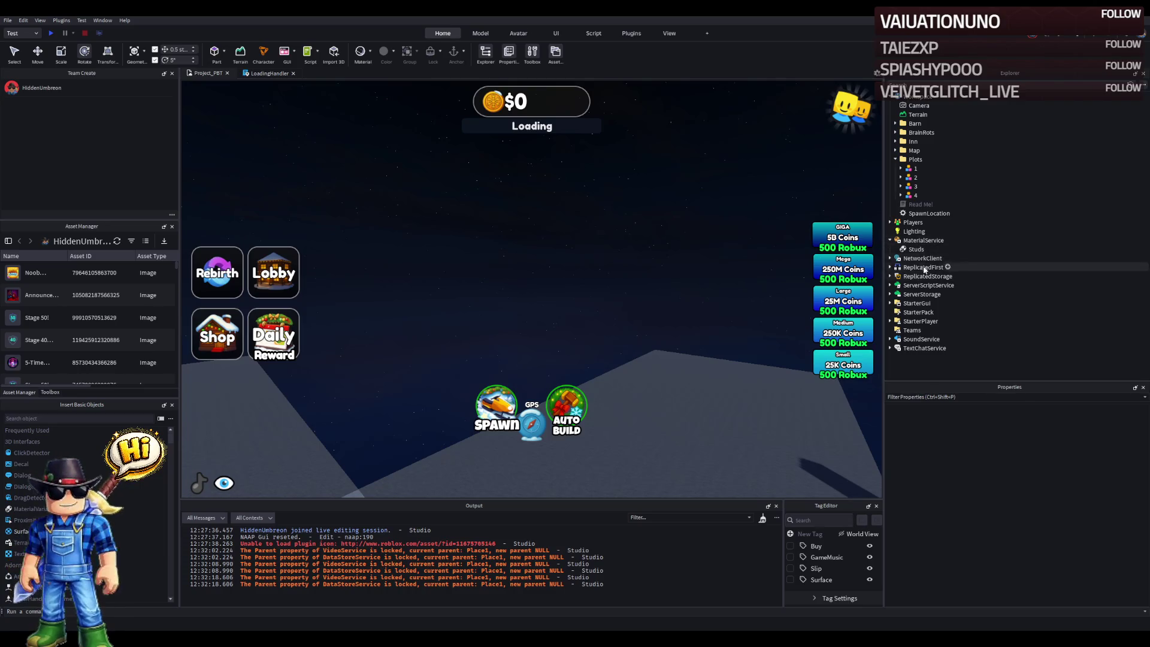
{"action": "left_click", "coordinate": [915, 231]}
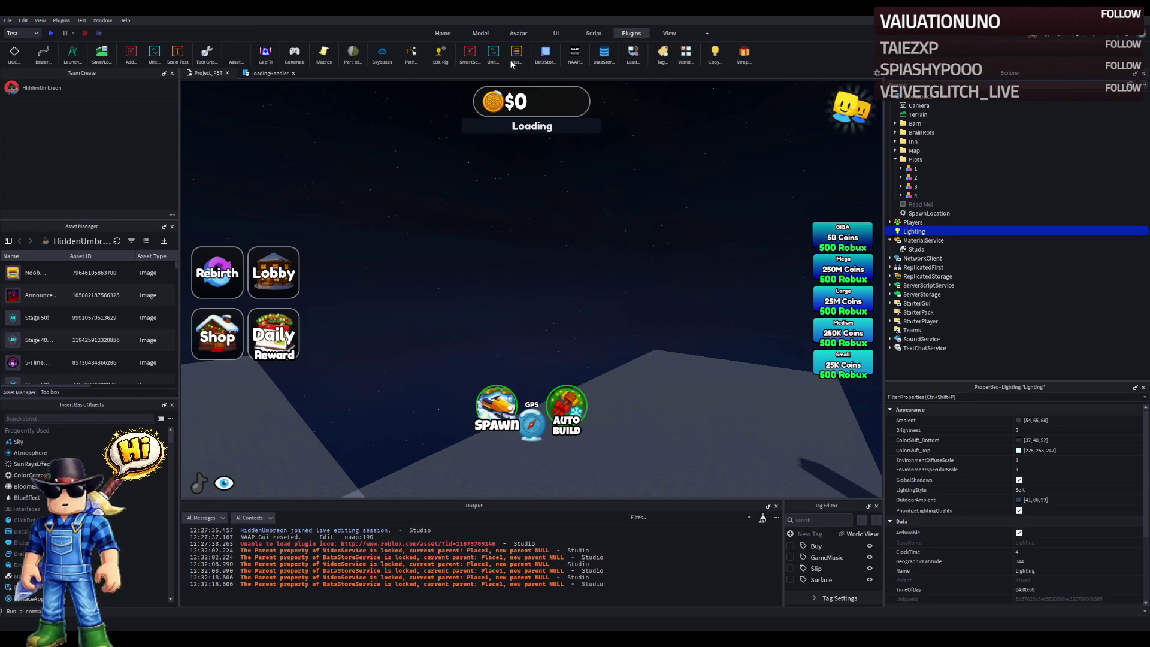
- Apply the Sunless Blue Sky skybox from the Skyboxes browser and start a playtest
{"action": "left_click", "coordinate": [377, 53]}
{"action": "scroll", "coordinate": [1004, 513], "scroll_direction": "down", "scroll_amount": 3}
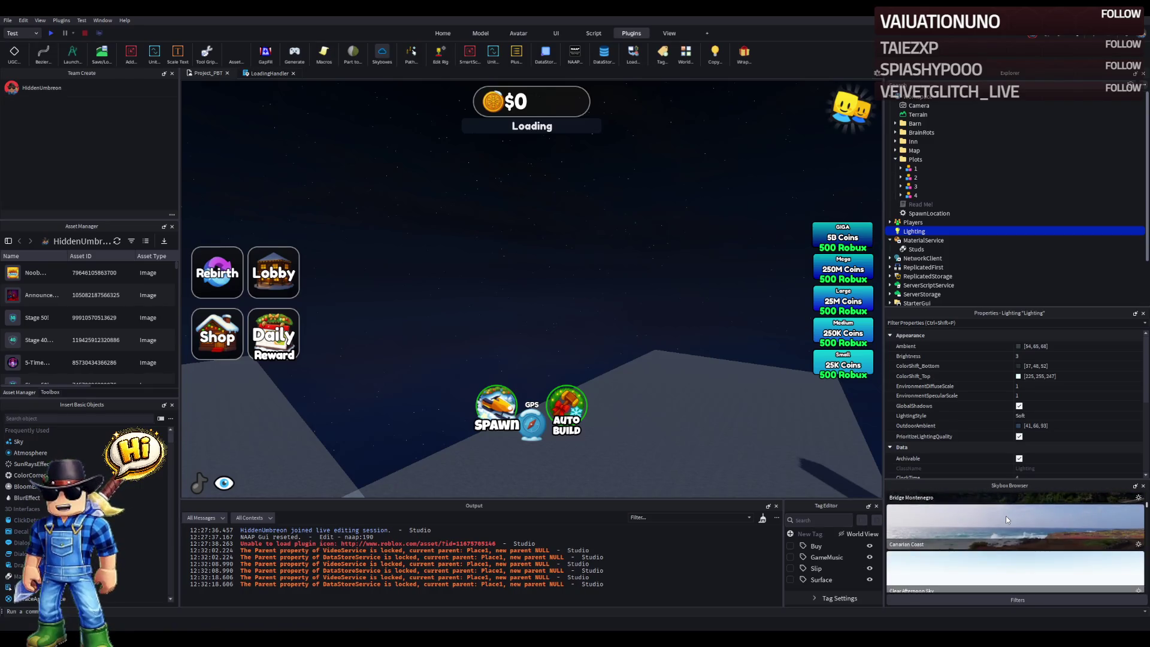
{"action": "scroll", "coordinate": [1005, 516], "scroll_direction": "down", "scroll_amount": 4}
{"action": "scroll", "coordinate": [1000, 533], "scroll_direction": "down", "scroll_amount": 5}
{"action": "scroll", "coordinate": [997, 529], "scroll_direction": "down", "scroll_amount": 6}
{"action": "scroll", "coordinate": [998, 530], "scroll_direction": "down", "scroll_amount": 8}
{"action": "scroll", "coordinate": [997, 531], "scroll_direction": "down", "scroll_amount": 5}
{"action": "scroll", "coordinate": [996, 532], "scroll_direction": "down", "scroll_amount": 5}
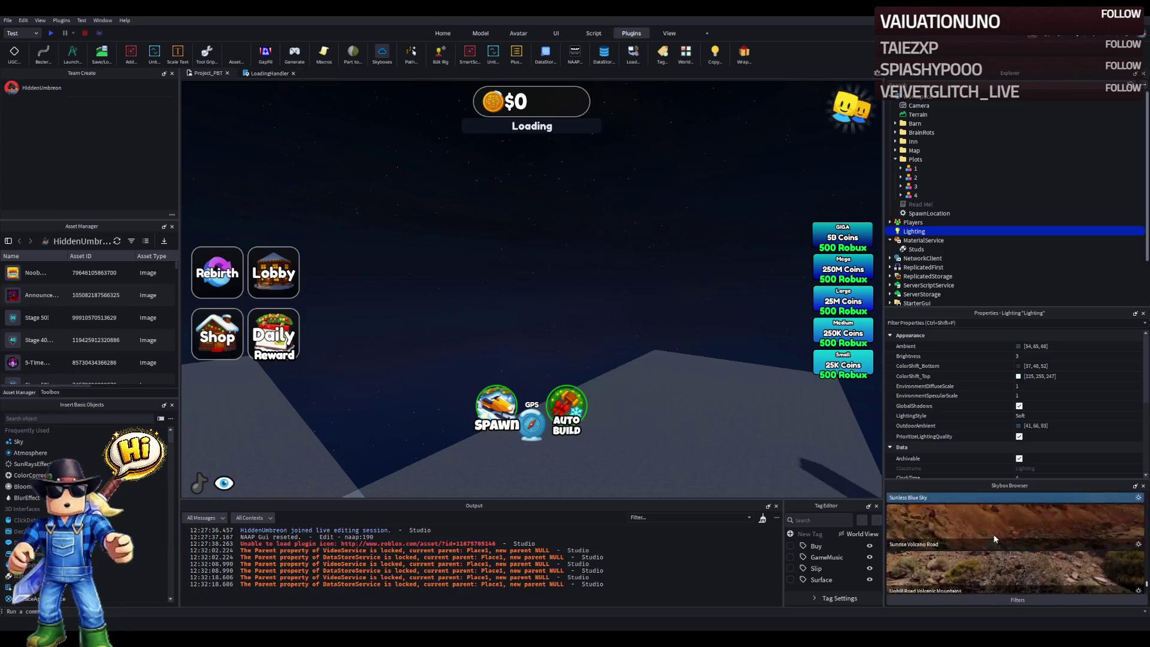
{"action": "scroll", "coordinate": [994, 538], "scroll_direction": "up", "scroll_amount": 1}
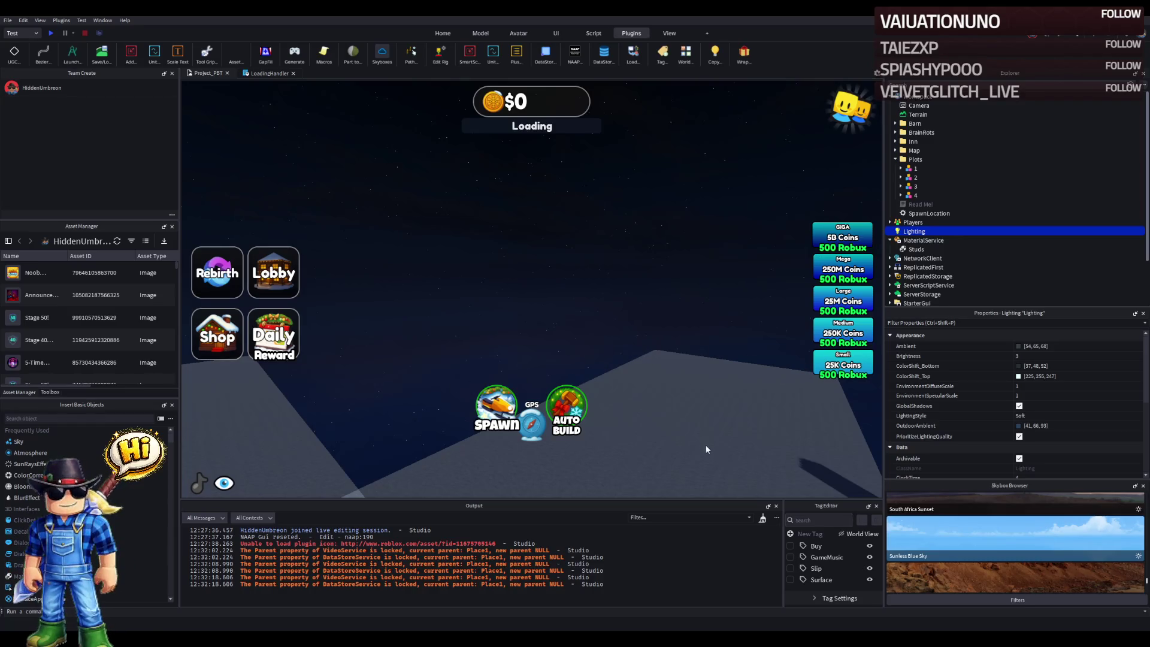
{"action": "scroll", "coordinate": [961, 550], "scroll_direction": "up", "scroll_amount": 1}
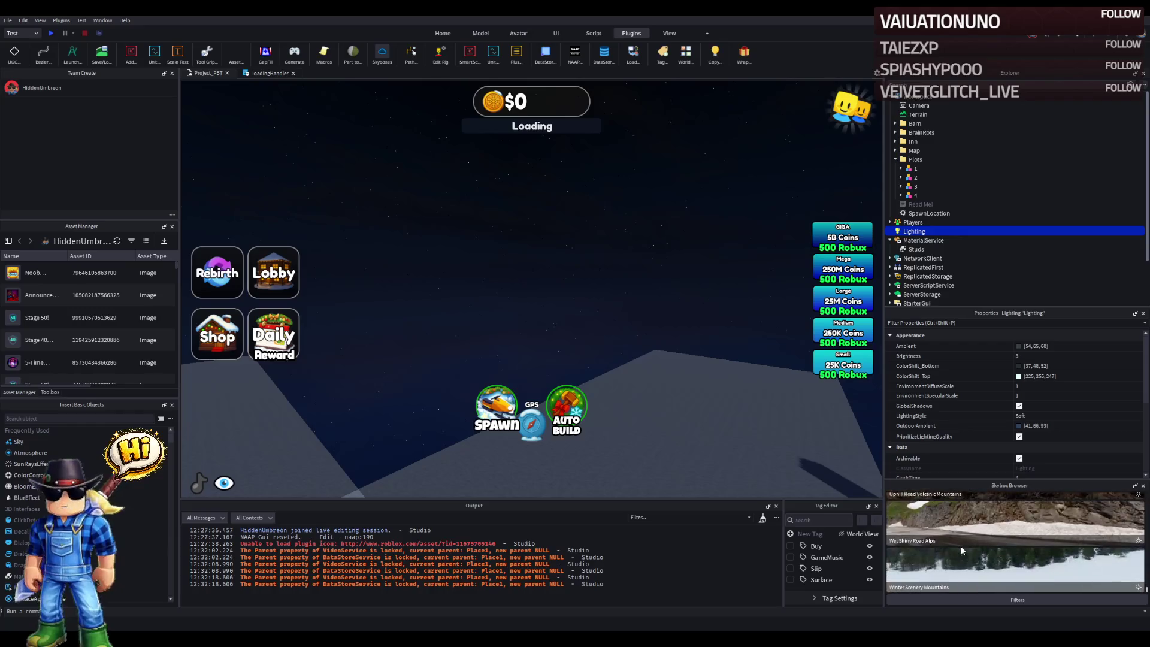
{"action": "left_click", "coordinate": [961, 549]}
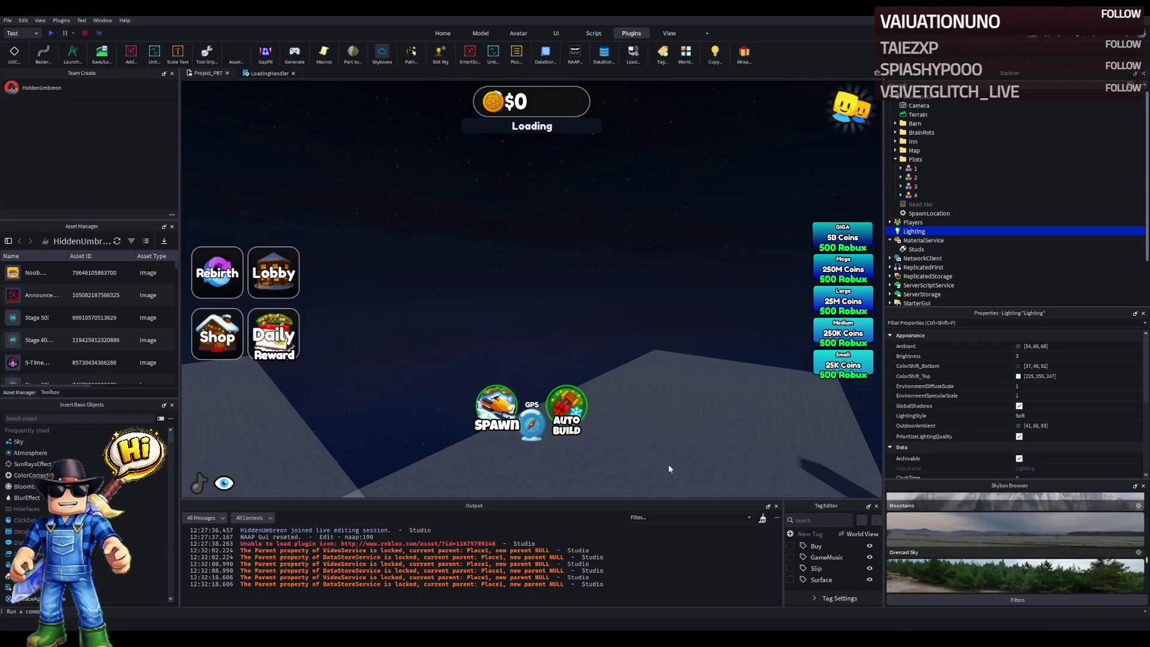
{"action": "scroll", "coordinate": [659, 351], "scroll_direction": "down", "scroll_amount": 5}
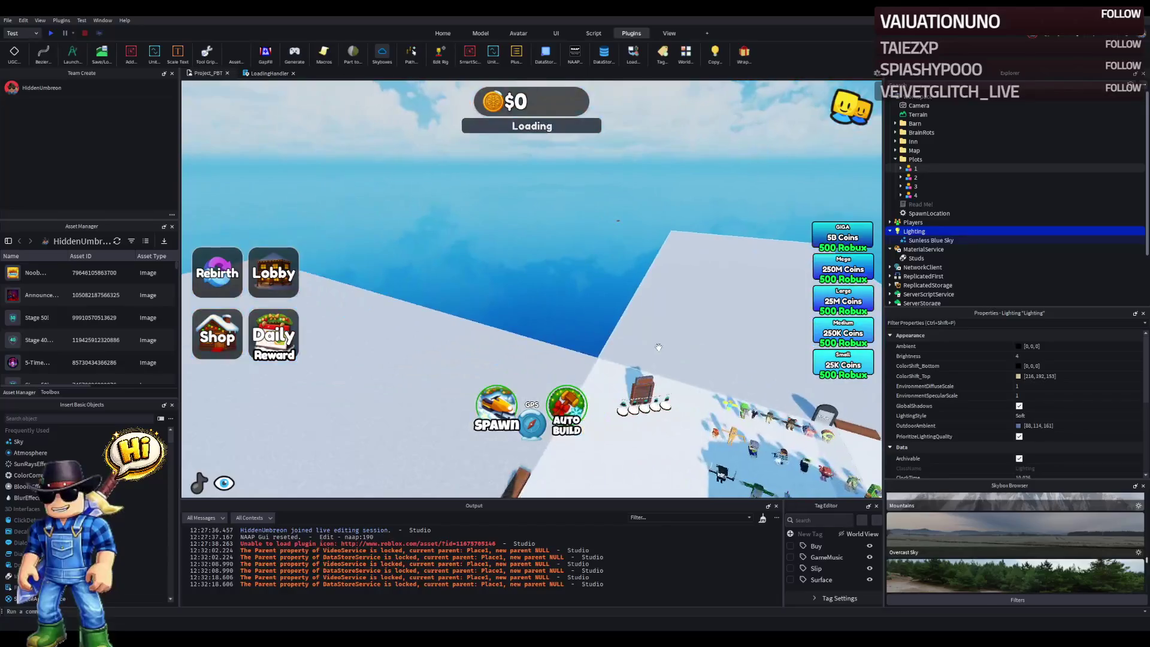
{"action": "scroll", "coordinate": [658, 347], "scroll_direction": "down", "scroll_amount": 3}
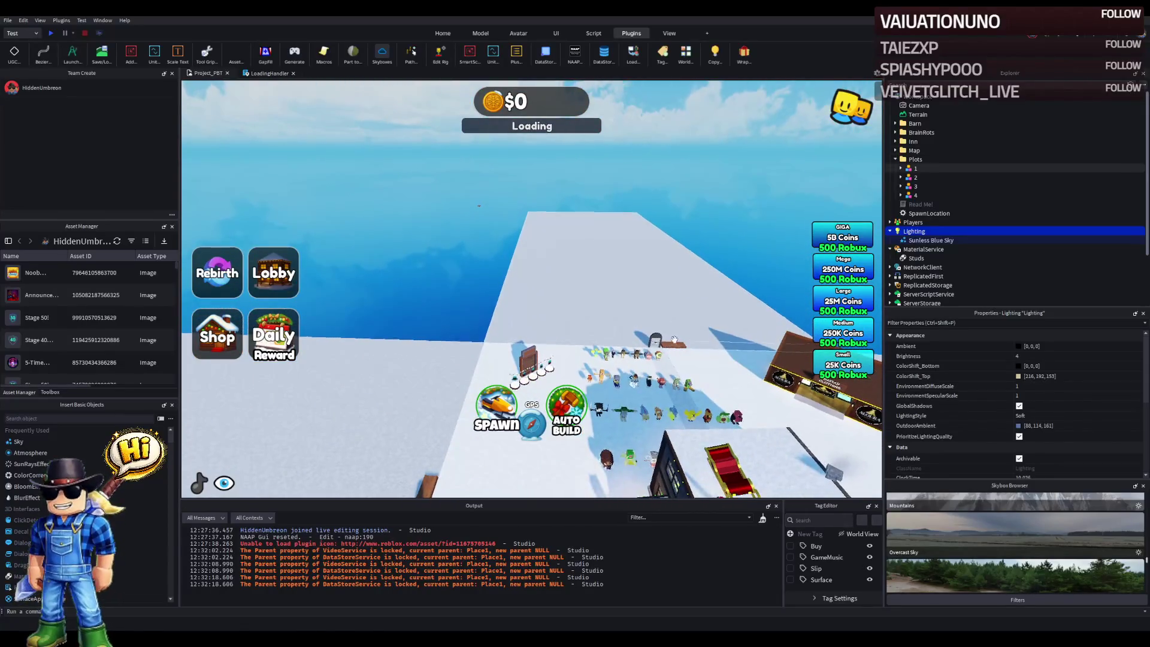
{"action": "scroll", "coordinate": [675, 340], "scroll_direction": "down", "scroll_amount": 2}
{"action": "key", "text": "F5"}
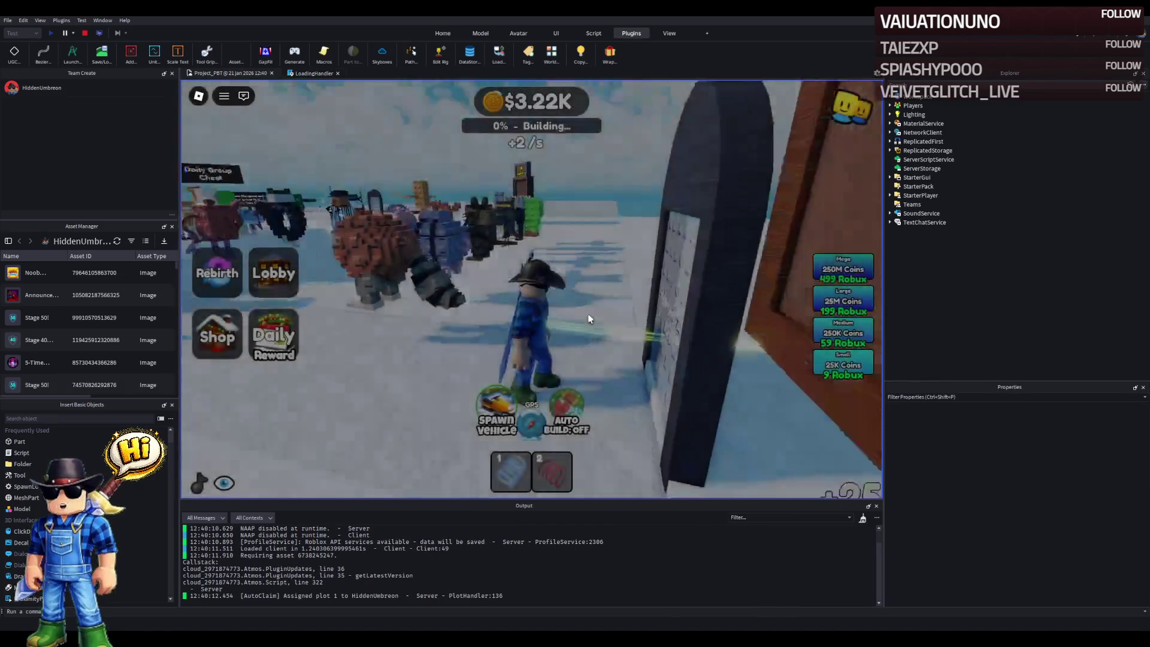
{"action": "key", "text": "1"}
{"action": "left_click", "coordinate": [590, 320]}
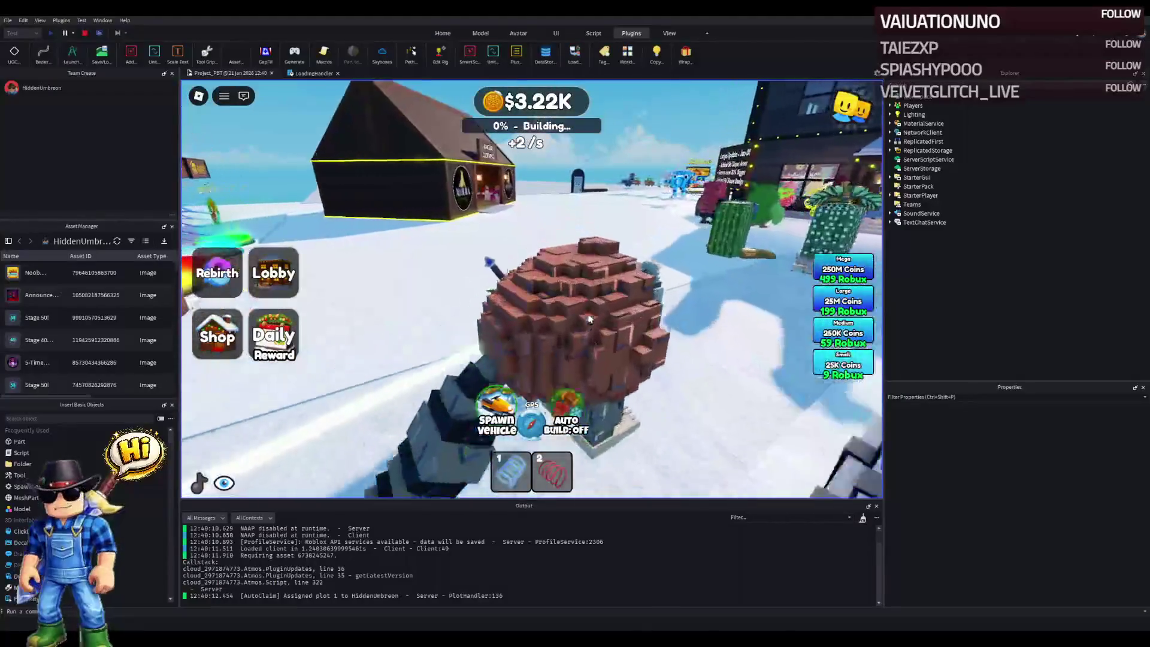
{"action": "key", "text": "2"}
{"action": "key", "text": "w"}
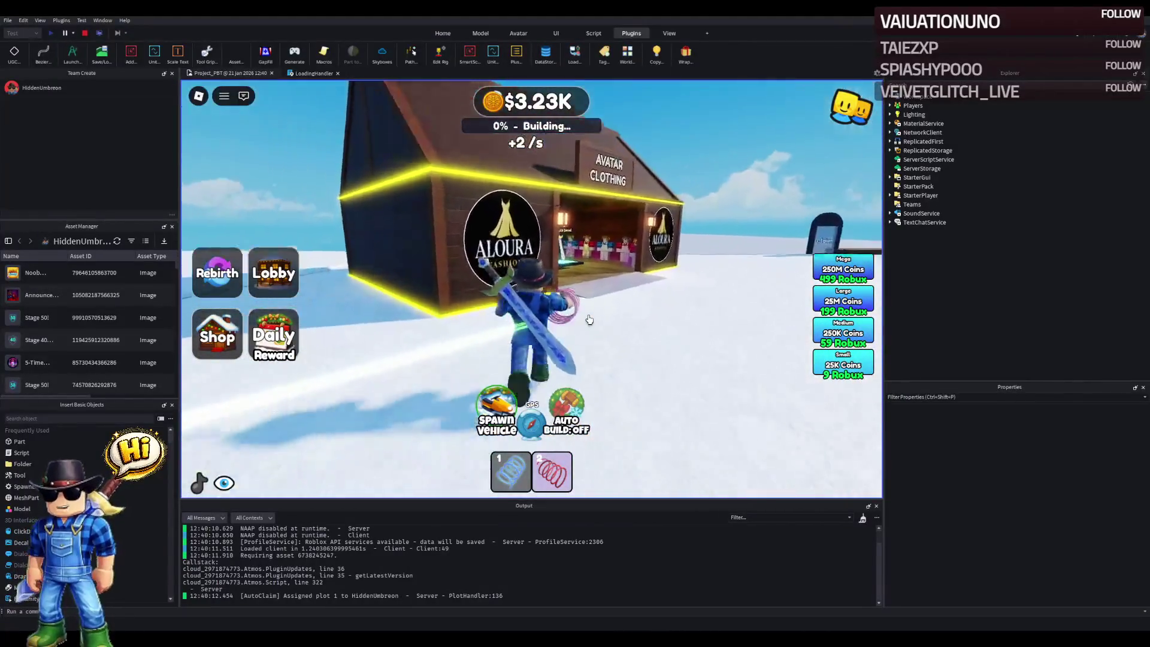
{"action": "key", "text": "1"}
{"action": "key", "text": "space"}
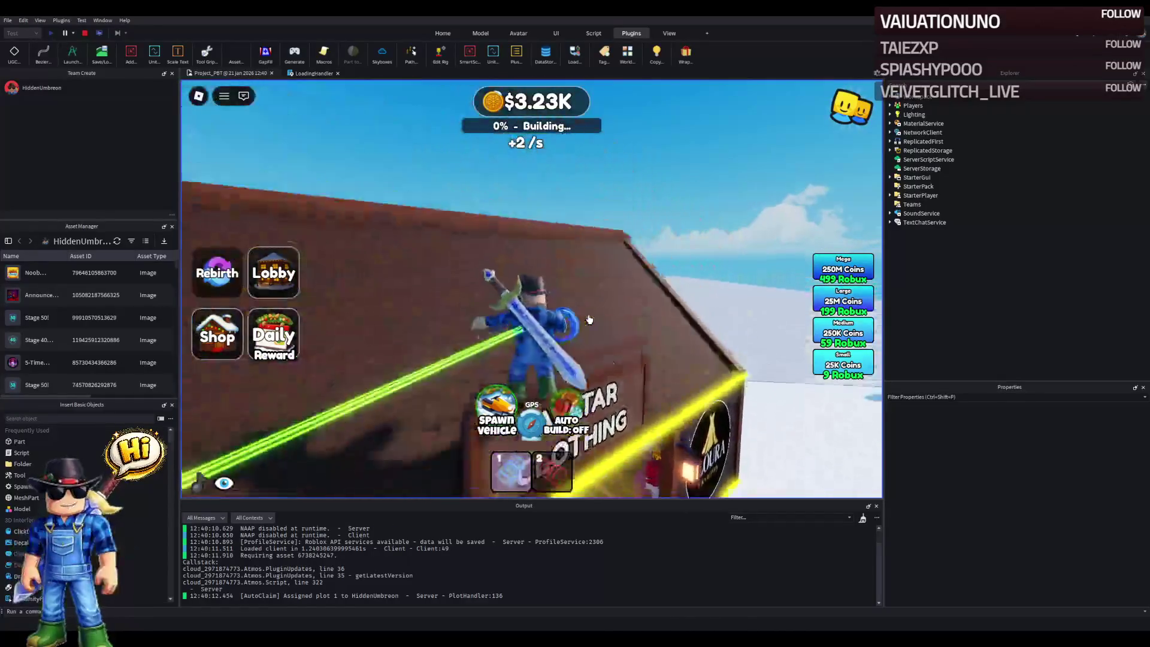
{"action": "key", "text": "w"}
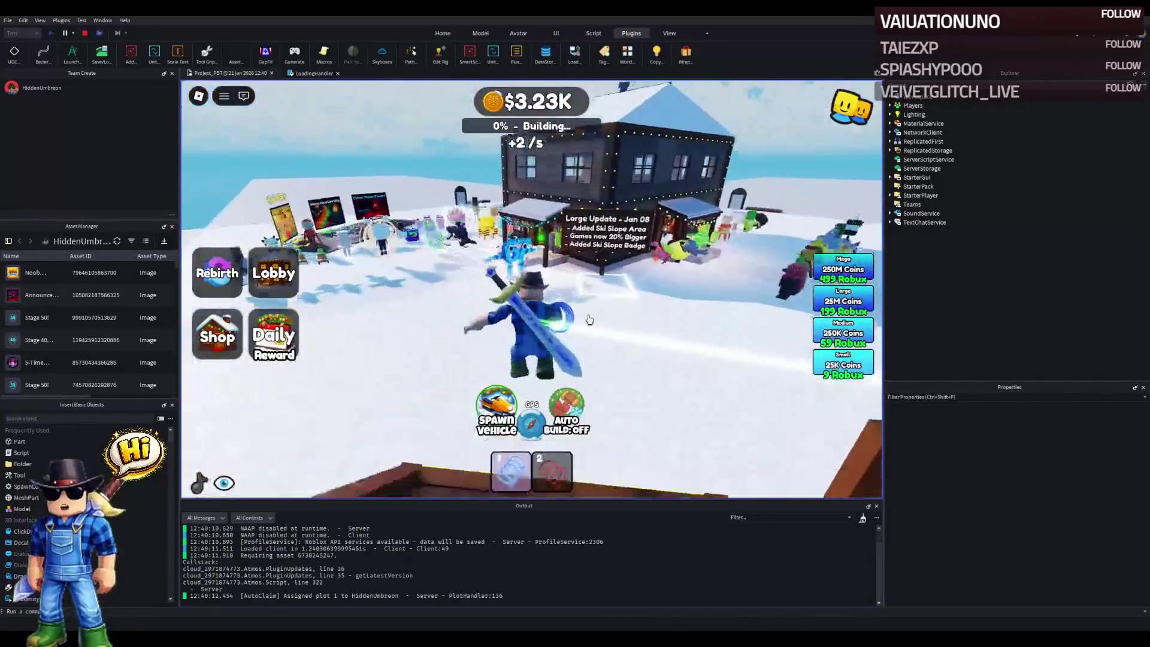
{"action": "key", "text": "w"}
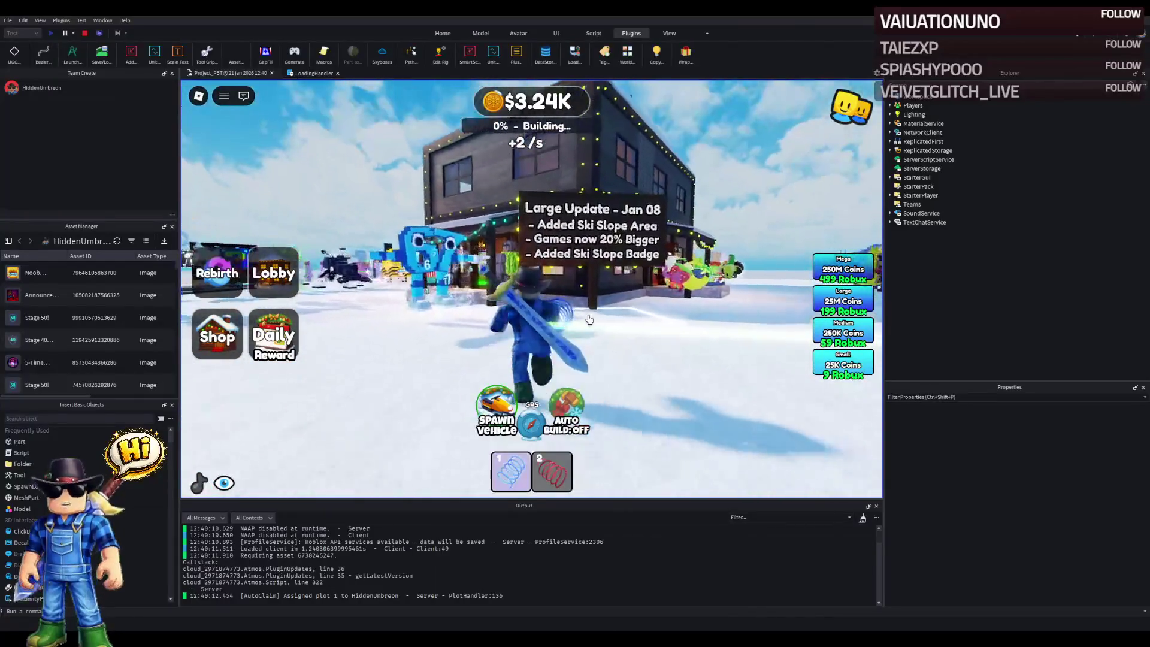
{"action": "key", "text": "space"}
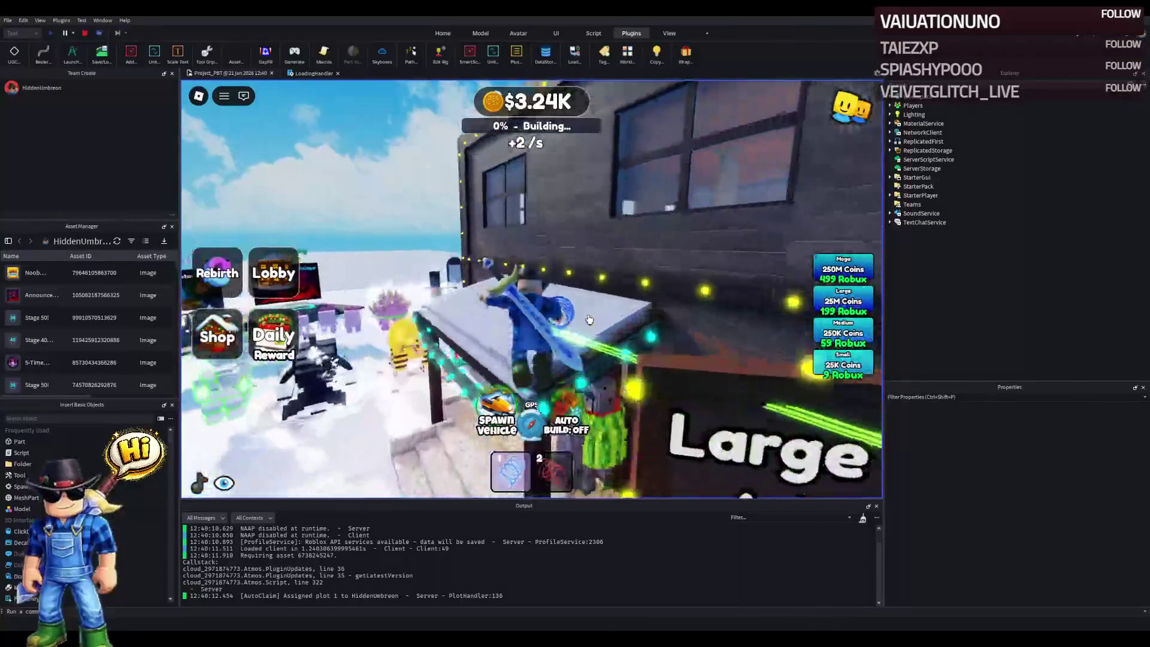
{"action": "key", "text": "w"}
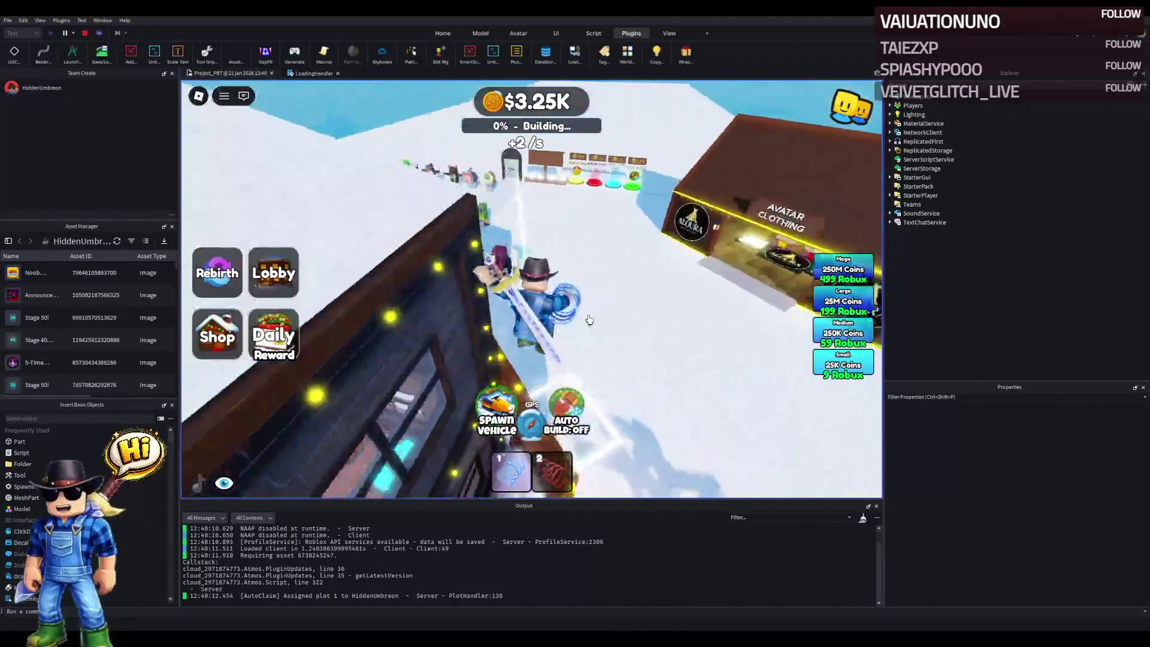
{"action": "key", "text": "w"}
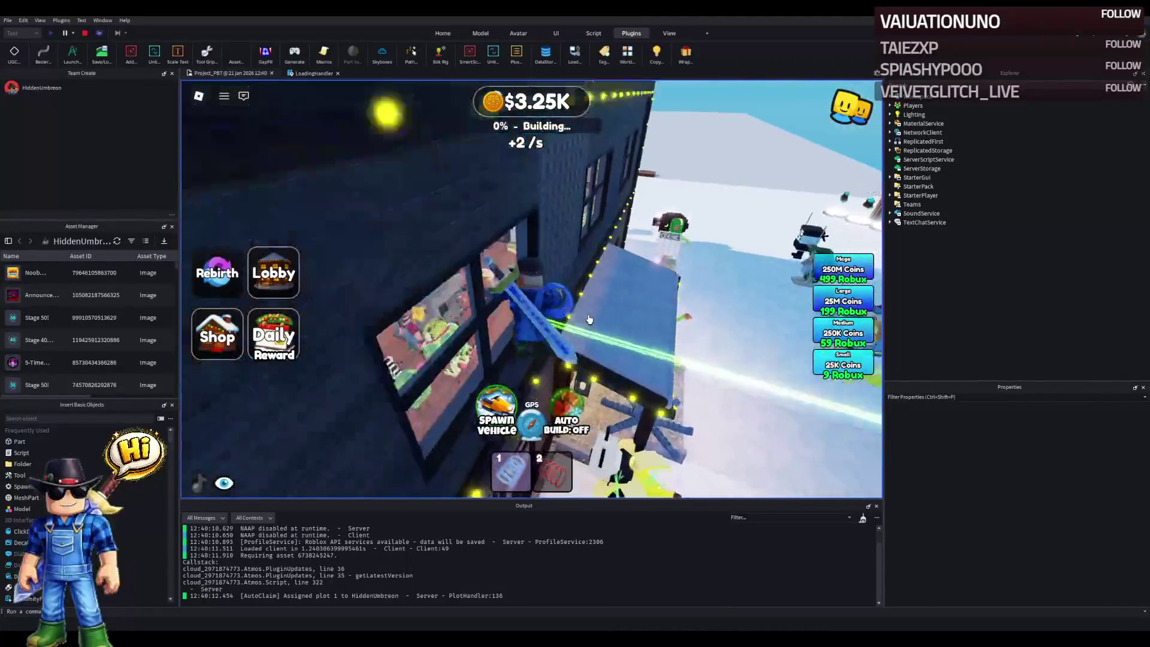
{"action": "key", "text": "w"}
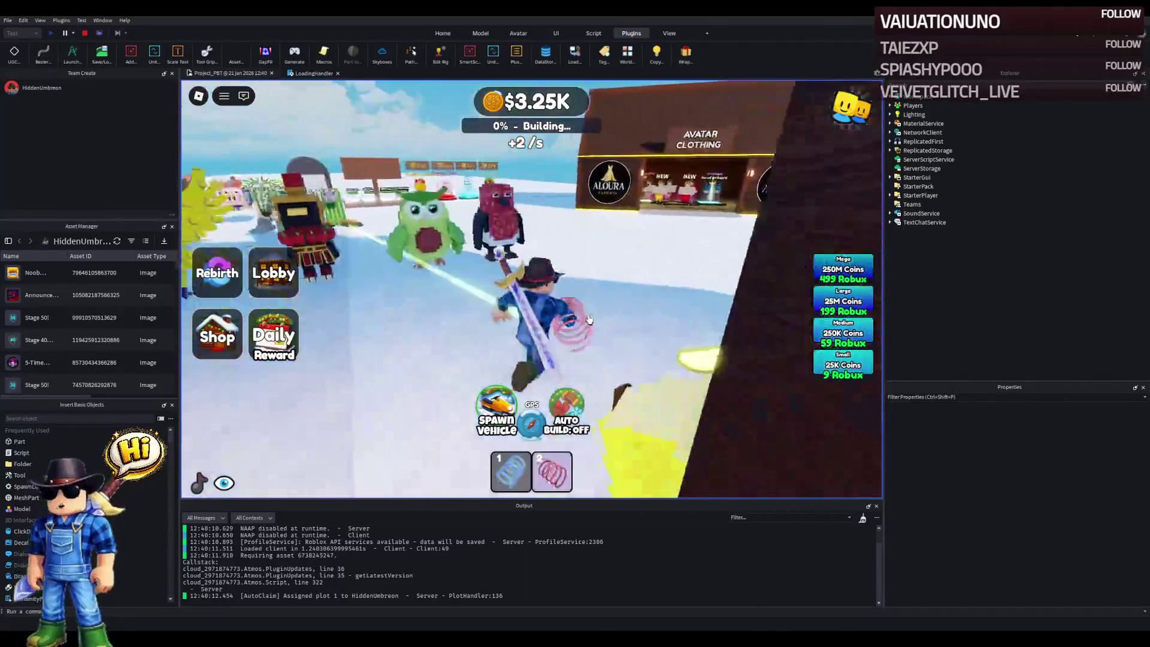
{"action": "key", "text": "w"}
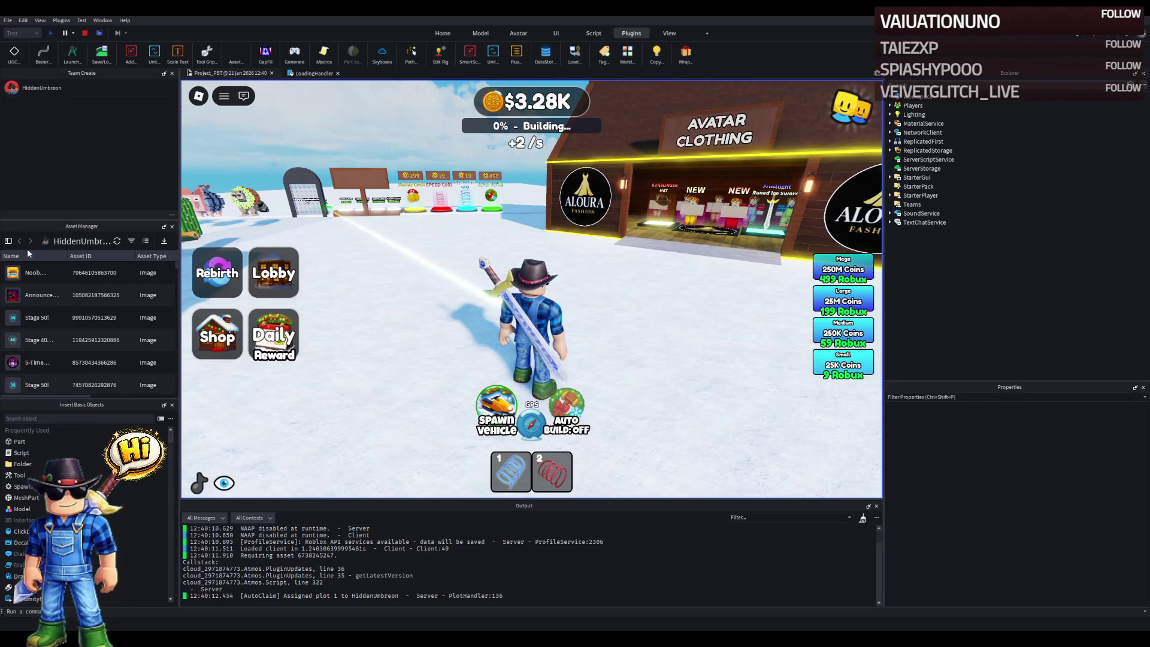
{"action": "key", "text": "w"}
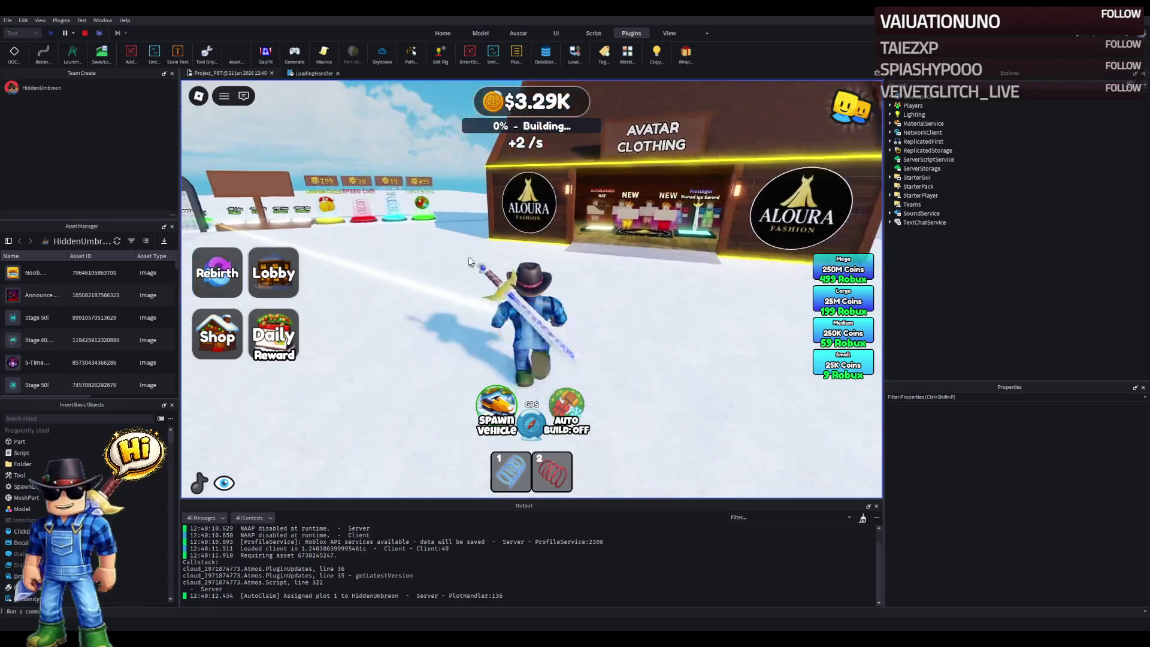
{"action": "key", "text": "2"}
{"action": "key", "text": "a"}
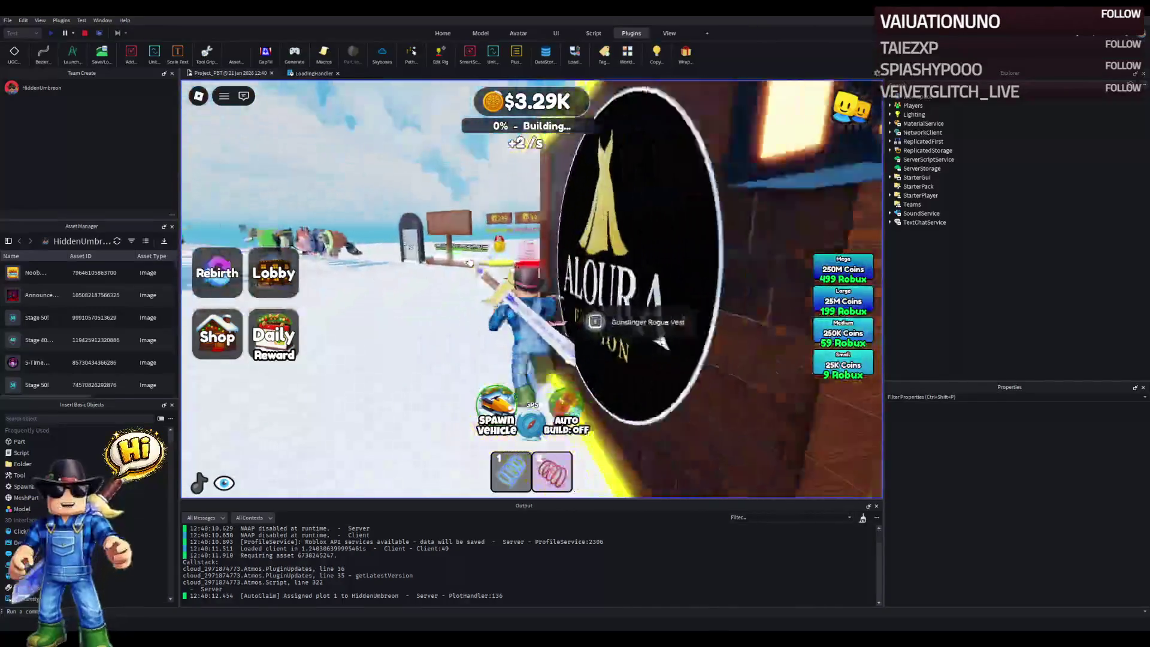
{"action": "key", "text": "space"}
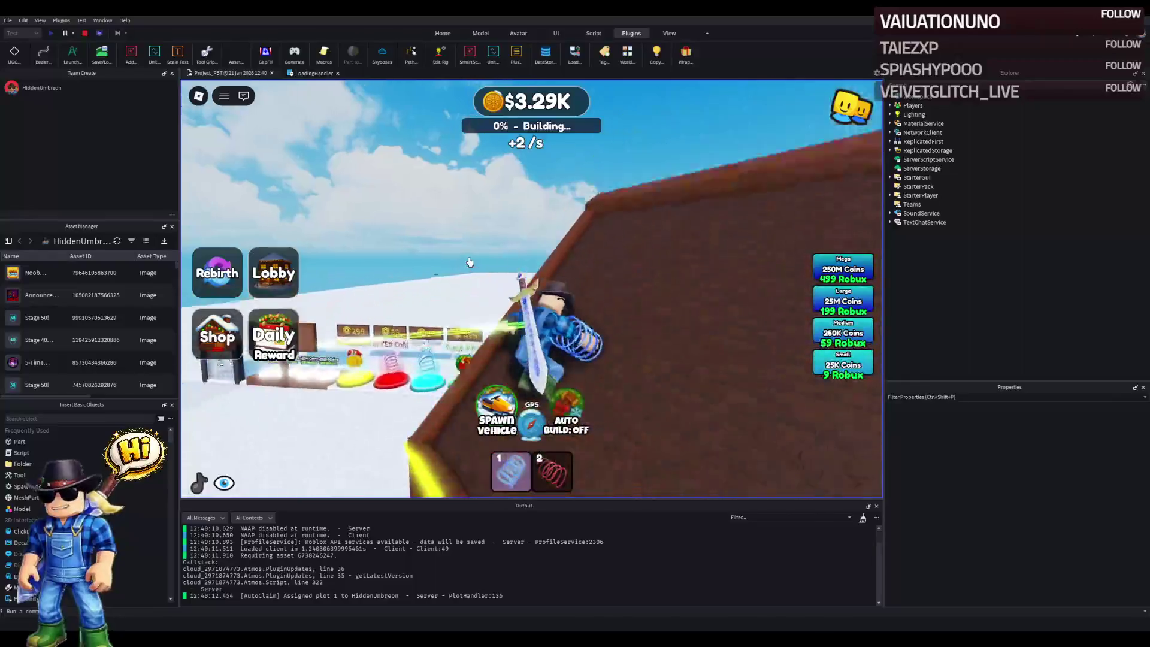
{"action": "key", "text": "w"}
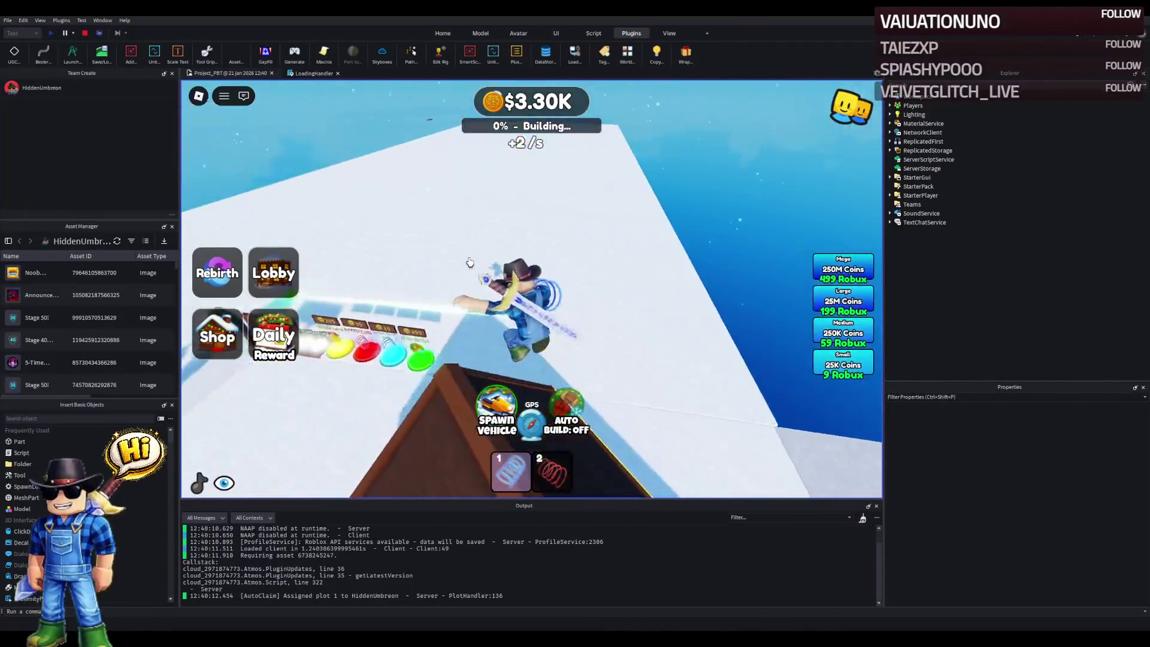
{"action": "key", "text": "s"}
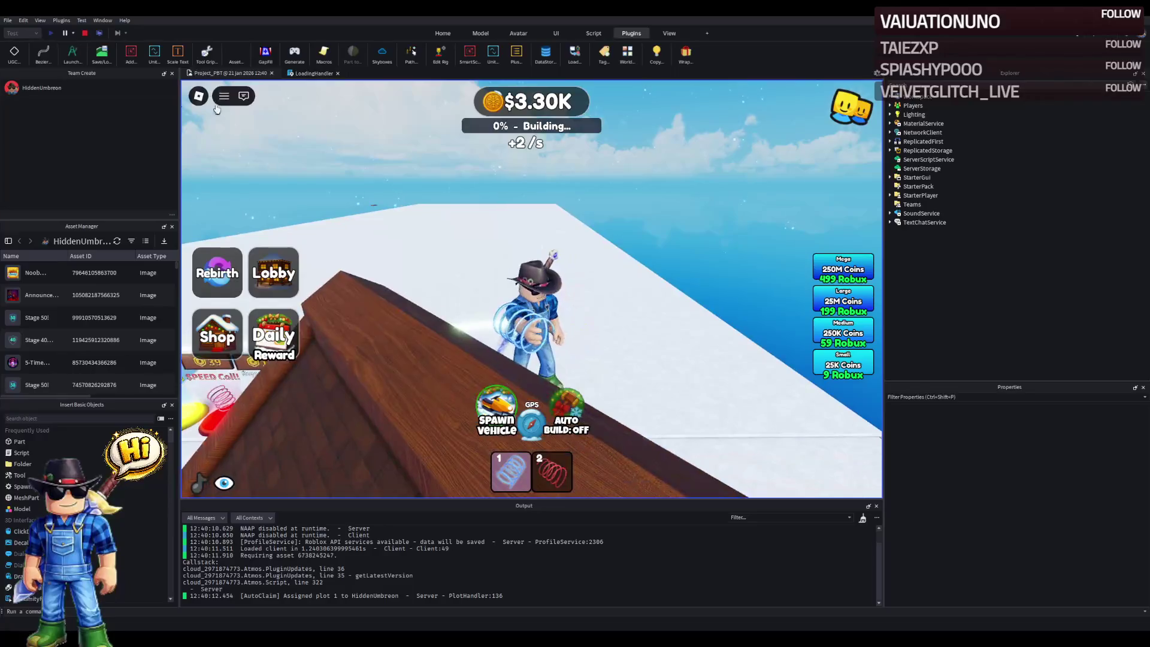
{"action": "left_click", "coordinate": [87, 34]}
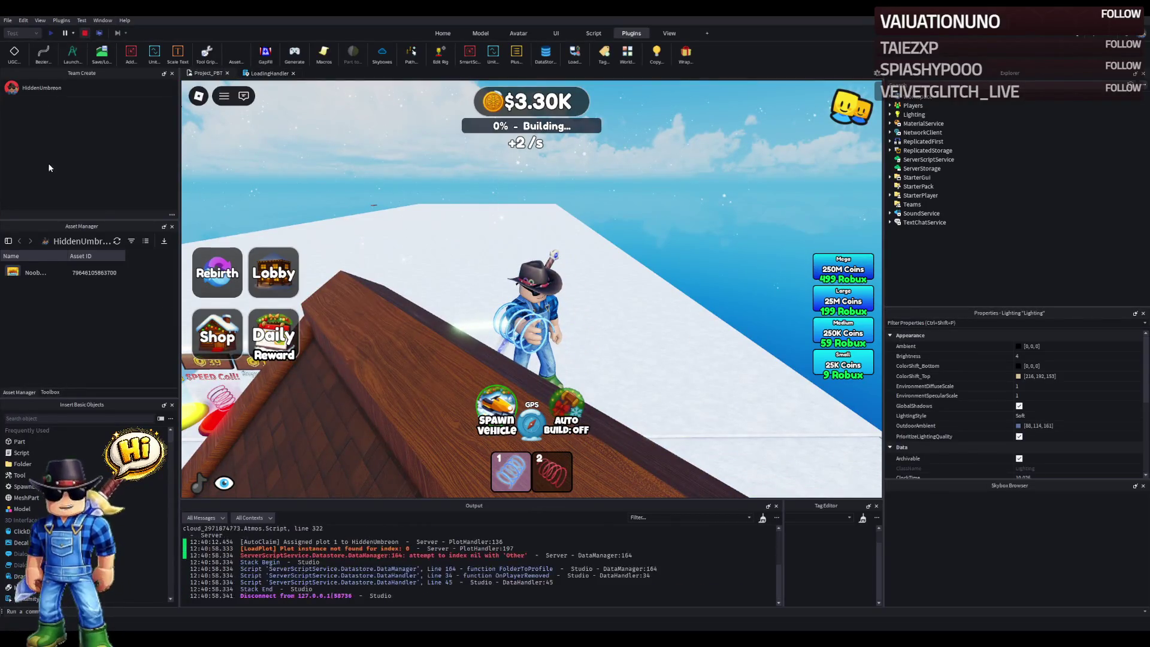
- Return from the DataManager script to the scene, close the Skybox Browser, and select a ground part
{"action": "key", "text": "d"}
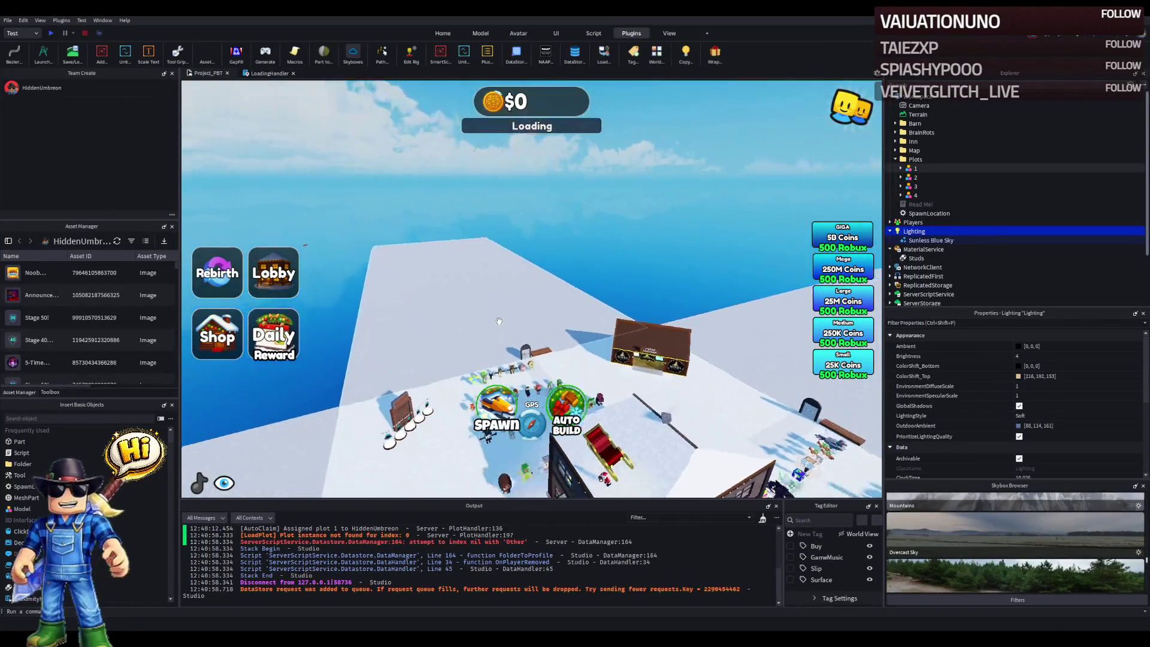
{"action": "left_click", "coordinate": [383, 542]}
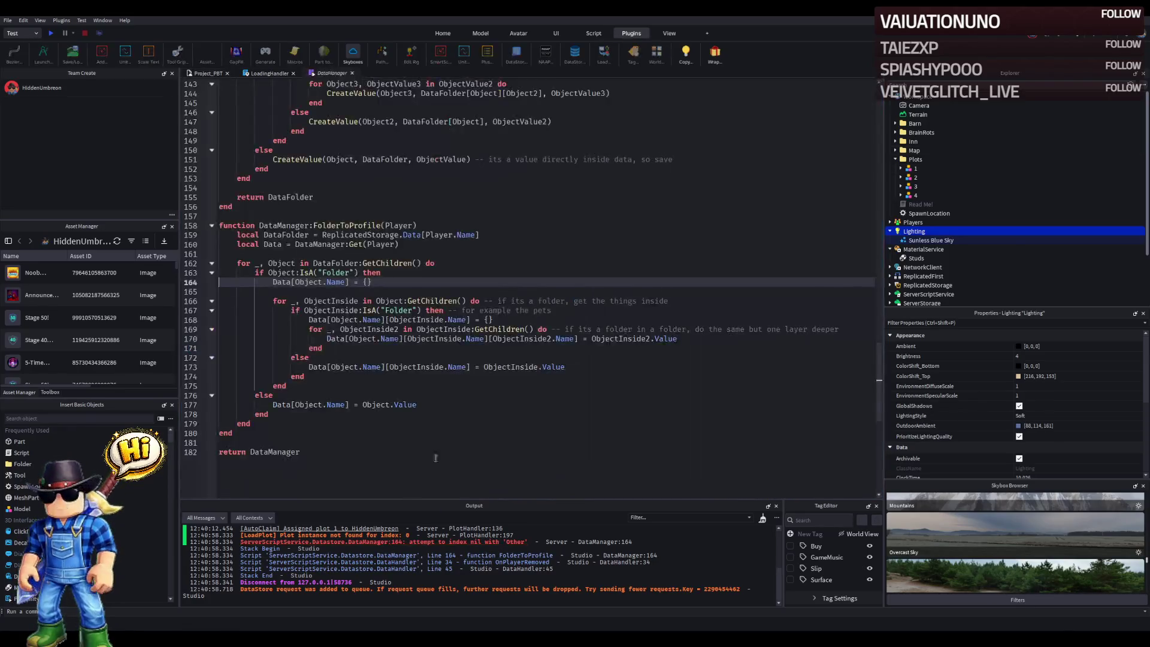
{"action": "left_click", "coordinate": [216, 73]}
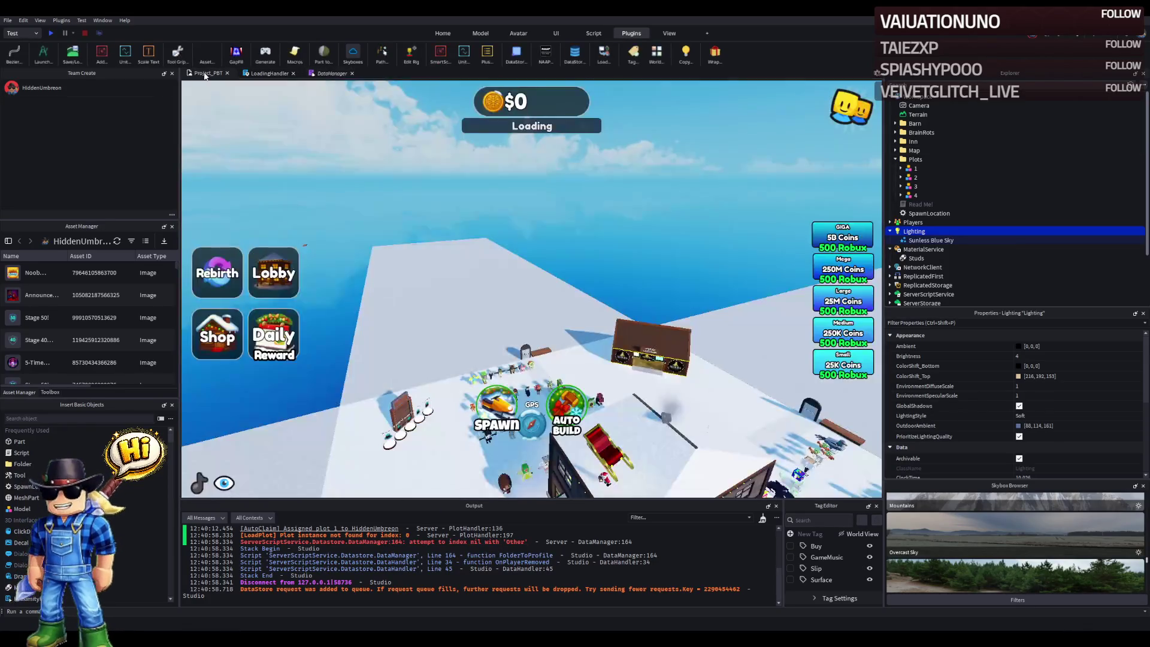
{"action": "left_click", "coordinate": [1141, 487]}
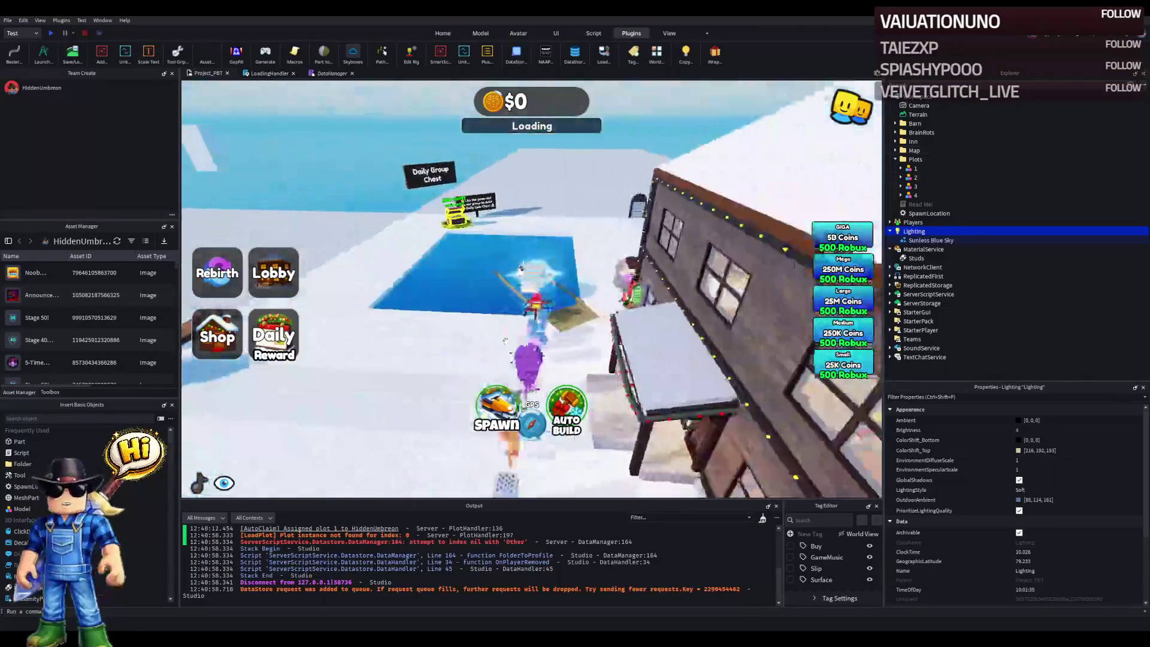
{"action": "left_click", "coordinate": [600, 358]}
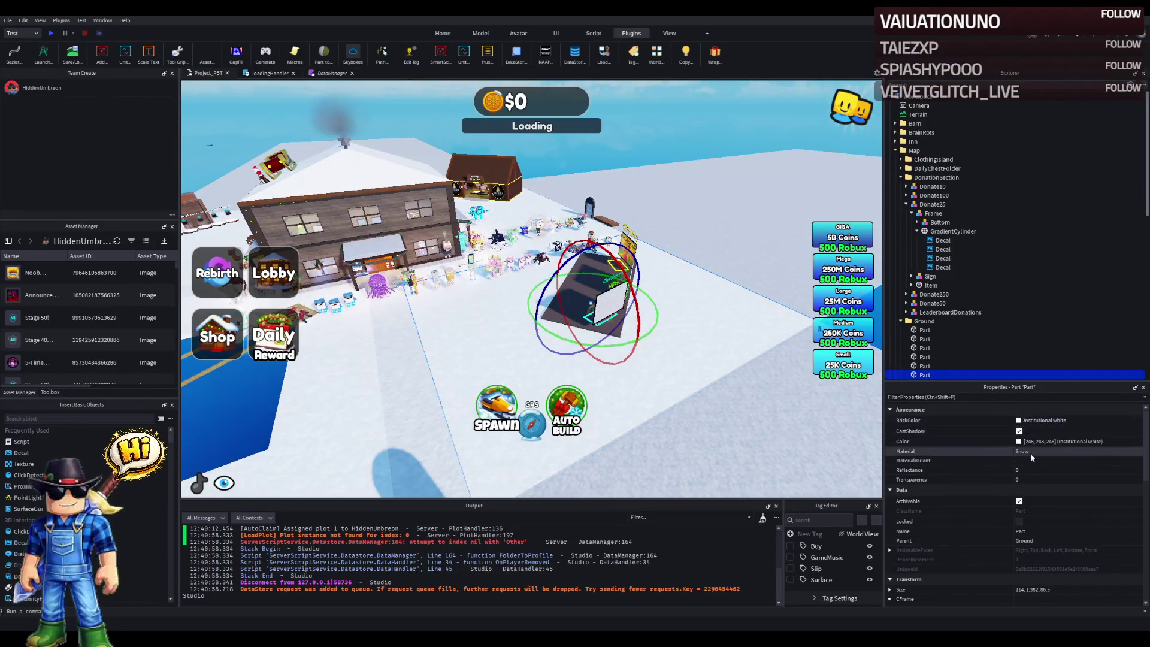
- Make the lobby ground part Plastic in Shamrock green
{"action": "left_click", "coordinate": [1084, 454]}
{"action": "left_click", "coordinate": [1093, 443]}
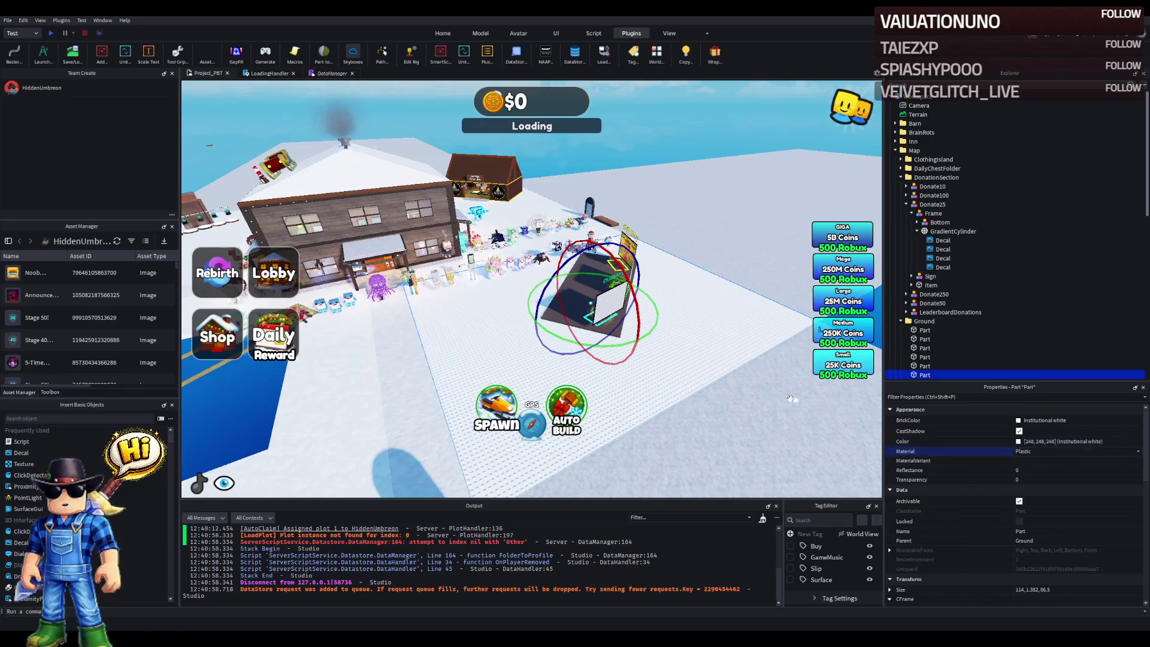
{"action": "left_click", "coordinate": [1020, 421]}
{"action": "left_click", "coordinate": [953, 468]}
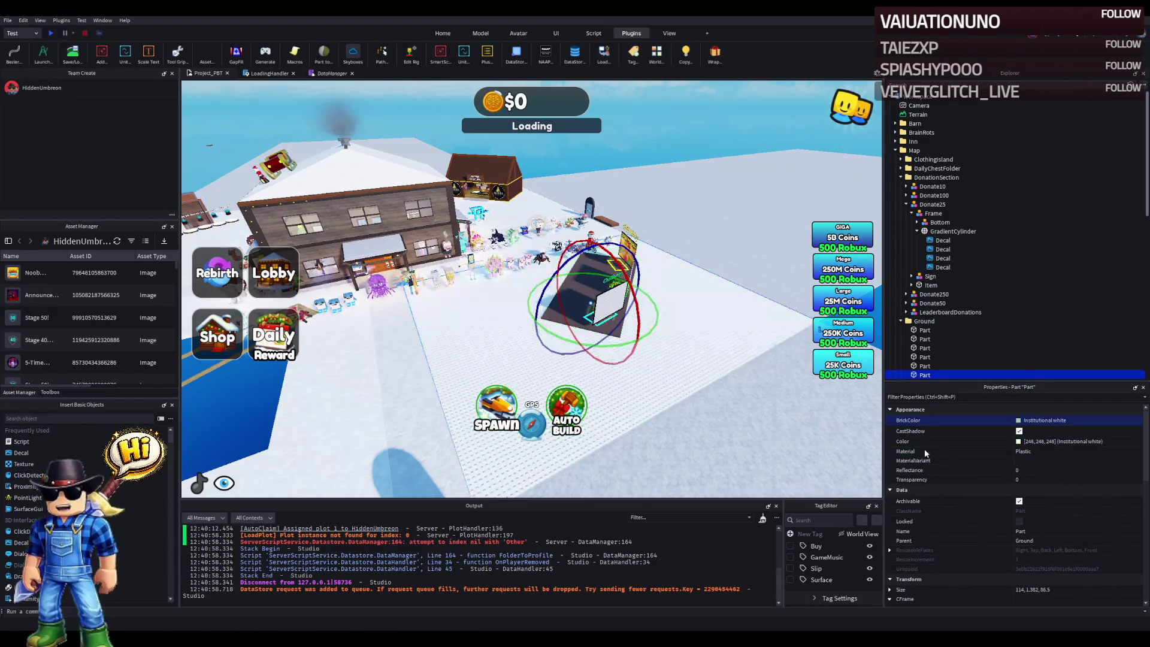
{"action": "left_click", "coordinate": [949, 448]}
{"action": "left_click", "coordinate": [951, 451]}
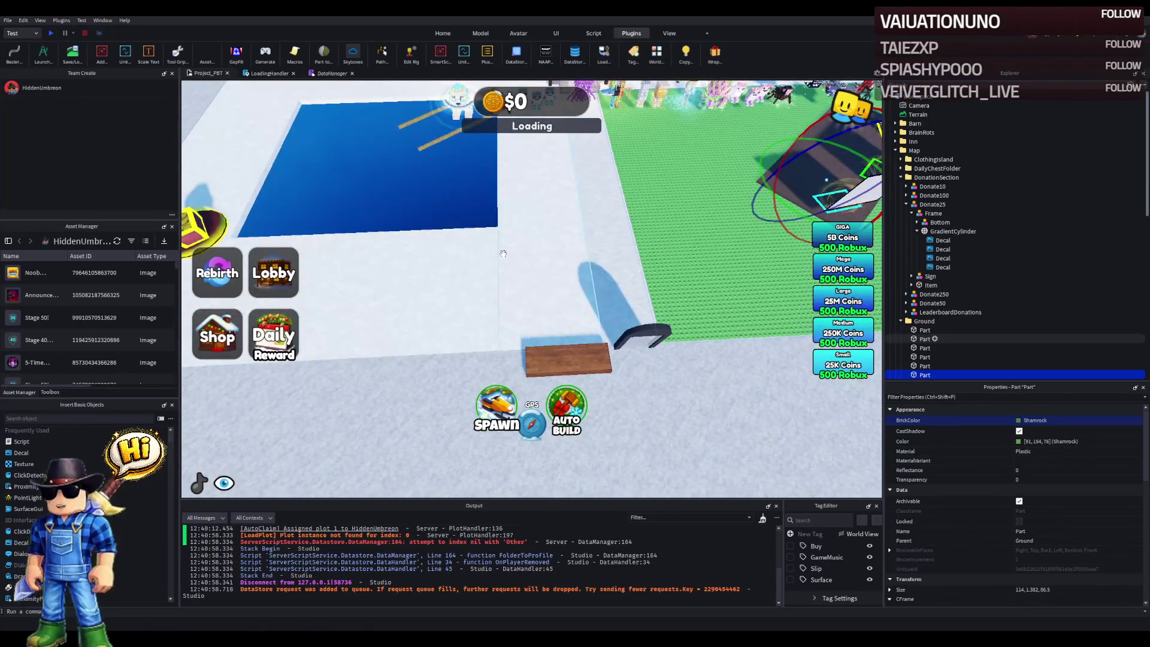
- Delete the other ground parts and paths, and stretch the green ground to about double width
{"action": "scroll", "coordinate": [935, 336], "scroll_direction": "down", "scroll_amount": 1}
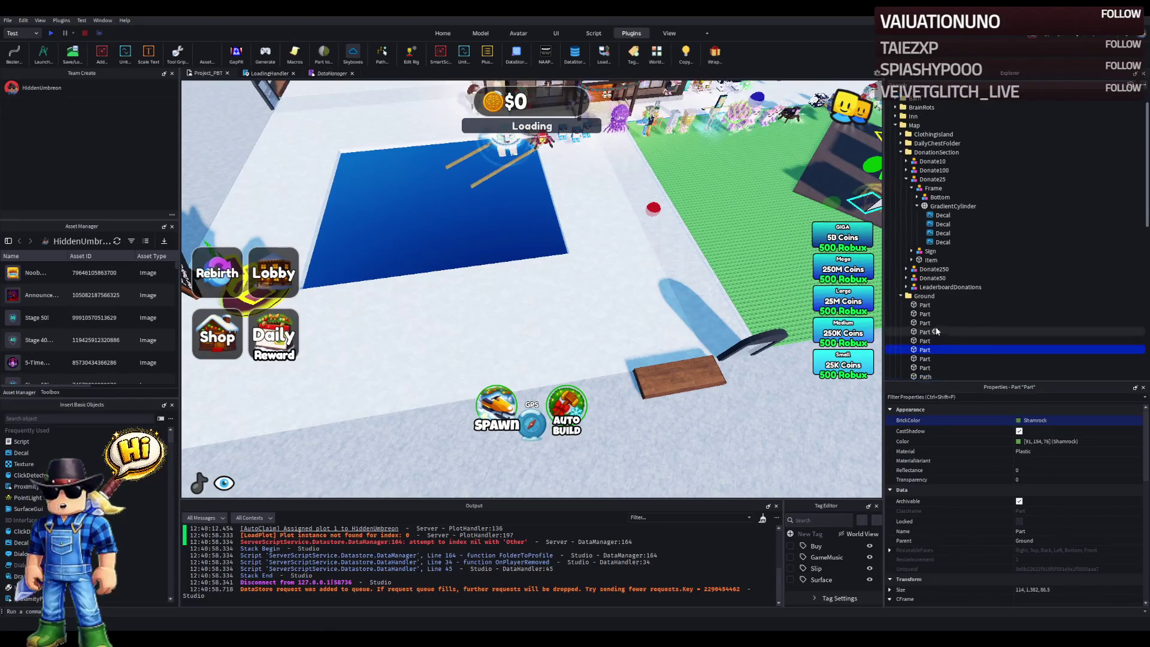
{"action": "scroll", "coordinate": [927, 317], "scroll_direction": "down", "scroll_amount": 2}
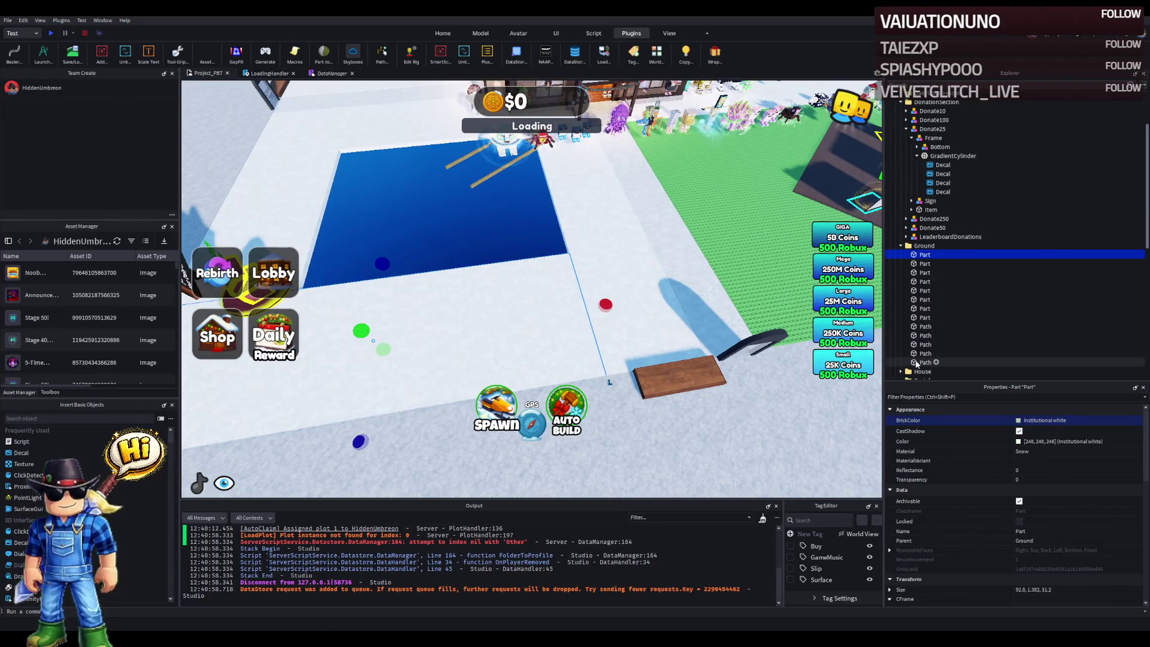
{"action": "left_click", "coordinate": [923, 362], "text": "shift"}
{"action": "key", "text": "Delete"}
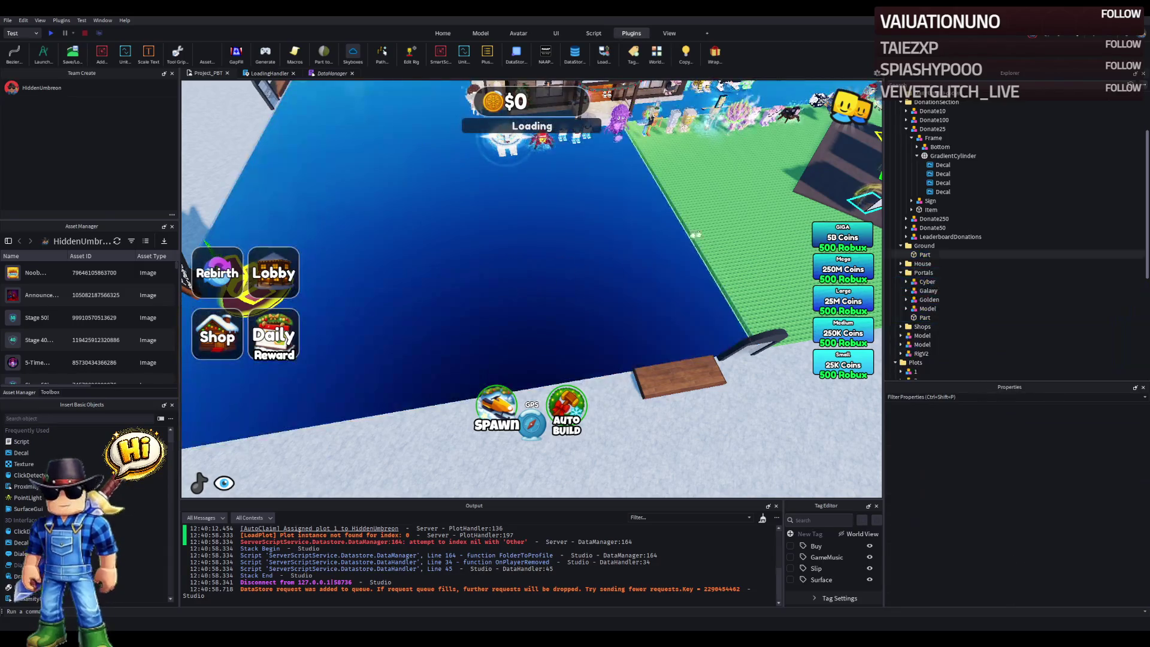
{"action": "mouse_move", "coordinate": [655, 210]}
{"action": "left_mouse_down"}
{"action": "mouse_move", "coordinate": [480, 295]}
{"action": "mouse_move", "coordinate": [435, 293]}
{"action": "left_mouse_up"}
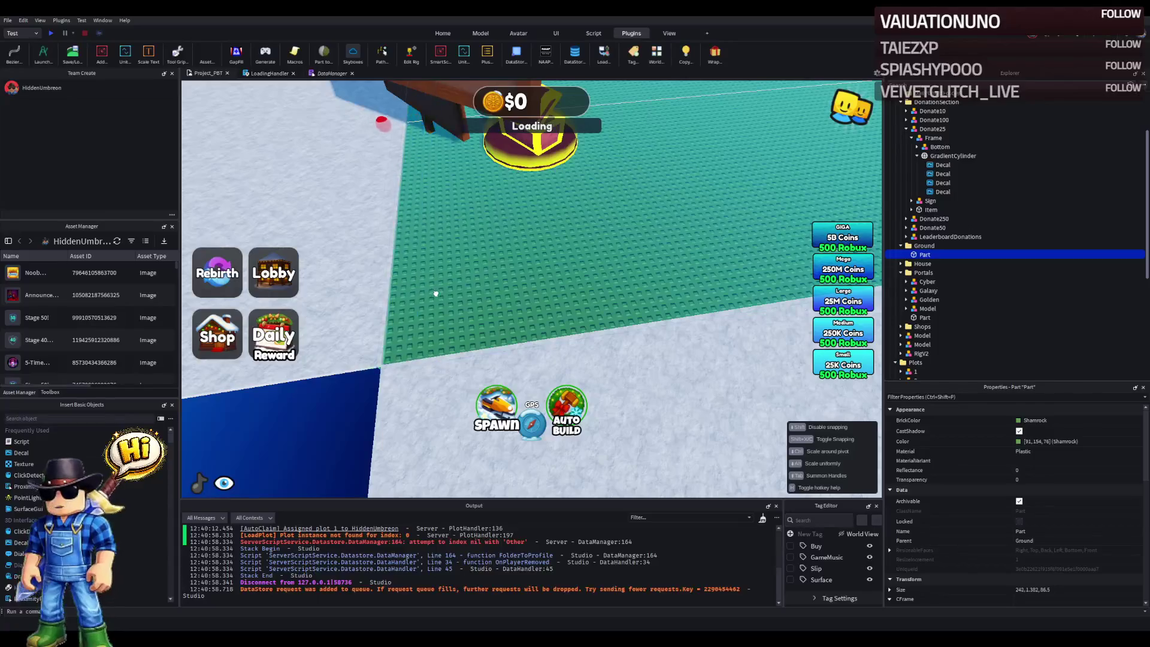
- Select the plot 3, 4 and 1 grounds and cycle through colours for them
{"action": "scroll", "coordinate": [436, 293], "scroll_direction": "down", "scroll_amount": 5}
{"action": "scroll", "coordinate": [472, 283], "scroll_direction": "up", "scroll_amount": 5}
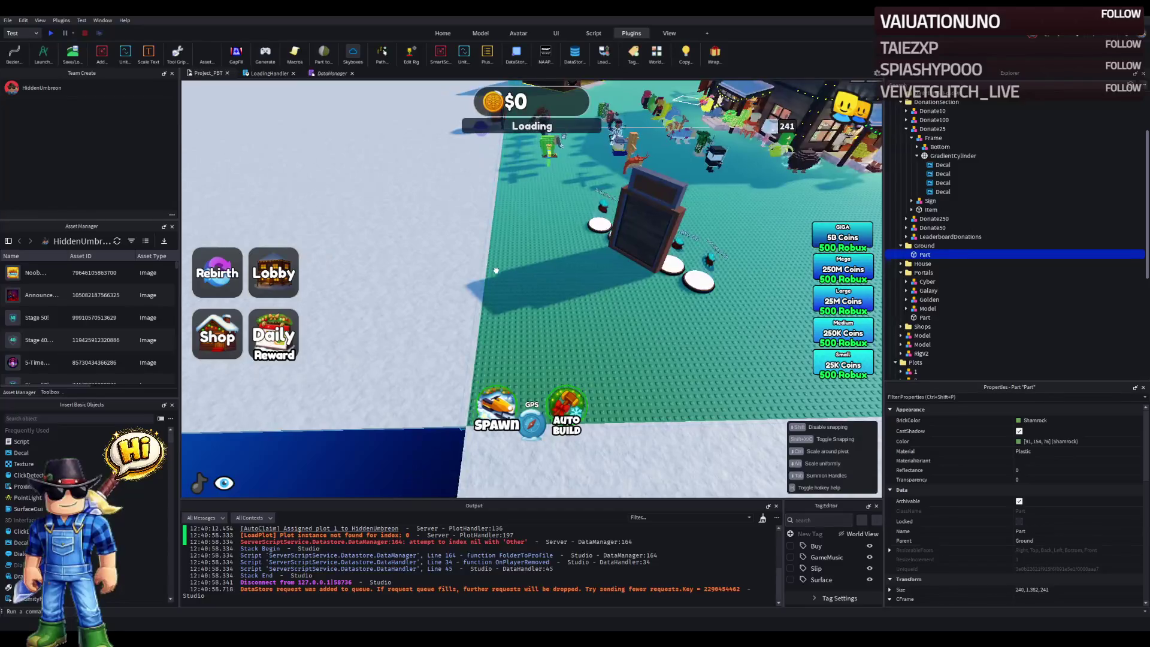
{"action": "scroll", "coordinate": [498, 270], "scroll_direction": "down", "scroll_amount": 5}
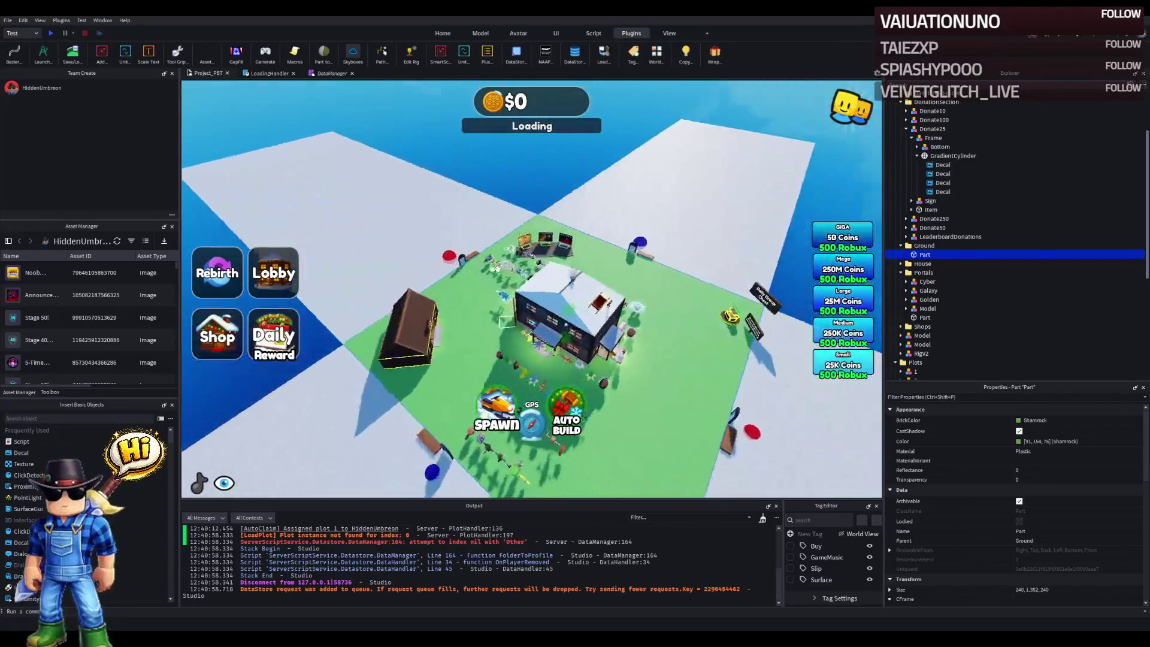
{"action": "scroll", "coordinate": [498, 270], "scroll_direction": "up", "scroll_amount": 5}
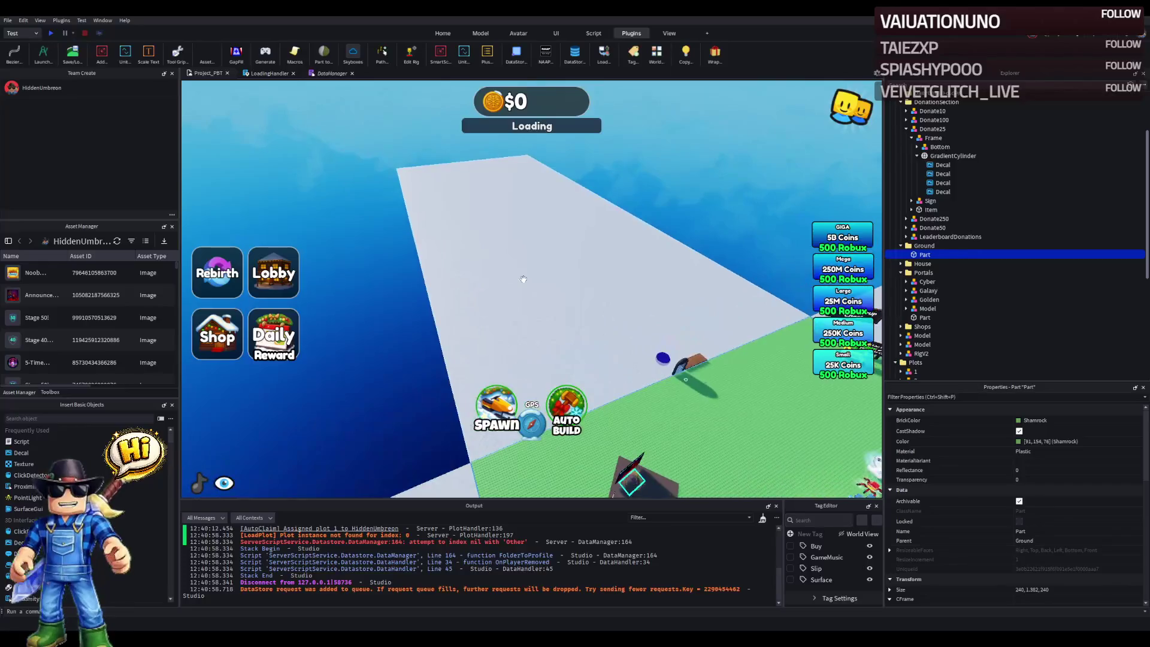
{"action": "left_click", "coordinate": [533, 278]}
{"action": "scroll", "coordinate": [533, 279], "scroll_direction": "down", "scroll_amount": 5}
{"action": "left_click", "coordinate": [559, 230], "text": "ctrl"}
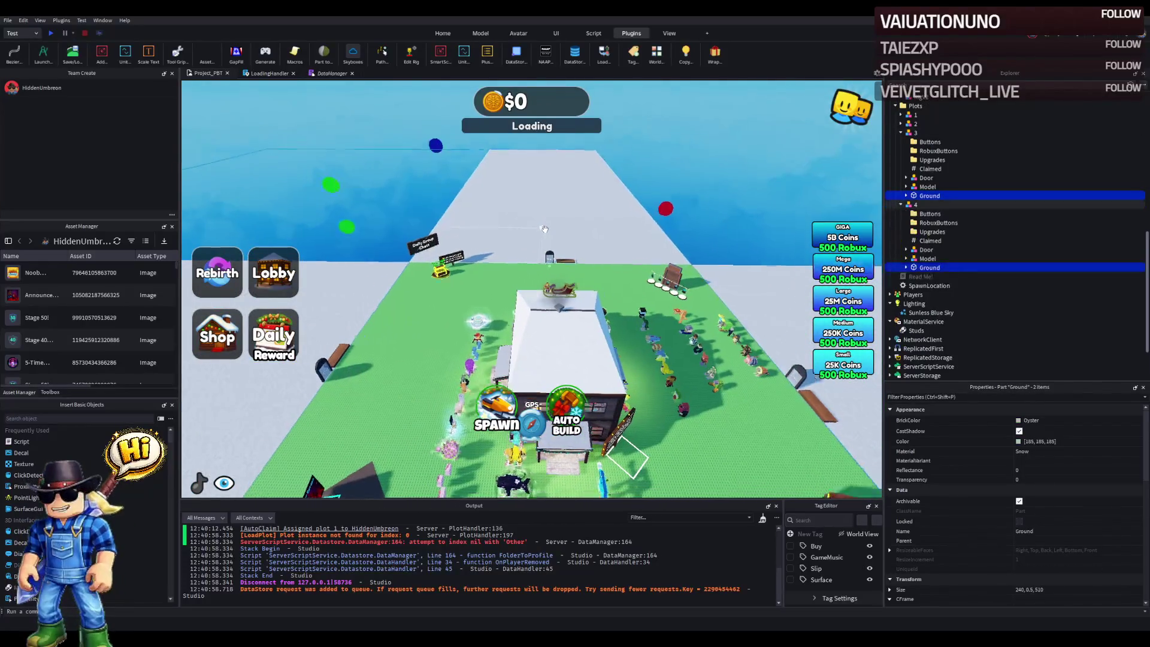
{"action": "scroll", "coordinate": [558, 230], "scroll_direction": "up", "scroll_amount": 3}
{"action": "left_click", "coordinate": [599, 180], "text": "ctrl"}
{"action": "scroll", "coordinate": [559, 229], "scroll_direction": "up", "scroll_amount": 3}
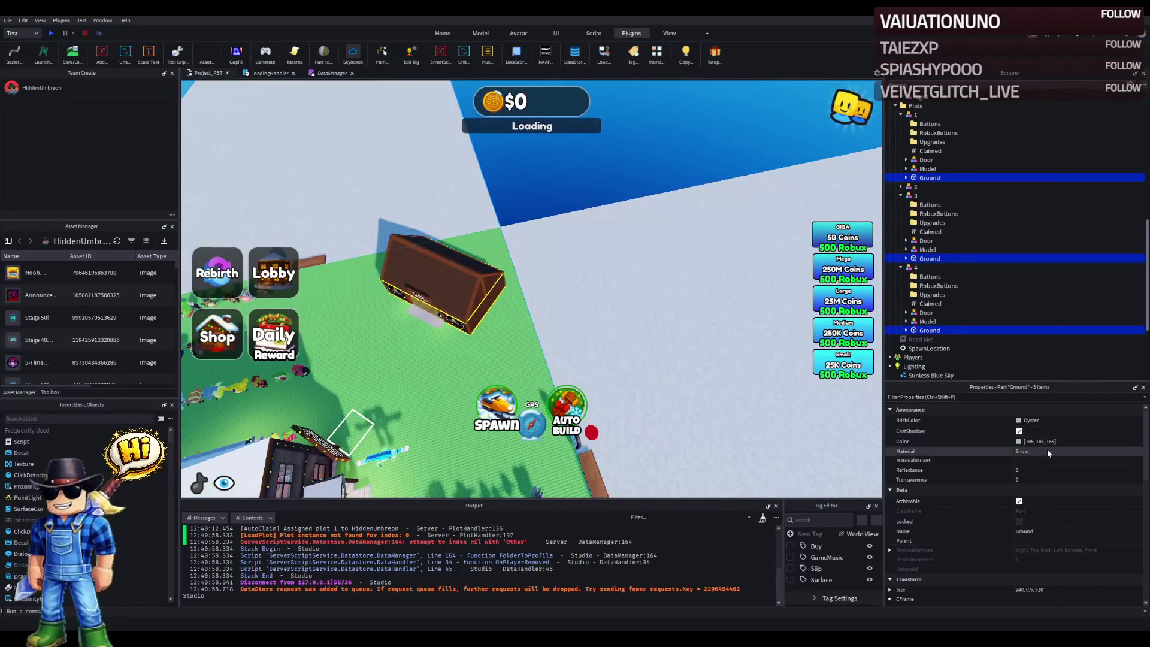
{"action": "scroll", "coordinate": [1032, 451], "scroll_direction": "up", "scroll_amount": 3}
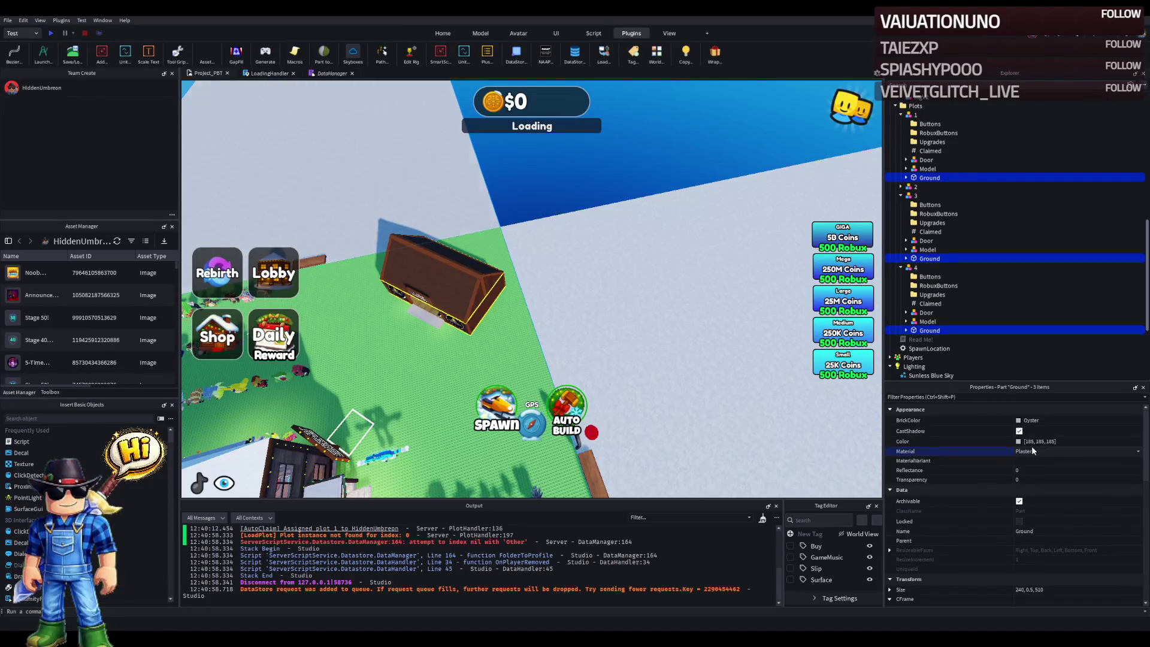
{"action": "scroll", "coordinate": [1032, 451], "scroll_direction": "up", "scroll_amount": 2}
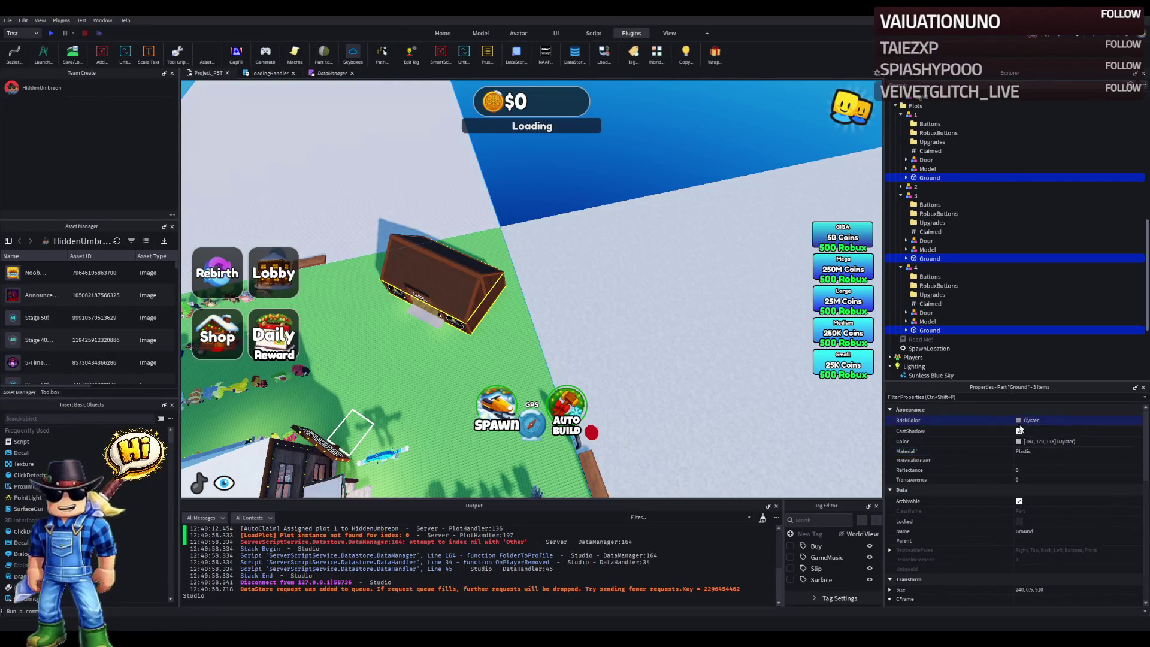
{"action": "key", "text": "Down"}
{"action": "key", "text": "Down"}
{"action": "key", "text": "Down"}
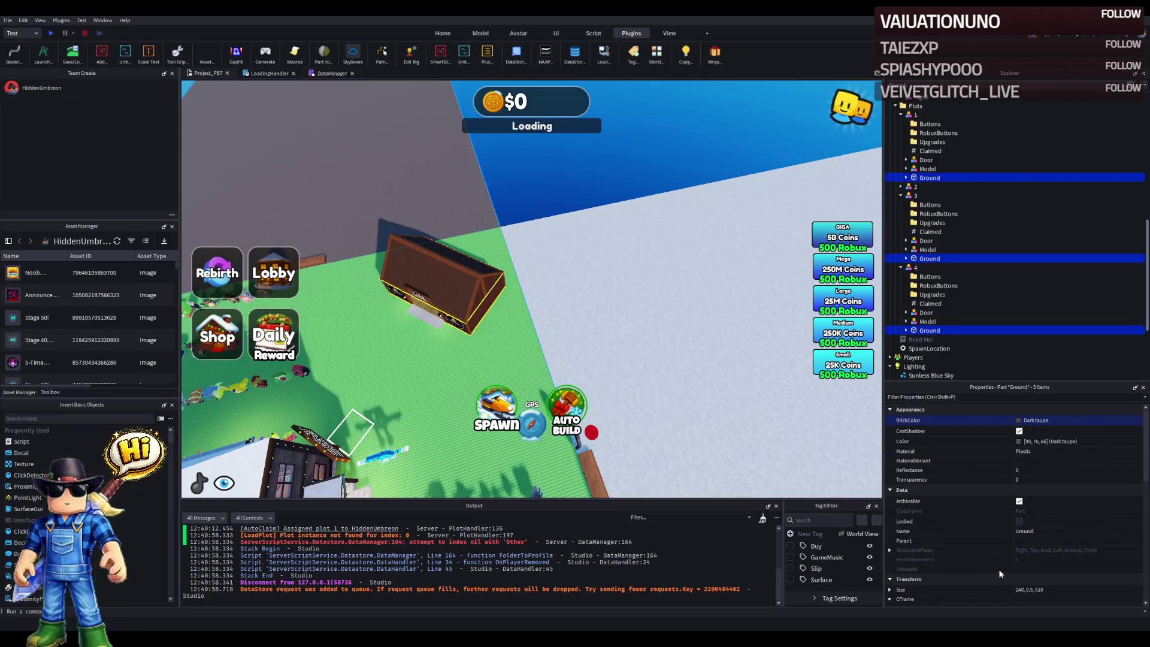
{"action": "key", "text": "Down"}
{"action": "key", "text": "Down"}
{"action": "key", "text": "Down"}
{"action": "key", "text": "Down"}
{"action": "key", "text": "Down"}
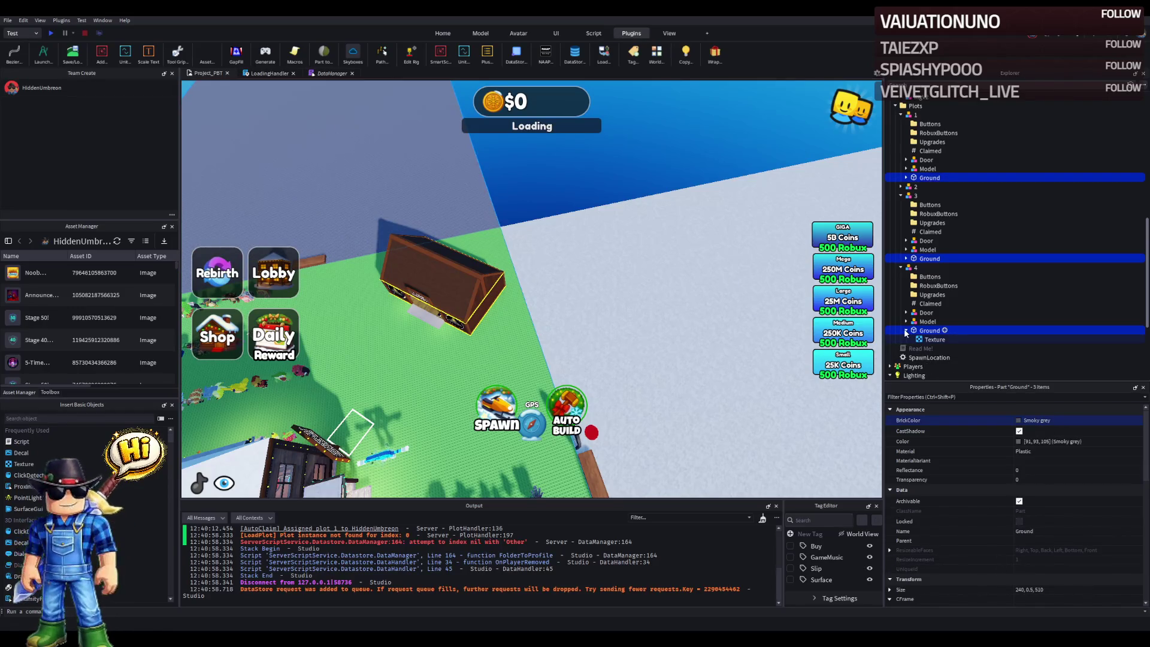
{"action": "key", "text": "Left"}
{"action": "key", "text": "Escape"}
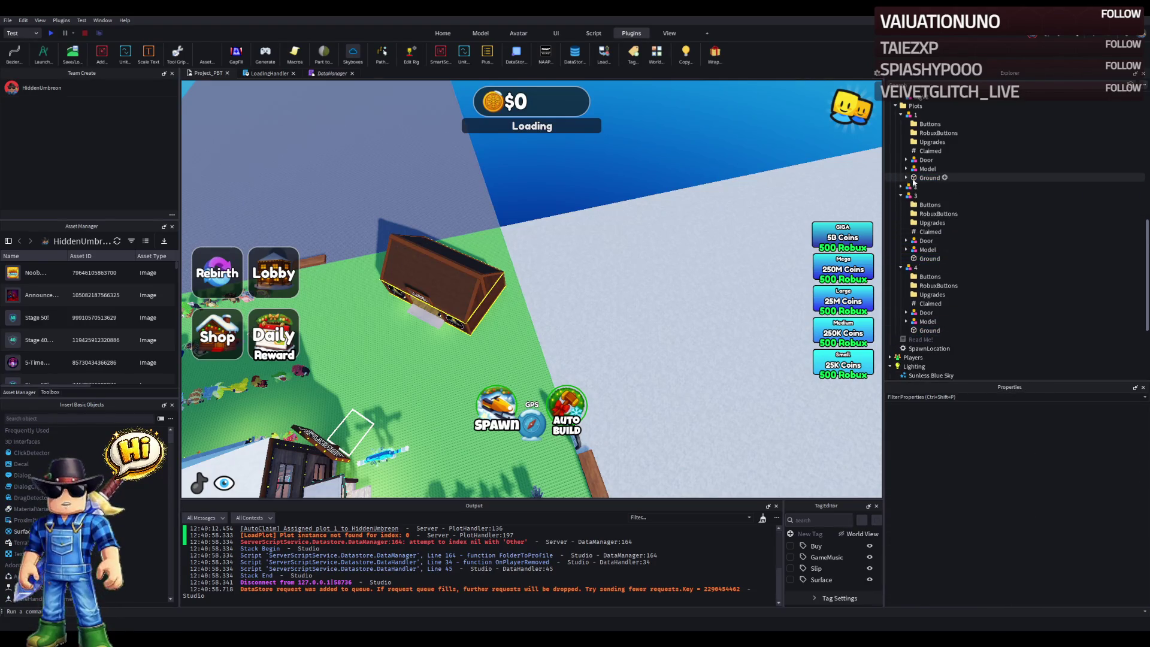
- Set plot 2's Ground colour to Smoky grey
{"action": "left_click", "coordinate": [928, 187]}
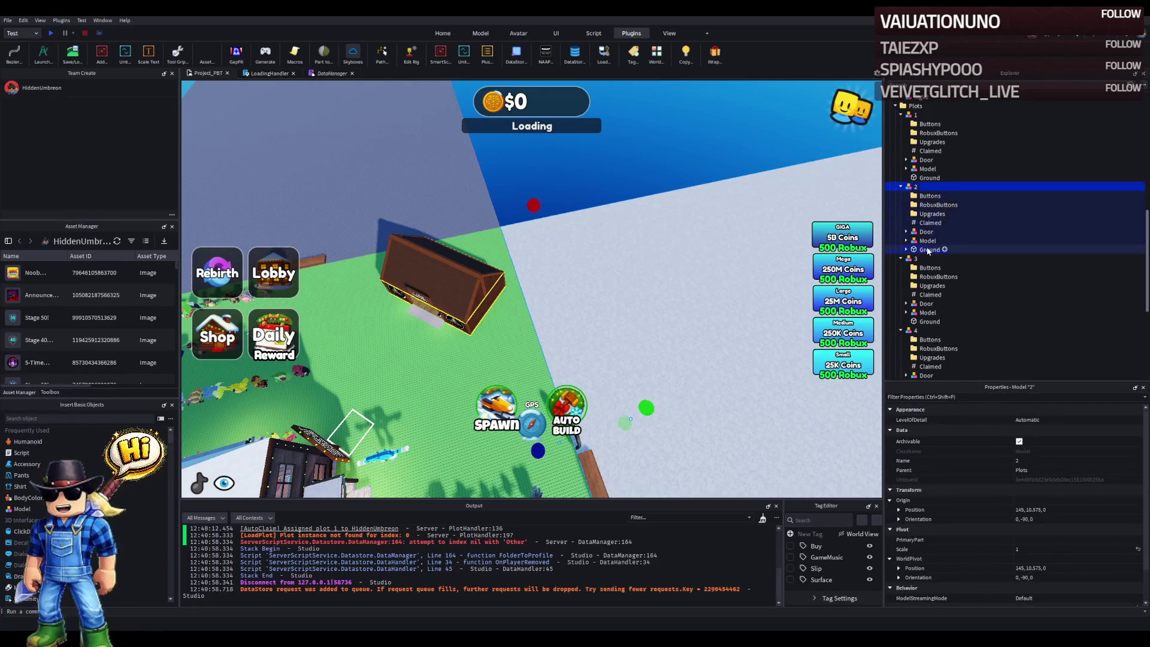
{"action": "left_click", "coordinate": [427, 191]}
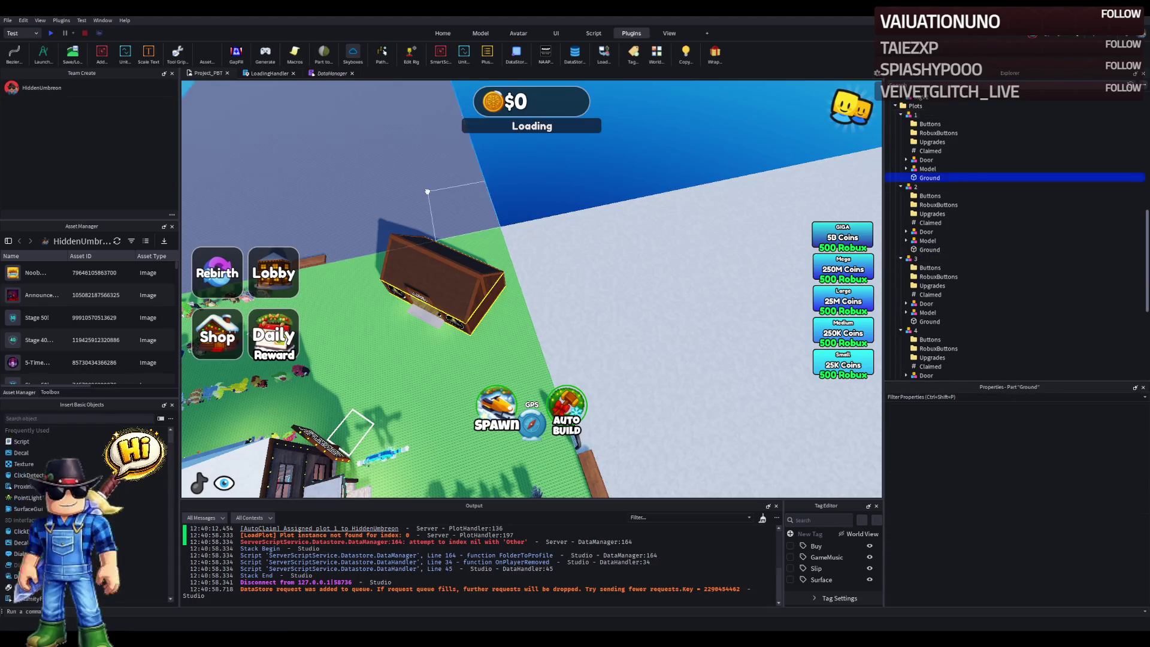
{"action": "left_click", "coordinate": [1101, 444]}
{"action": "left_click", "coordinate": [836, 345]}
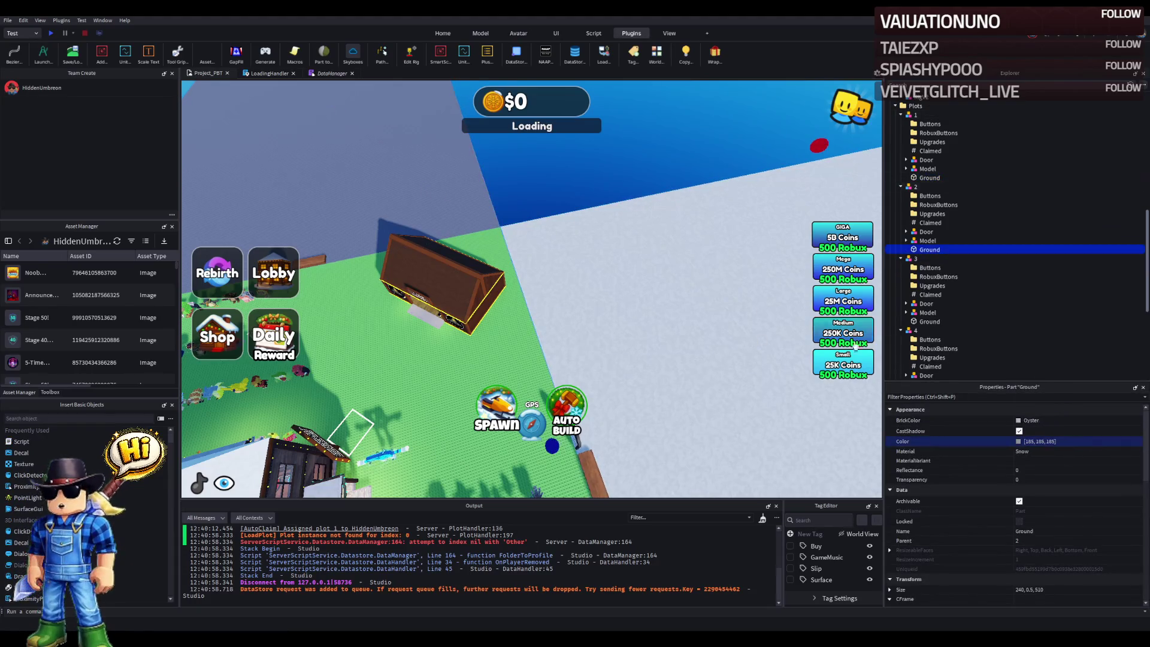
{"action": "key", "text": "Return"}
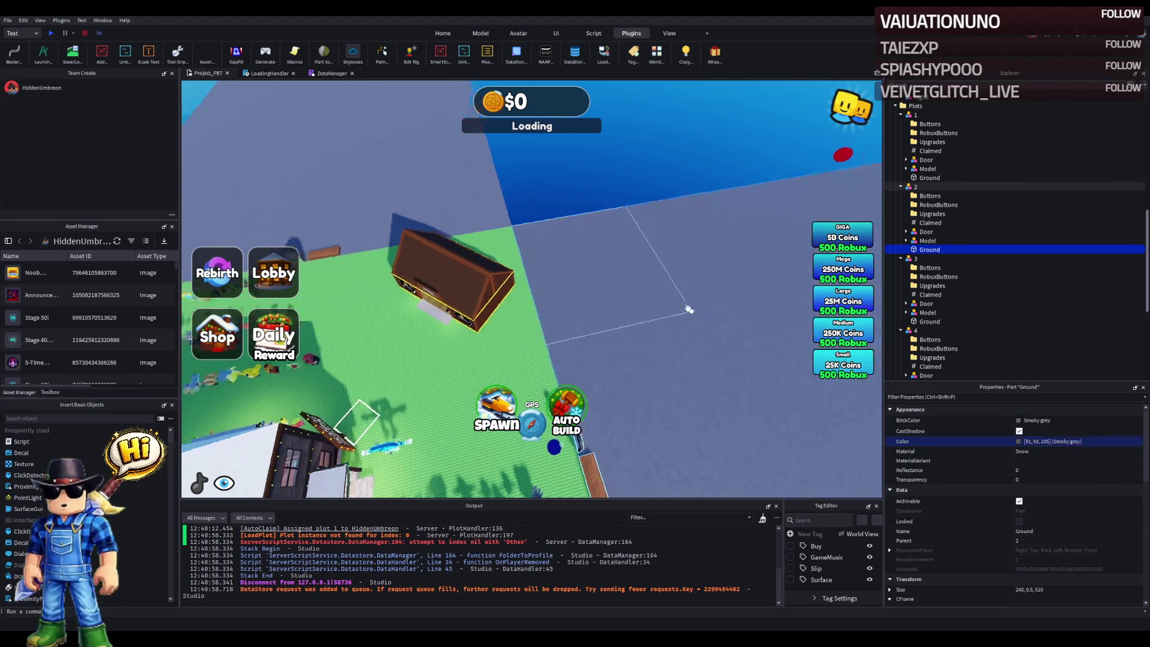
{"action": "scroll", "coordinate": [688, 308], "scroll_direction": "up", "scroll_amount": 10}
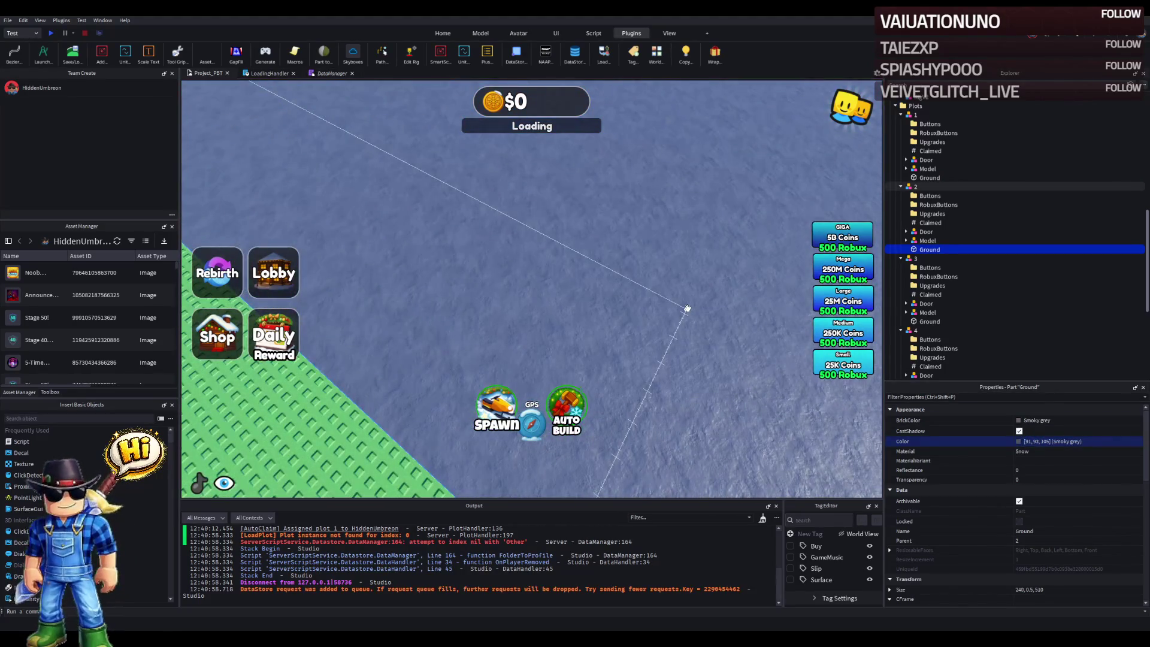
{"action": "scroll", "coordinate": [688, 308], "scroll_direction": "down", "scroll_amount": 5}
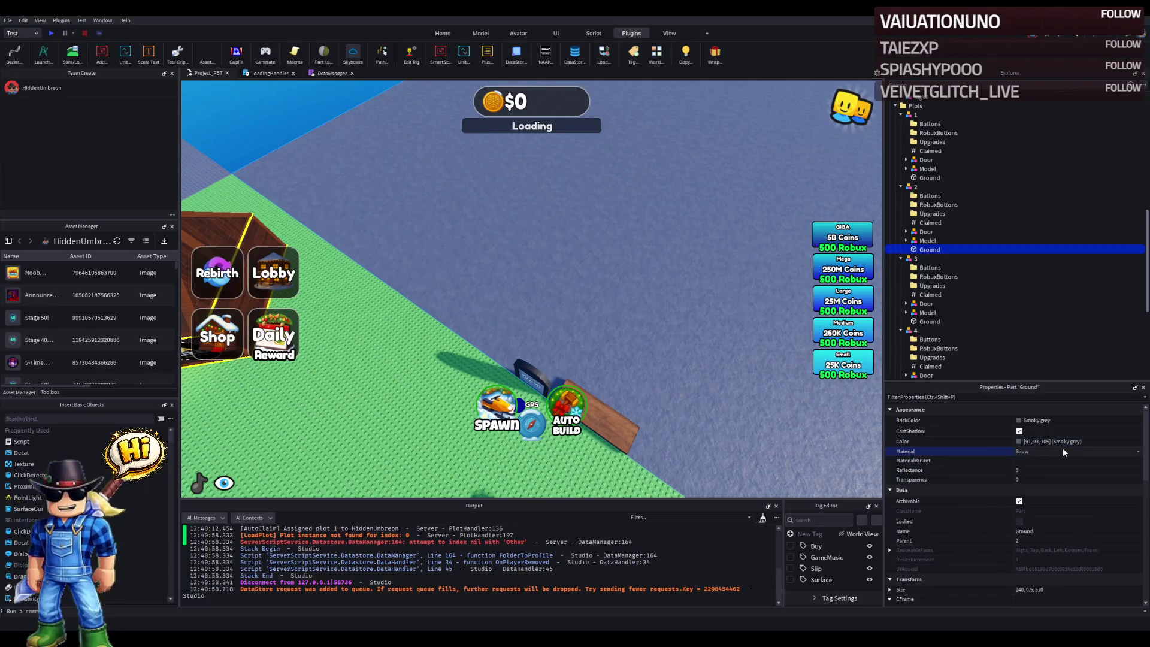
{"action": "scroll", "coordinate": [1063, 452], "scroll_direction": "up", "scroll_amount": 5}
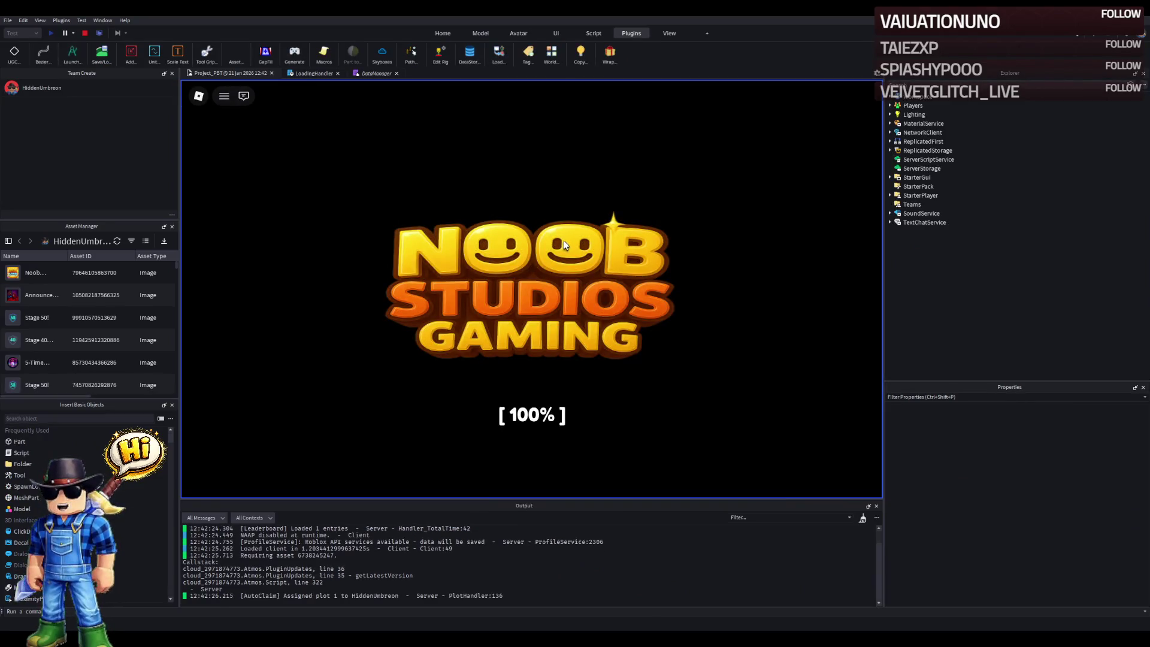
- Run the playtest character off the plot, past the house and onto the grey baseplate
{"action": "key", "text": "s"}
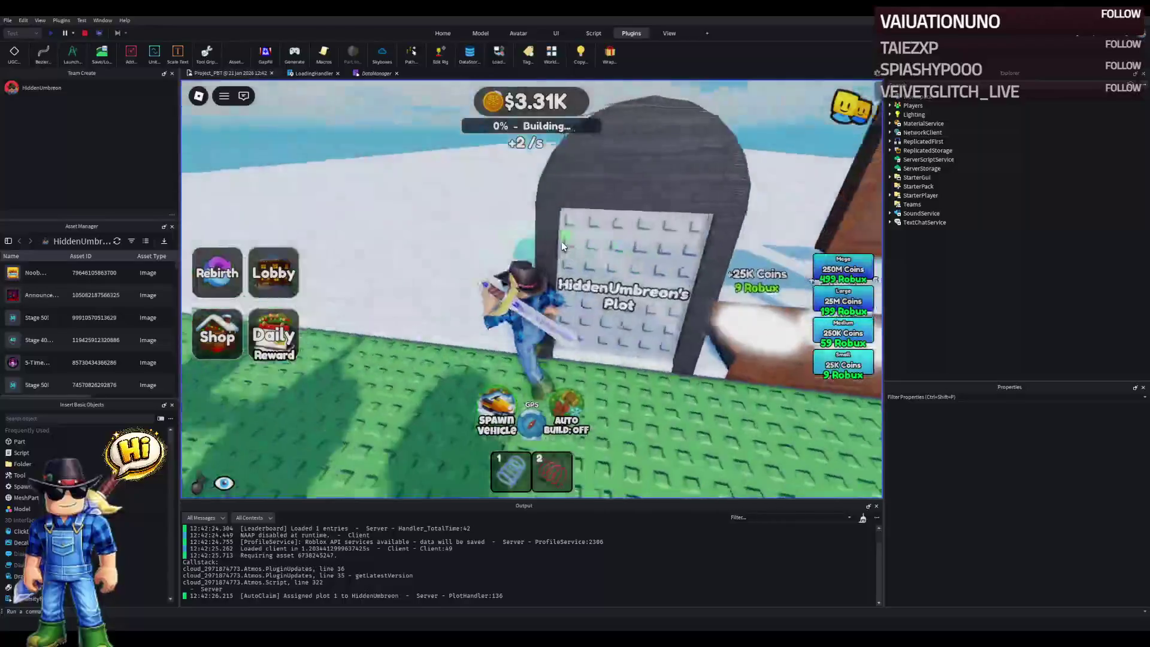
{"action": "key", "text": "w"}
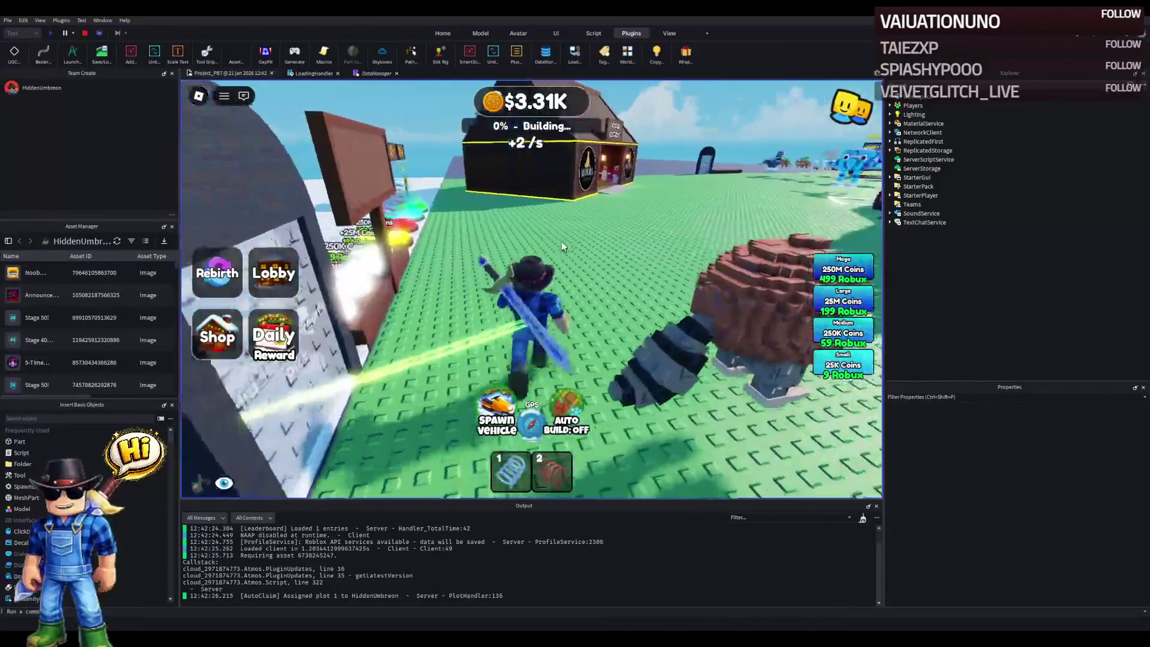
{"action": "key", "text": "a"}
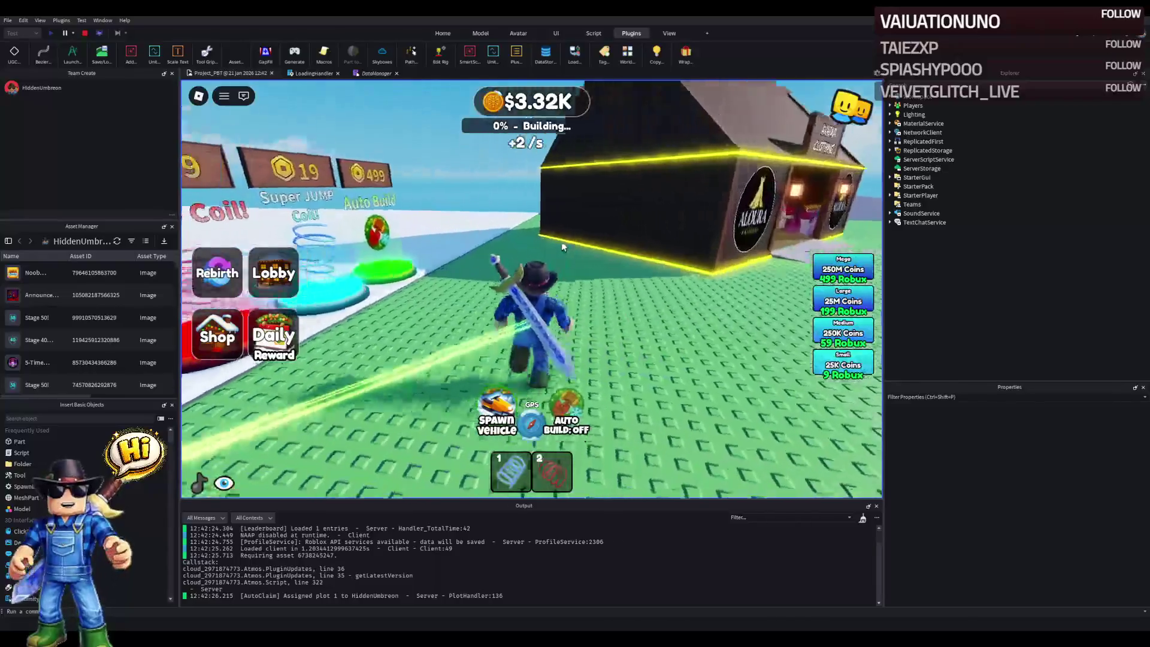
{"action": "key", "text": "a"}
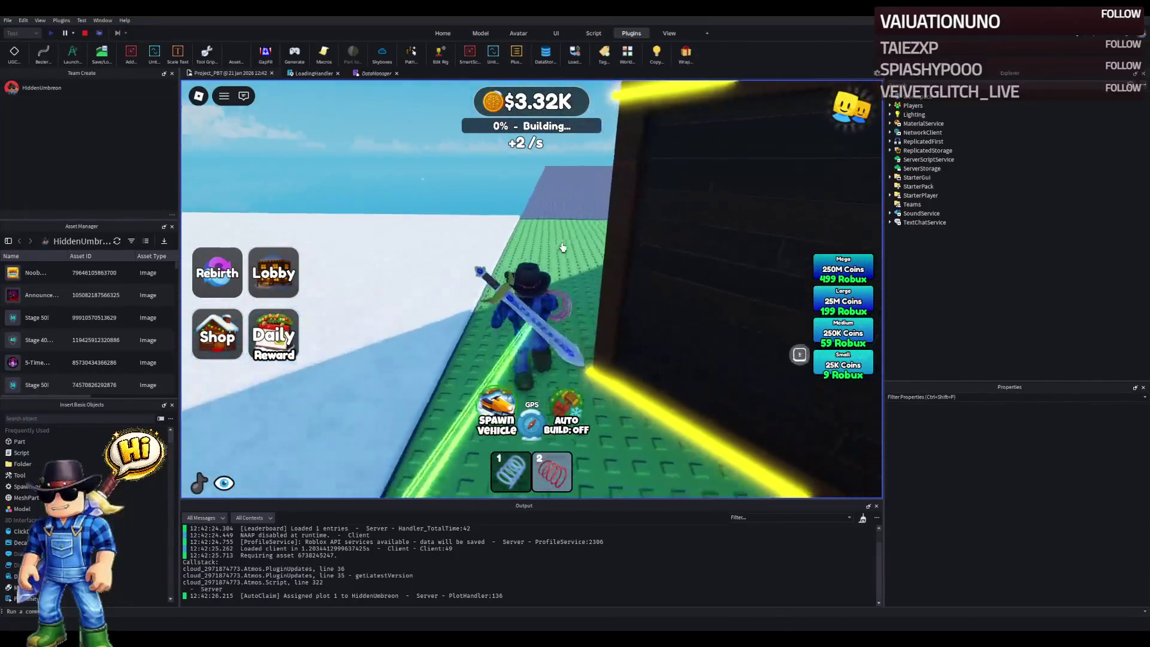
{"action": "key", "text": "a"}
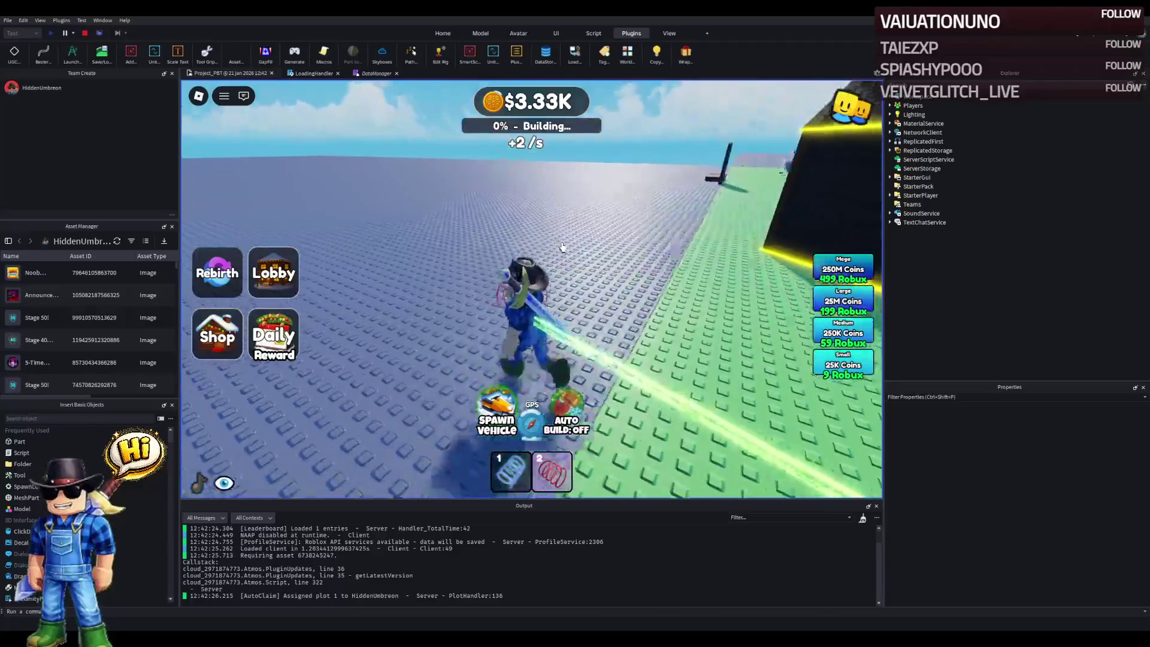
- Run back across the baseplate to face the Claim pad, then stop the playtest
{"action": "key", "text": "d"}
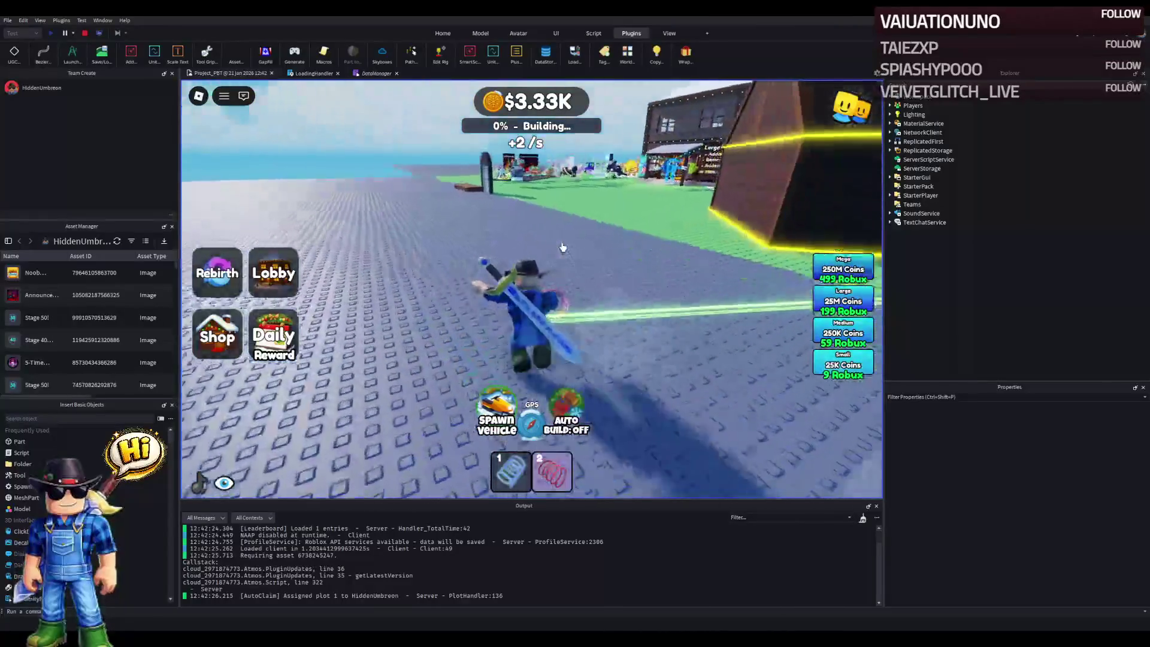
{"action": "key", "text": "a"}
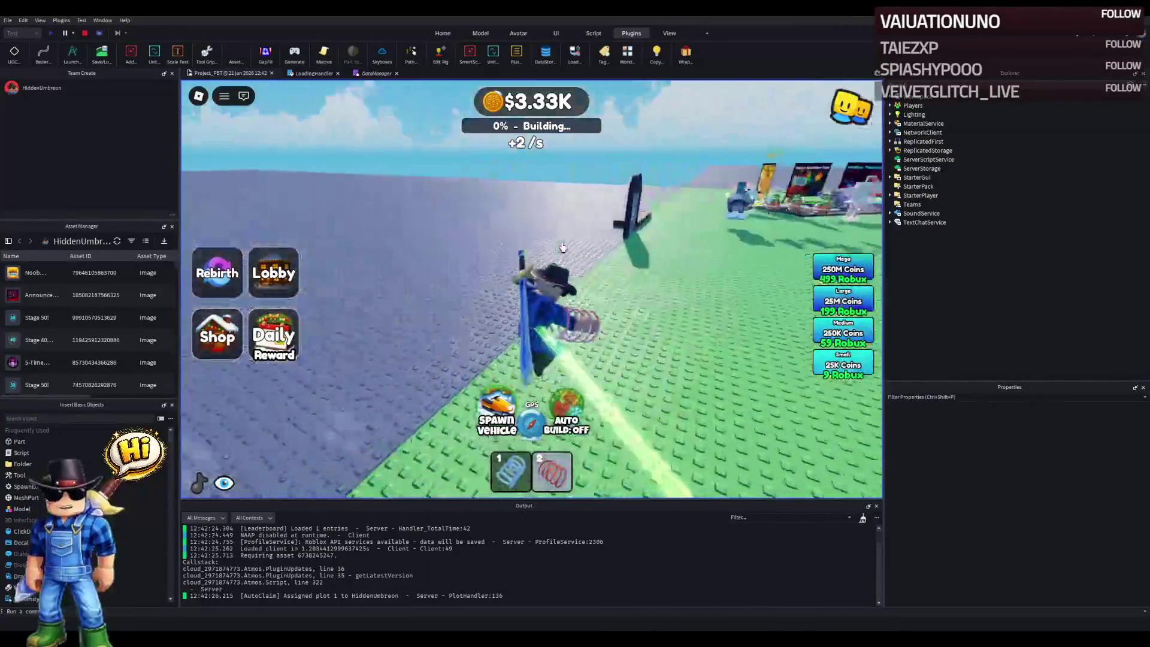
{"action": "key", "text": "d"}
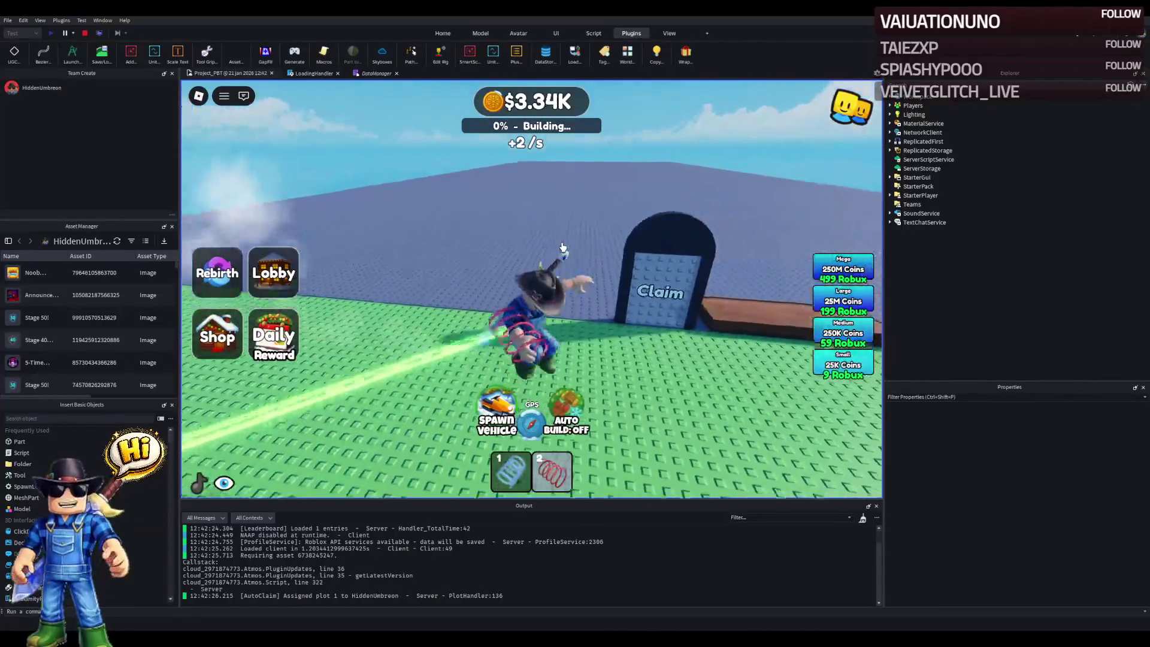
{"action": "key", "text": "d"}
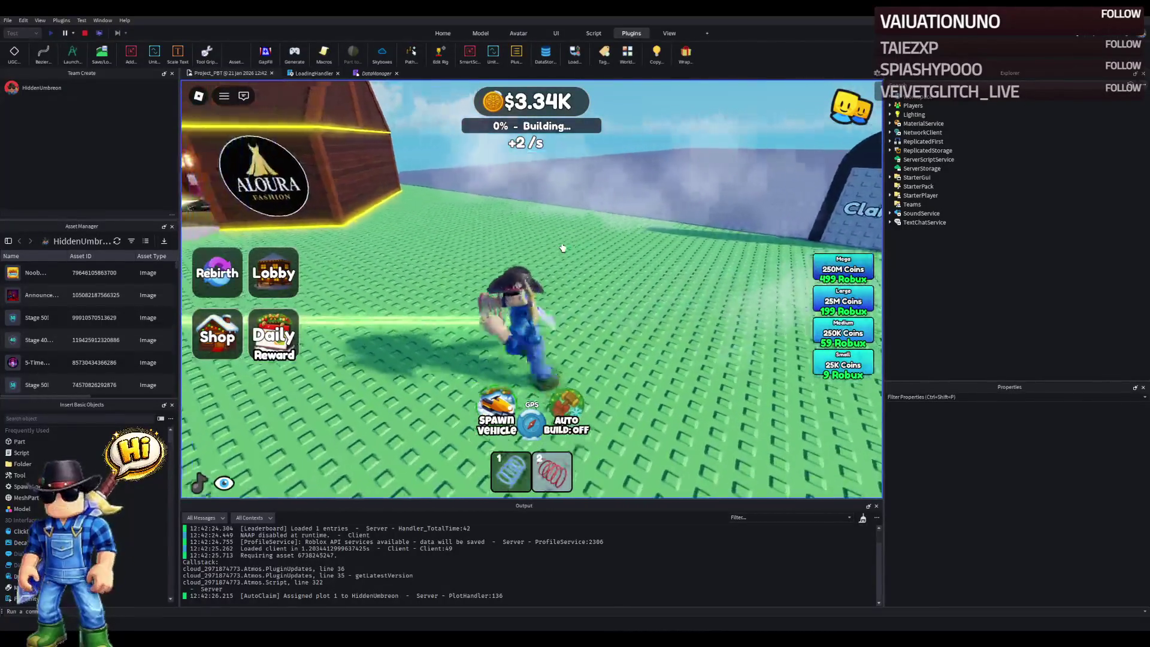
{"action": "key", "text": "w"}
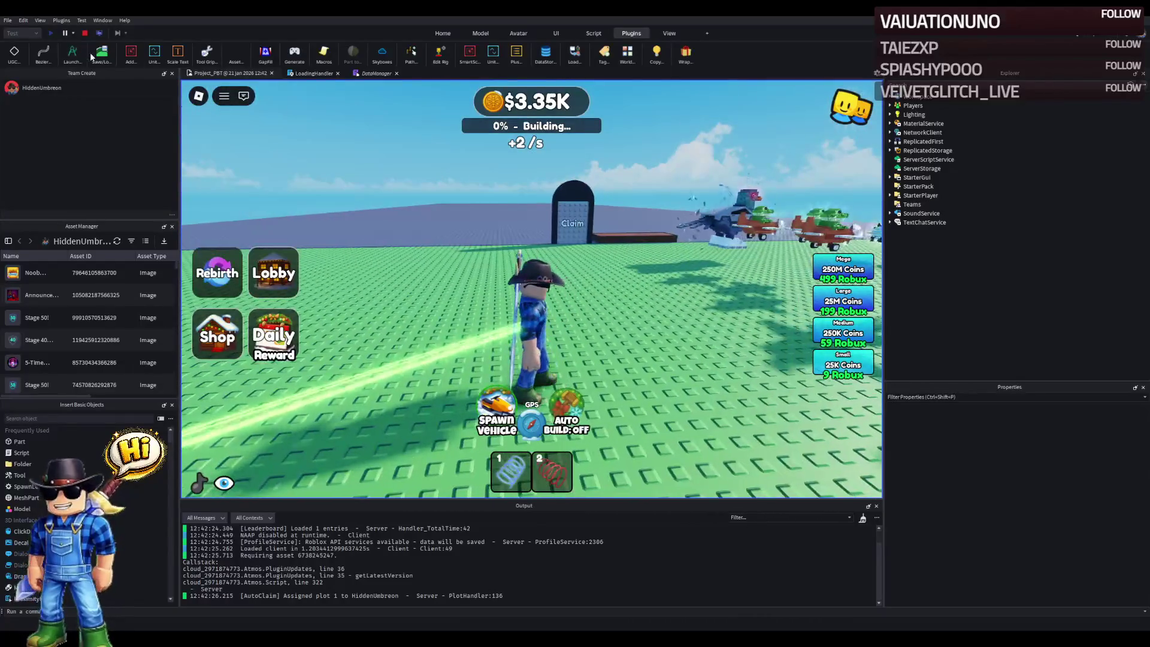
{"action": "left_click", "coordinate": [84, 37]}
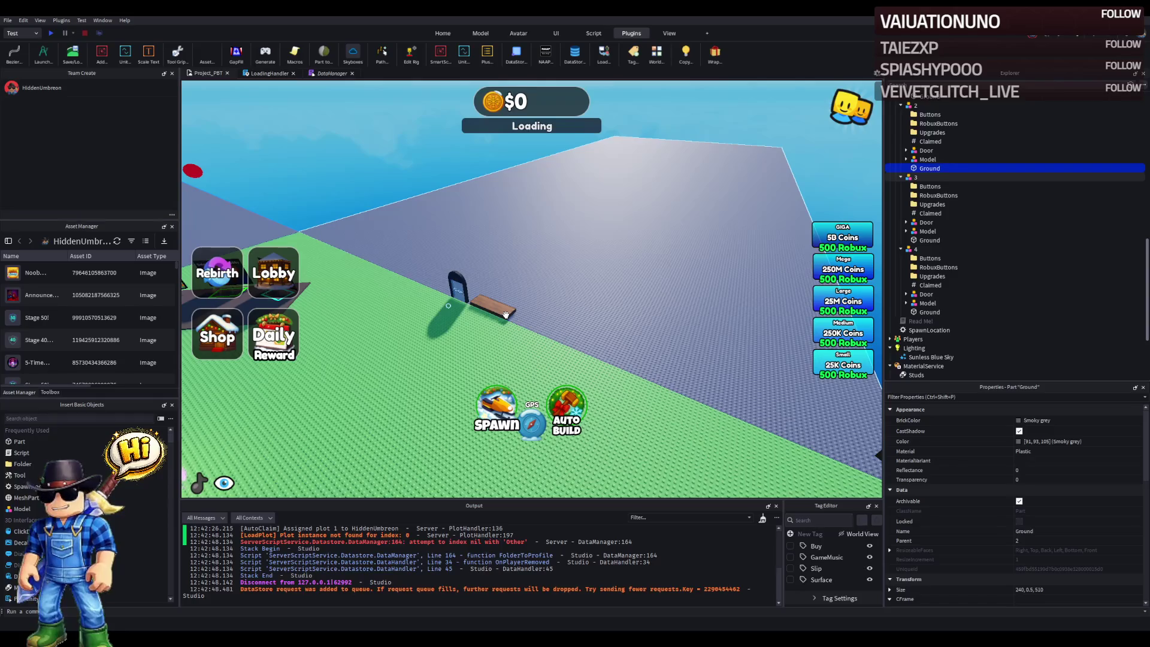
- Zoom the viewport out to view the whole map from above
{"action": "scroll", "coordinate": [506, 316], "scroll_direction": "down", "scroll_amount": 3}
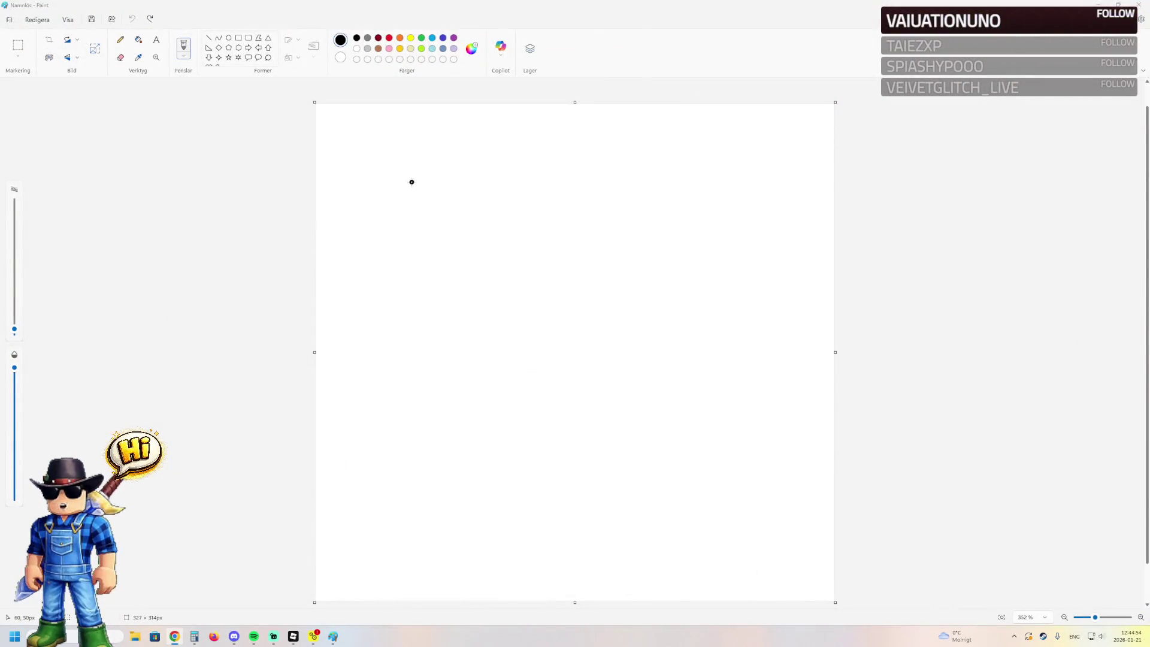
- Sketch eight black freehand ovals around the canvas edges, undoing an extra centre loop
{"action": "mouse_move", "coordinate": [400, 159]}
{"action": "left_mouse_down"}
{"action": "mouse_move", "coordinate": [418, 175]}
{"action": "mouse_move", "coordinate": [398, 157]}
{"action": "left_mouse_up"}
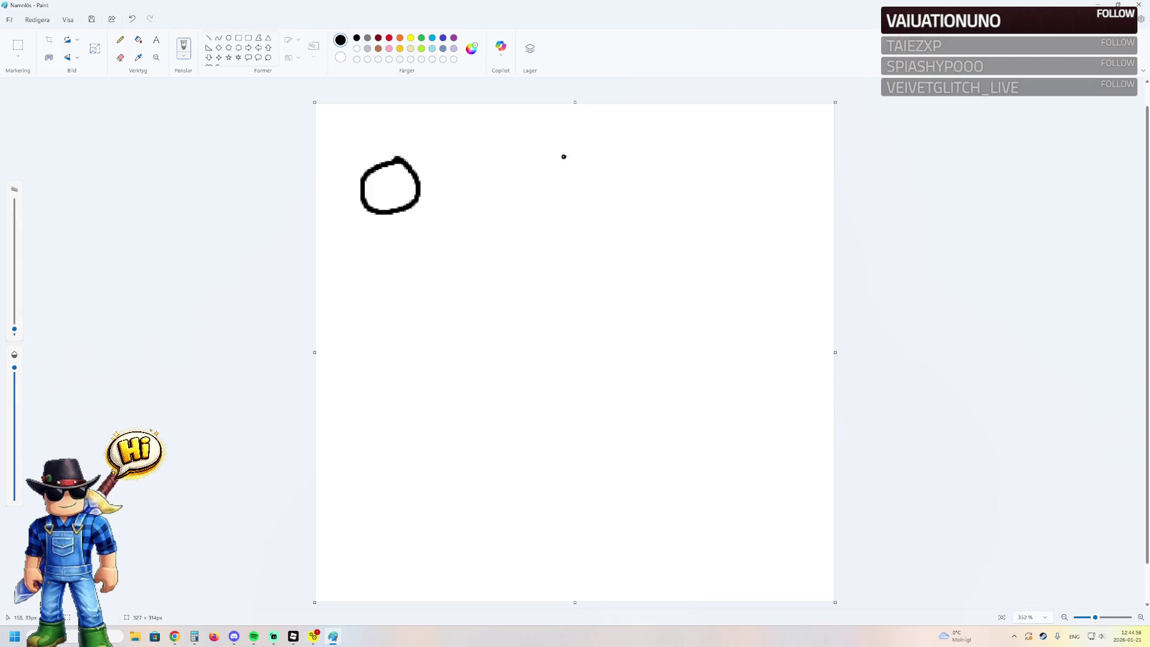
{"action": "left_click_drag", "start_coordinate": [564, 156], "coordinate": [563, 146]}
{"action": "mouse_move", "coordinate": [769, 142]}
{"action": "left_mouse_down"}
{"action": "mouse_move", "coordinate": [712, 219]}
{"action": "mouse_move", "coordinate": [758, 170]}
{"action": "left_mouse_up"}
{"action": "mouse_move", "coordinate": [772, 328]}
{"action": "left_mouse_down"}
{"action": "mouse_move", "coordinate": [740, 427]}
{"action": "mouse_move", "coordinate": [774, 364]}
{"action": "left_mouse_up"}
{"action": "left_click_drag", "start_coordinate": [774, 509], "coordinate": [774, 500]}
{"action": "mouse_move", "coordinate": [592, 518]}
{"action": "left_mouse_down"}
{"action": "mouse_move", "coordinate": [551, 526]}
{"action": "mouse_move", "coordinate": [561, 508]}
{"action": "left_mouse_up"}
{"action": "left_click_drag", "start_coordinate": [374, 535], "coordinate": [371, 546]}
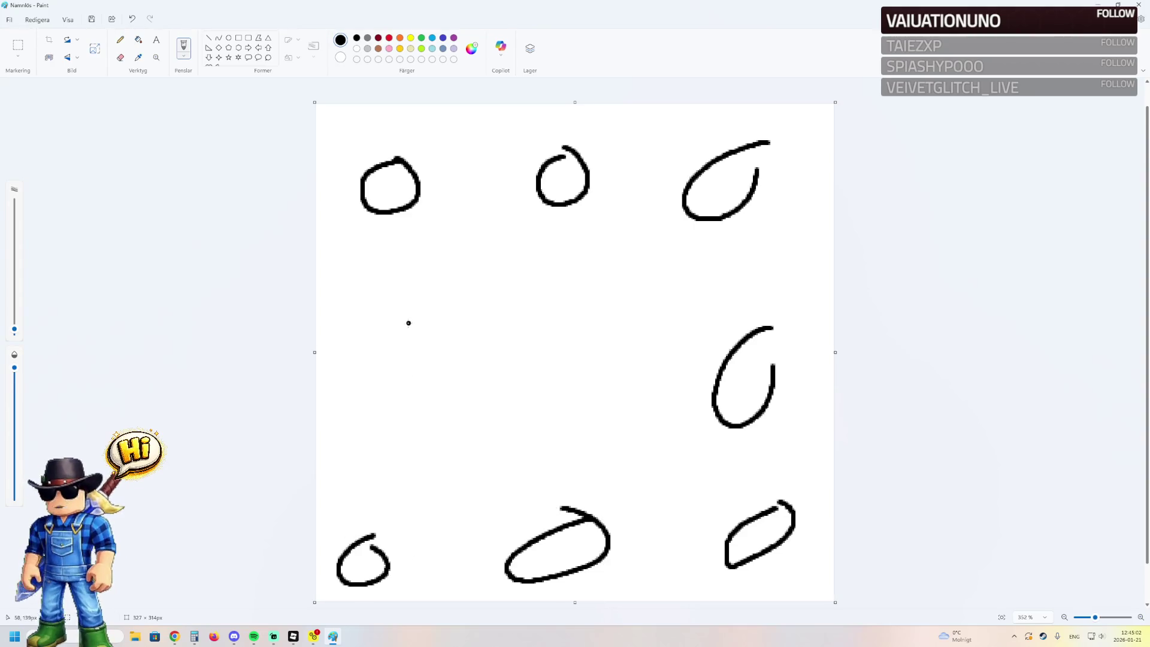
{"action": "left_click_drag", "start_coordinate": [408, 323], "coordinate": [412, 302]}
{"action": "mouse_move", "coordinate": [583, 257]}
{"action": "left_mouse_down"}
{"action": "mouse_move", "coordinate": [559, 265]}
{"action": "mouse_move", "coordinate": [617, 318]}
{"action": "mouse_move", "coordinate": [625, 305]}
{"action": "left_mouse_up"}
{"action": "key", "text": "ctrl+z"}
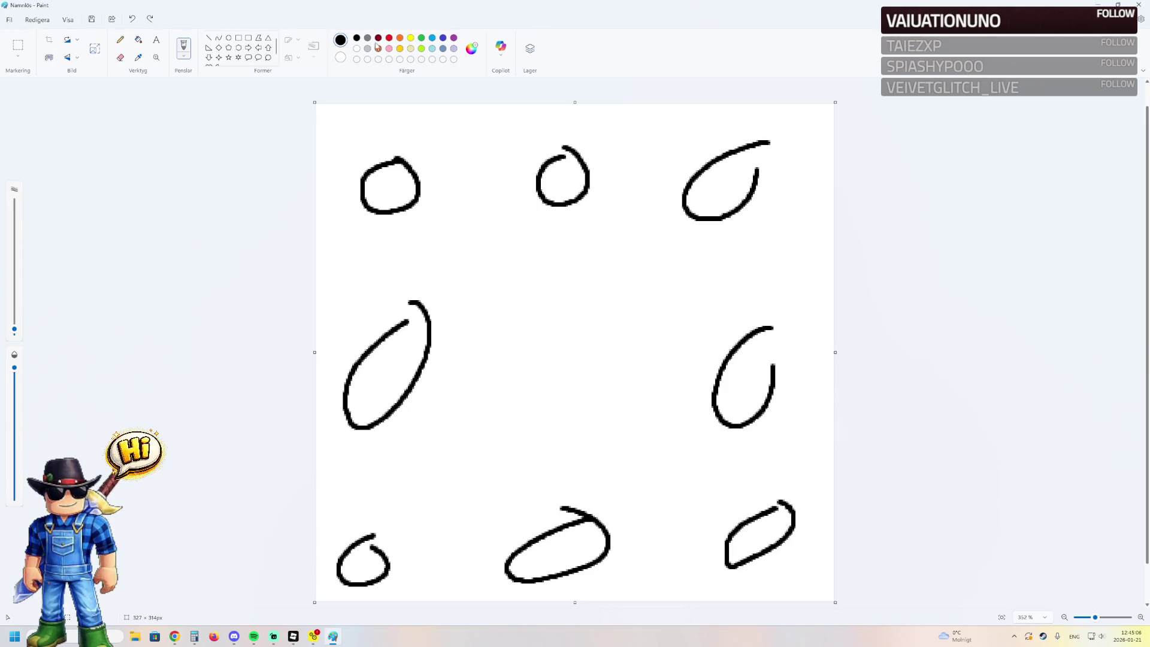
- Draw a light blue winding path through the middle, undoing a stray blue stroke
{"action": "left_click", "coordinate": [432, 38]}
{"action": "mouse_move", "coordinate": [739, 234]}
{"action": "left_mouse_down"}
{"action": "mouse_move", "coordinate": [519, 277]}
{"action": "mouse_move", "coordinate": [447, 469]}
{"action": "mouse_move", "coordinate": [706, 496]}
{"action": "mouse_move", "coordinate": [523, 362]}
{"action": "left_mouse_up"}
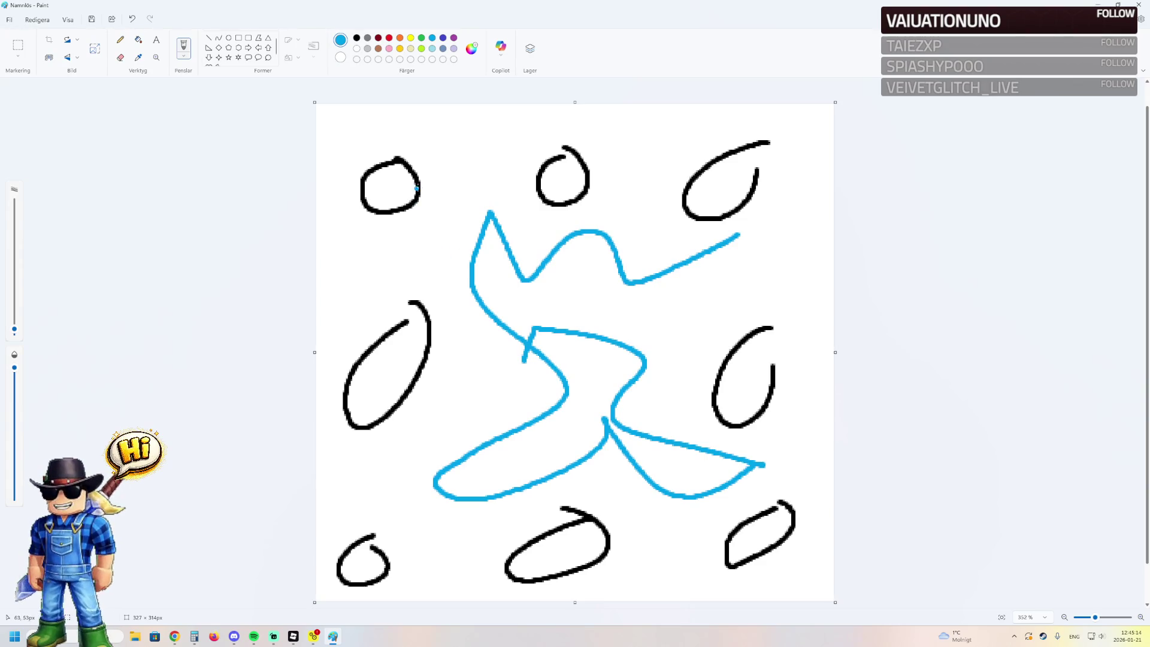
{"action": "mouse_move", "coordinate": [412, 126]}
{"action": "left_mouse_down"}
{"action": "mouse_move", "coordinate": [334, 231]}
{"action": "mouse_move", "coordinate": [392, 250]}
{"action": "left_mouse_up"}
{"action": "key", "text": "ctrl+z"}
- Circle seven outer ovals in dark red, then undo the red rings and blue path
{"action": "left_click", "coordinate": [380, 40]}
{"action": "mouse_move", "coordinate": [414, 113]}
{"action": "left_mouse_down"}
{"action": "mouse_move", "coordinate": [419, 257]}
{"action": "mouse_move", "coordinate": [368, 120]}
{"action": "left_mouse_up"}
{"action": "mouse_move", "coordinate": [603, 128]}
{"action": "left_mouse_down"}
{"action": "mouse_move", "coordinate": [599, 237]}
{"action": "mouse_move", "coordinate": [533, 106]}
{"action": "left_mouse_up"}
{"action": "mouse_move", "coordinate": [788, 110]}
{"action": "left_mouse_down"}
{"action": "mouse_move", "coordinate": [647, 222]}
{"action": "mouse_move", "coordinate": [765, 121]}
{"action": "left_mouse_up"}
{"action": "mouse_move", "coordinate": [777, 306]}
{"action": "left_mouse_down"}
{"action": "mouse_move", "coordinate": [766, 309]}
{"action": "mouse_move", "coordinate": [806, 367]}
{"action": "mouse_move", "coordinate": [748, 297]}
{"action": "left_mouse_up"}
{"action": "mouse_move", "coordinate": [809, 495]}
{"action": "left_mouse_down"}
{"action": "mouse_move", "coordinate": [728, 599]}
{"action": "mouse_move", "coordinate": [776, 500]}
{"action": "left_mouse_up"}
{"action": "mouse_move", "coordinate": [592, 488]}
{"action": "left_mouse_down"}
{"action": "mouse_move", "coordinate": [635, 575]}
{"action": "mouse_move", "coordinate": [562, 497]}
{"action": "left_mouse_up"}
{"action": "mouse_move", "coordinate": [412, 497]}
{"action": "left_mouse_down"}
{"action": "mouse_move", "coordinate": [344, 608]}
{"action": "mouse_move", "coordinate": [368, 497]}
{"action": "left_mouse_up"}
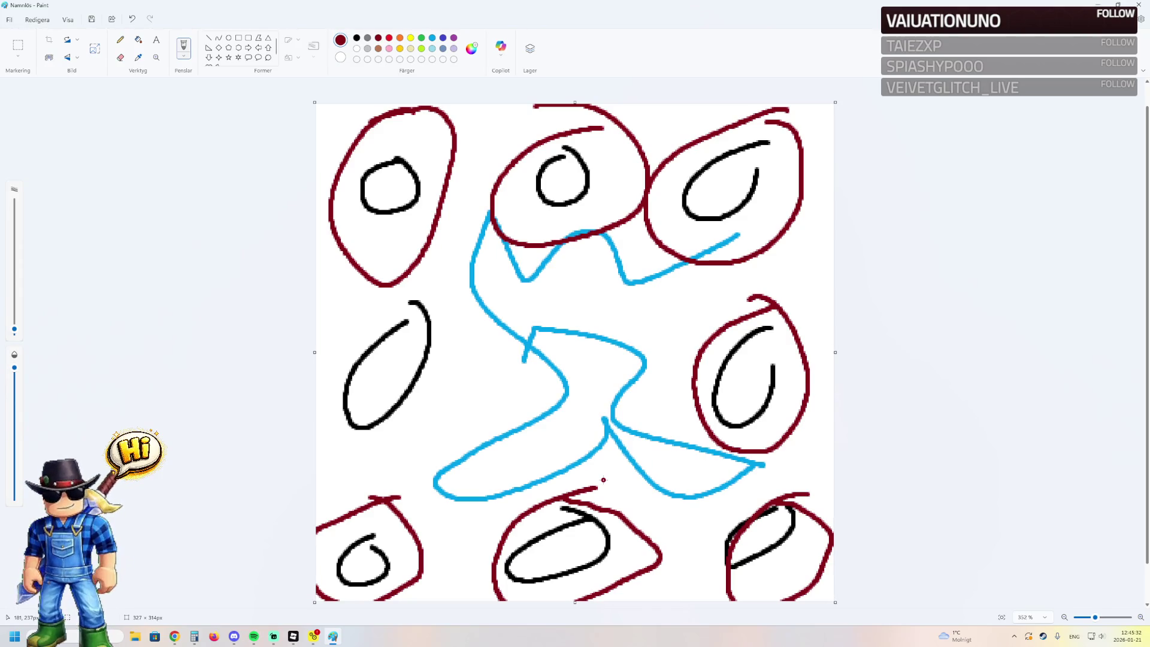
{"action": "key", "text": "ctrl+z"}
{"action": "key", "text": "ctrl+z"}
{"action": "key", "text": "ctrl+z"}
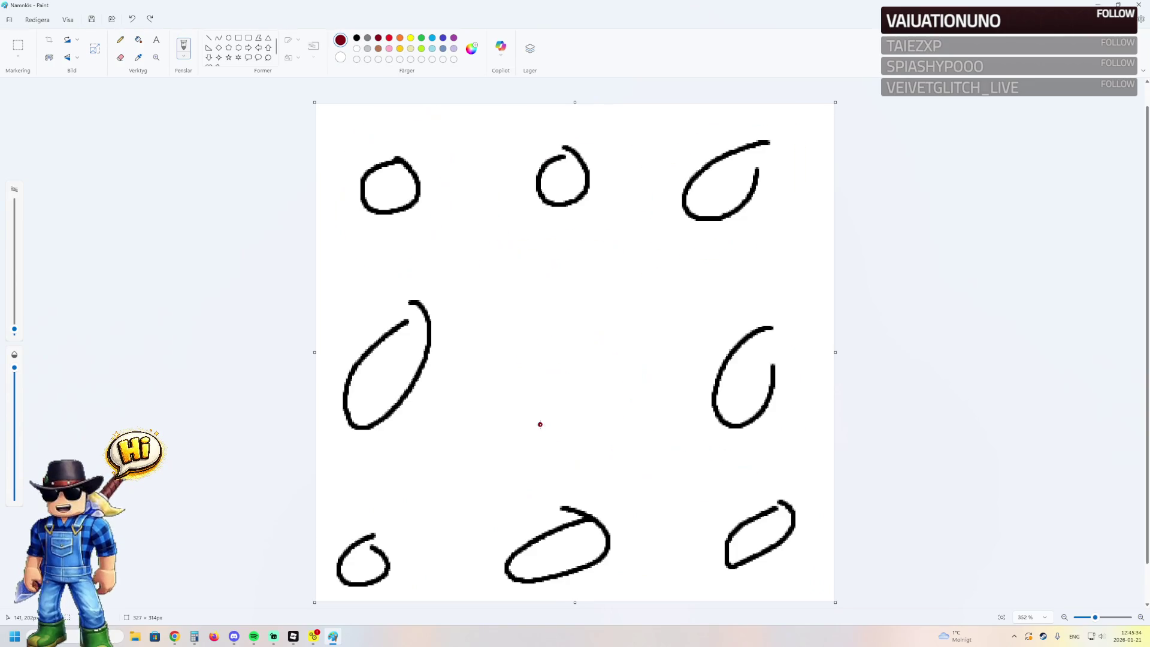
{"action": "key", "text": "ctrl+z"}
{"action": "key", "text": "ctrl+z"}
{"action": "key", "text": "ctrl+z"}
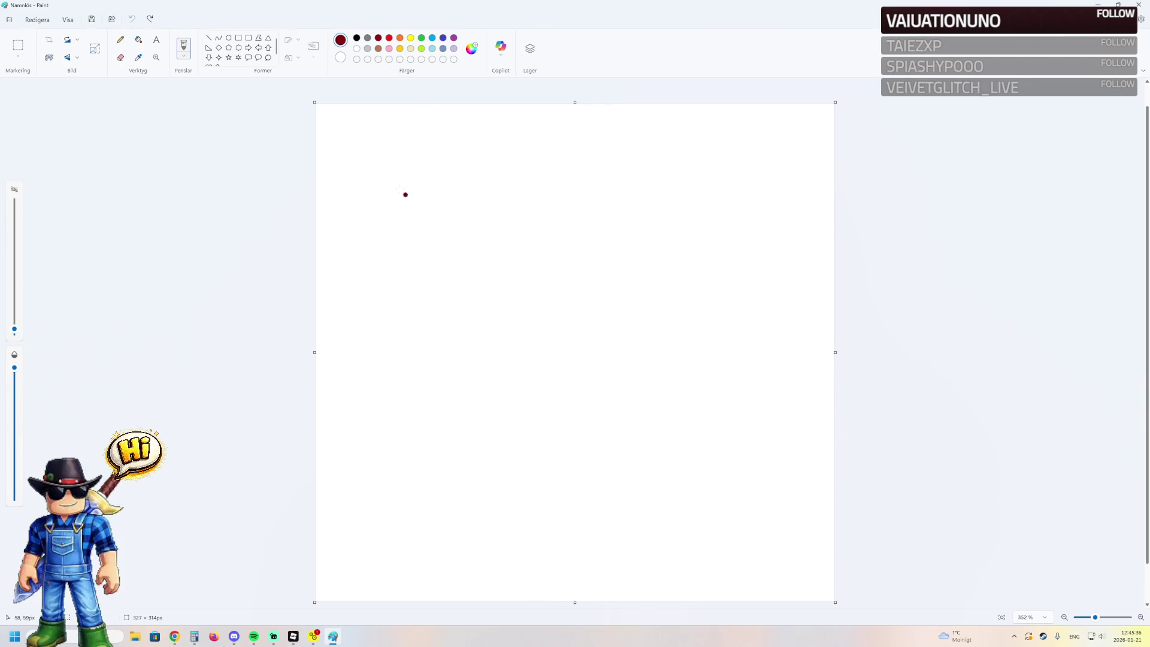
- Draw a black central box with lines extending from its corners to form a grid
{"action": "left_click", "coordinate": [357, 38]}
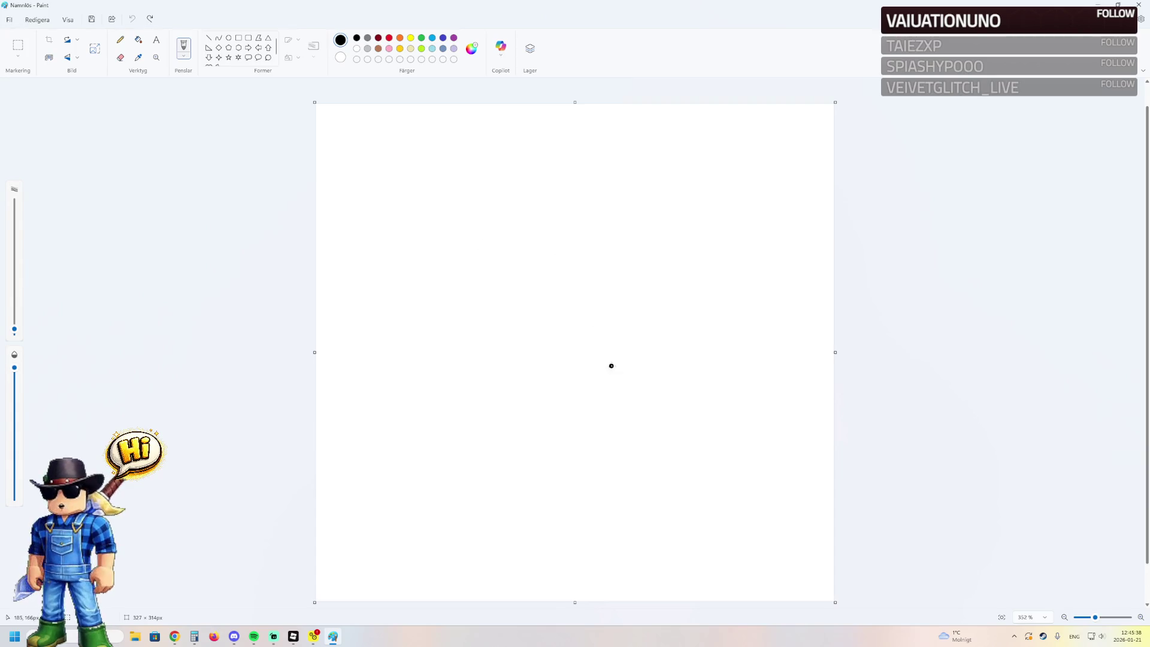
{"action": "mouse_move", "coordinate": [625, 268]}
{"action": "left_mouse_down"}
{"action": "mouse_move", "coordinate": [524, 408]}
{"action": "mouse_move", "coordinate": [636, 295]}
{"action": "mouse_move", "coordinate": [623, 267]}
{"action": "left_mouse_up"}
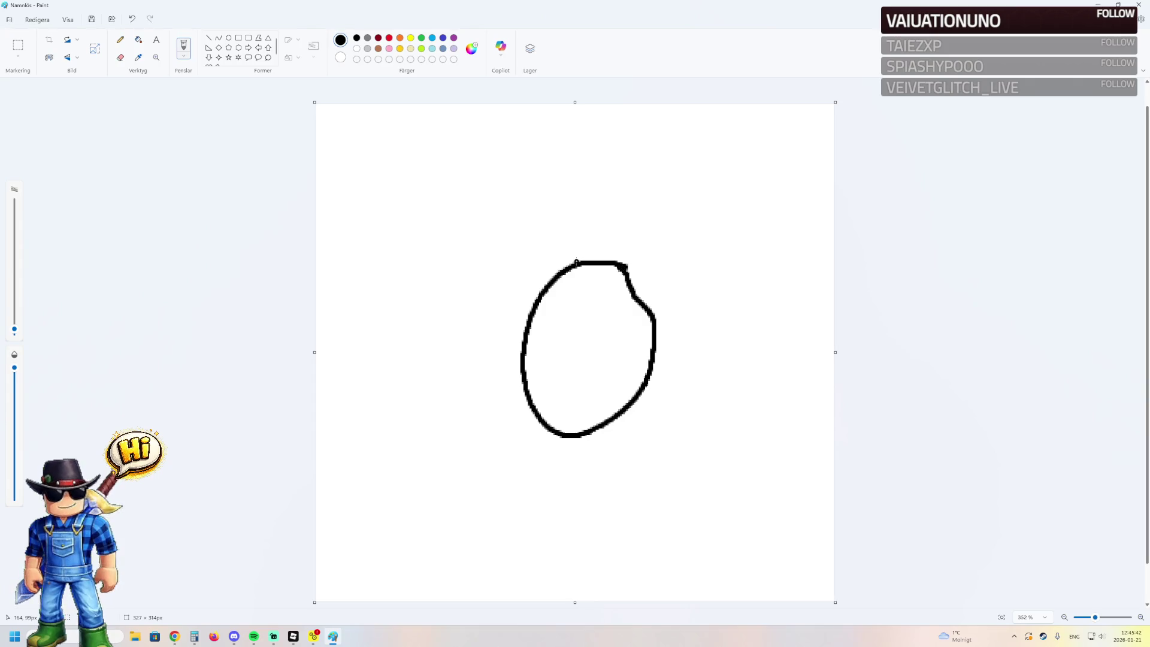
{"action": "key", "text": "ctrl+z"}
{"action": "mouse_move", "coordinate": [479, 267]}
{"action": "left_mouse_down"}
{"action": "mouse_move", "coordinate": [661, 262]}
{"action": "mouse_move", "coordinate": [659, 399]}
{"action": "mouse_move", "coordinate": [519, 427]}
{"action": "mouse_move", "coordinate": [473, 416]}
{"action": "mouse_move", "coordinate": [487, 129]}
{"action": "left_mouse_up"}
{"action": "mouse_move", "coordinate": [657, 258]}
{"action": "left_mouse_down"}
{"action": "mouse_move", "coordinate": [657, 141]}
{"action": "mouse_move", "coordinate": [715, 258]}
{"action": "mouse_move", "coordinate": [776, 247]}
{"action": "left_mouse_up"}
{"action": "mouse_move", "coordinate": [672, 418]}
{"action": "left_mouse_down"}
{"action": "mouse_move", "coordinate": [808, 408]}
{"action": "mouse_move", "coordinate": [673, 518]}
{"action": "left_mouse_up"}
{"action": "mouse_move", "coordinate": [474, 429]}
{"action": "left_mouse_down"}
{"action": "mouse_move", "coordinate": [490, 505]}
{"action": "mouse_move", "coordinate": [422, 431]}
{"action": "mouse_move", "coordinate": [380, 434]}
{"action": "left_mouse_up"}
{"action": "left_click_drag", "start_coordinate": [479, 268], "coordinate": [359, 279]}
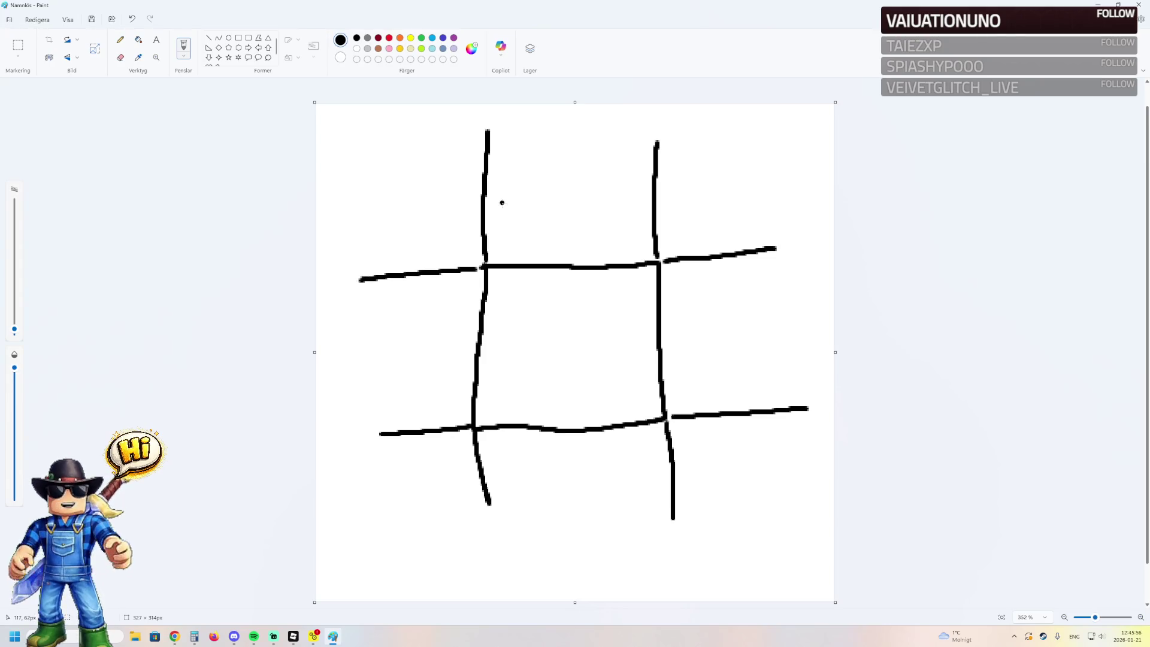
- Number the surrounding cells 1 to 4, then undo the numbers and leftmost lines
{"action": "left_click_drag", "start_coordinate": [560, 165], "coordinate": [571, 228]}
{"action": "mouse_move", "coordinate": [729, 281]}
{"action": "left_mouse_down"}
{"action": "mouse_move", "coordinate": [756, 285]}
{"action": "mouse_move", "coordinate": [772, 326]}
{"action": "left_mouse_up"}
{"action": "mouse_move", "coordinate": [623, 477]}
{"action": "left_mouse_down"}
{"action": "mouse_move", "coordinate": [578, 505]}
{"action": "mouse_move", "coordinate": [535, 494]}
{"action": "left_mouse_up"}
{"action": "mouse_move", "coordinate": [396, 350]}
{"action": "left_mouse_down"}
{"action": "mouse_move", "coordinate": [387, 375]}
{"action": "mouse_move", "coordinate": [448, 371]}
{"action": "left_mouse_up"}
{"action": "left_click_drag", "start_coordinate": [440, 354], "coordinate": [439, 442]}
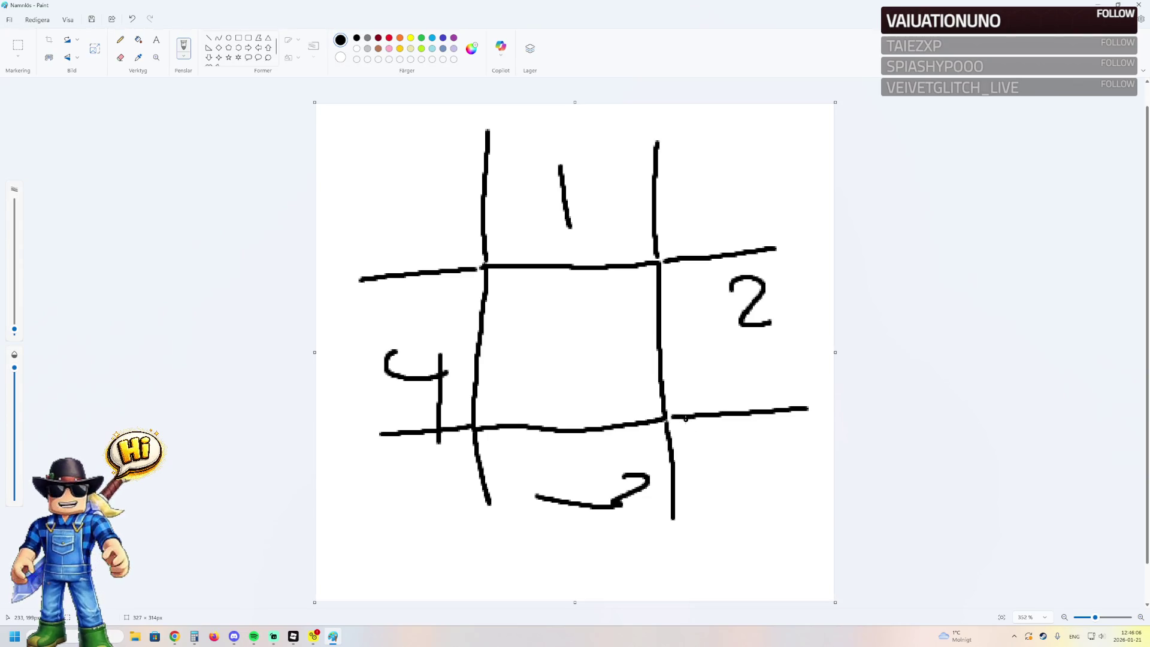
{"action": "key", "text": "ctrl+z"}
{"action": "key", "text": "ctrl+z"}
{"action": "key", "text": "ctrl+z"}
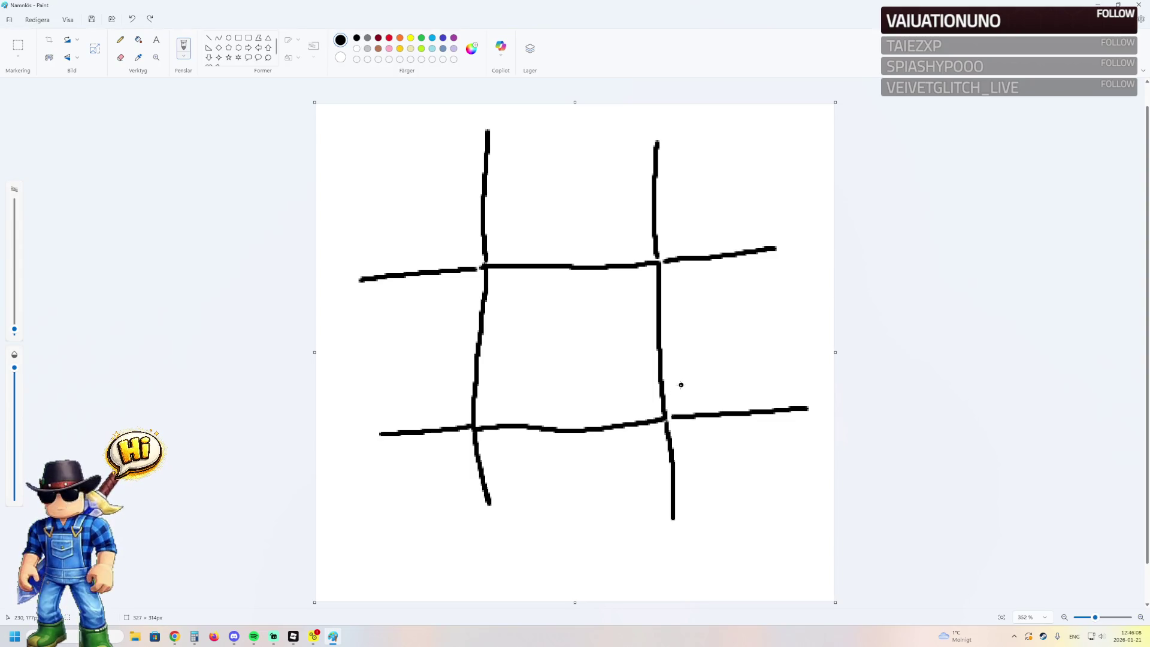
{"action": "key", "text": "ctrl+z"}
{"action": "key", "text": "ctrl+z"}
{"action": "key", "text": "ctrl+z"}
{"action": "key", "text": "ctrl+z"}
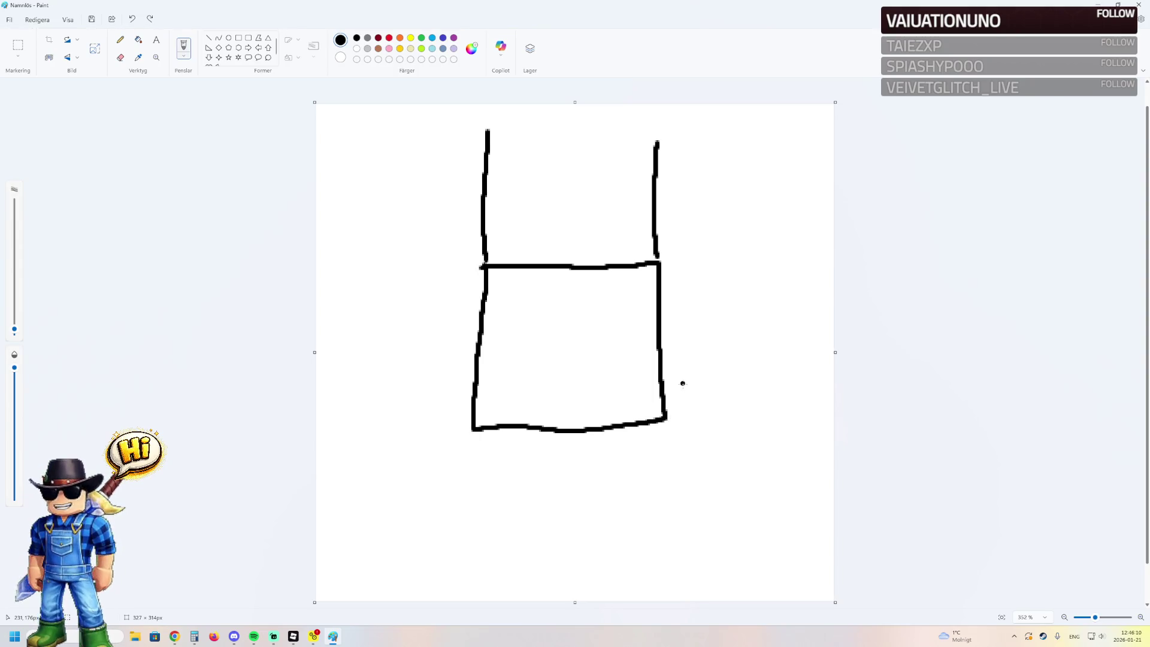
- Draw a wide central rectangle with three boxes above it and three below
{"action": "left_click_drag", "start_coordinate": [394, 288], "coordinate": [766, 277]}
{"action": "left_click_drag", "start_coordinate": [384, 408], "coordinate": [784, 387]}
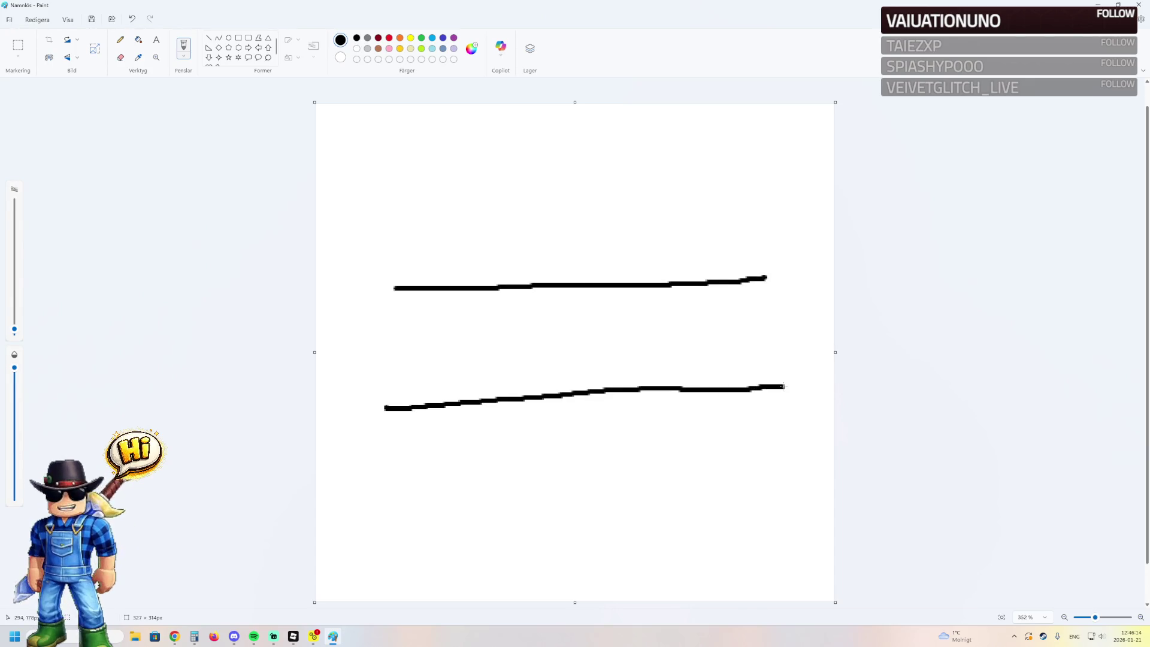
{"action": "left_click_drag", "start_coordinate": [768, 277], "coordinate": [785, 390]}
{"action": "mouse_move", "coordinate": [392, 285]}
{"action": "left_mouse_down"}
{"action": "mouse_move", "coordinate": [388, 427]}
{"action": "mouse_move", "coordinate": [418, 515]}
{"action": "mouse_move", "coordinate": [485, 387]}
{"action": "left_mouse_up"}
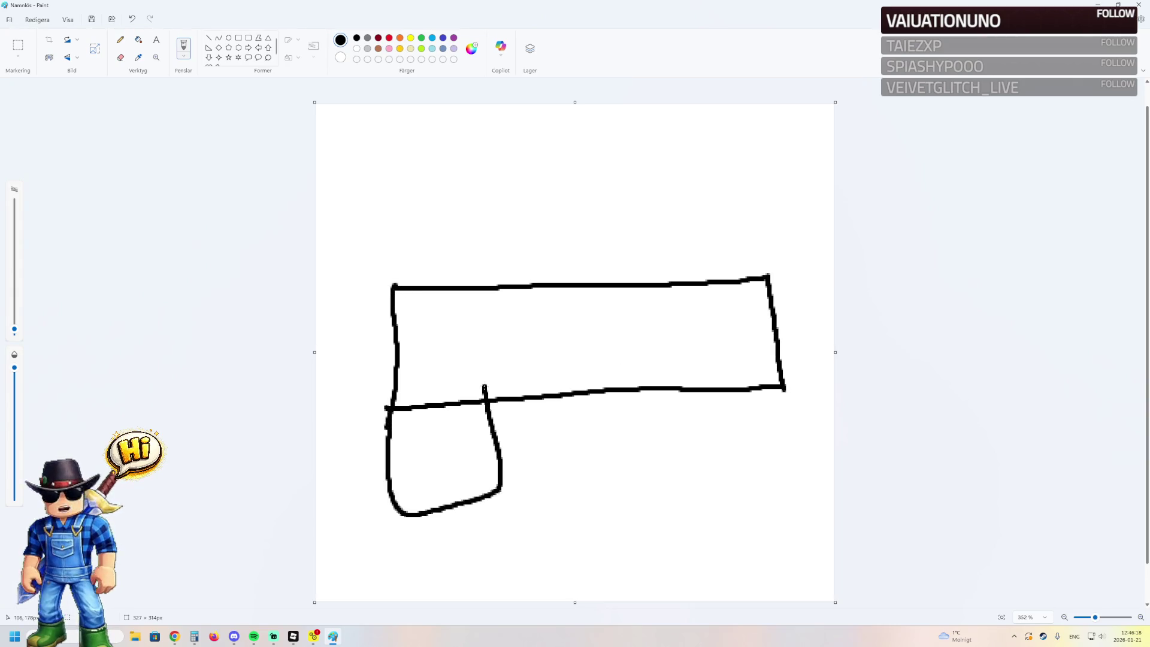
{"action": "mouse_move", "coordinate": [609, 390]}
{"action": "left_mouse_down"}
{"action": "mouse_move", "coordinate": [602, 487]}
{"action": "mouse_move", "coordinate": [501, 490]}
{"action": "left_mouse_up"}
{"action": "mouse_move", "coordinate": [783, 388]}
{"action": "left_mouse_down"}
{"action": "mouse_move", "coordinate": [713, 490]}
{"action": "mouse_move", "coordinate": [602, 490]}
{"action": "left_mouse_up"}
{"action": "mouse_move", "coordinate": [472, 284]}
{"action": "left_mouse_down"}
{"action": "mouse_move", "coordinate": [472, 213]}
{"action": "mouse_move", "coordinate": [389, 278]}
{"action": "left_mouse_up"}
{"action": "mouse_move", "coordinate": [473, 210]}
{"action": "left_mouse_down"}
{"action": "mouse_move", "coordinate": [604, 206]}
{"action": "mouse_move", "coordinate": [628, 293]}
{"action": "left_mouse_up"}
{"action": "mouse_move", "coordinate": [628, 209]}
{"action": "left_mouse_down"}
{"action": "mouse_move", "coordinate": [767, 217]}
{"action": "mouse_move", "coordinate": [764, 278]}
{"action": "left_mouse_up"}
- Number the top boxes 1–3 and the bottom boxes 4–6
{"action": "left_click_drag", "start_coordinate": [437, 238], "coordinate": [440, 265]}
{"action": "left_click_drag", "start_coordinate": [504, 234], "coordinate": [537, 264]}
{"action": "mouse_move", "coordinate": [657, 225]}
{"action": "left_mouse_down"}
{"action": "mouse_move", "coordinate": [689, 228]}
{"action": "mouse_move", "coordinate": [676, 267]}
{"action": "left_mouse_up"}
{"action": "left_click_drag", "start_coordinate": [427, 424], "coordinate": [446, 460]}
{"action": "left_click_drag", "start_coordinate": [546, 423], "coordinate": [528, 449]}
{"action": "mouse_move", "coordinate": [694, 412]}
{"action": "left_mouse_down"}
{"action": "mouse_move", "coordinate": [677, 413]}
{"action": "mouse_move", "coordinate": [670, 440]}
{"action": "mouse_move", "coordinate": [656, 435]}
{"action": "left_mouse_up"}
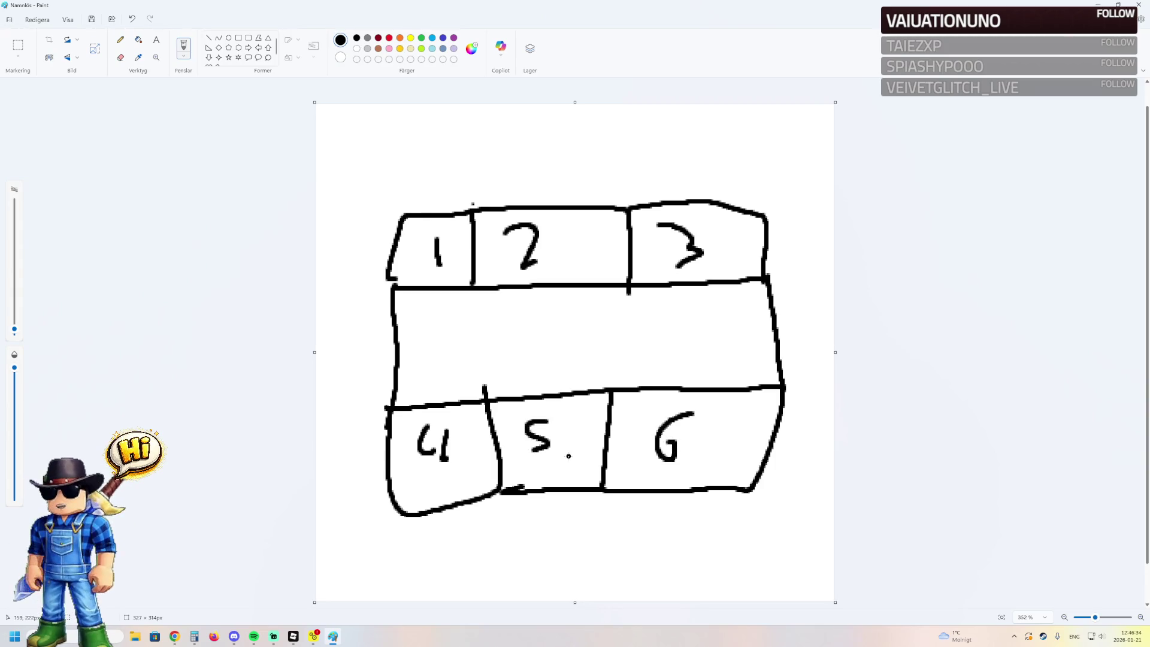
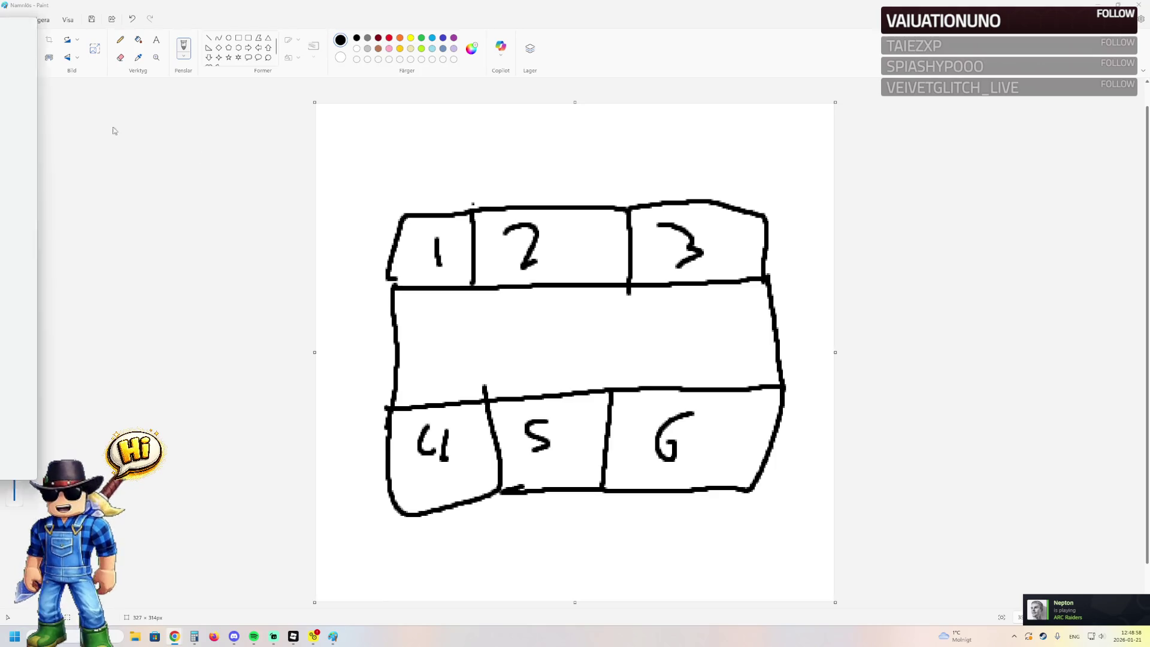
- Switch from the Paint plot sketch to the Chrome window playing the tycoon gameplay video
{"action": "key", "text": "alt+Tab"}
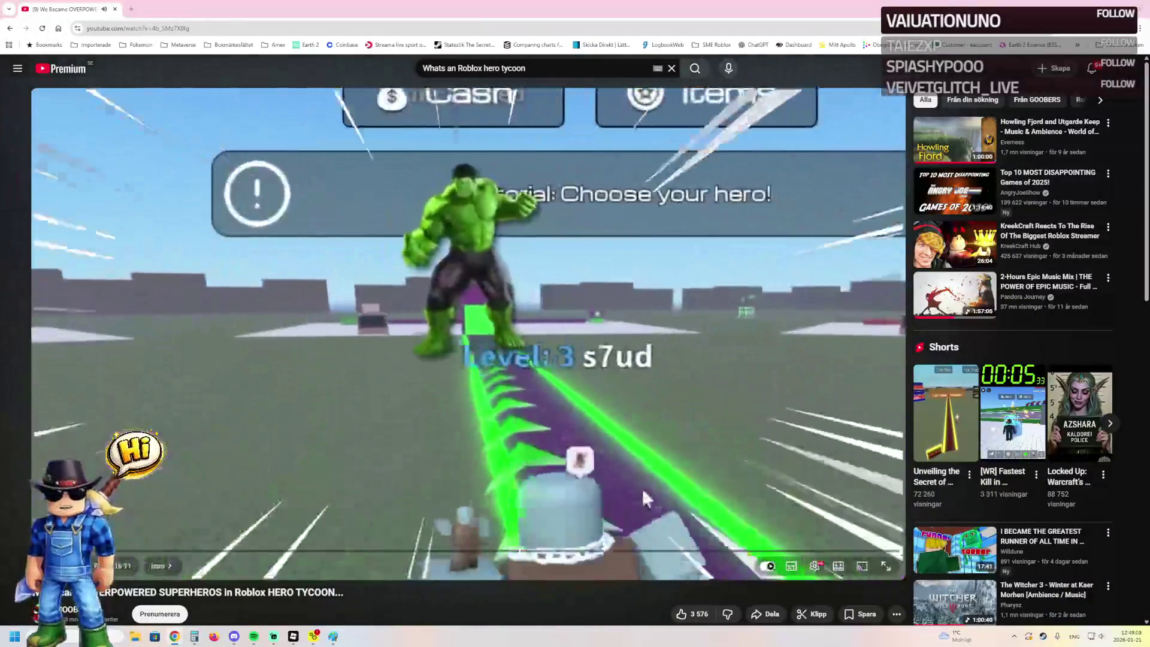
- Pause the hero tycoon video where the Cash and Items panels are visible
{"action": "mouse_move", "coordinate": [488, 367]}
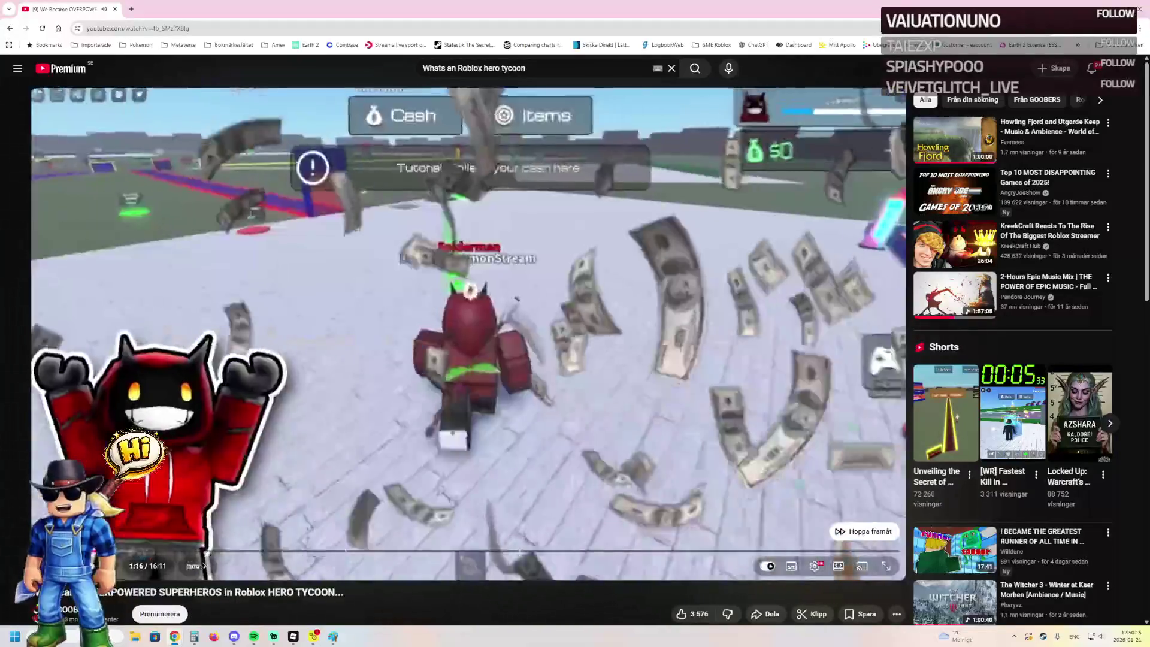
{"action": "left_click", "coordinate": [659, 414]}
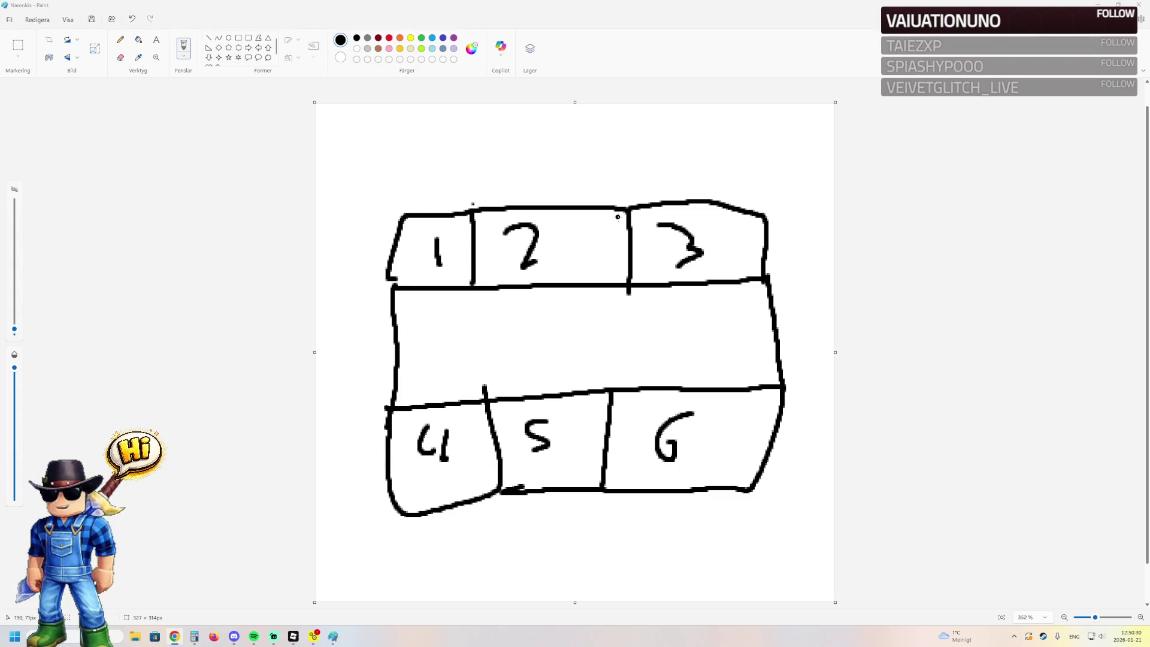
- Return to the six-box plot sketch in Paint and close it, bringing up the save prompt
{"action": "key", "text": "alt+Tab"}
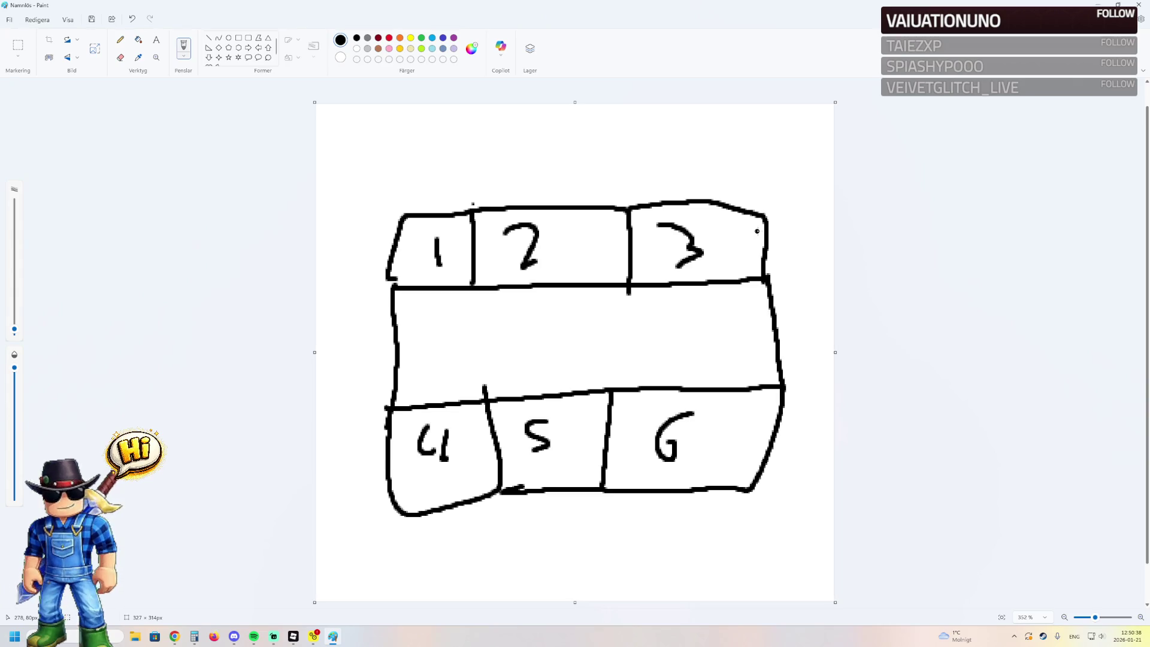
{"action": "key", "text": "alt+F4"}
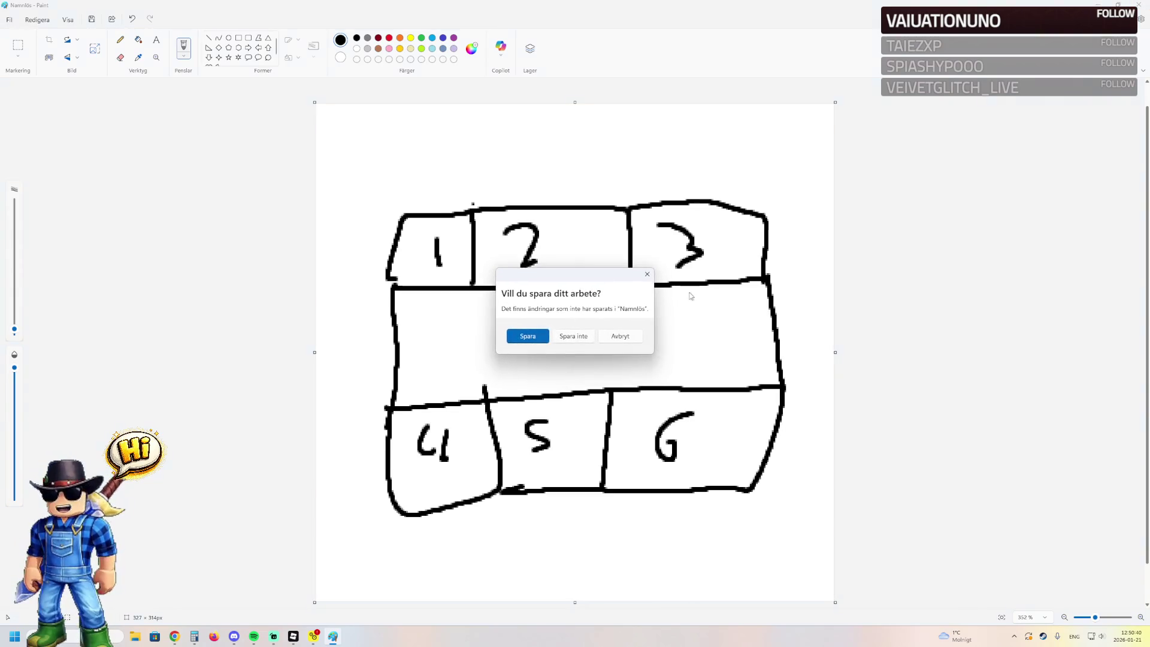
- Choose 'Spara inte' (Don't Save) to discard the sketch and close Paint
{"action": "left_click", "coordinate": [585, 336]}
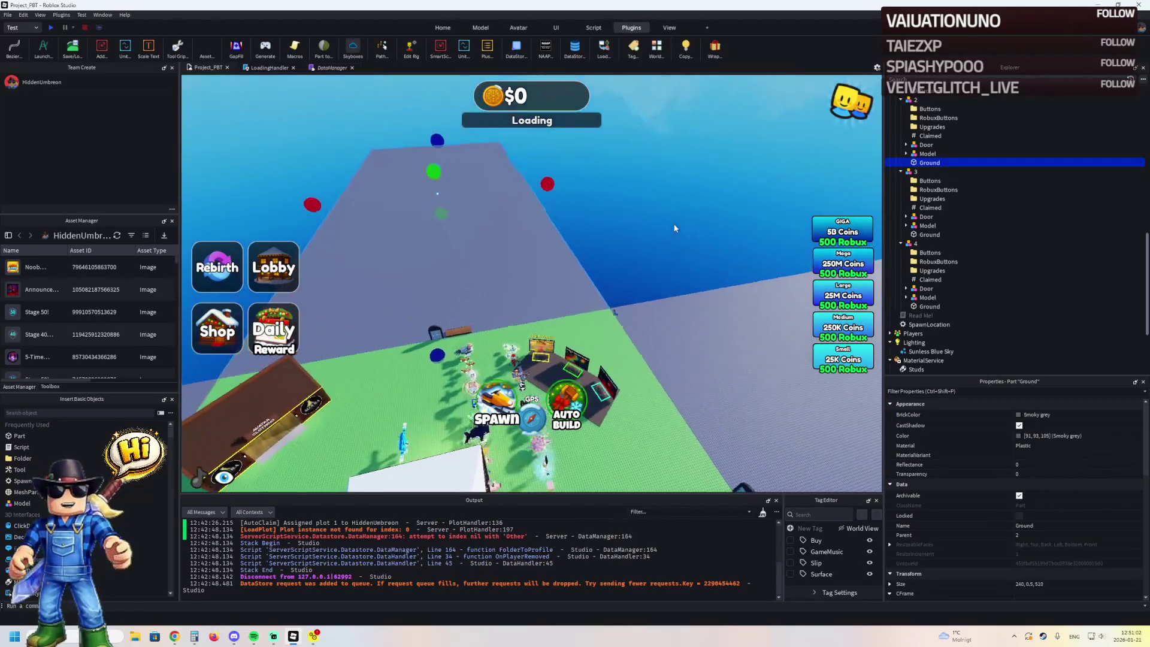
- Deselect the plot ground, then select the Part in the map's Ground folder
{"action": "left_click", "coordinate": [675, 222]}
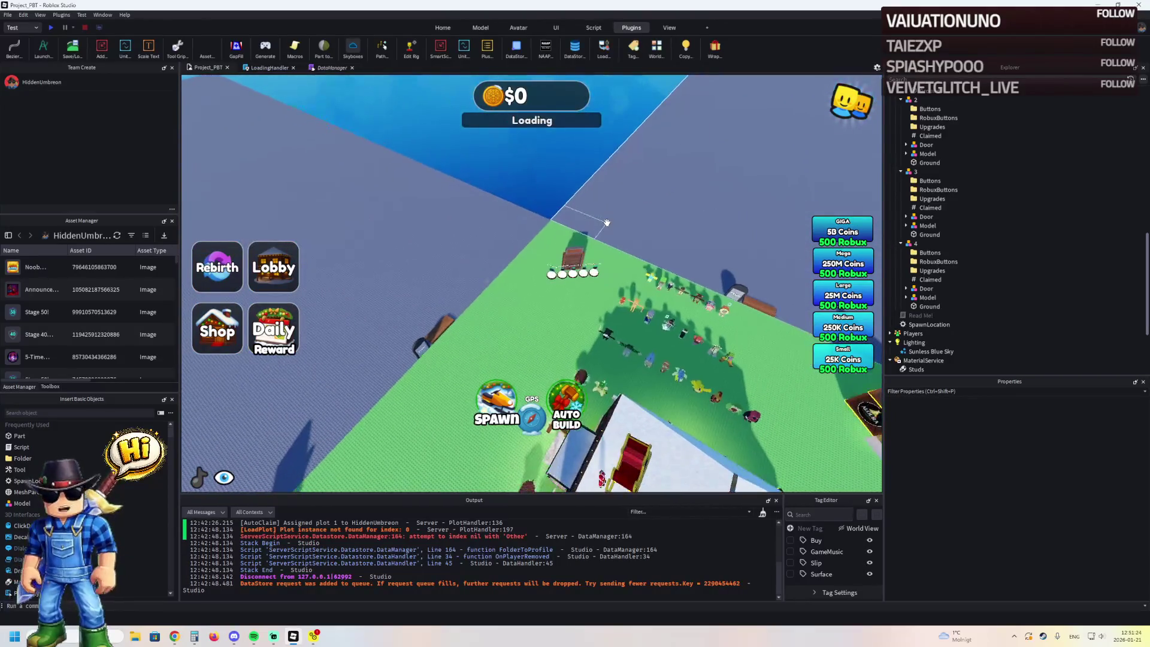
{"action": "left_click", "coordinate": [607, 225]}
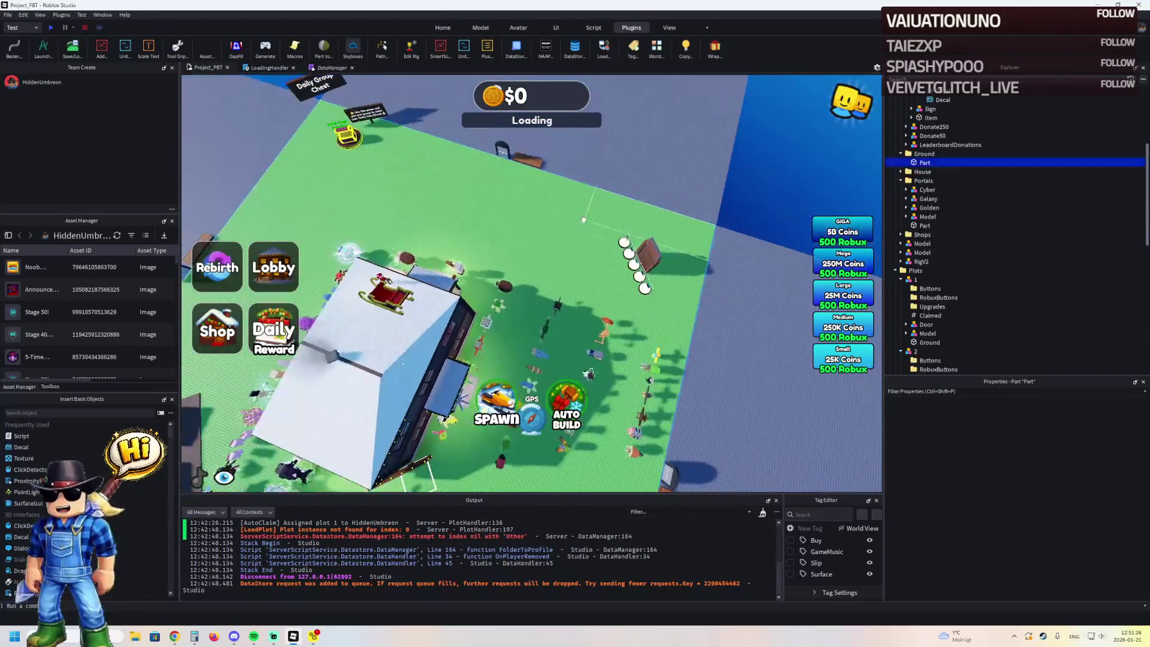